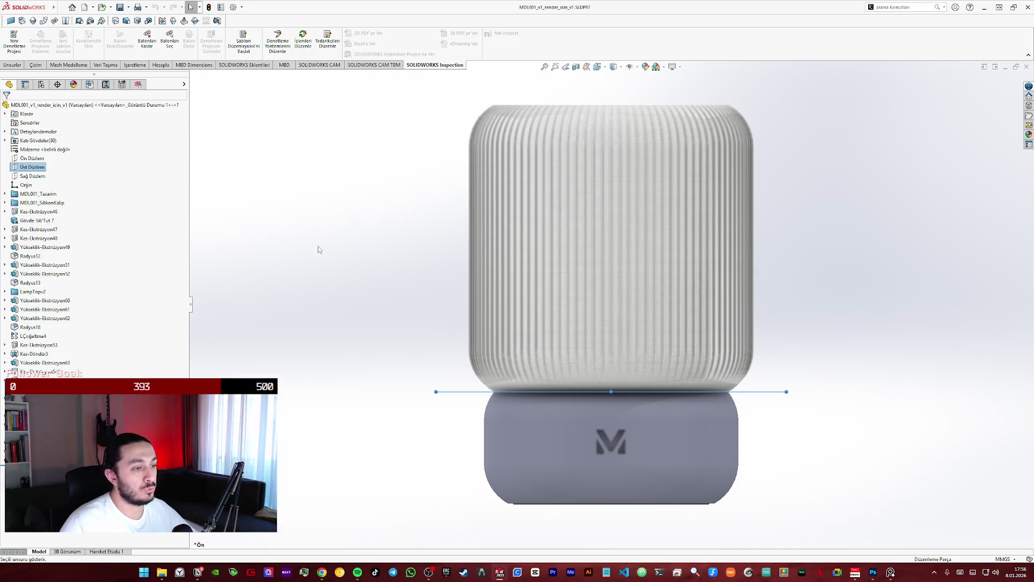
- Start a new sketch on Ön Düzlem with the Corner Rectangle tool ready
click(32, 157)
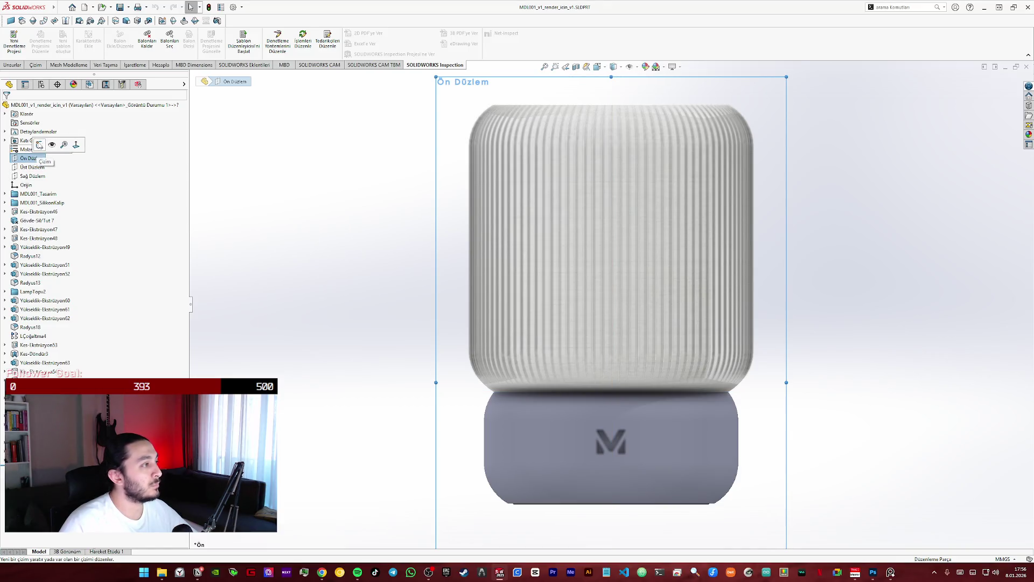
click(71, 151)
click(62, 47)
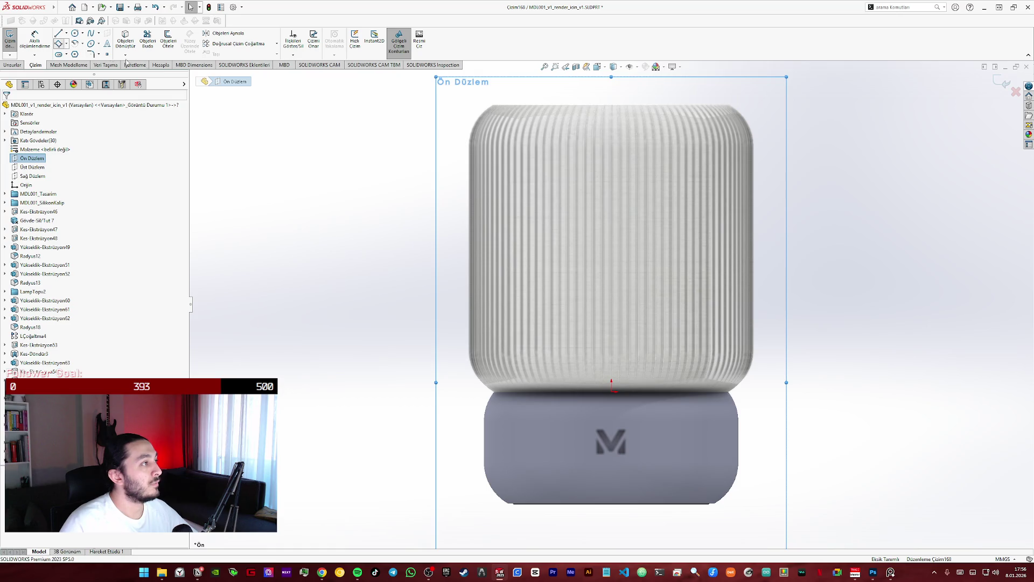
key(z)
key(z)
click(525, 160)
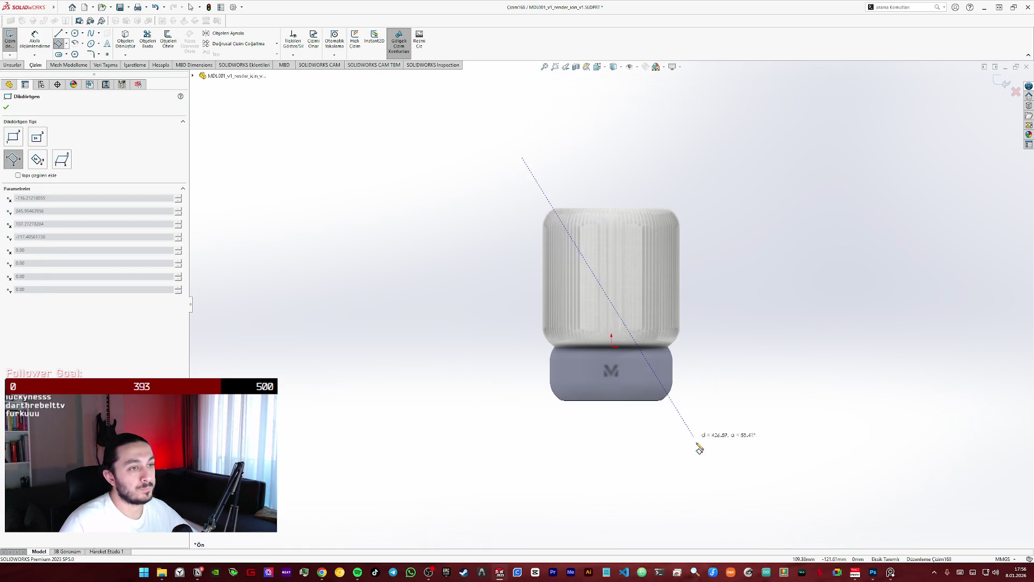
key(Escape)
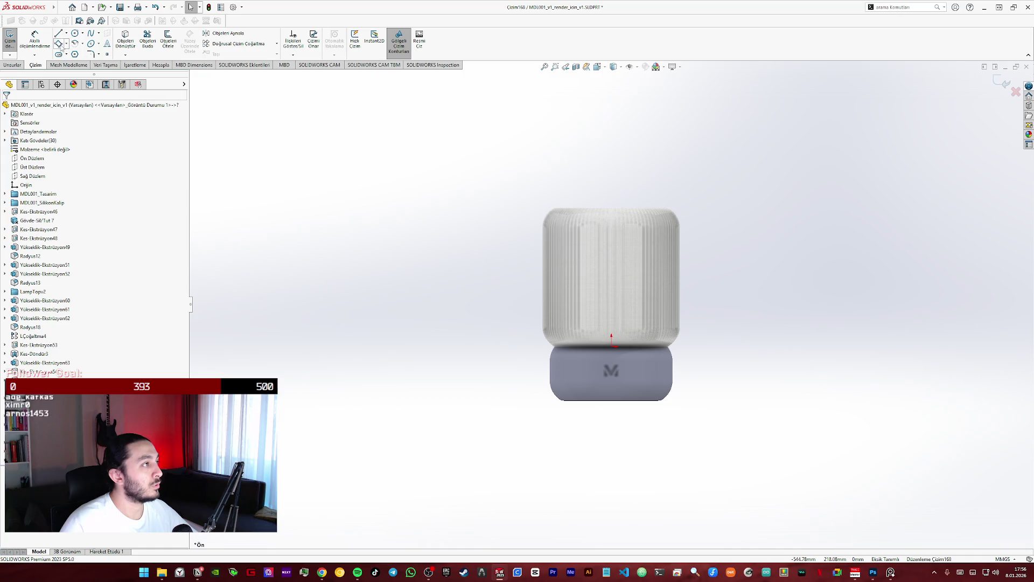
click(66, 46)
click(89, 64)
- Draw a rectangle around the lamp from above-left to below-right and fit the view
click(517, 173)
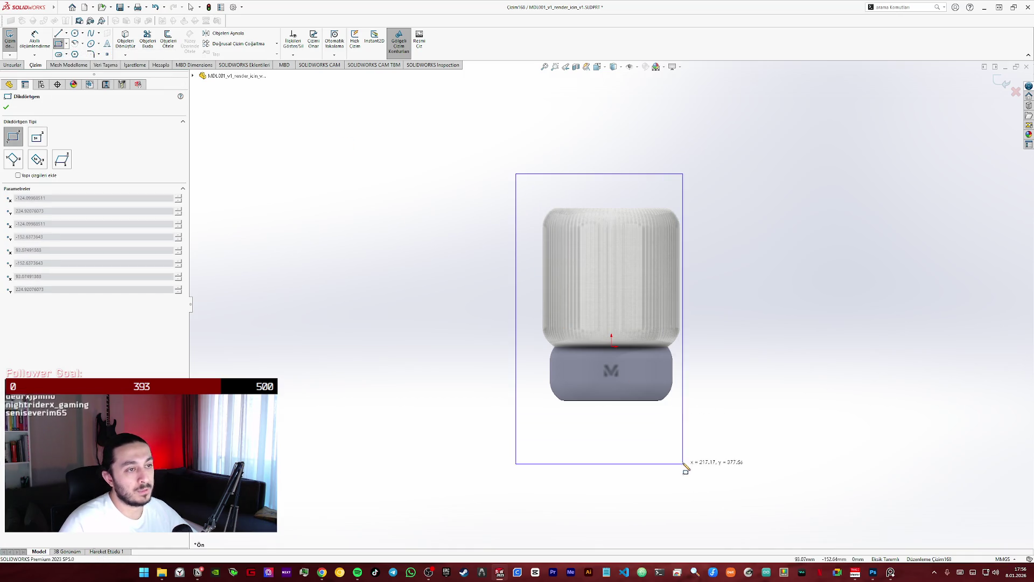
click(684, 464)
key(Escape)
key(f)
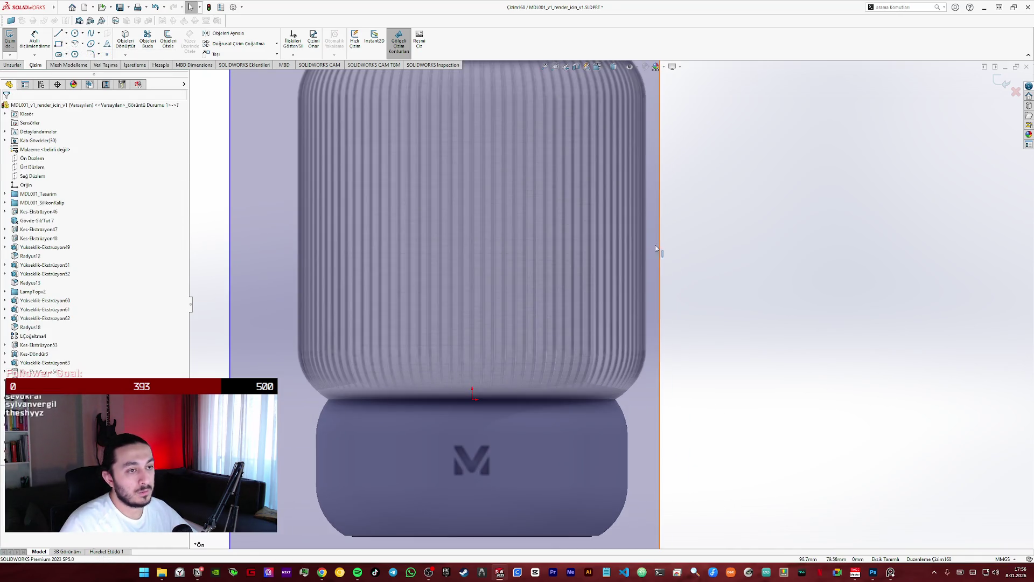
- Drag the rectangle's vertical edges onto the lamp's outer edges and select all four lines
drag(656, 245, 647, 247)
drag(229, 214, 299, 219)
click(299, 219)
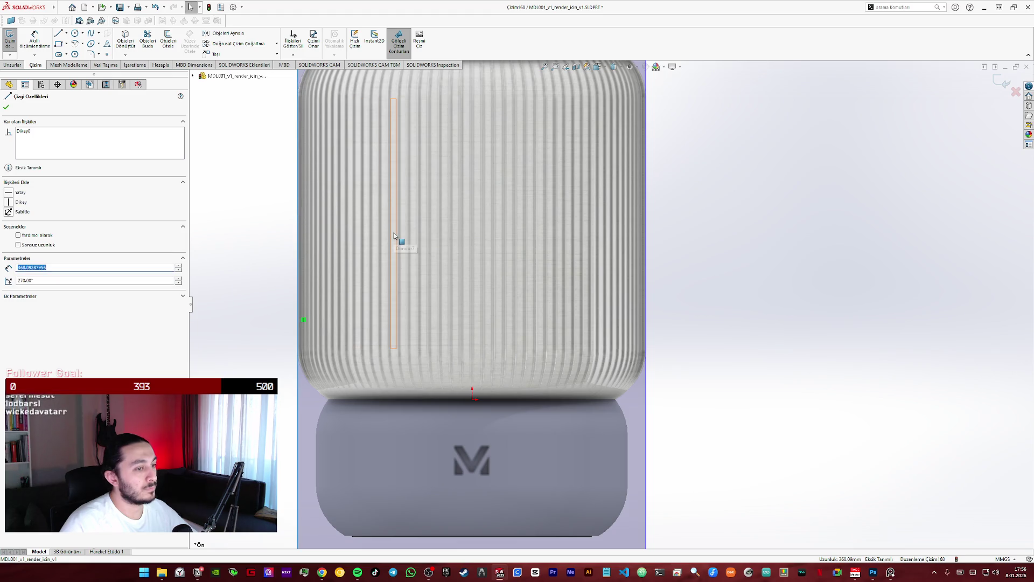
scroll(395, 236, up, 5)
key(Escape)
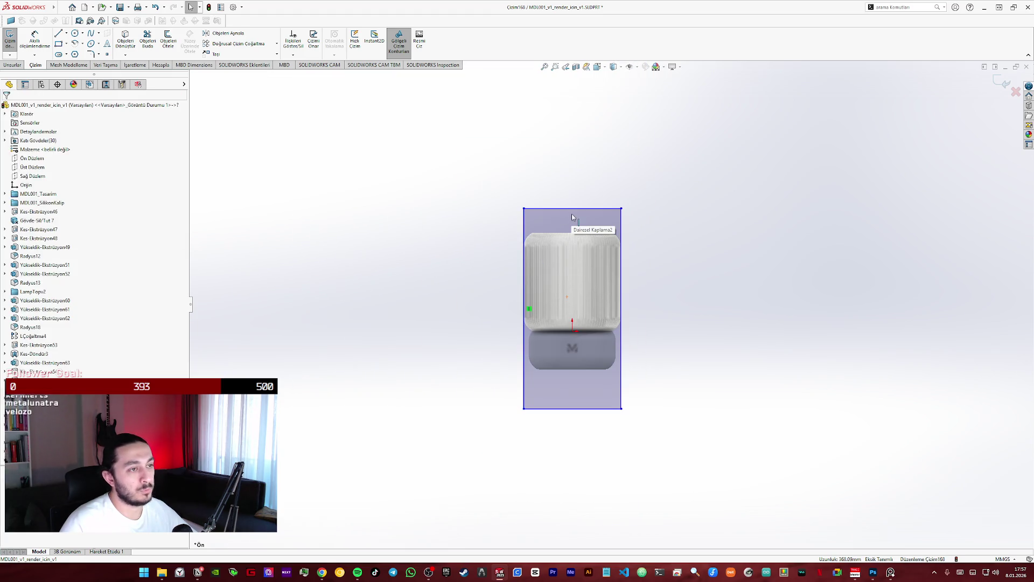
double_click(571, 215)
- Delete the four selected rectangle lines, leaving the sketch empty
key(Delete)
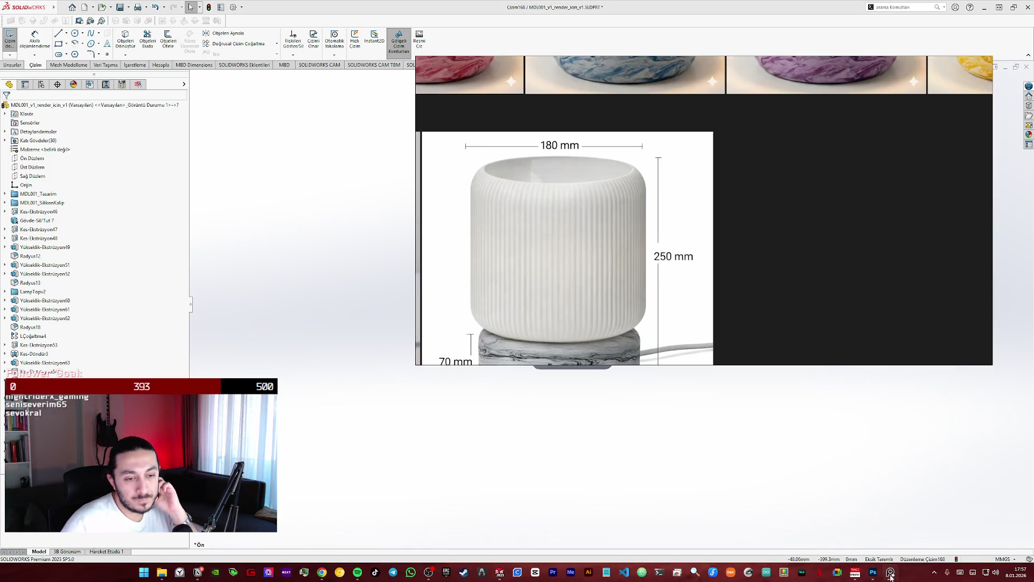
- Browse the PureRef lamp board full screen across moodboard, sketches and renders, then minimize it
click(856, 572)
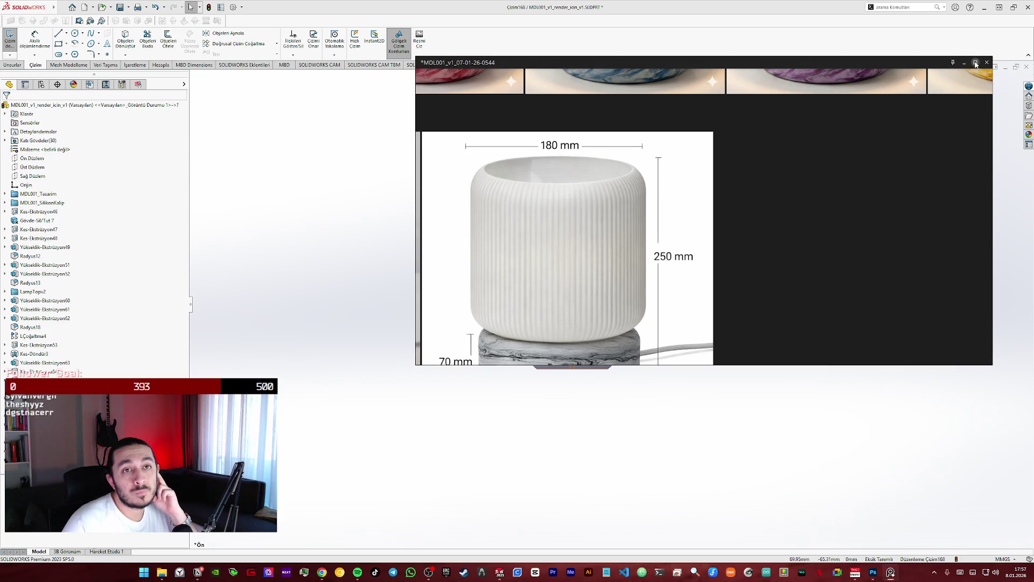
key(ctrl+f)
scroll(488, 225, down, 3)
scroll(488, 225, down, 2)
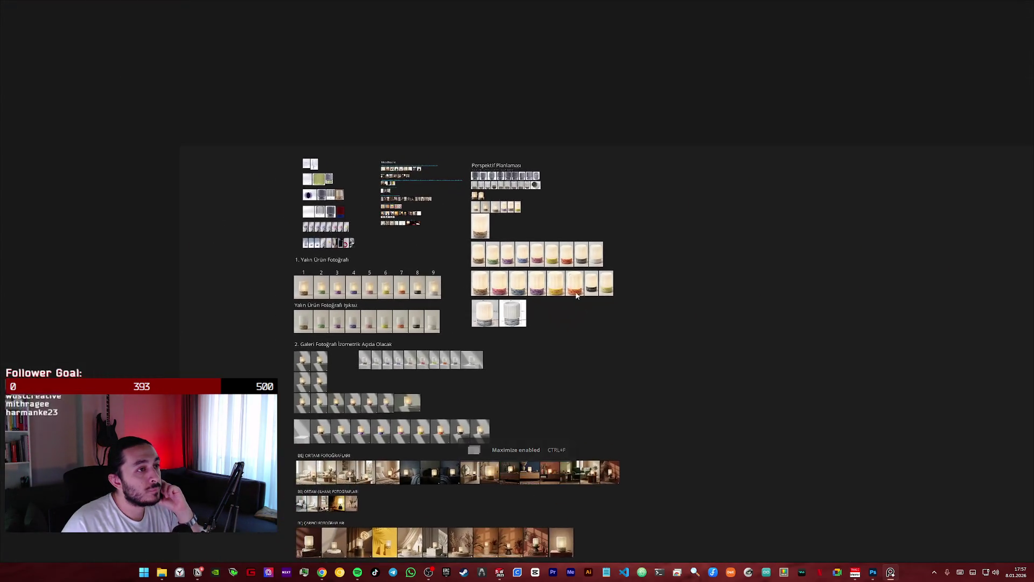
scroll(566, 267, up, 5)
scroll(469, 230, up, 2)
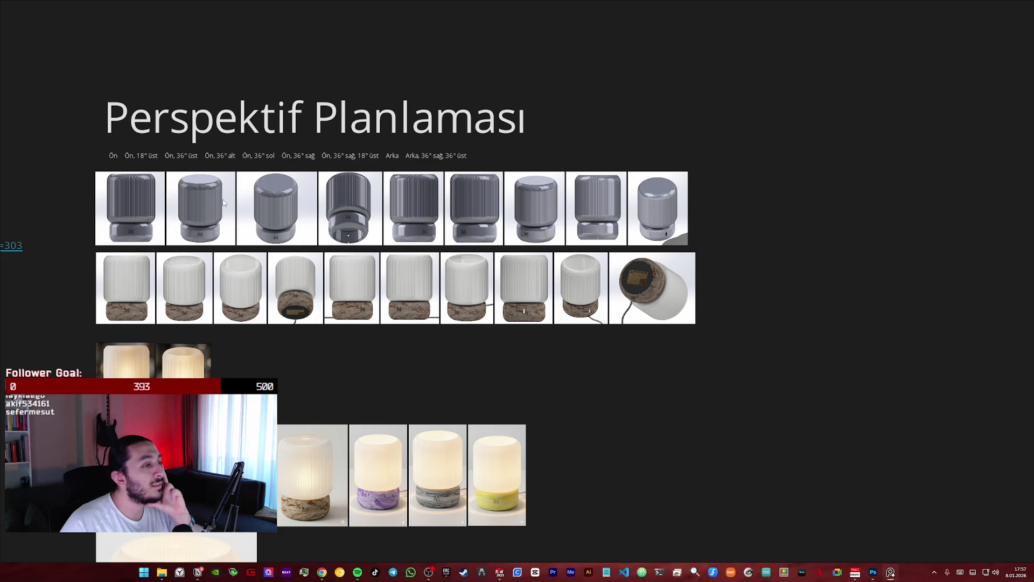
scroll(223, 199, down, 1)
middle_drag(326, 334, 633, 330)
middle_drag(454, 319, 676, 358)
middle_drag(612, 353, 635, 399)
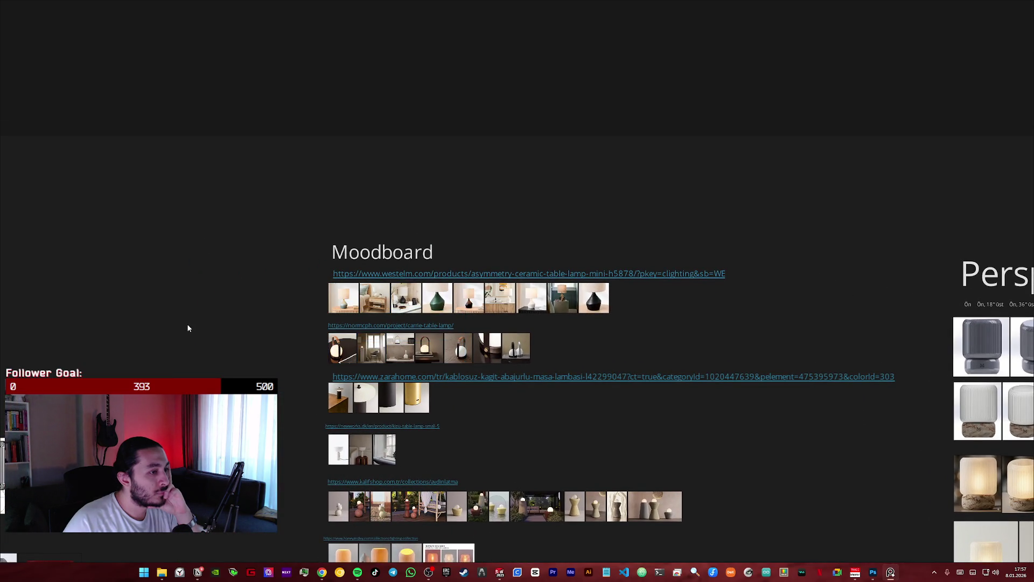
middle_drag(188, 323, 396, 261)
scroll(396, 264, up, 2)
mouse_move(331, 286)
middle_down()
mouse_move(508, 308)
mouse_move(560, 396)
mouse_move(628, 276)
middle_up()
scroll(483, 323, up, 2)
scroll(629, 275, up, 2)
scroll(486, 202, down, 3)
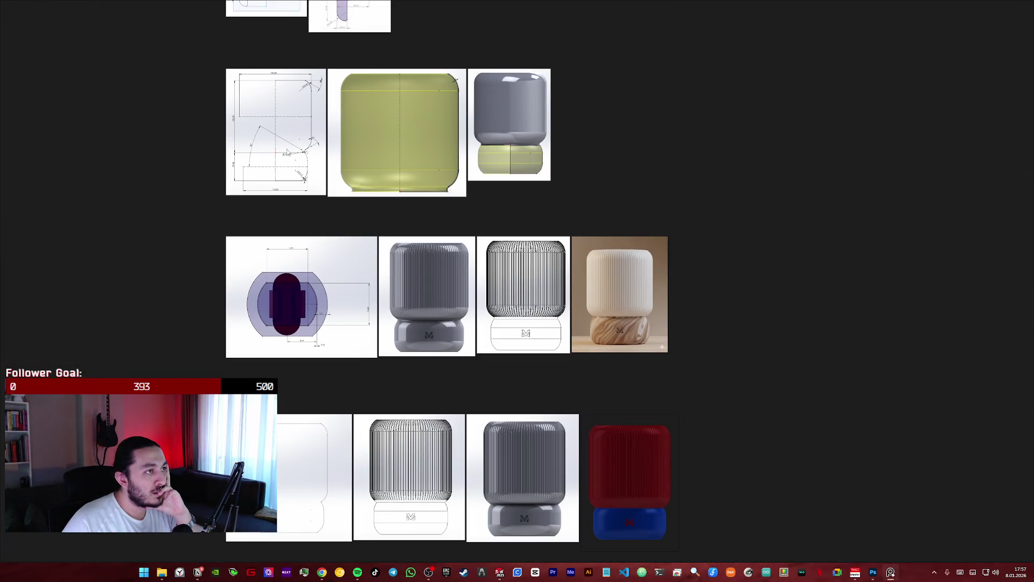
scroll(385, 135, up, 1)
middle_drag(385, 135, 437, 370)
scroll(436, 371, up, 3)
scroll(418, 424, down, 3)
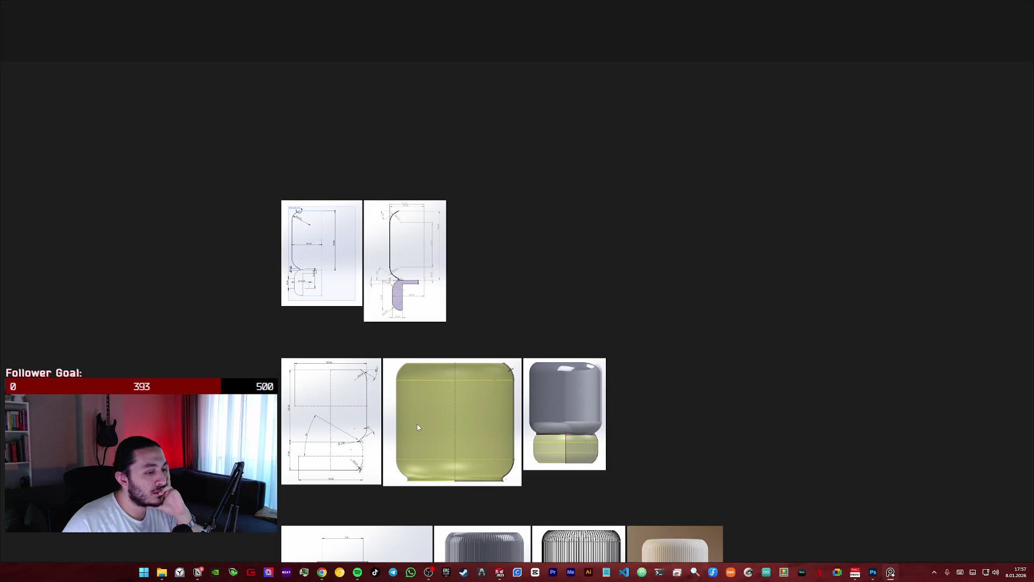
middle_drag(417, 424, 414, 221)
scroll(396, 388, up, 1)
scroll(356, 385, down, 2)
scroll(397, 430, down, 2)
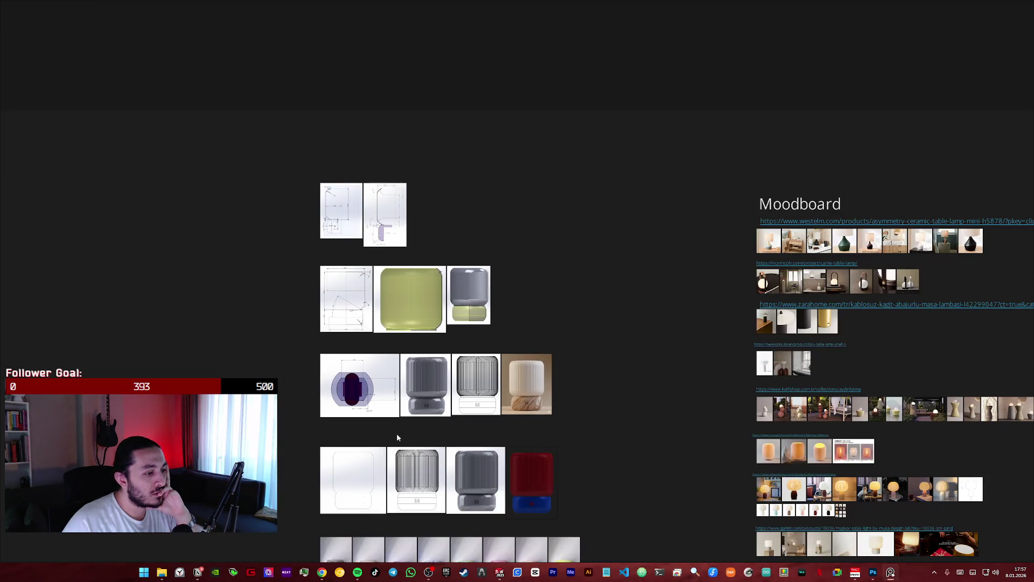
middle_drag(397, 429, 392, 284)
scroll(346, 342, up, 5)
scroll(352, 342, up, 1)
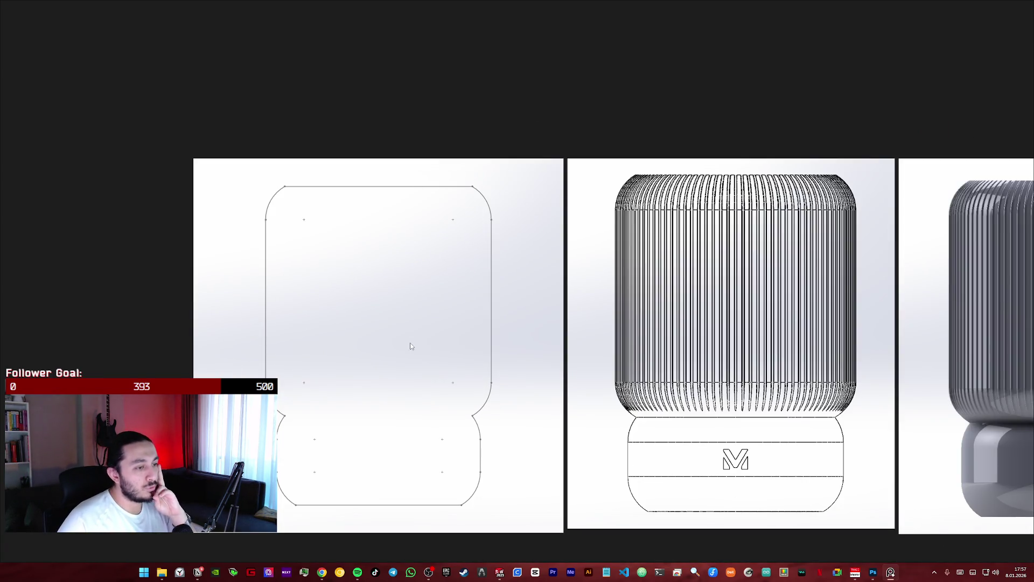
scroll(412, 343, down, 2)
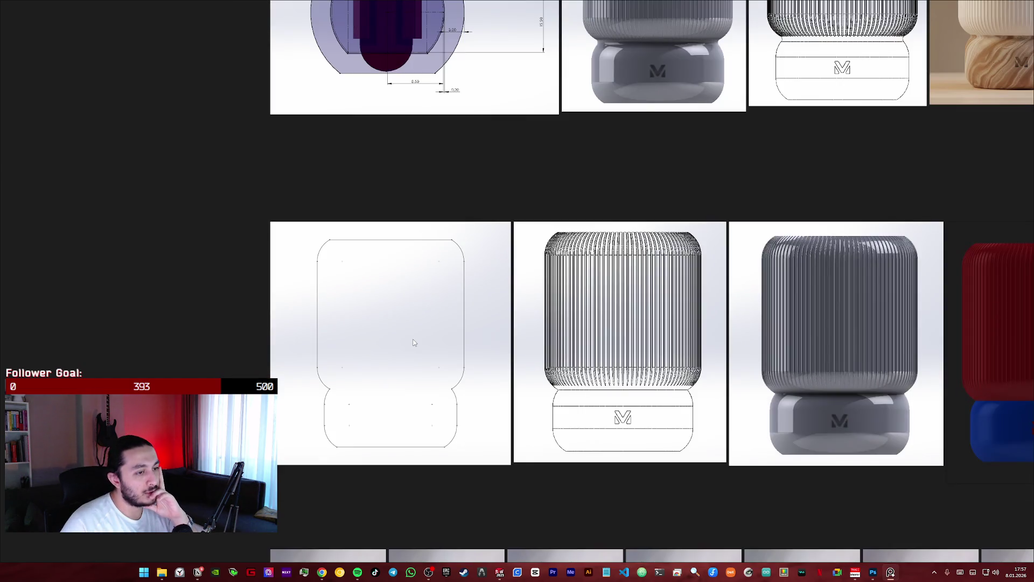
scroll(414, 342, down, 1)
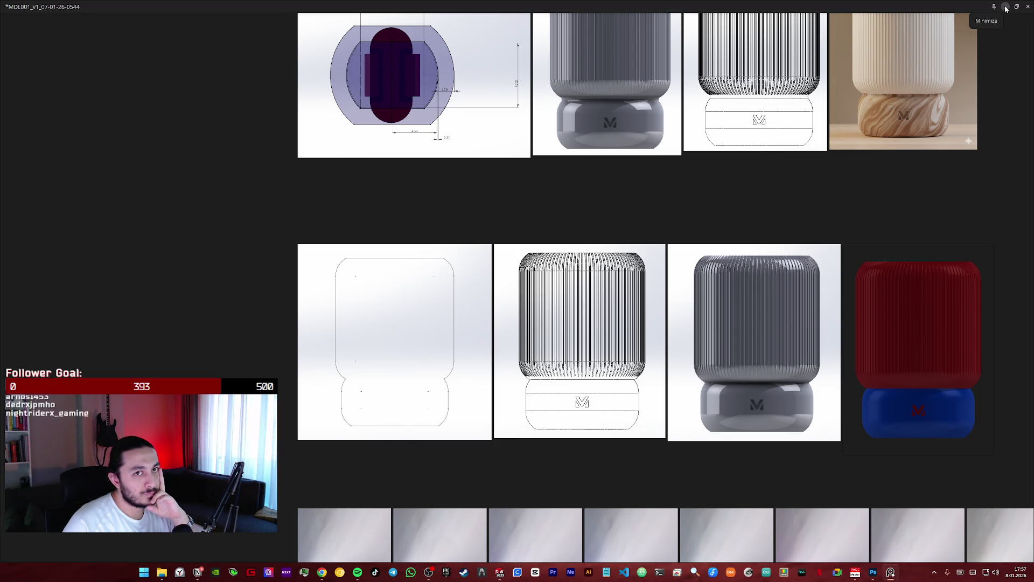
click(1005, 7)
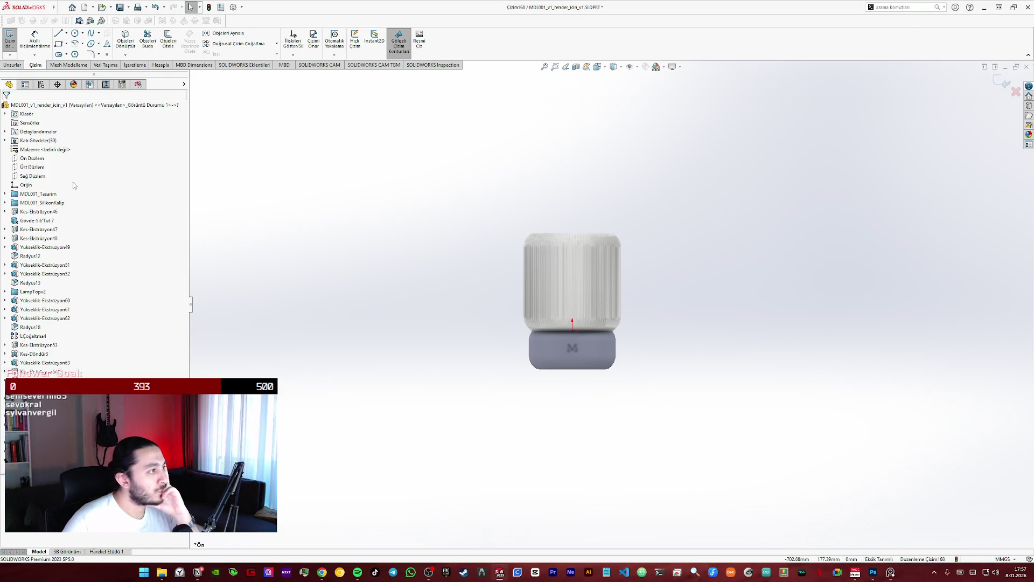
- Inspect the lamp from several angles, exit the sketch and discard its changes
click(36, 204)
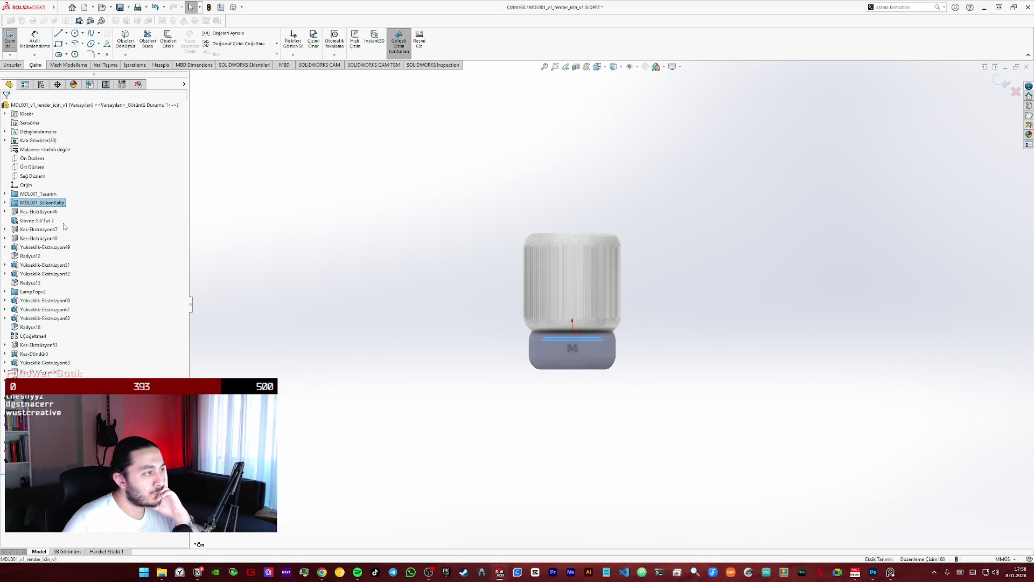
key(Escape)
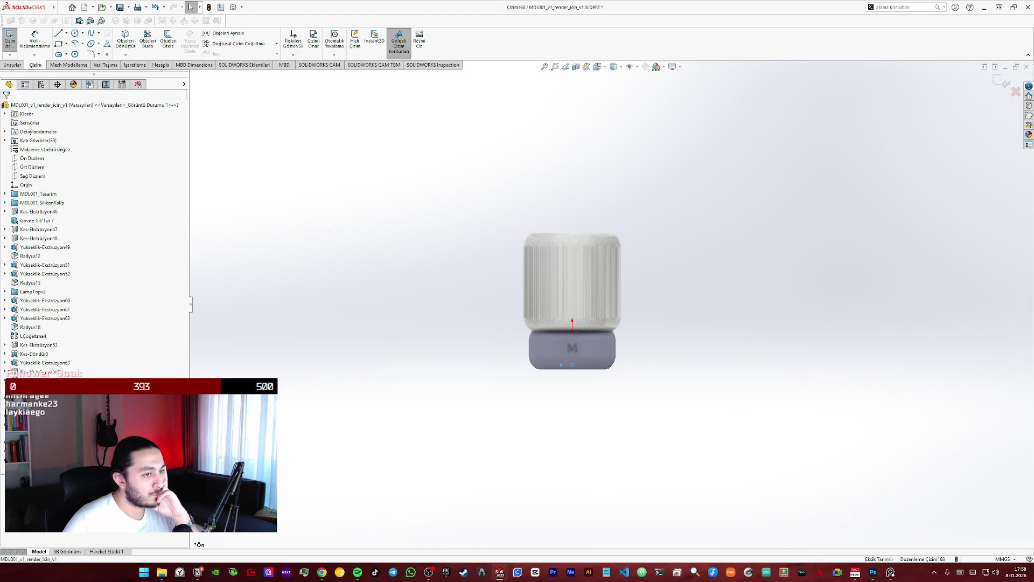
scroll(572, 340, down, 2)
scroll(572, 340, down, 2)
scroll(572, 338, down, 2)
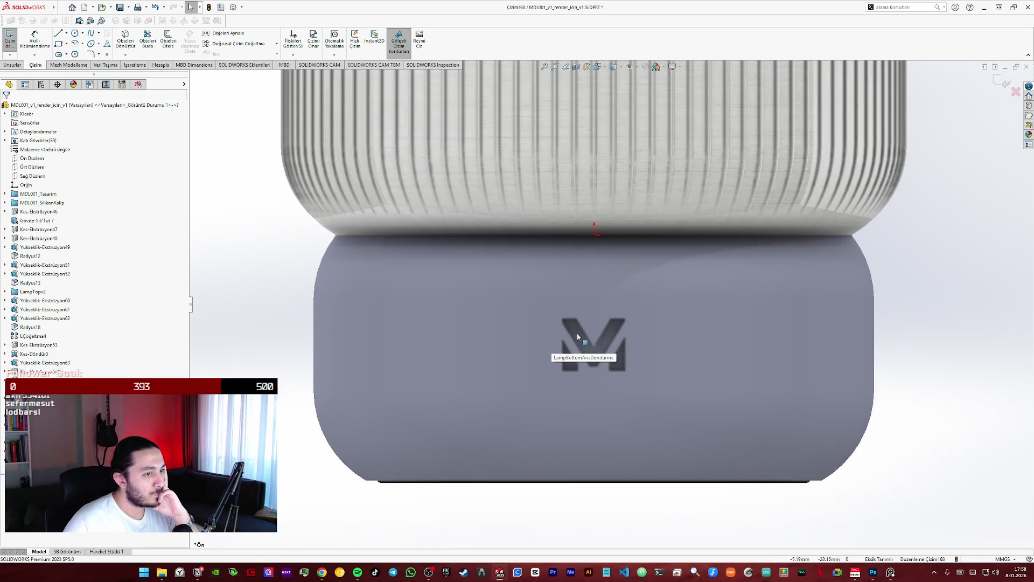
scroll(572, 340, up, 3)
scroll(658, 185, up, 2)
mouse_move(658, 185)
middle_down()
mouse_move(629, 266)
mouse_move(538, 377)
mouse_move(529, 181)
mouse_move(555, 298)
mouse_move(532, 228)
mouse_move(544, 400)
middle_up()
scroll(577, 344, down, 2)
scroll(577, 343, up, 3)
mouse_move(577, 343)
middle_down()
mouse_move(536, 432)
mouse_move(565, 372)
mouse_move(678, 295)
mouse_move(665, 261)
mouse_move(768, 267)
middle_up()
scroll(761, 294, down, 3)
scroll(706, 356, up, 2)
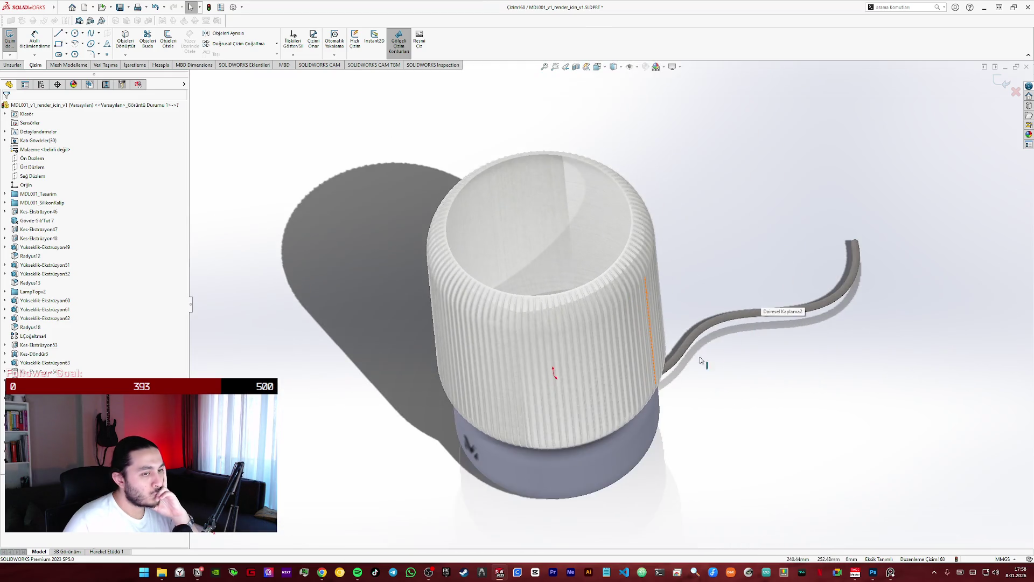
middle_drag(707, 357, 695, 324)
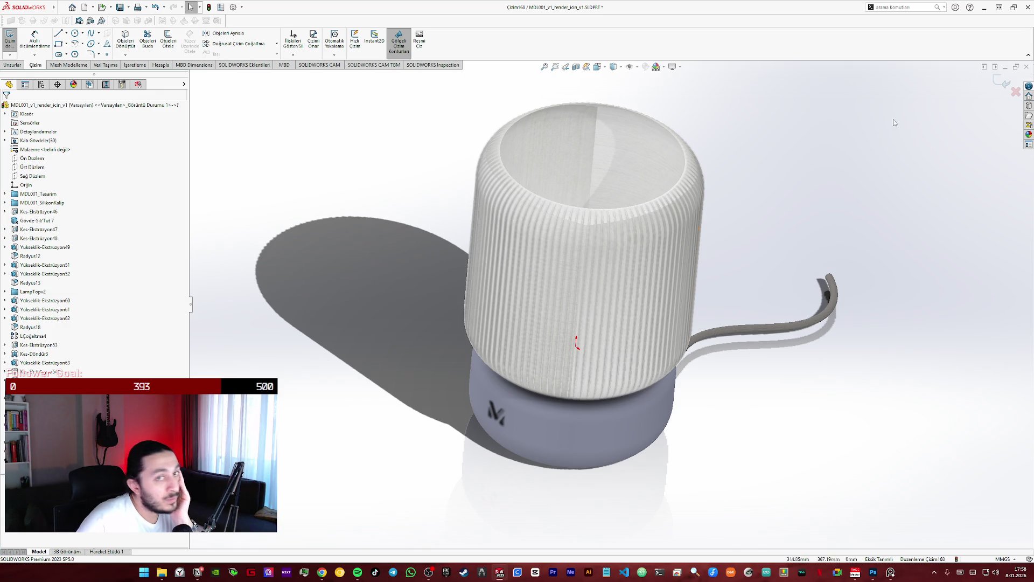
click(1016, 90)
click(543, 289)
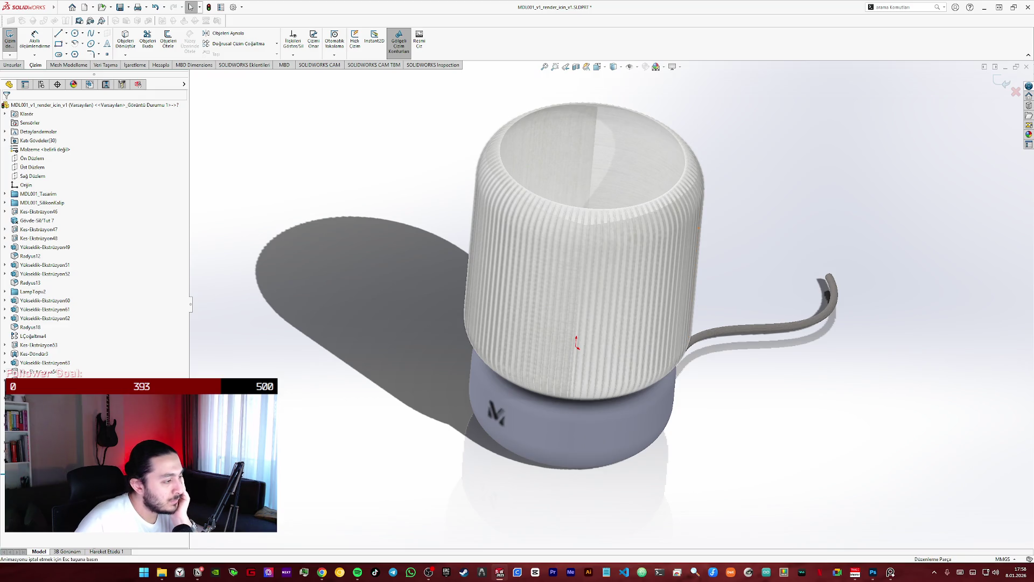
middle_drag(395, 396, 352, 487)
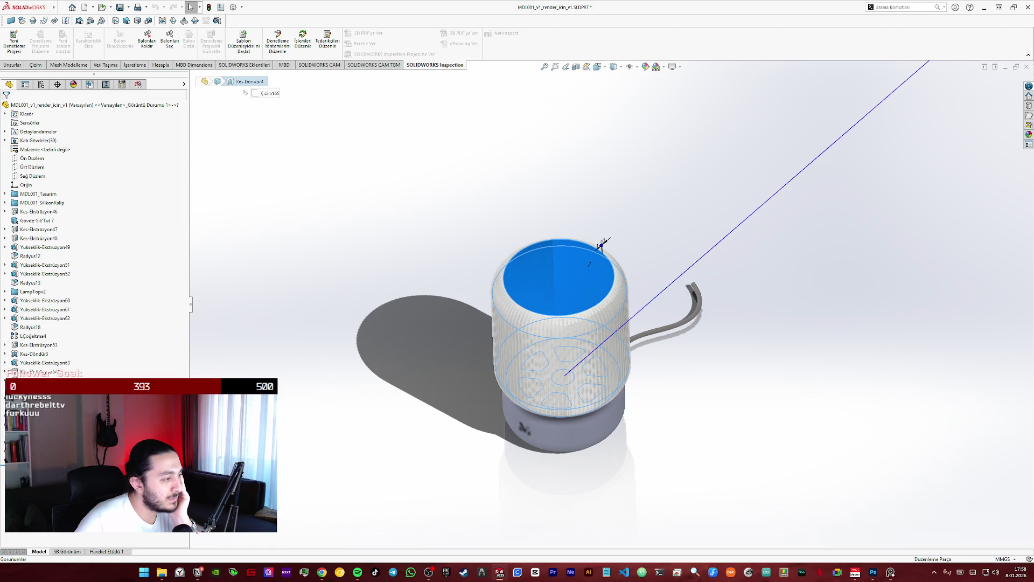
click(386, 389)
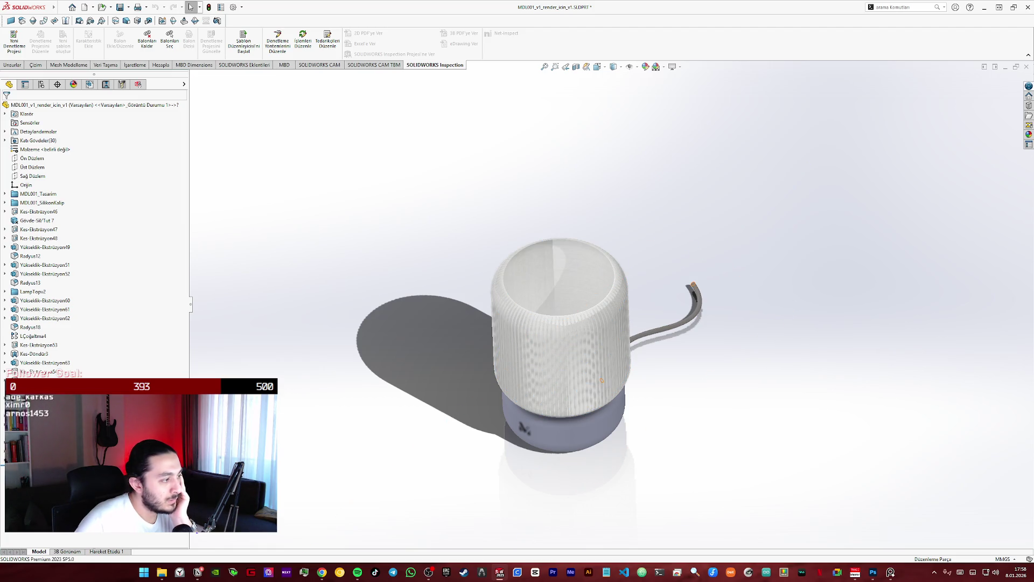
click(602, 379)
mouse_move(602, 380)
middle_down()
mouse_move(315, 383)
mouse_move(561, 420)
middle_up()
click(575, 416)
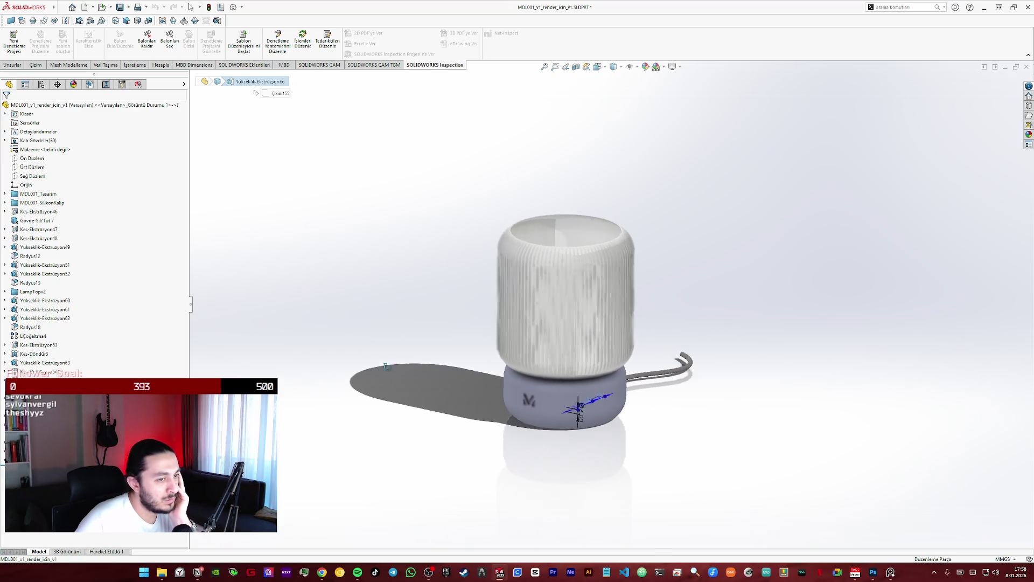
scroll(554, 401, down, 3)
scroll(554, 400, down, 2)
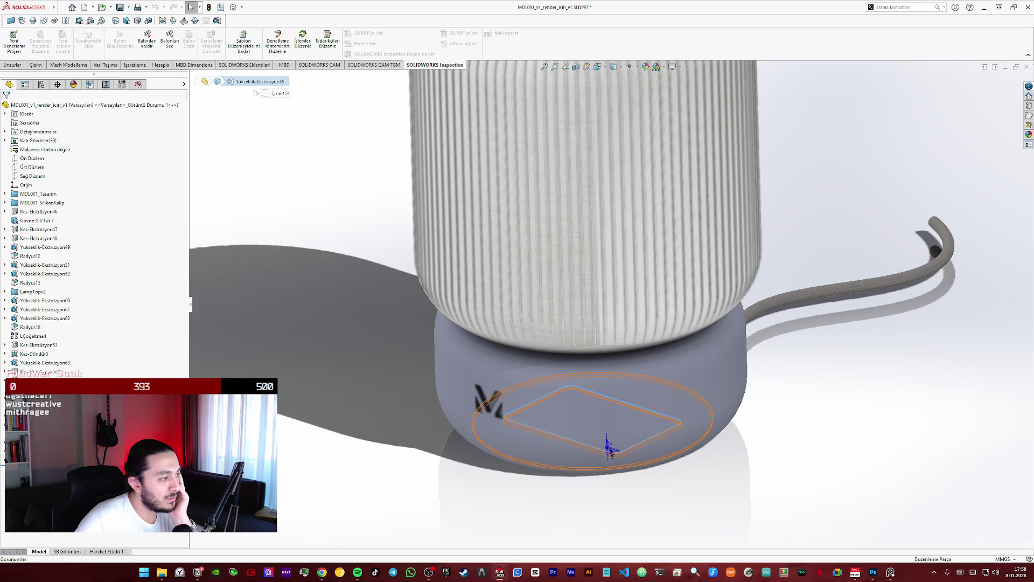
click(671, 382)
click(663, 445)
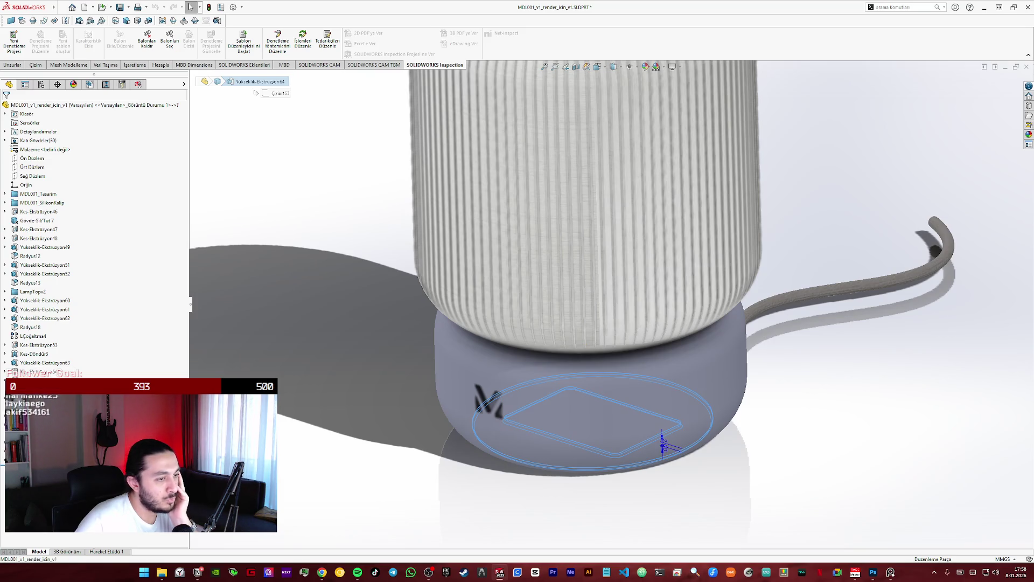
scroll(663, 444, up, 5)
mouse_move(323, 319)
middle_down()
mouse_move(255, 309)
mouse_move(495, 313)
mouse_move(558, 331)
mouse_move(487, 342)
mouse_move(423, 308)
mouse_move(425, 351)
mouse_move(566, 343)
mouse_move(487, 343)
middle_up()
scroll(492, 347, down, 5)
scroll(587, 342, up, 5)
click(708, 315)
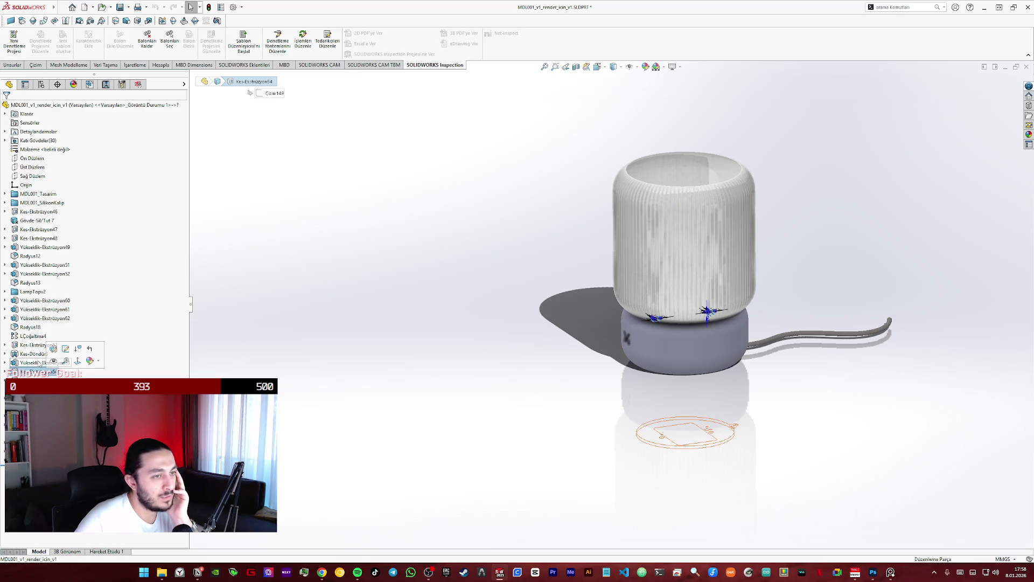
click(57, 363)
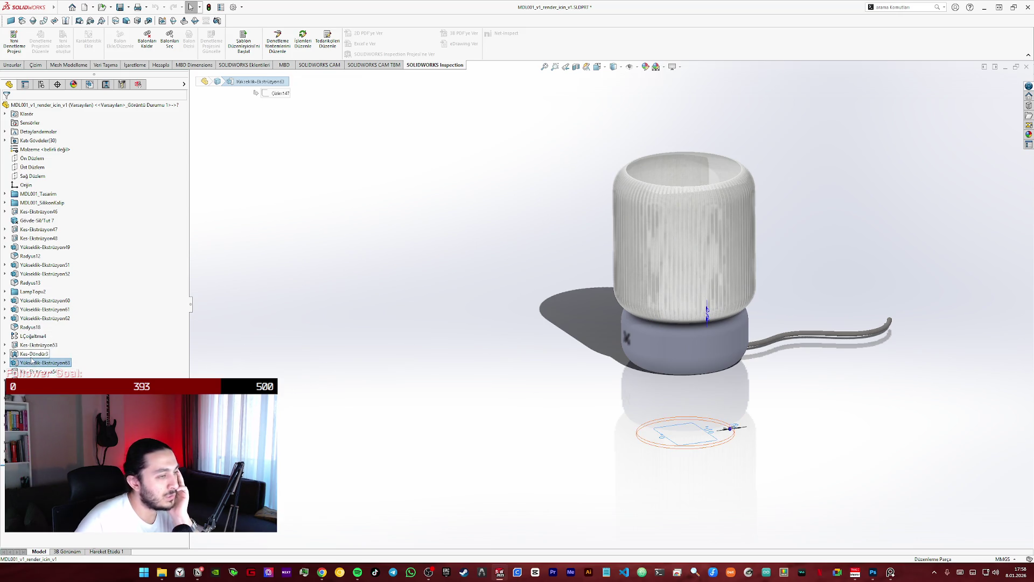
click(31, 355)
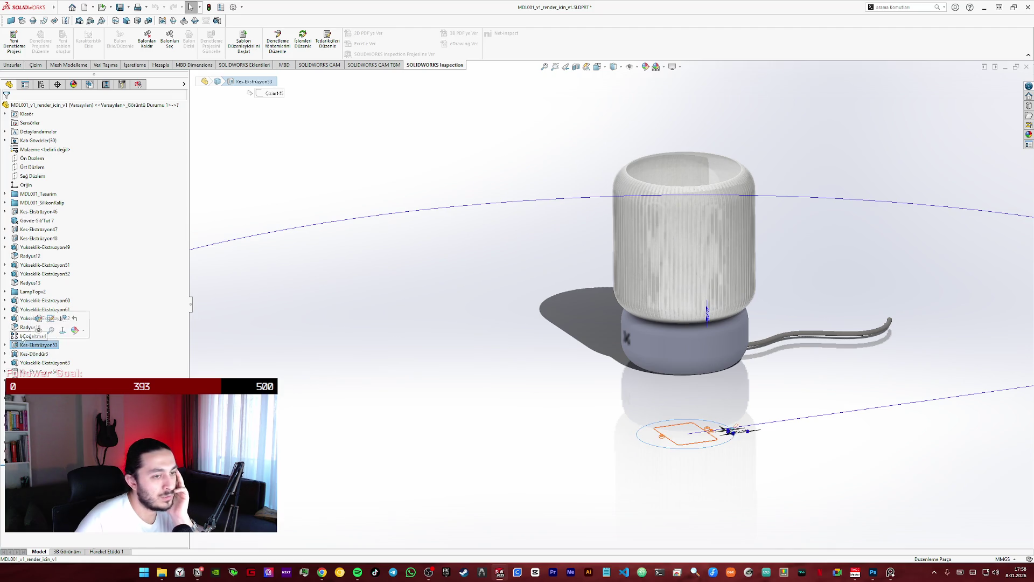
click(33, 336)
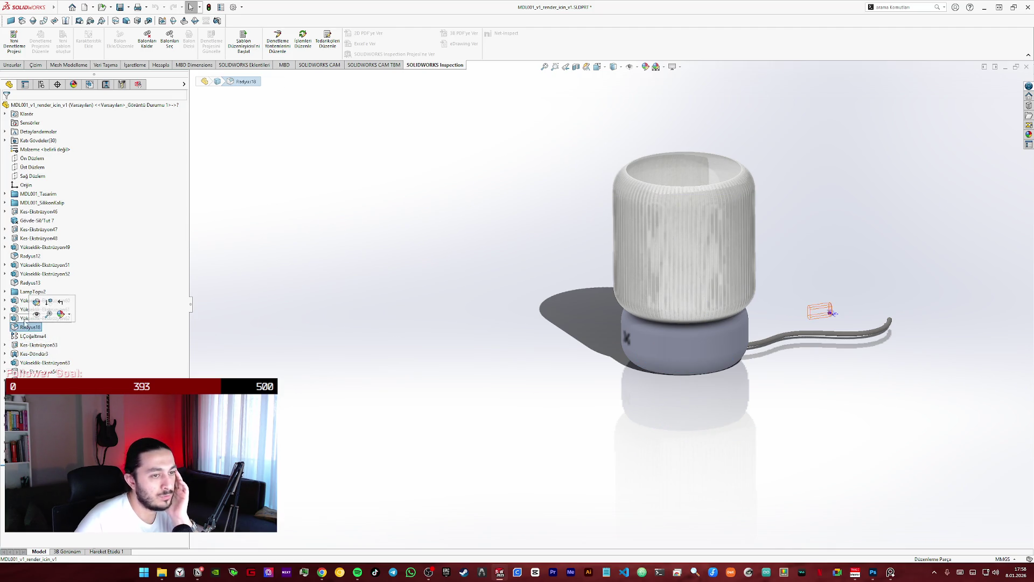
click(45, 318)
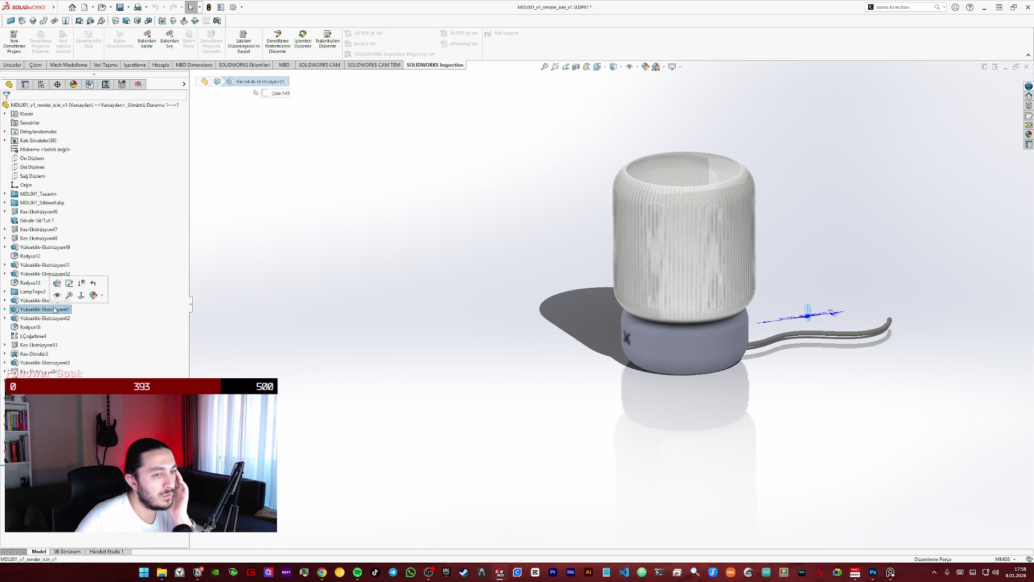
click(25, 300)
click(32, 291)
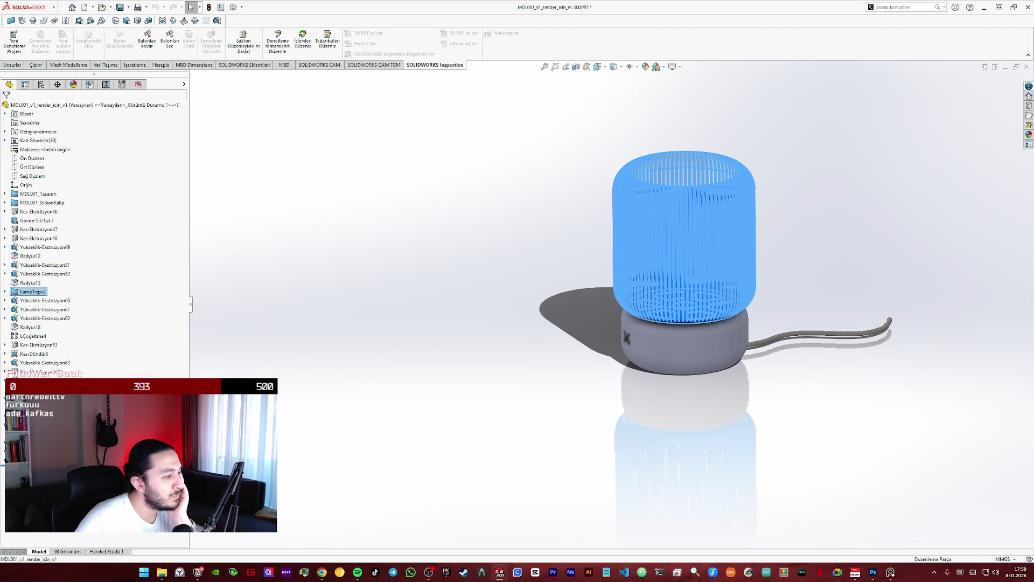
- Roll the feature tree back to before the Süpür1 sweep inside LampTepsi2
drag(105, 337, 109, 297)
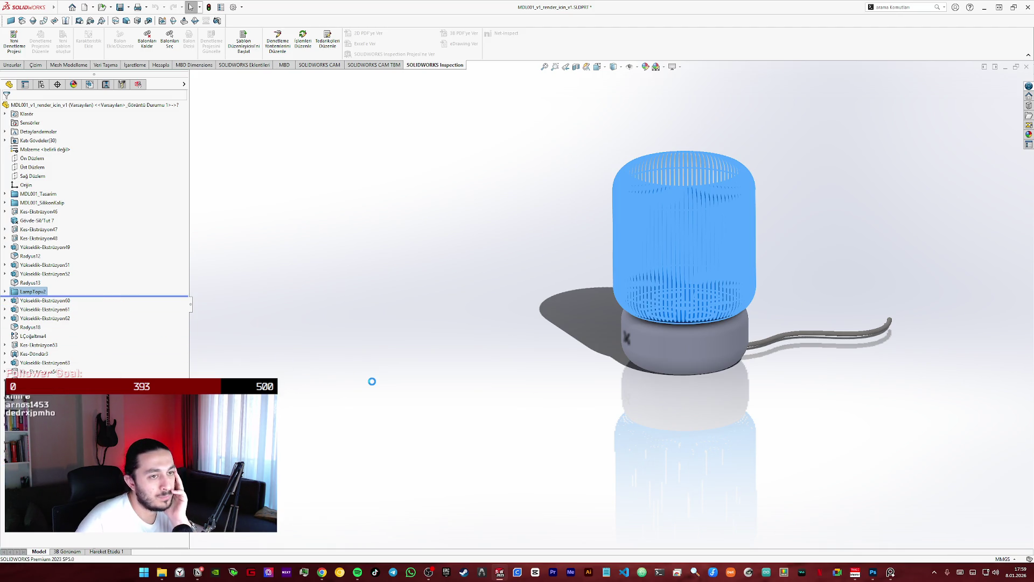
scroll(660, 242, down, 3)
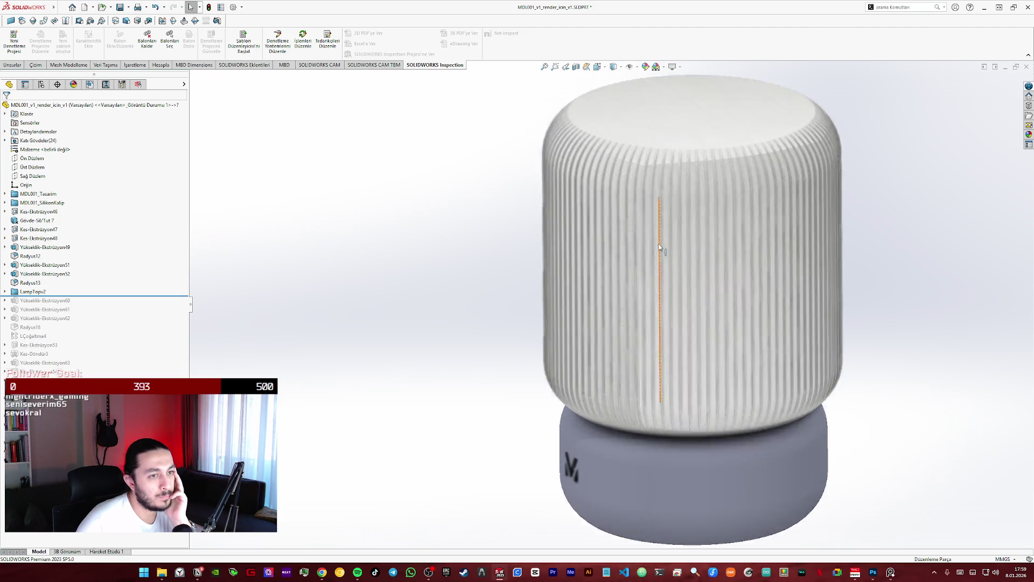
scroll(660, 241, up, 3)
scroll(271, 307, up, 2)
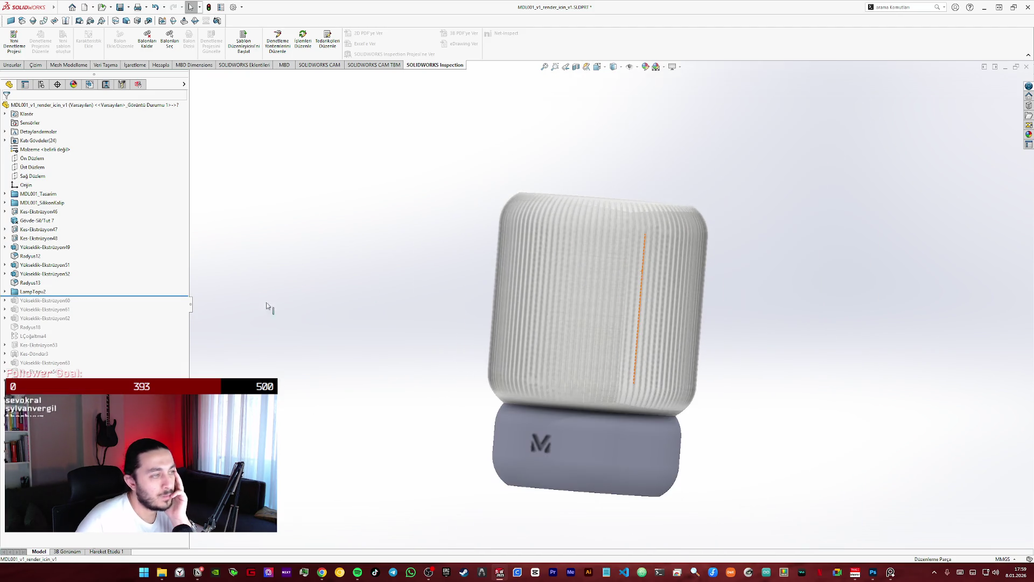
click(4, 292)
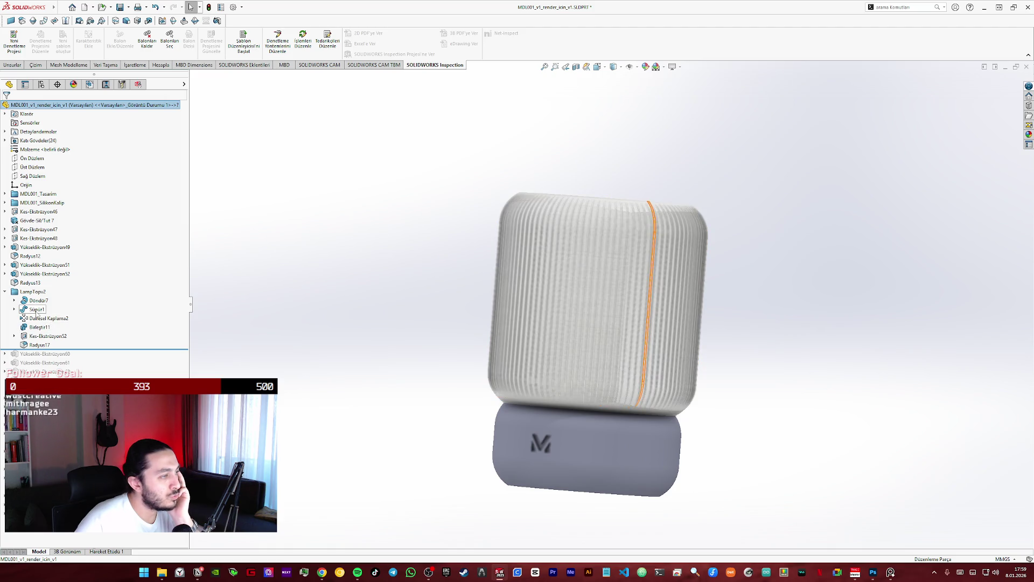
click(36, 309)
middle_drag(335, 275, 370, 327)
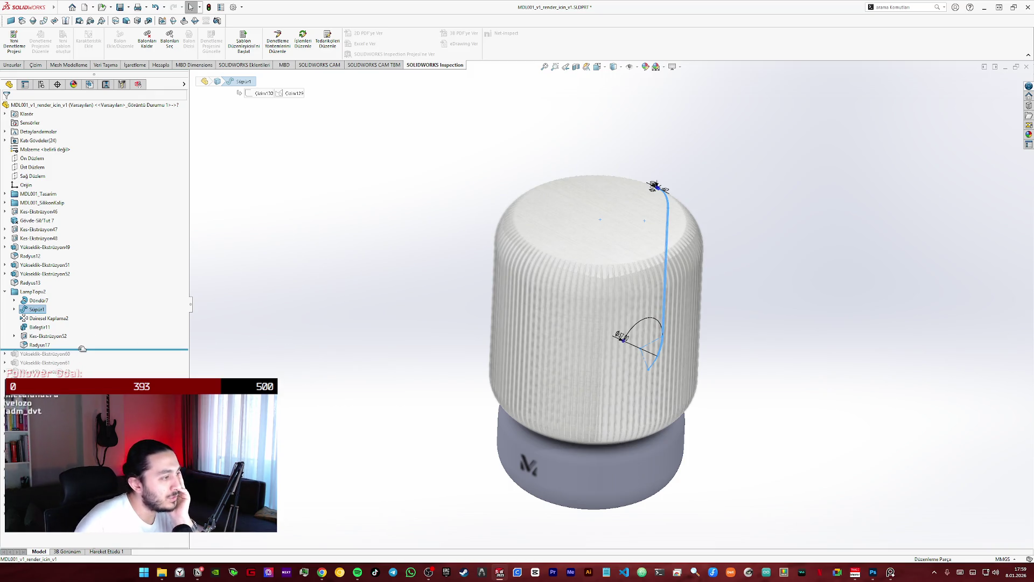
drag(81, 347, 80, 305)
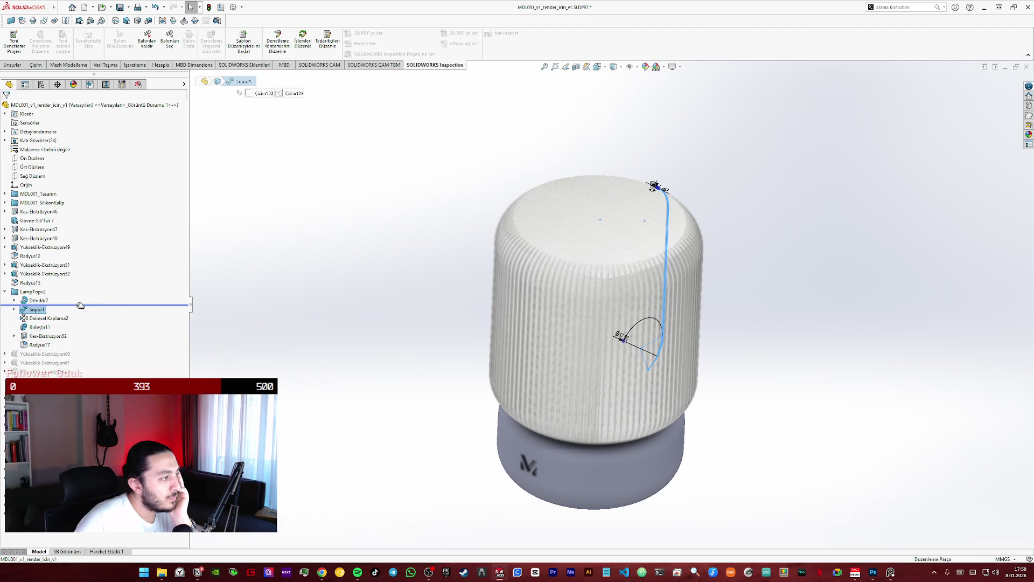
mouse_move(340, 334)
middle_down()
mouse_move(415, 258)
mouse_move(450, 272)
mouse_move(416, 337)
middle_up()
- Try Wireframe, then set the display style to Hidden Lines Removed
click(614, 67)
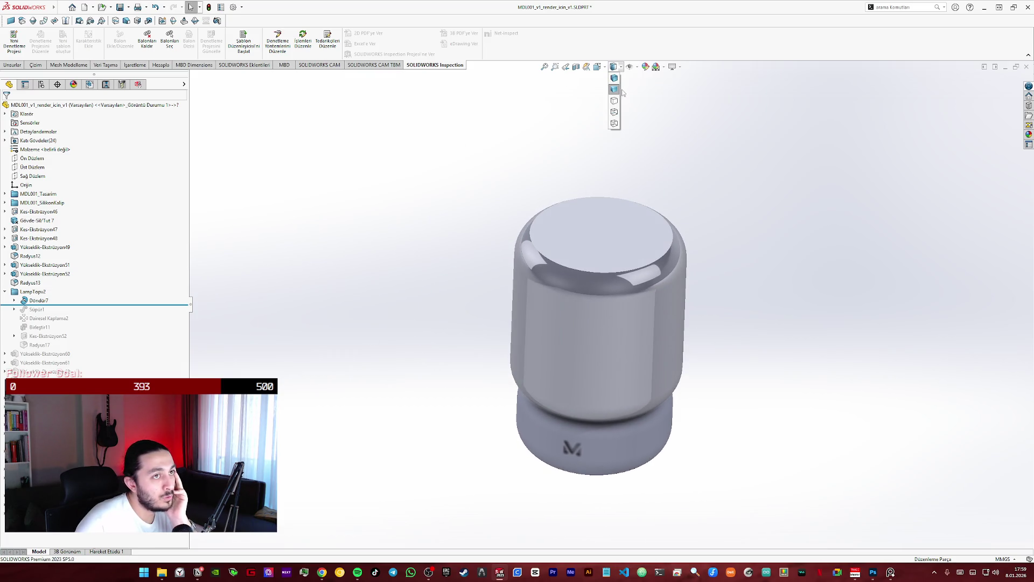
click(615, 123)
mouse_move(617, 125)
middle_down()
mouse_move(439, 250)
mouse_move(476, 153)
mouse_move(475, 188)
middle_up()
click(615, 67)
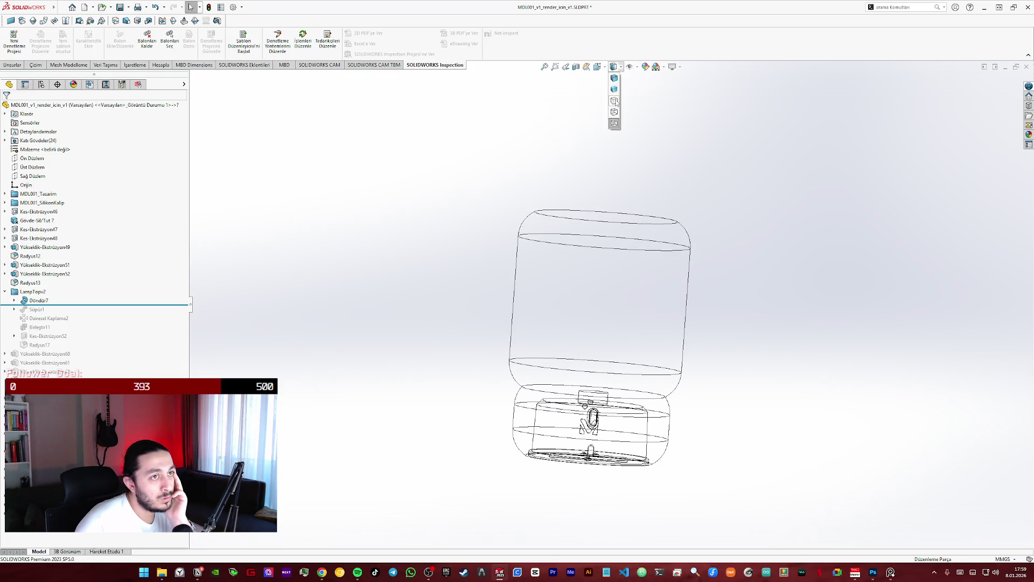
click(614, 101)
- Settle the rolled-back lamp in a straight, fitted front view
key(ctrl+1)
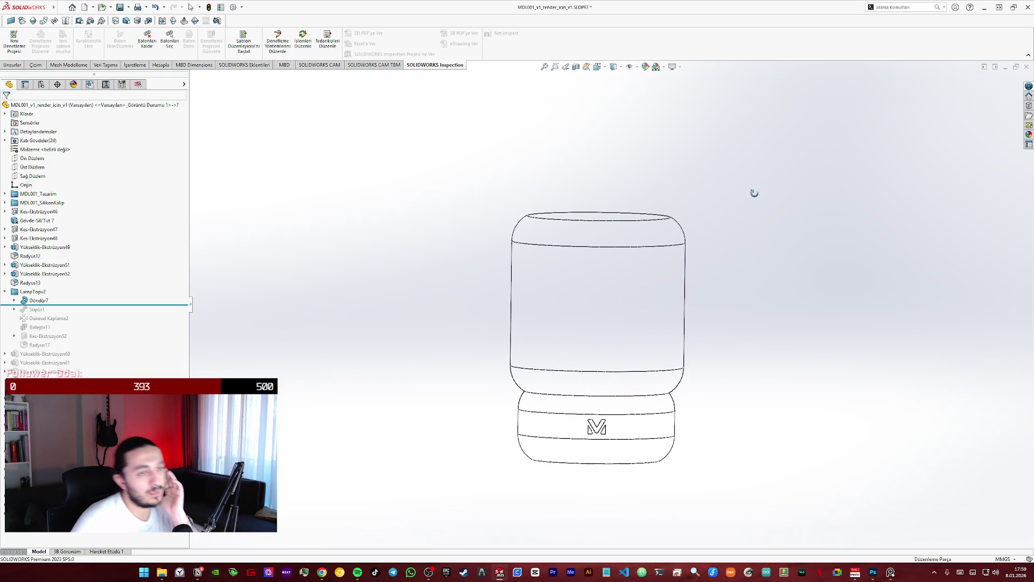
key(space)
click(530, 374)
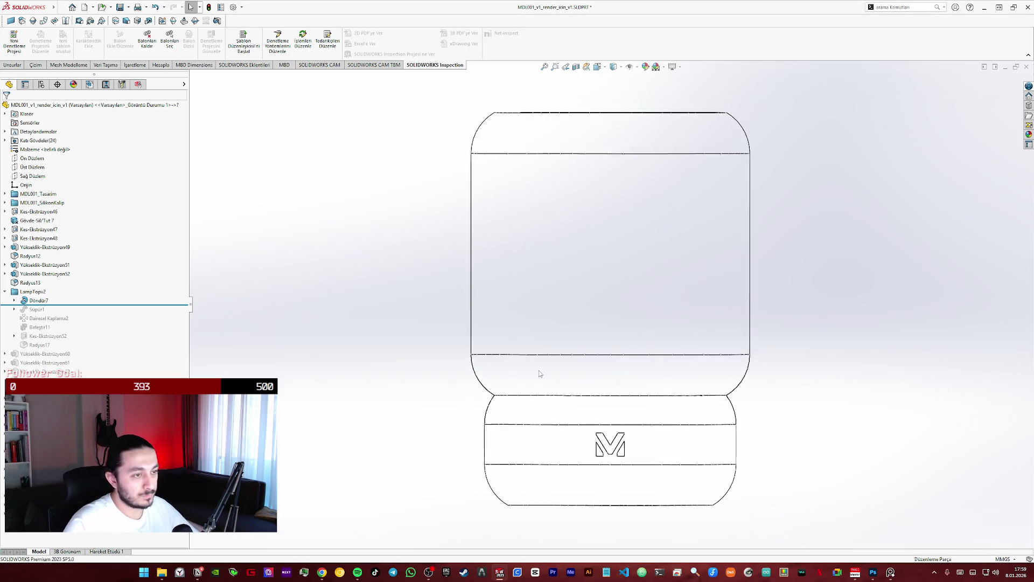
mouse_move(809, 290)
middle_down()
mouse_move(746, 342)
mouse_move(781, 279)
middle_up()
key(space)
click(541, 342)
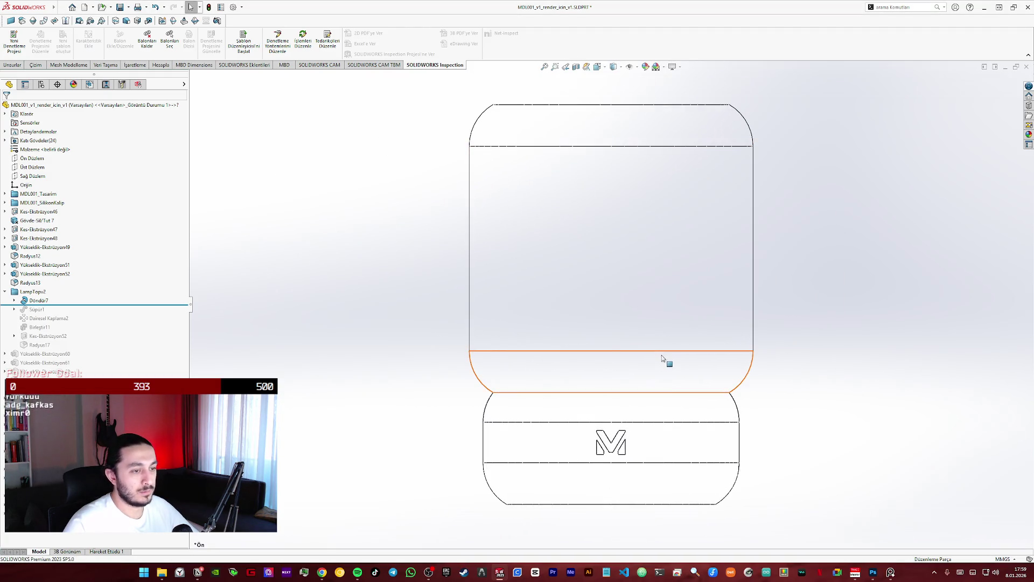
mouse_move(619, 443)
middle_down()
mouse_move(465, 451)
mouse_move(526, 429)
middle_up()
key(space)
click(531, 409)
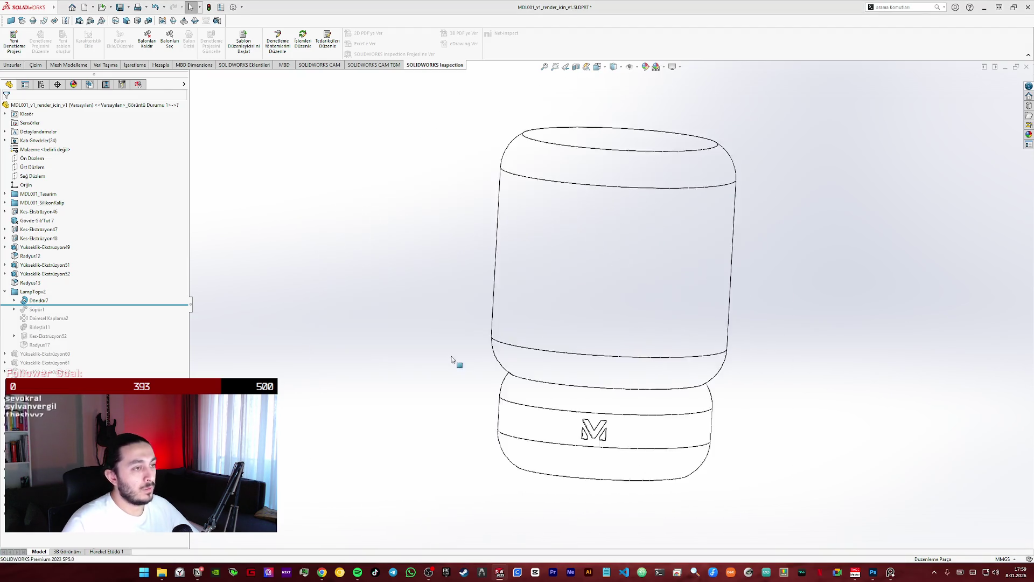
click(93, 8)
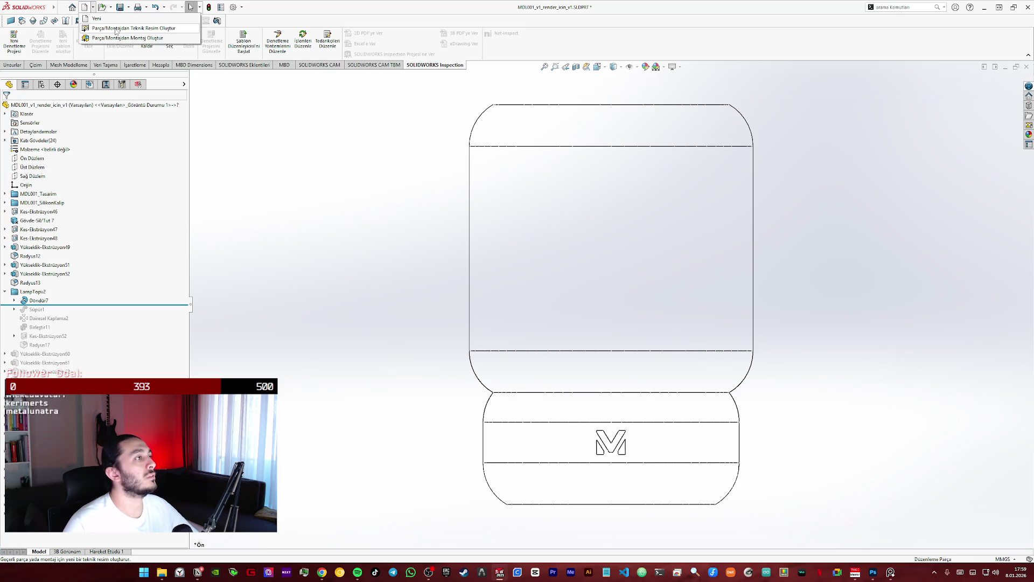
- Make a drawing from the lamp part on an A0 (ISO) sheet
click(115, 28)
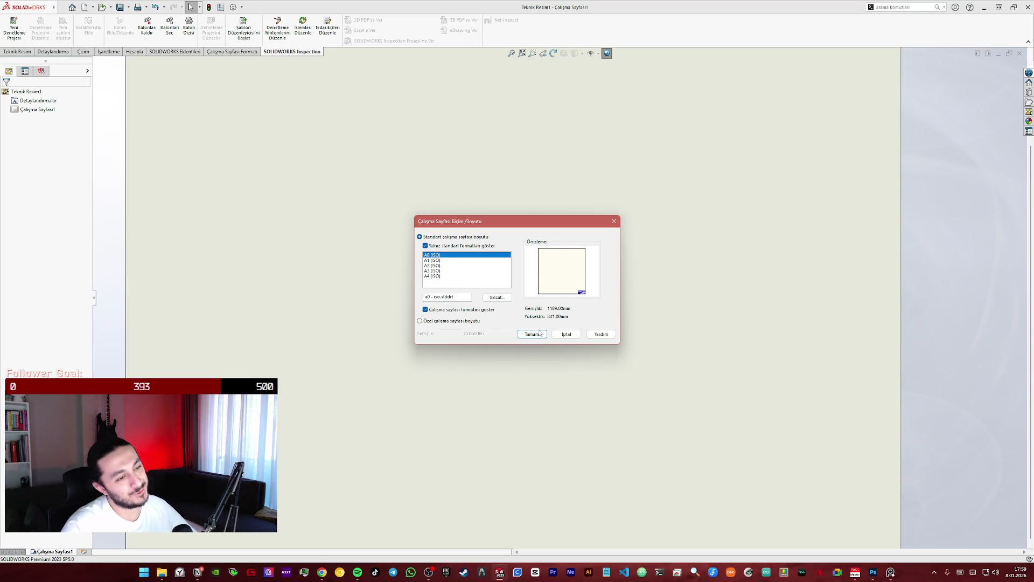
click(533, 333)
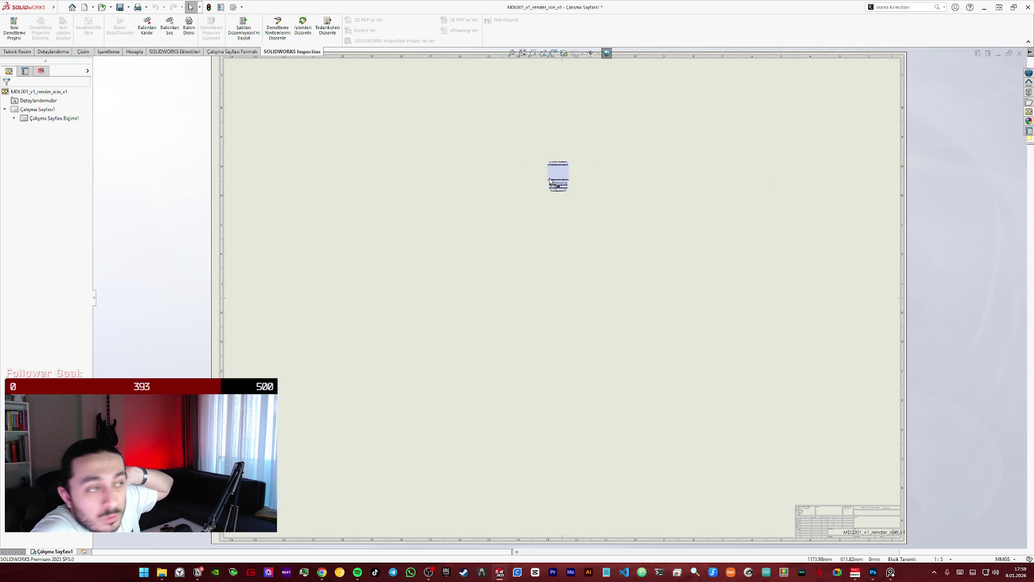
- Place only the lamp's front view on the sheet's upper left at 1:1 scale
drag(990, 164, 384, 194)
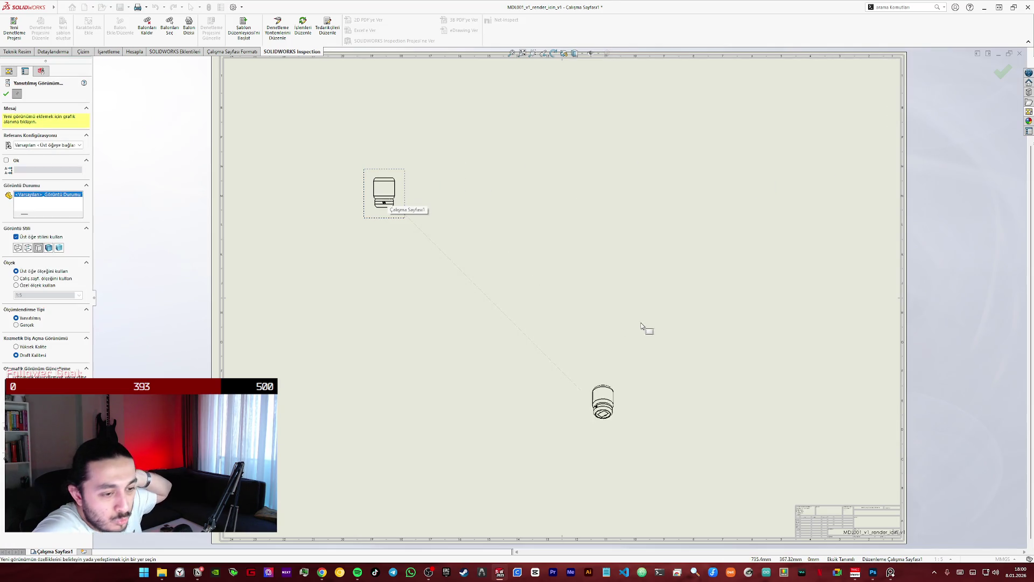
click(402, 214)
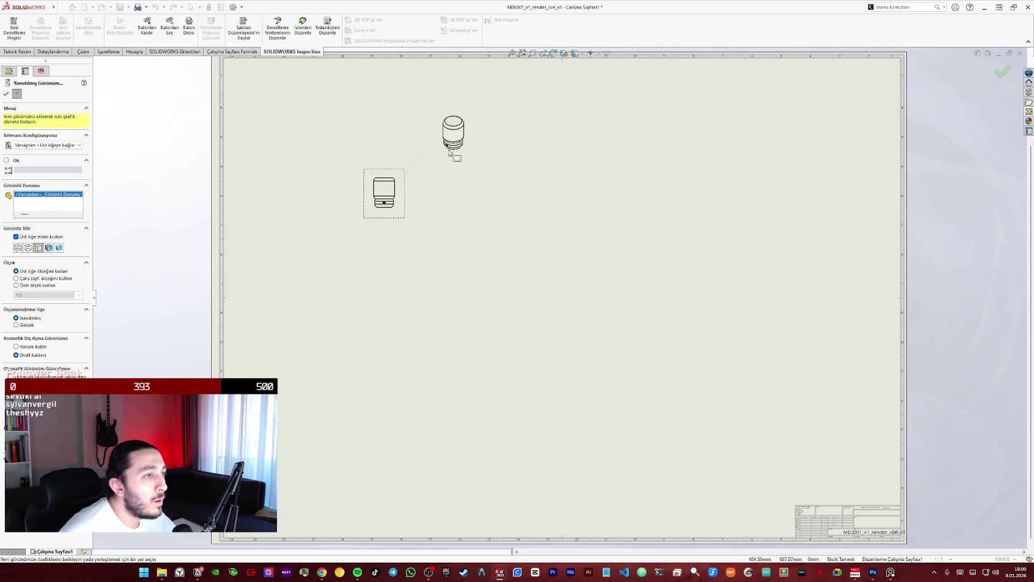
key(Escape)
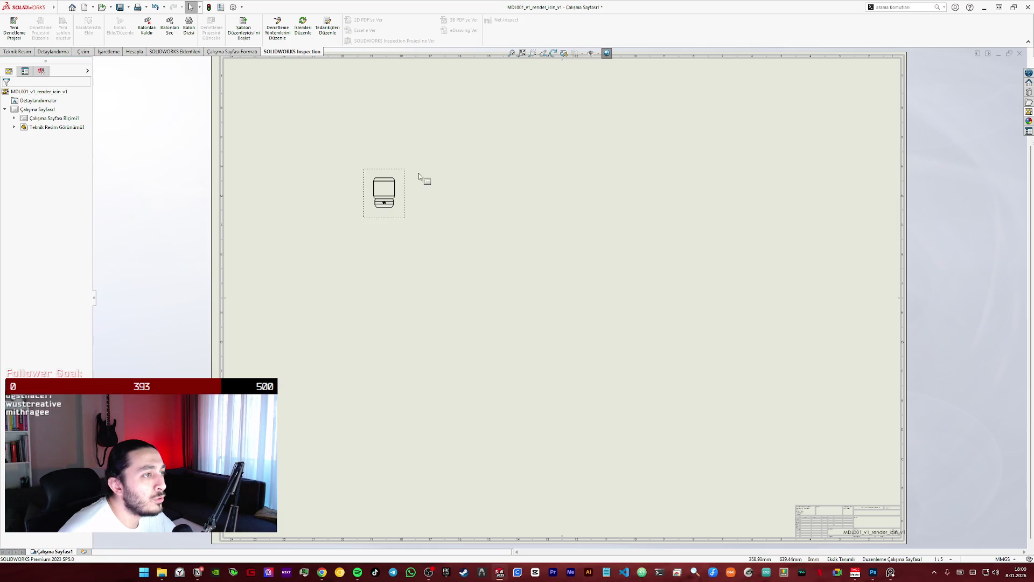
click(386, 198)
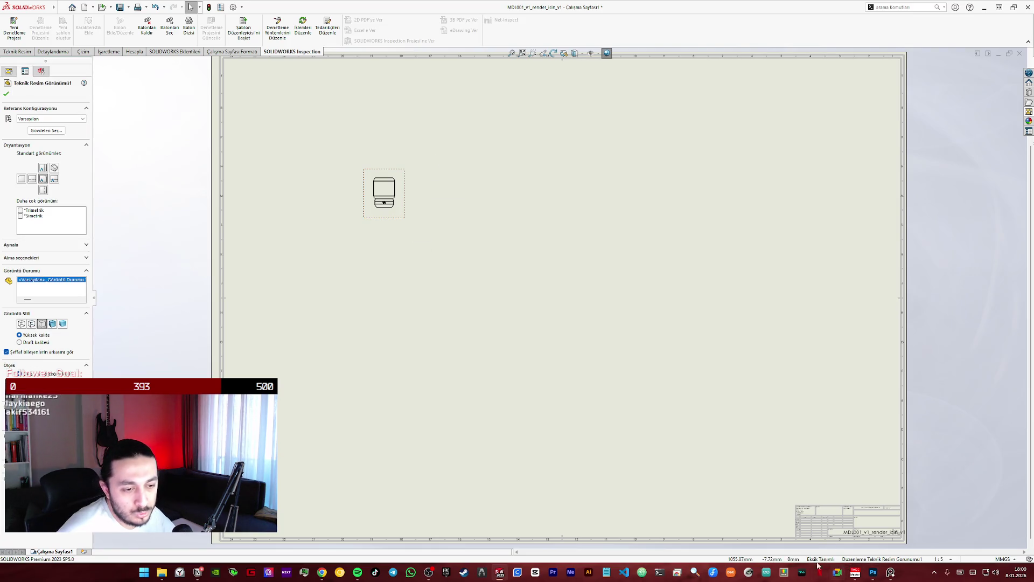
click(942, 559)
click(929, 413)
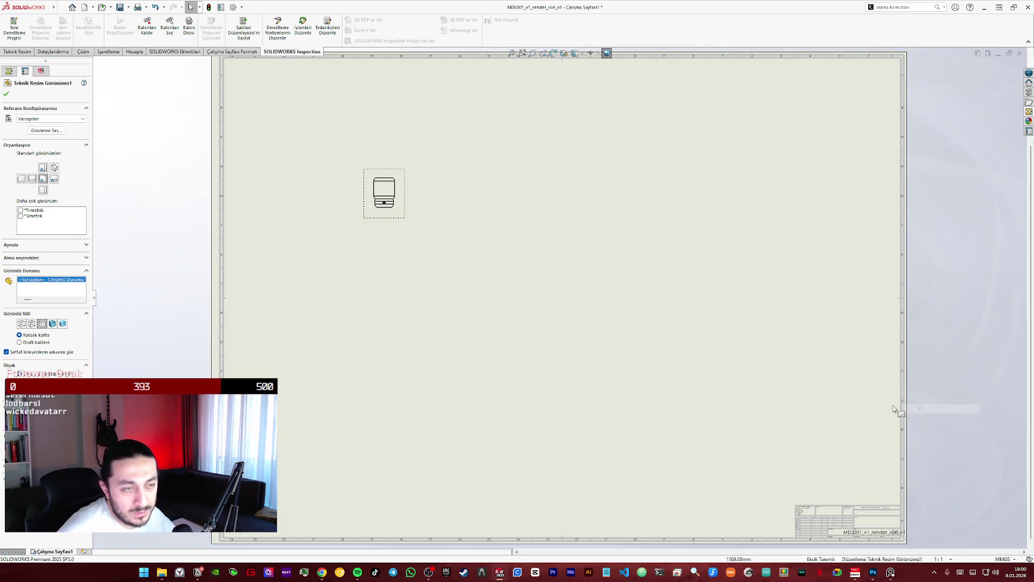
click(535, 253)
scroll(541, 283, up, 2)
scroll(545, 287, up, 3)
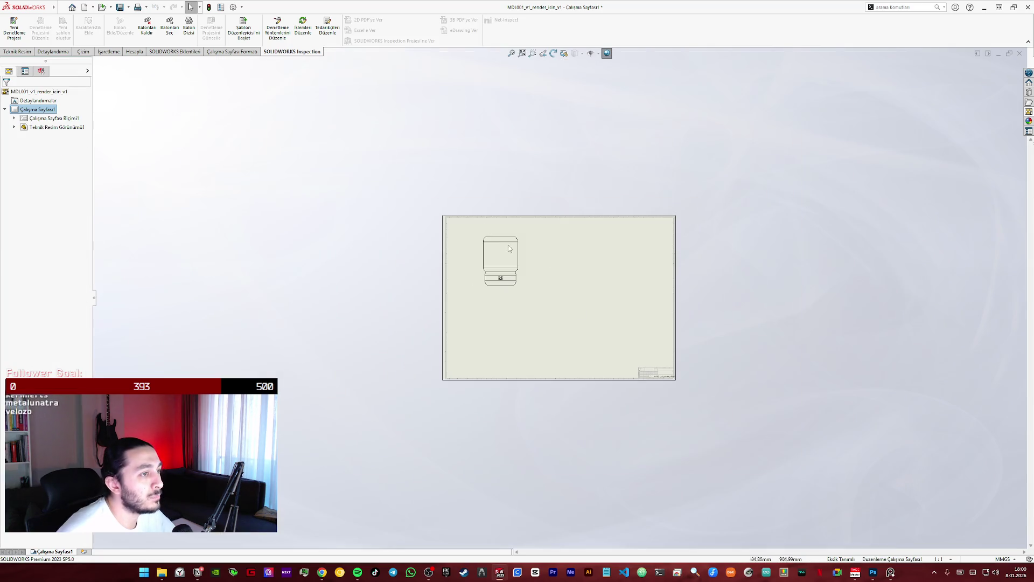
scroll(548, 290, down, 3)
scroll(610, 400, down, 2)
scroll(623, 405, down, 2)
scroll(558, 288, down, 2)
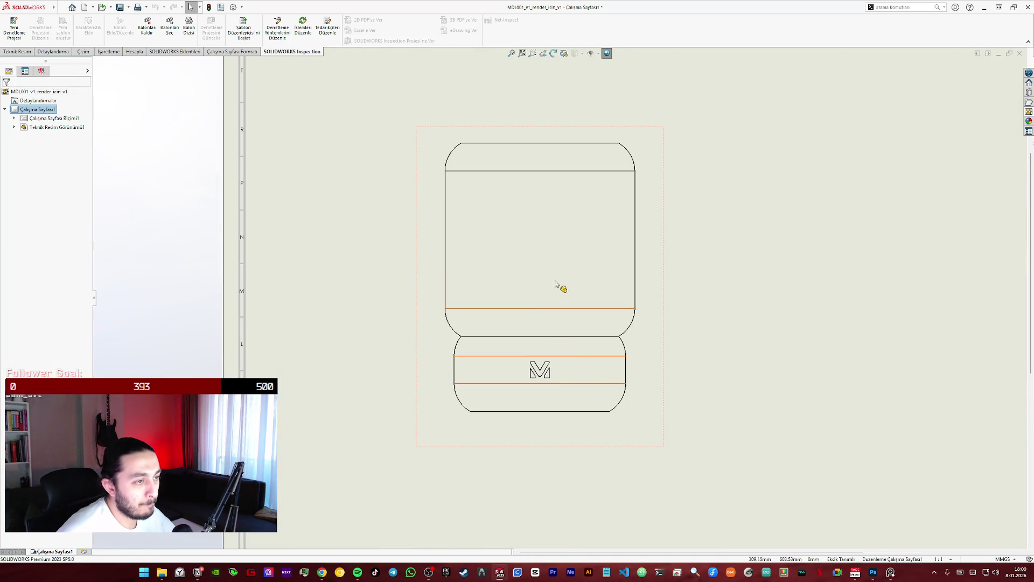
scroll(598, 149, down, 1)
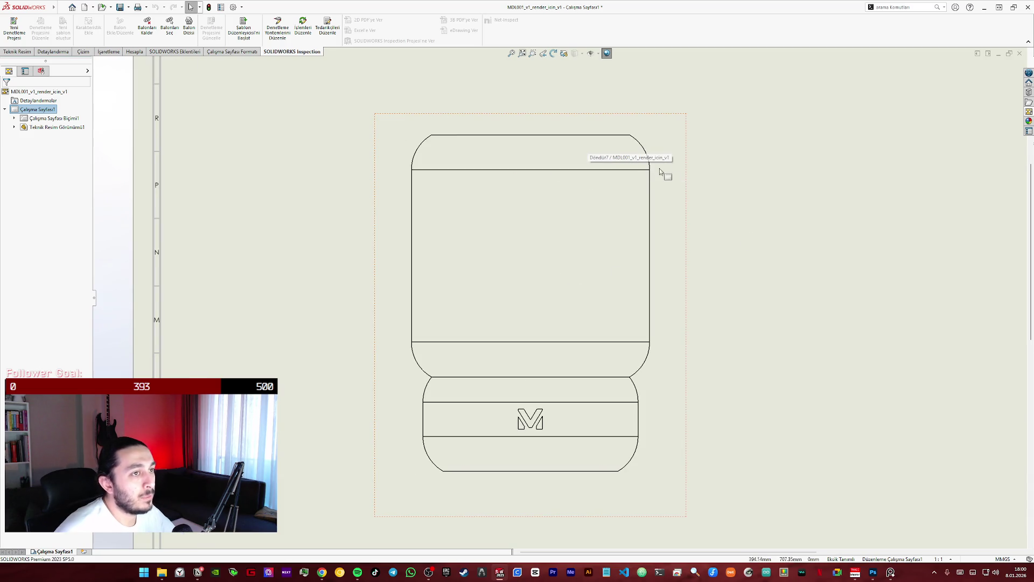
click(65, 53)
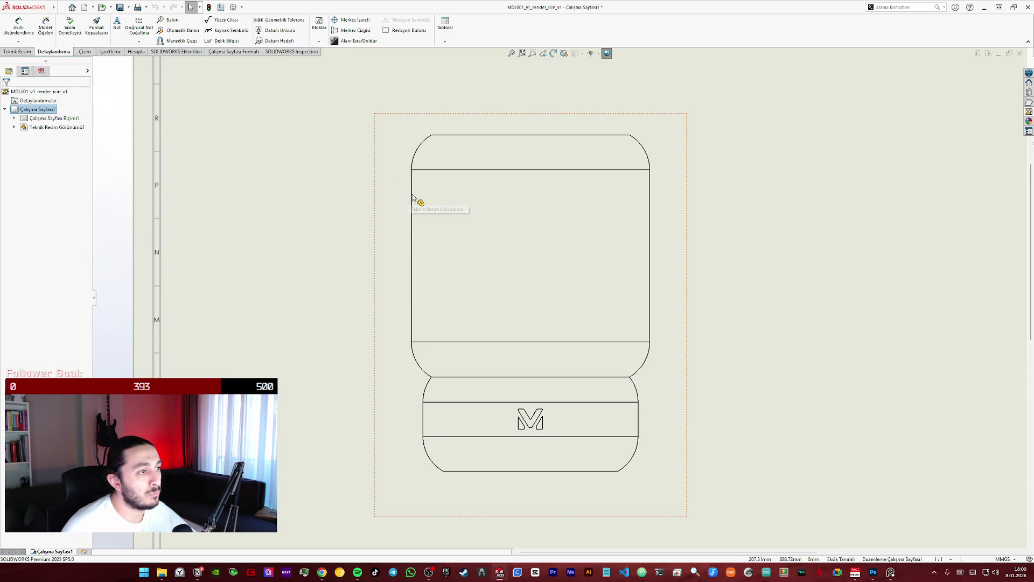
- Add the Ø177.14 width dimension across the lamp with Akıllı Ölçümlendirme
click(670, 120)
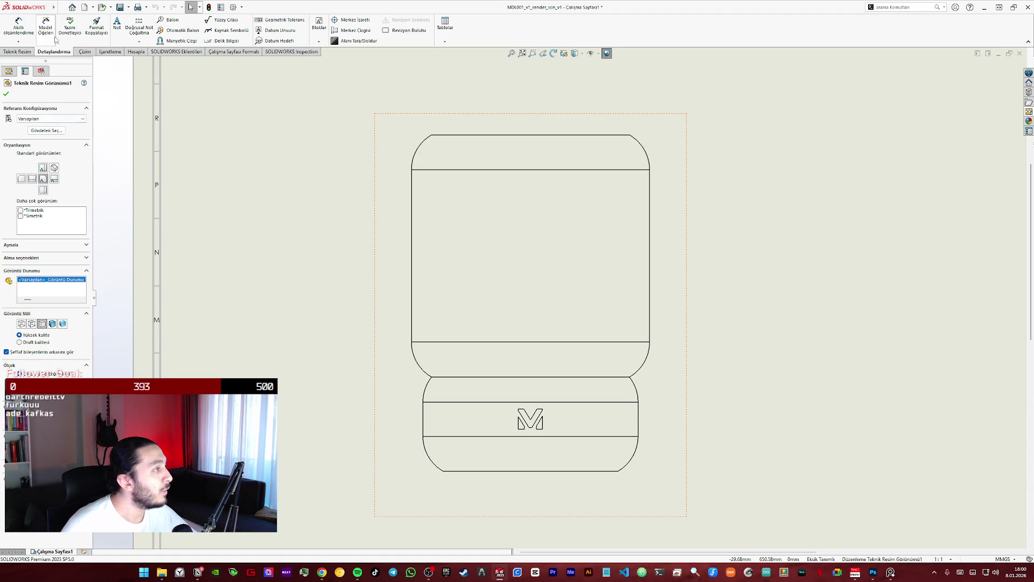
click(18, 24)
click(411, 211)
click(650, 229)
click(653, 227)
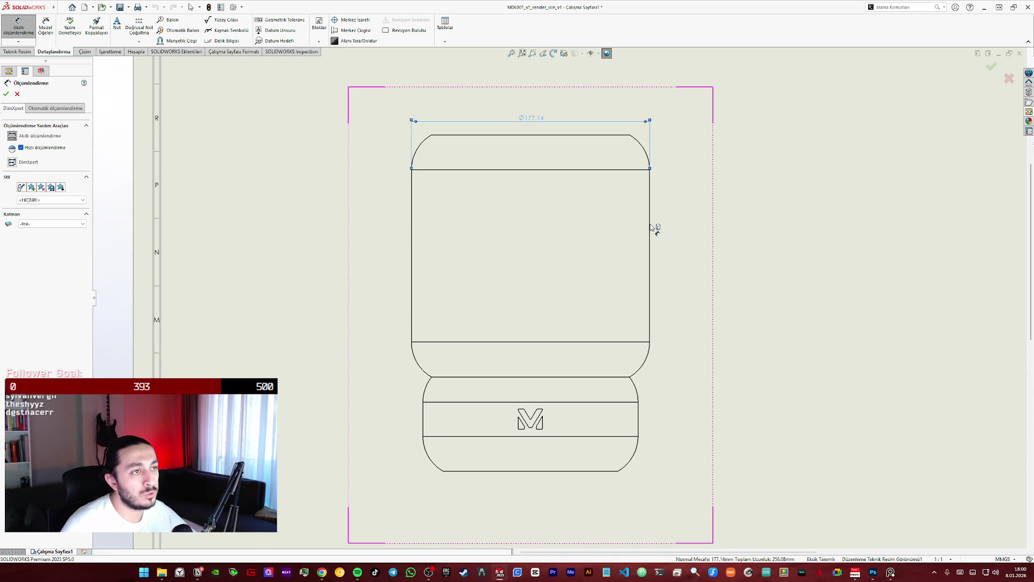
- Add vertical dimensions 180.00 upper body, 70.00 base and 250.00 overall height
click(576, 137)
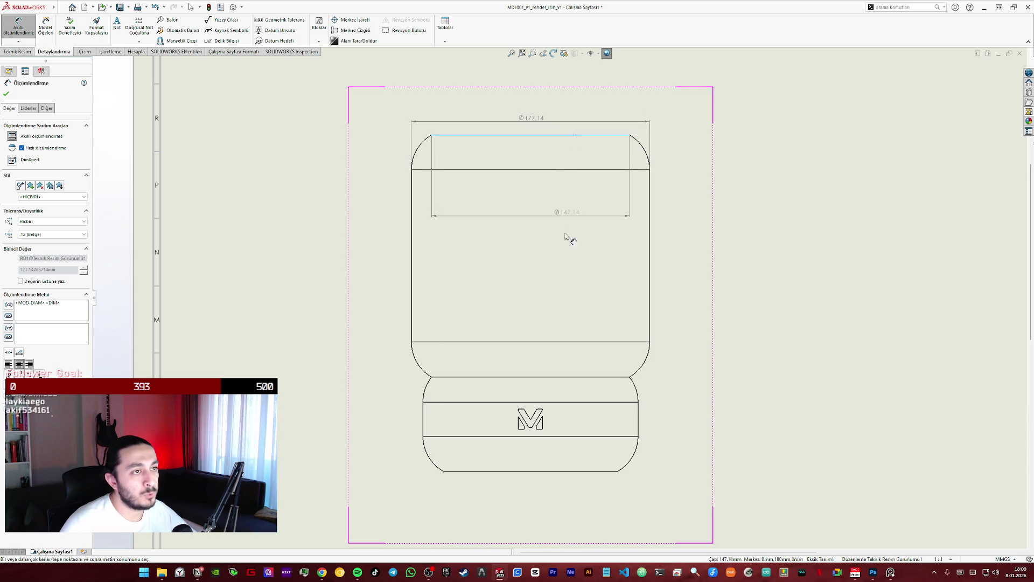
click(549, 376)
click(549, 379)
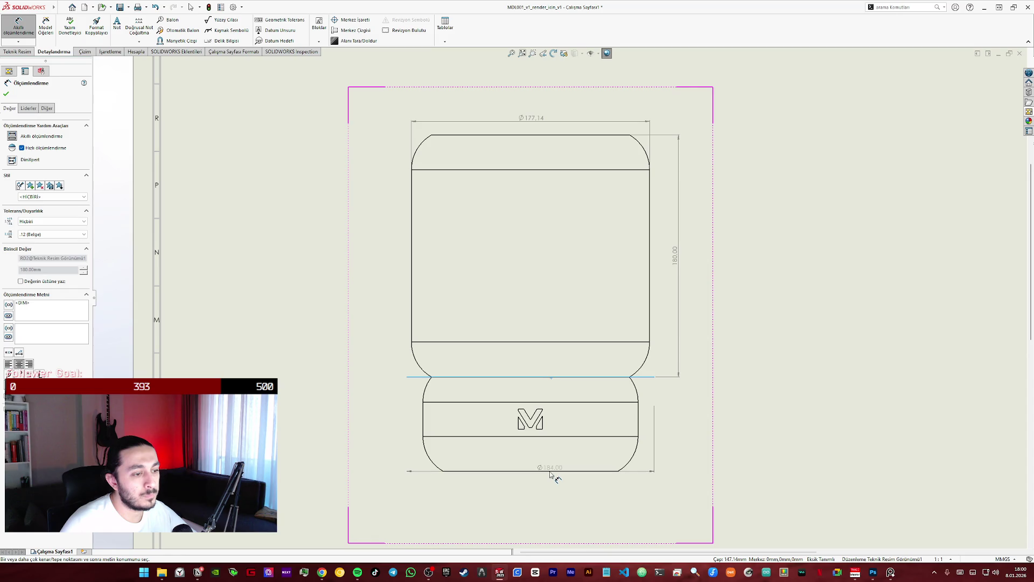
click(550, 472)
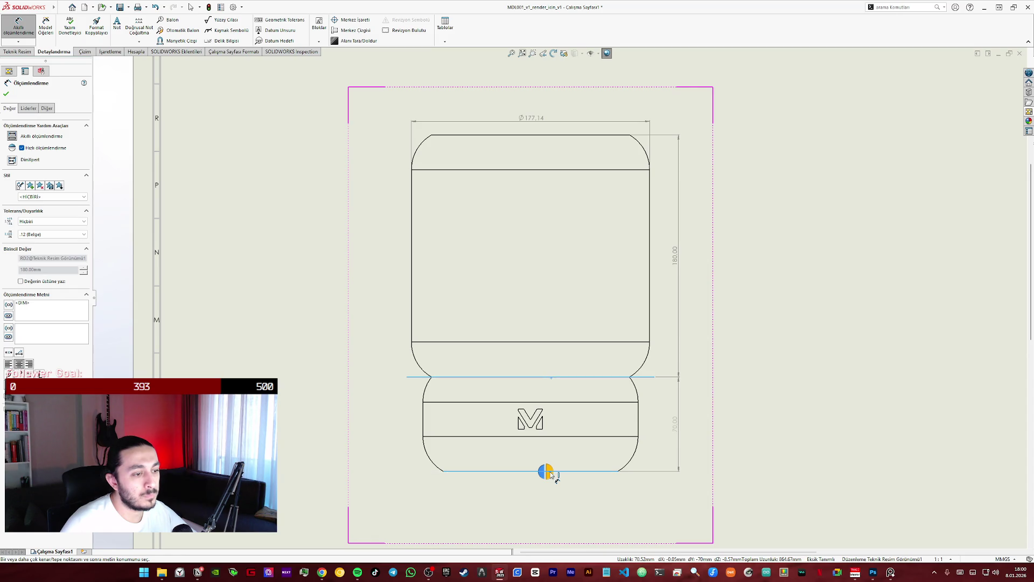
click(551, 475)
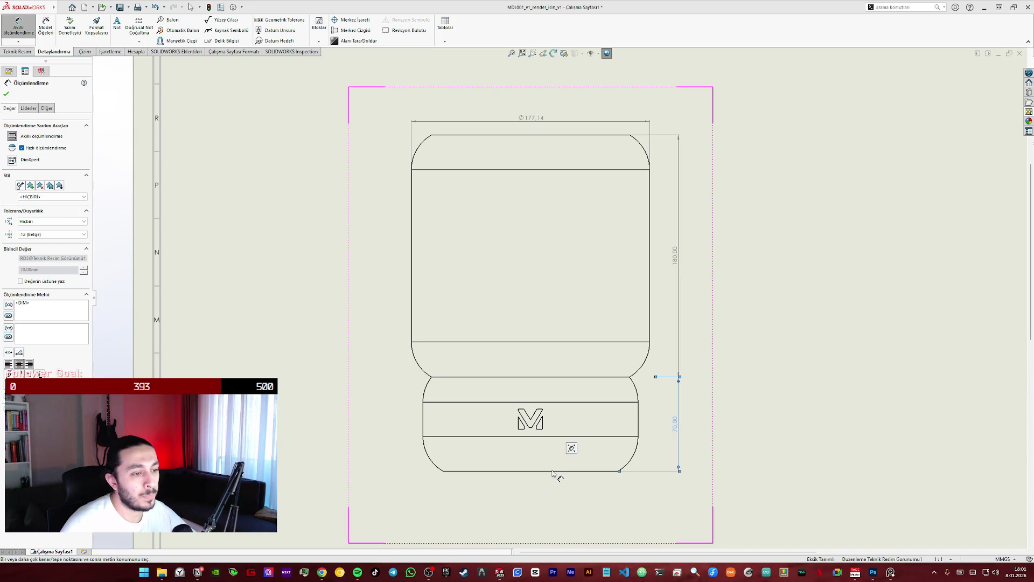
click(574, 135)
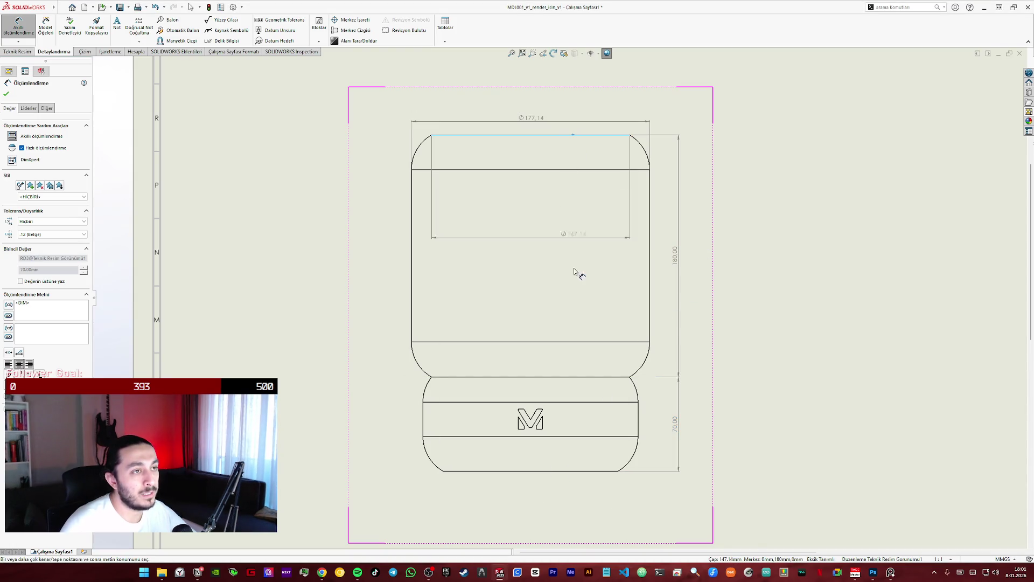
click(559, 472)
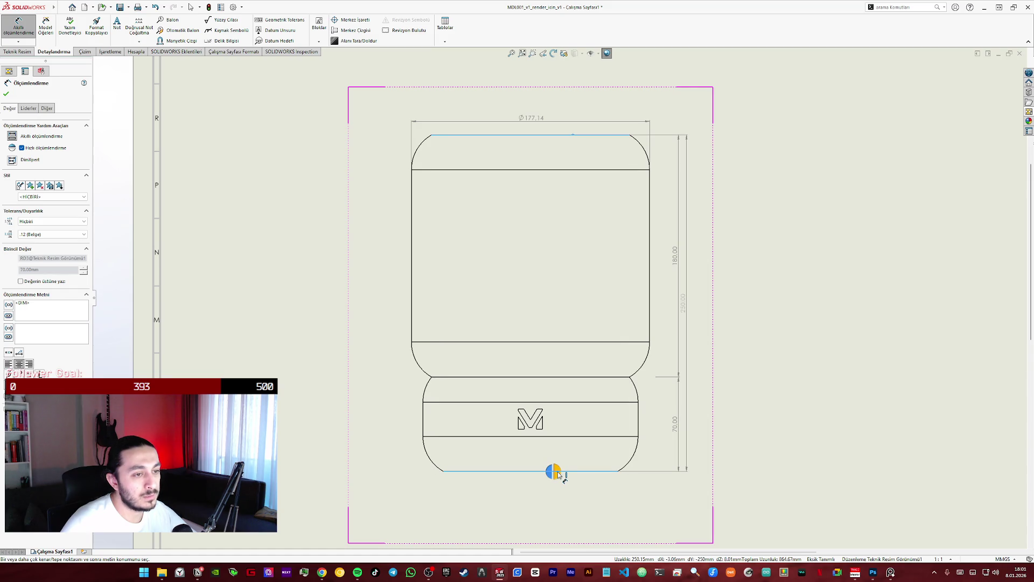
click(687, 312)
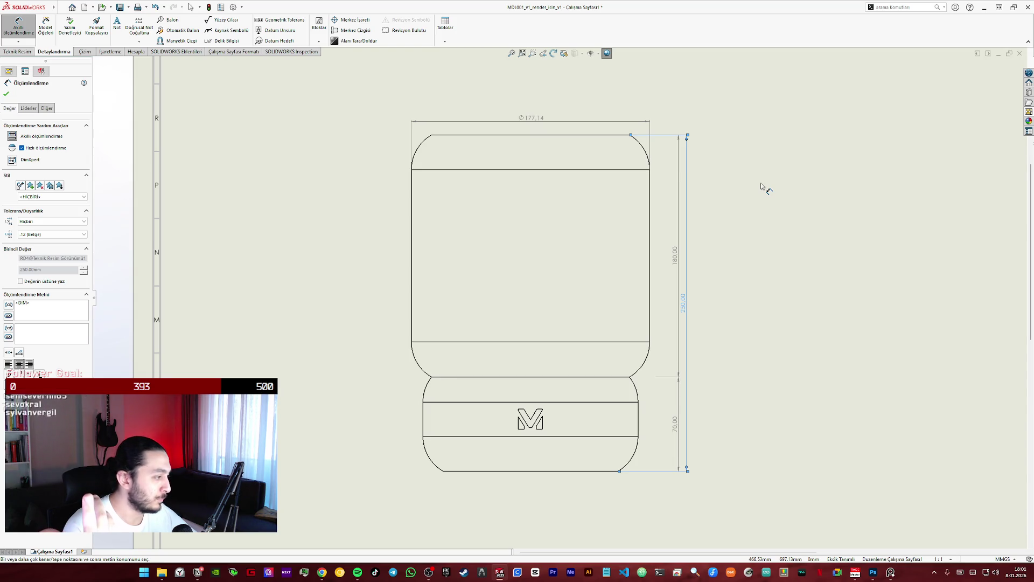
key(Escape)
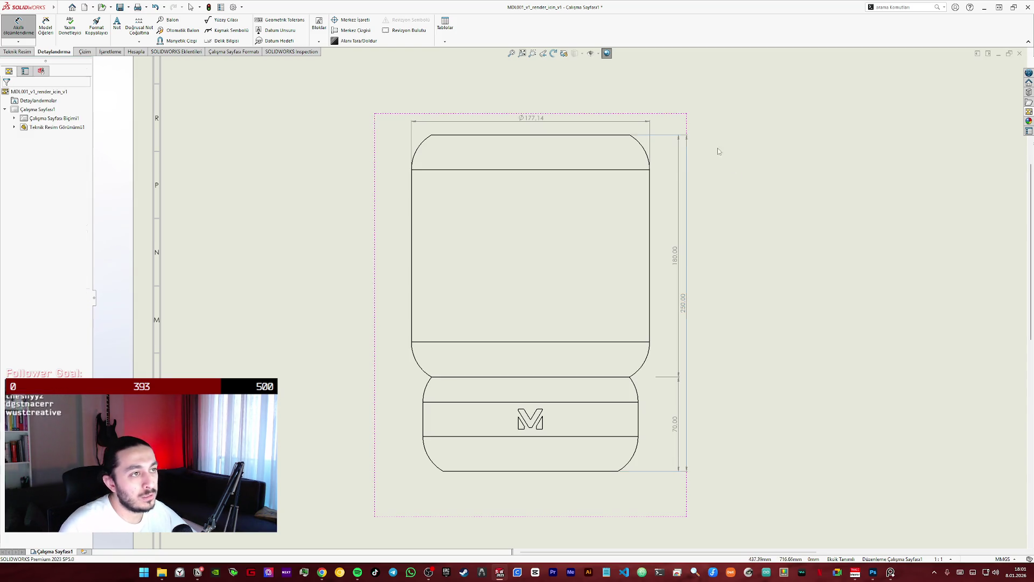
key(Escape)
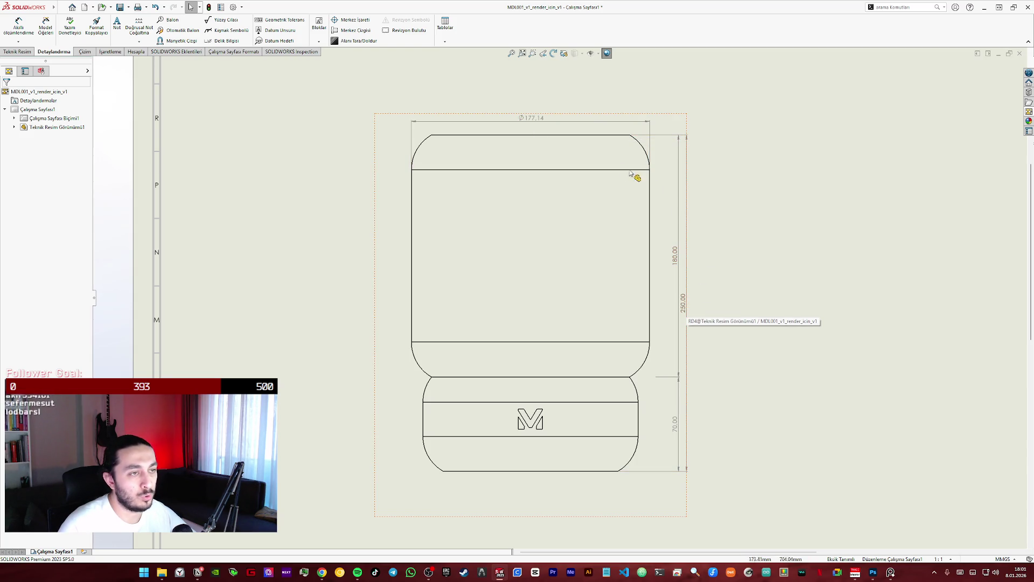
- Override the Ø177.14 width dimension to read Ø18 cm with no decimals
click(538, 119)
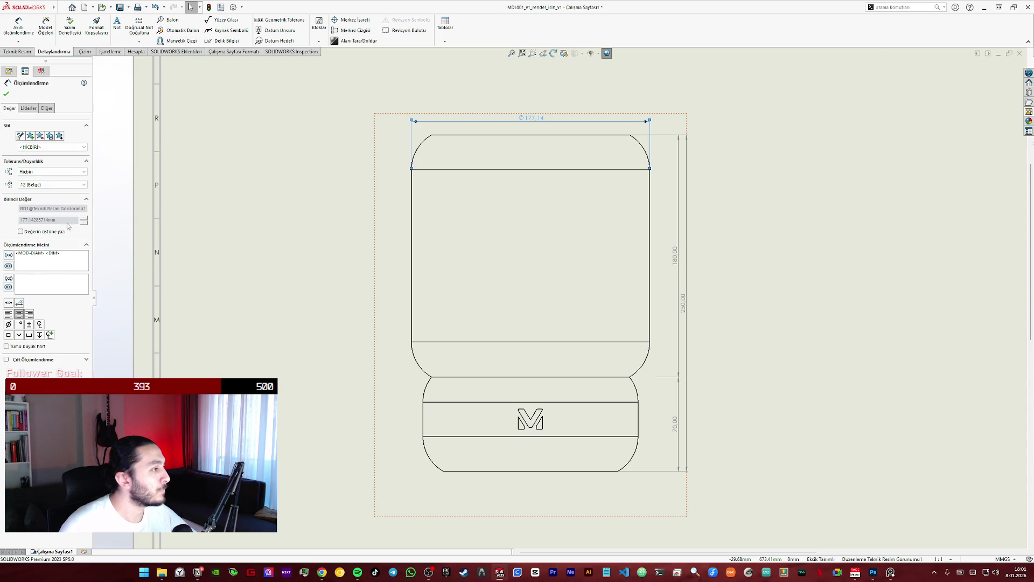
click(51, 232)
text(18)
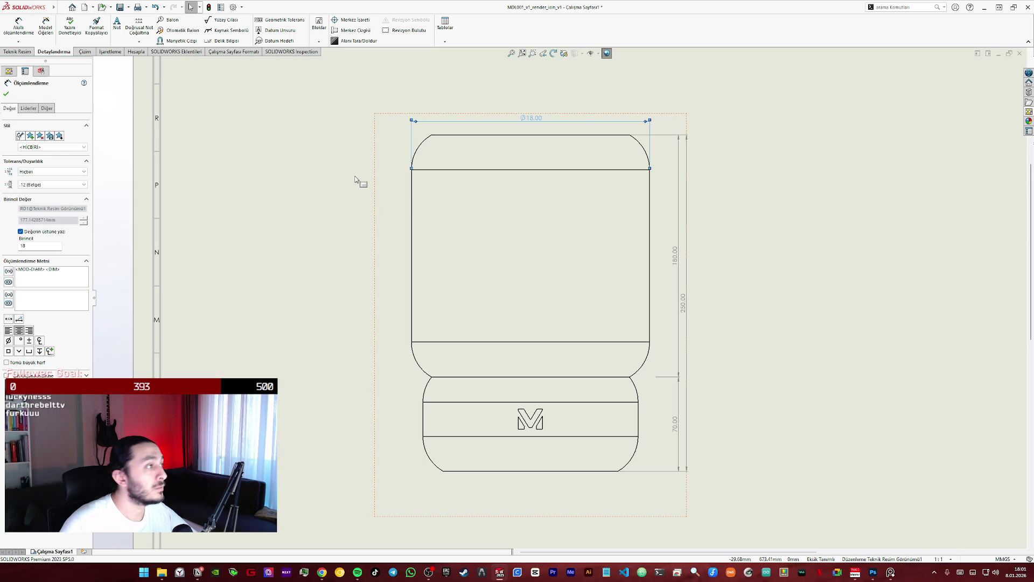
click(29, 109)
click(47, 108)
click(9, 109)
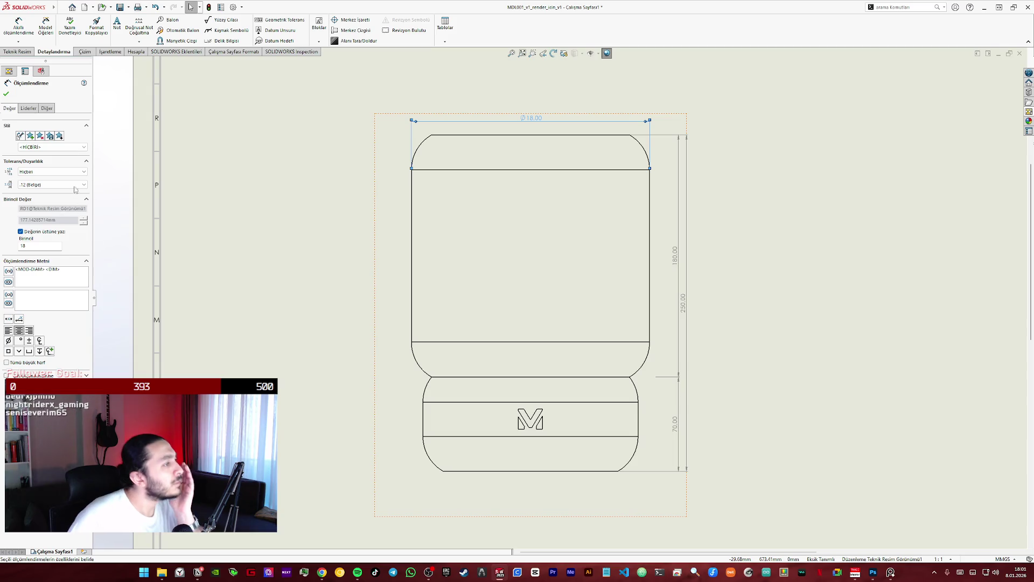
click(72, 185)
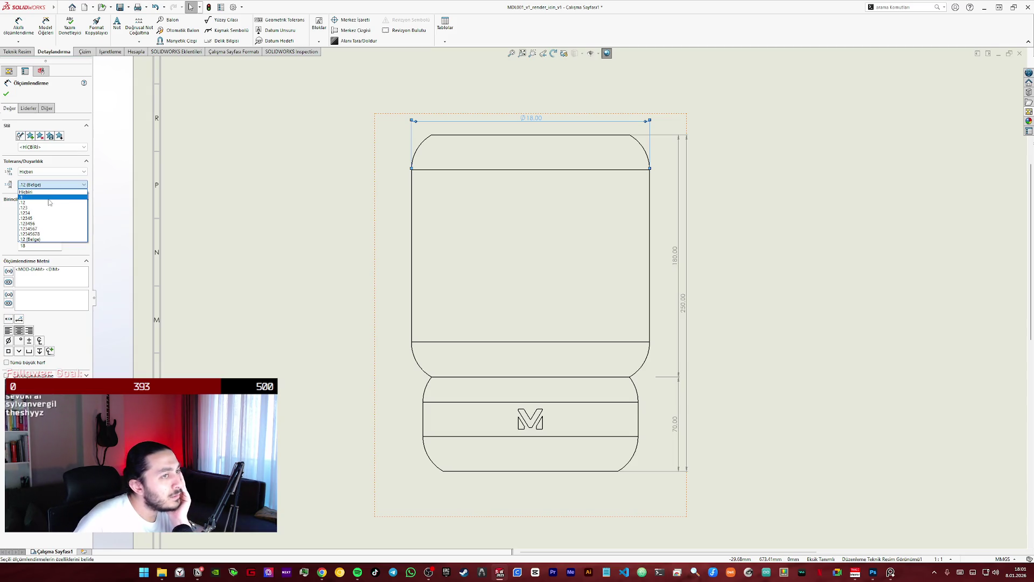
click(32, 191)
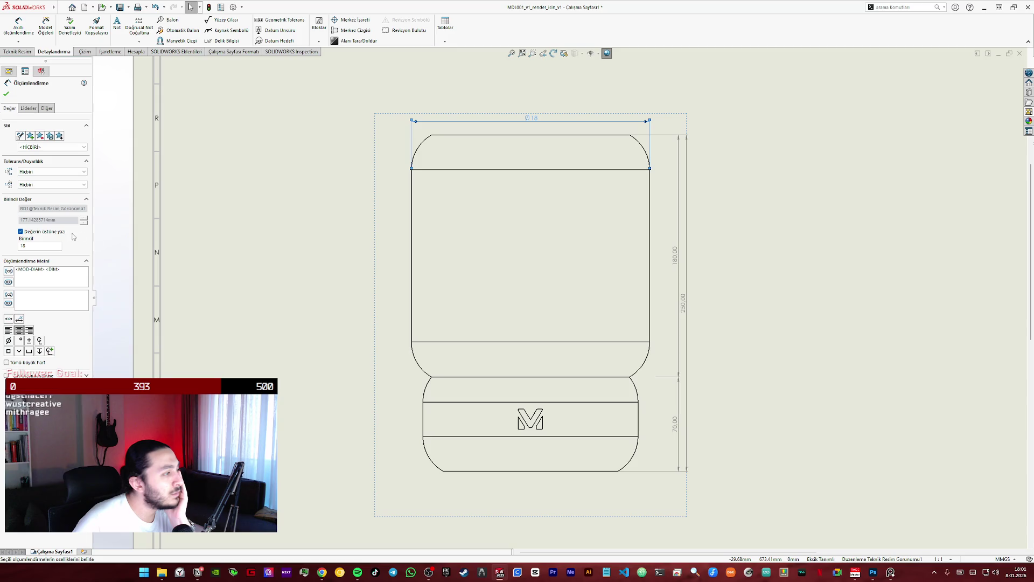
text(mm)
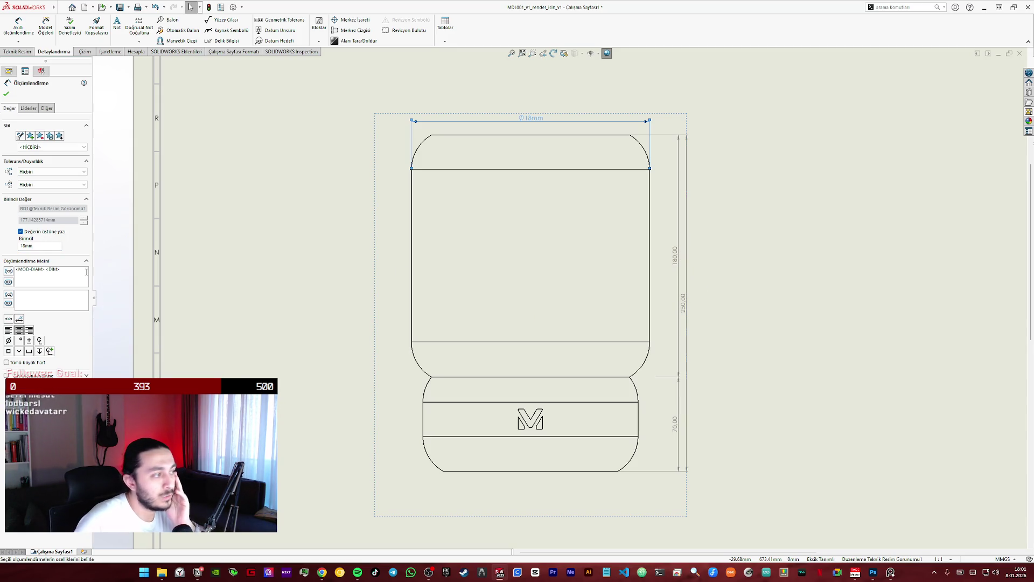
click(46, 246)
key(BackSpace)
text(c)
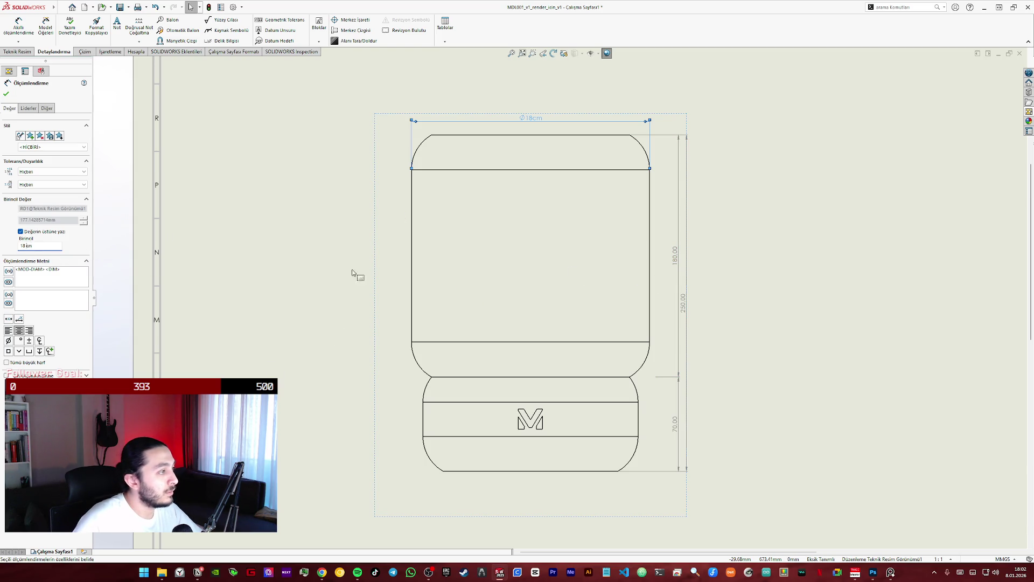
click(683, 261)
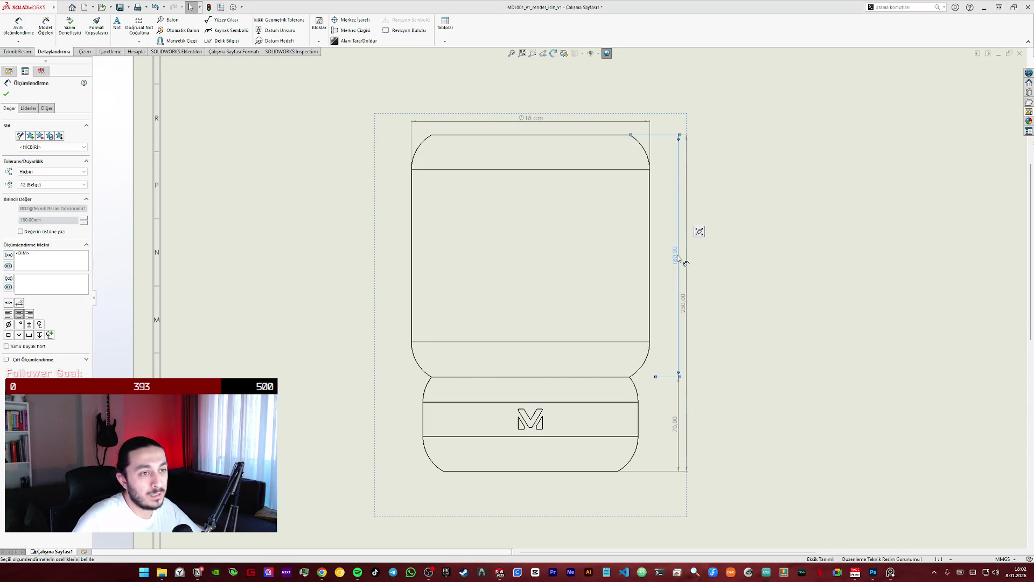
- Make the 180.00 dimension read 18 cm, then toggle the 250.00 override and reposition it
click(45, 232)
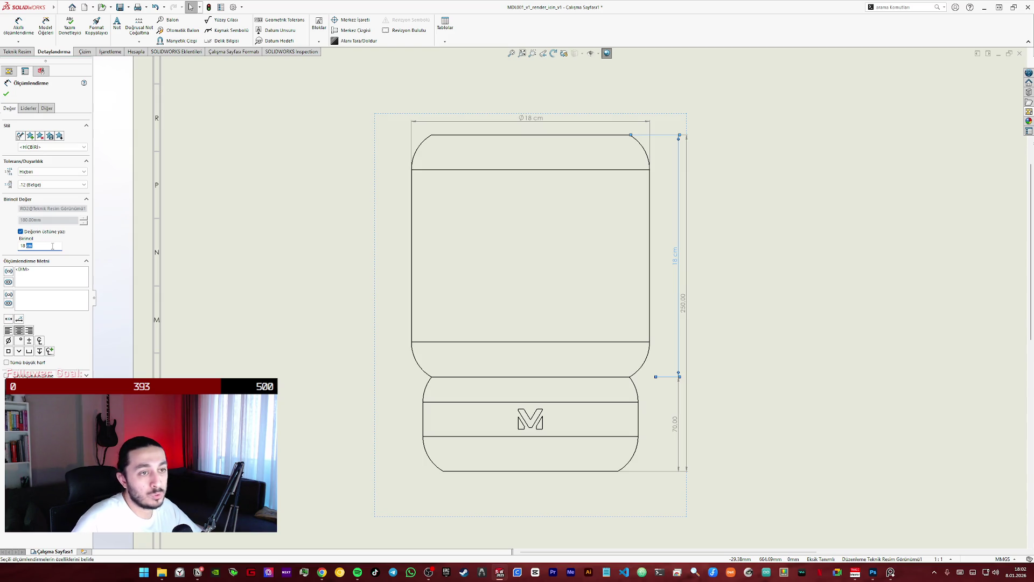
key(Return)
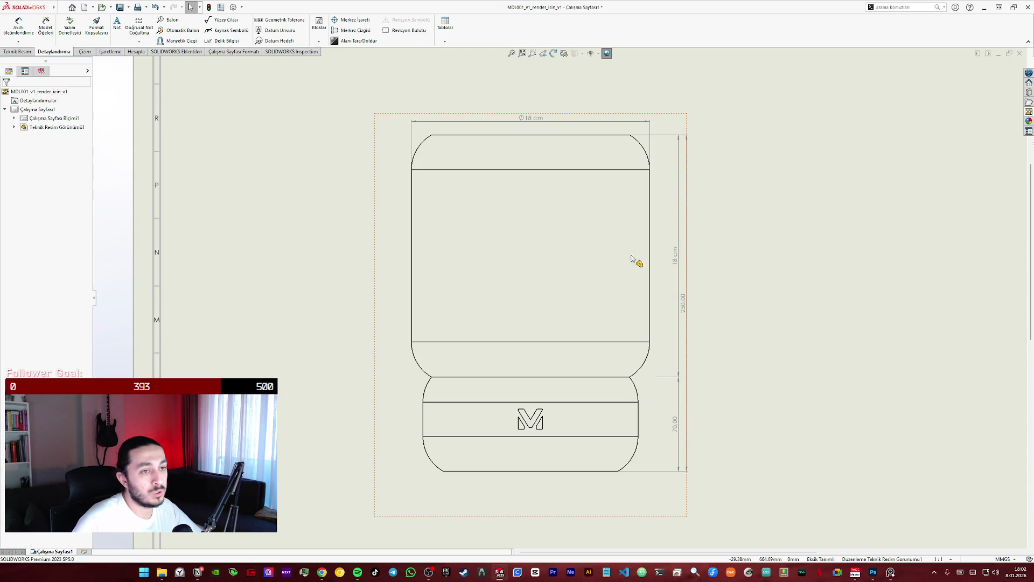
click(681, 263)
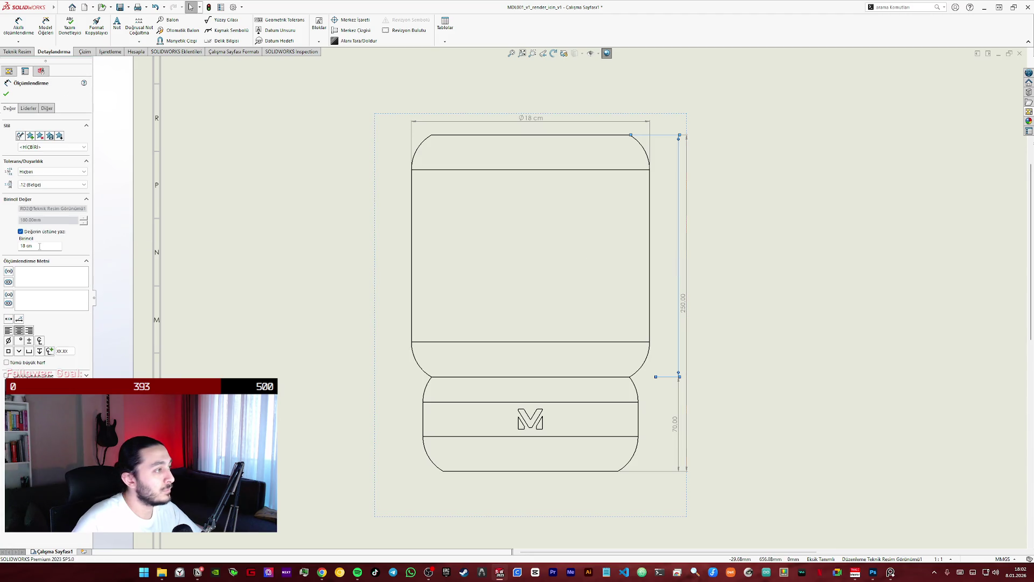
click(20, 232)
click(21, 232)
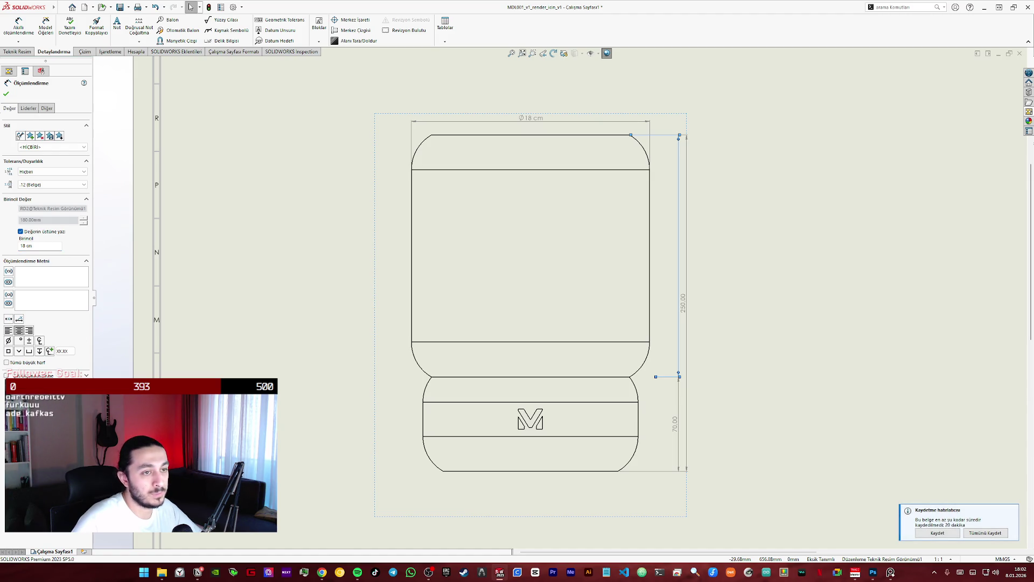
click(6, 95)
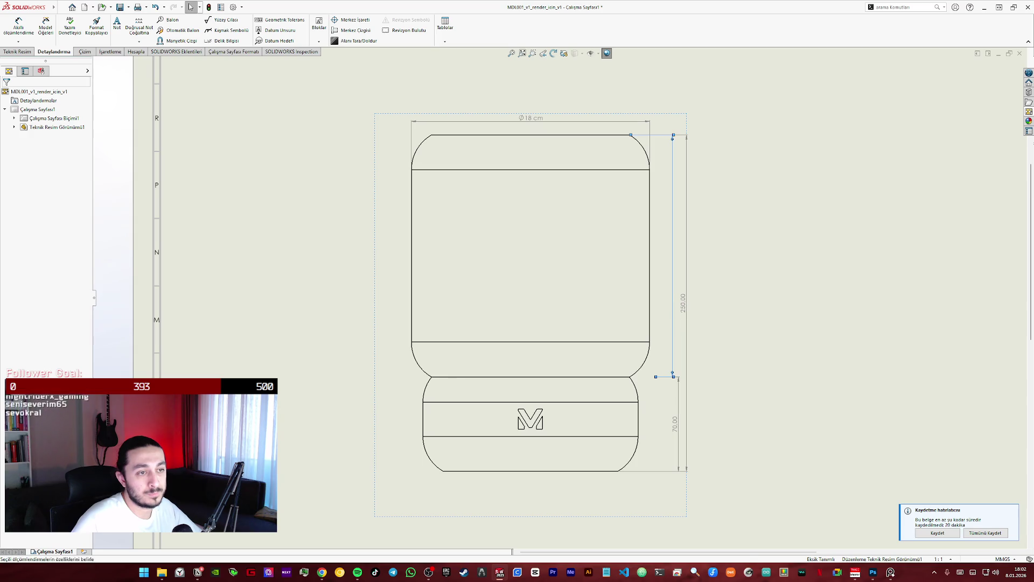
click(675, 279)
click(44, 245)
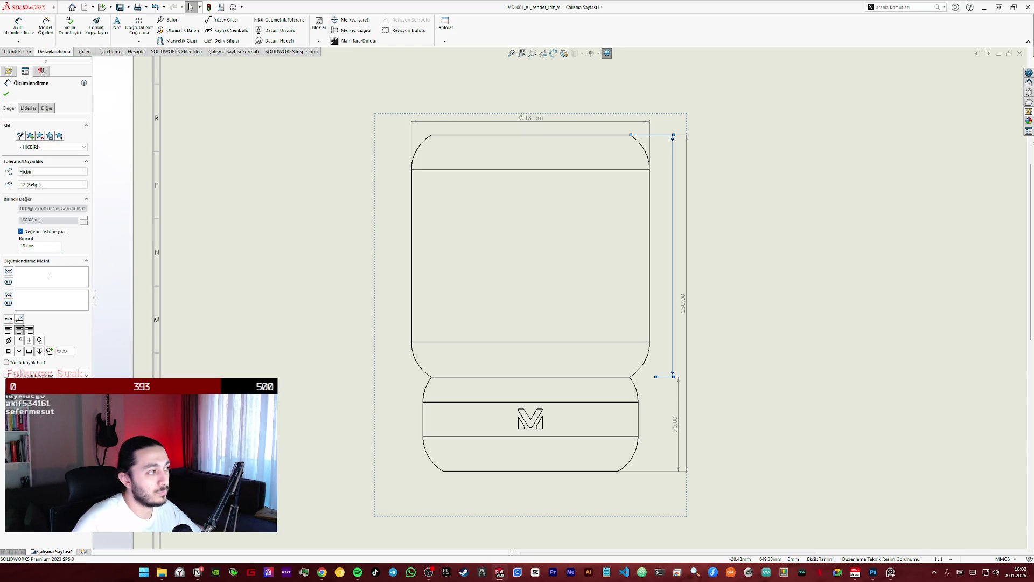
drag(676, 300, 661, 300)
click(665, 301)
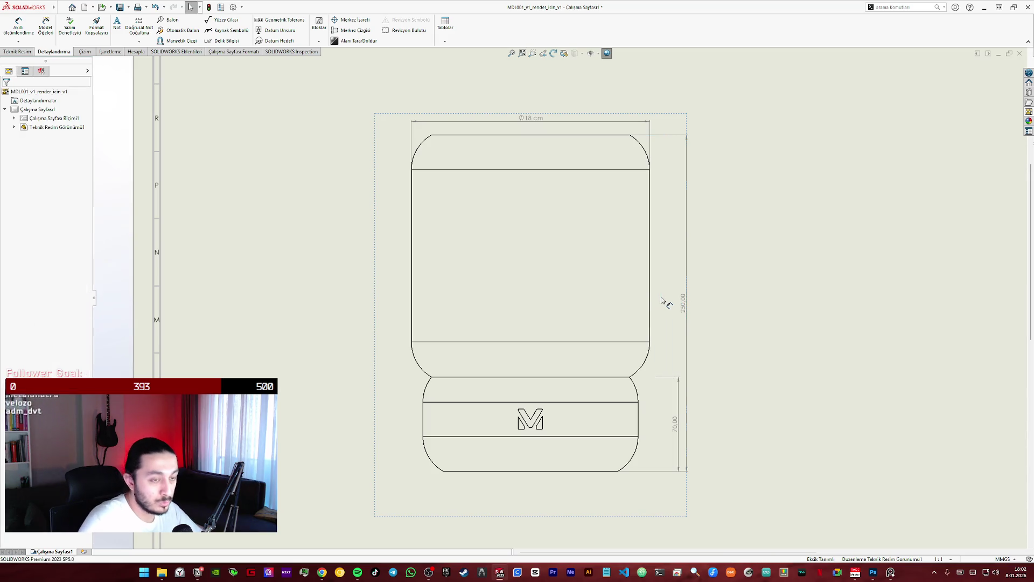
- Re-dimension the upper body height and override it to 18 cm without decimals
key(d)
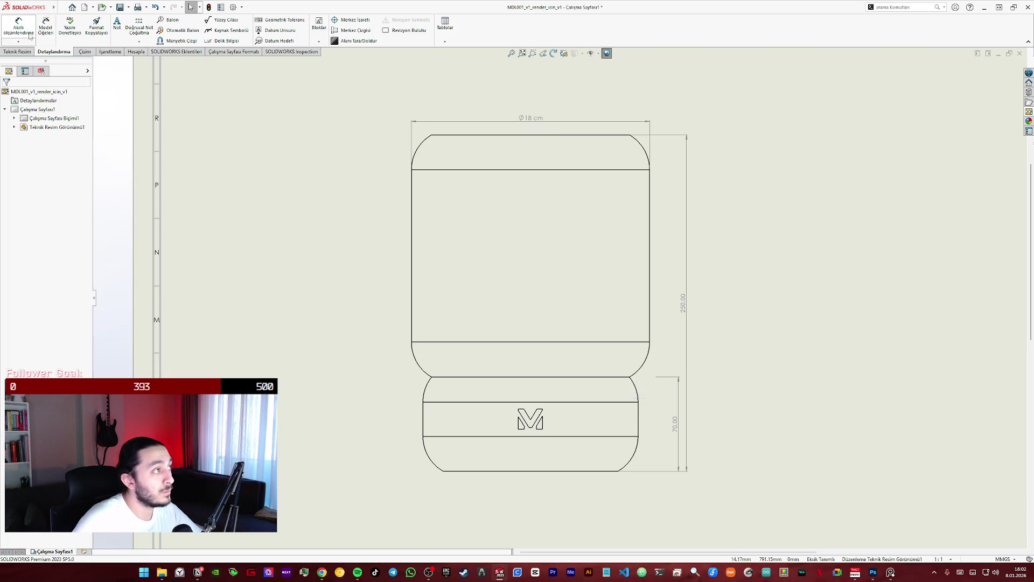
click(590, 136)
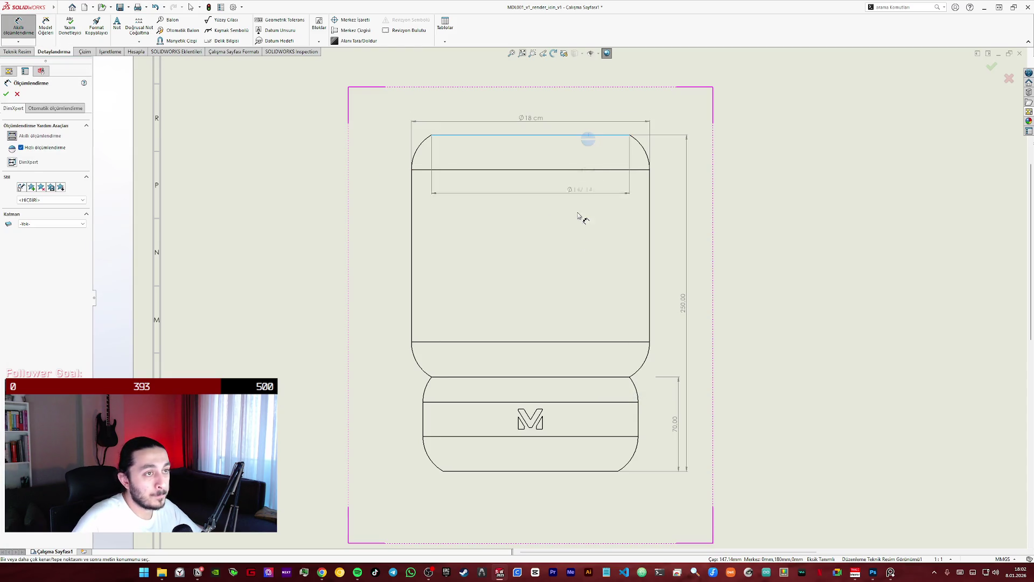
click(575, 378)
click(688, 262)
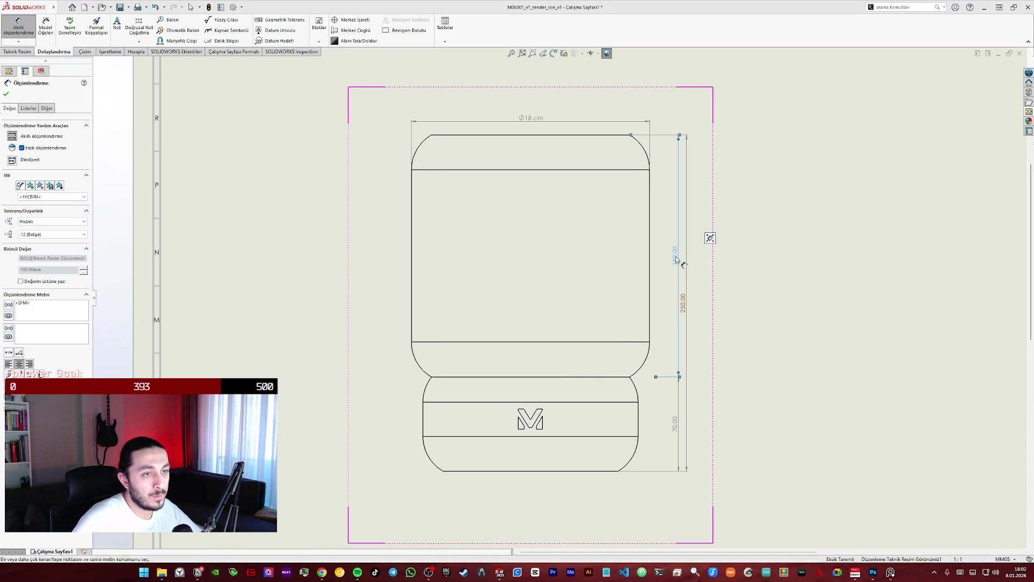
click(32, 283)
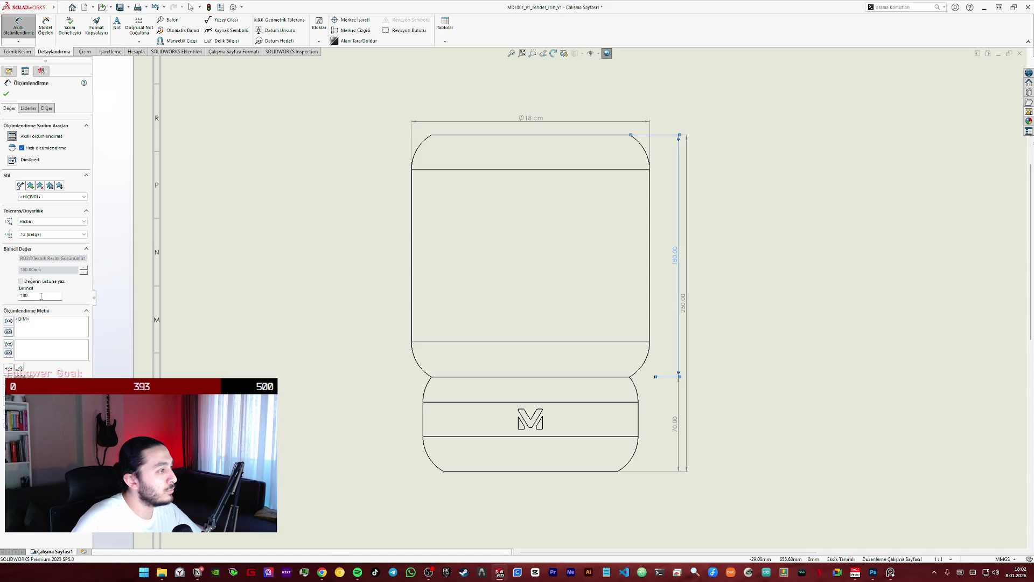
key(BackSpace)
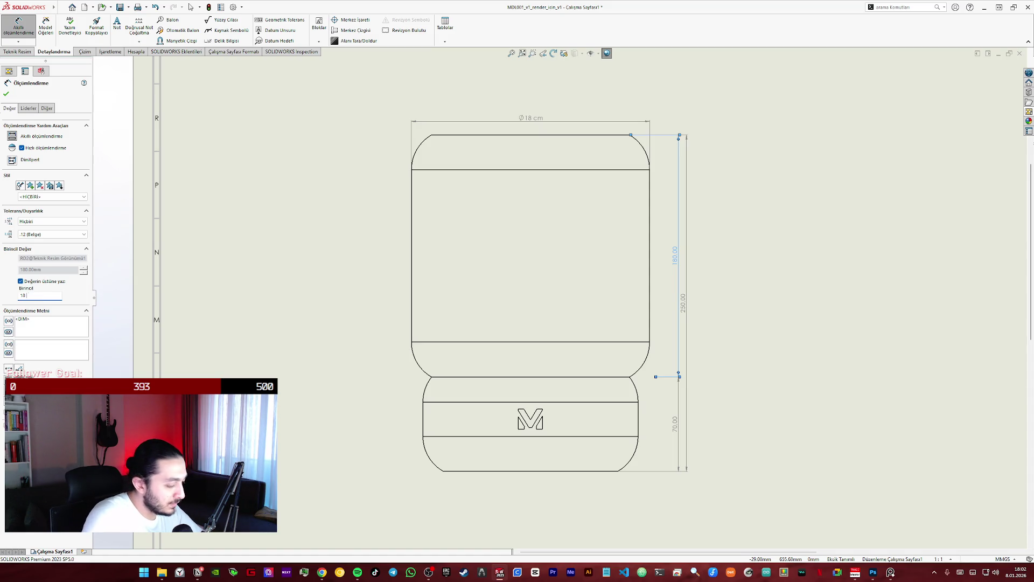
text(cm)
click(52, 234)
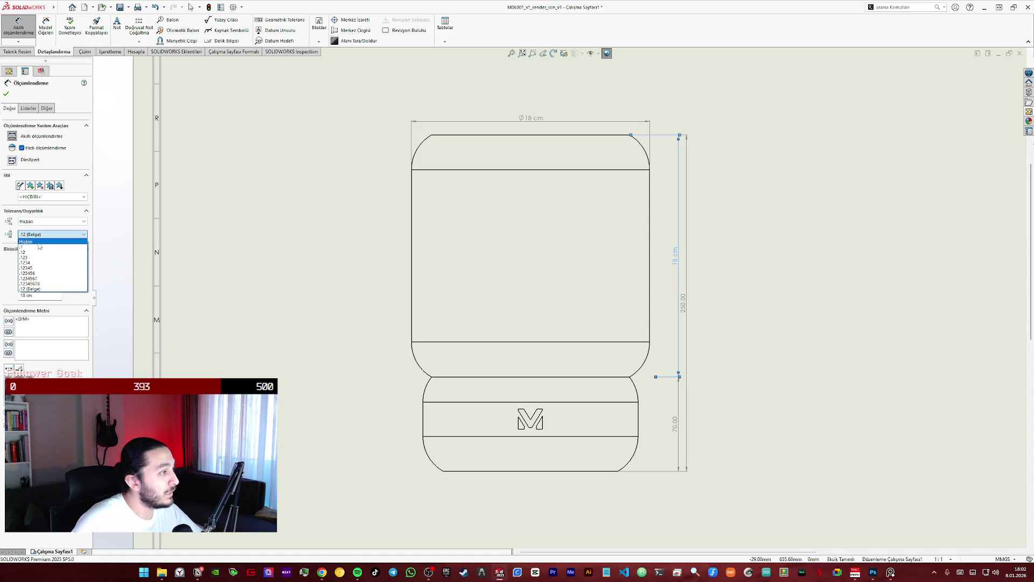
click(7, 96)
- Override the 70.00 base dimension to 7 cm with no decimals
click(674, 423)
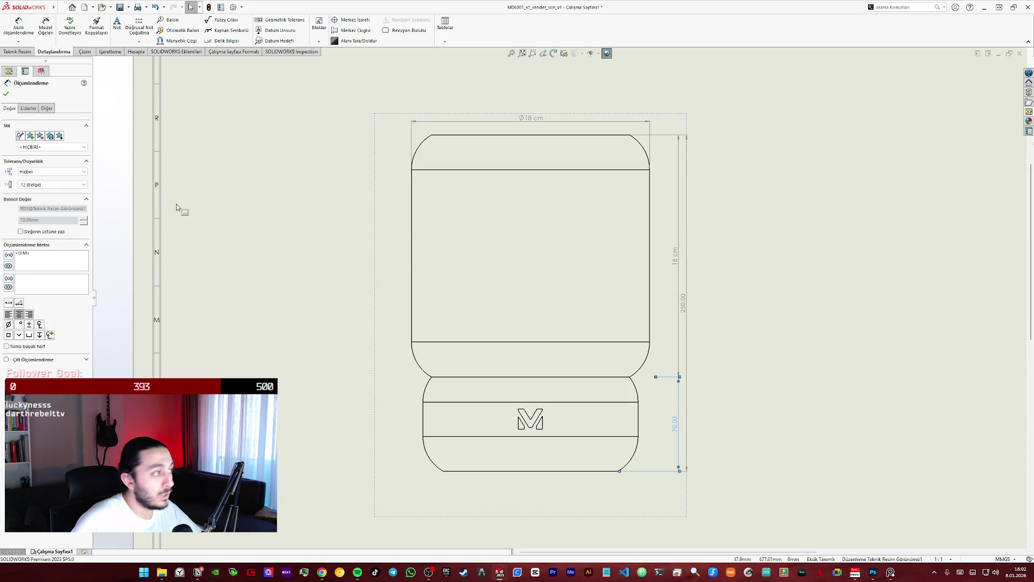
click(52, 184)
click(36, 236)
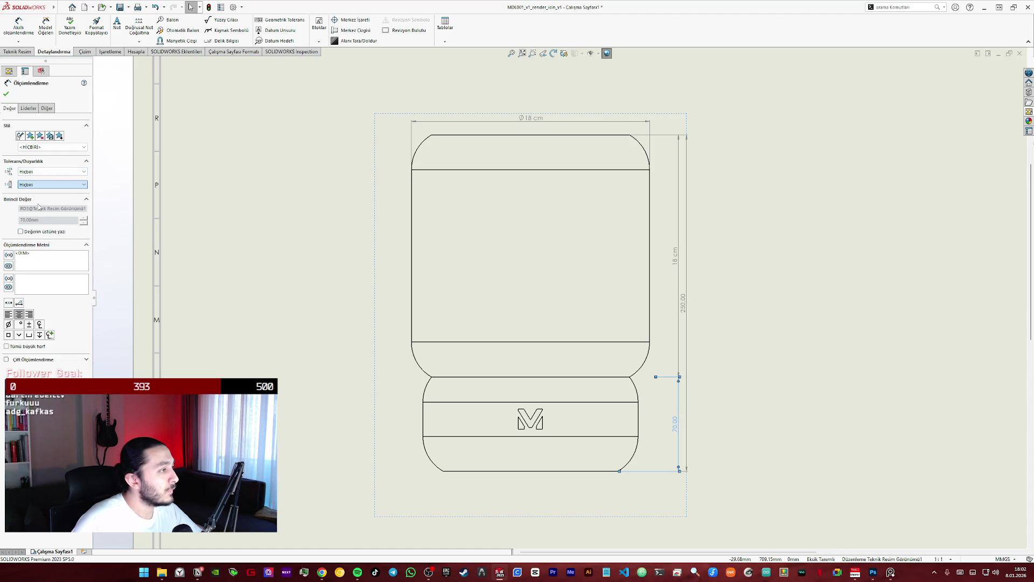
click(29, 233)
key(BackSpace)
text(cm)
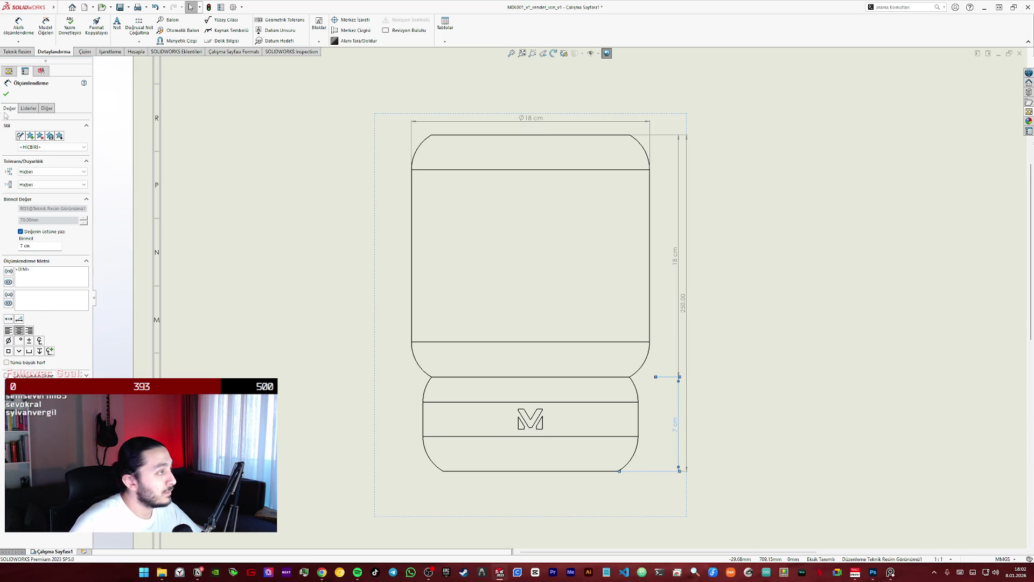
key(Return)
- Override the 250.00 overall height to 25 cm with no decimals
click(693, 305)
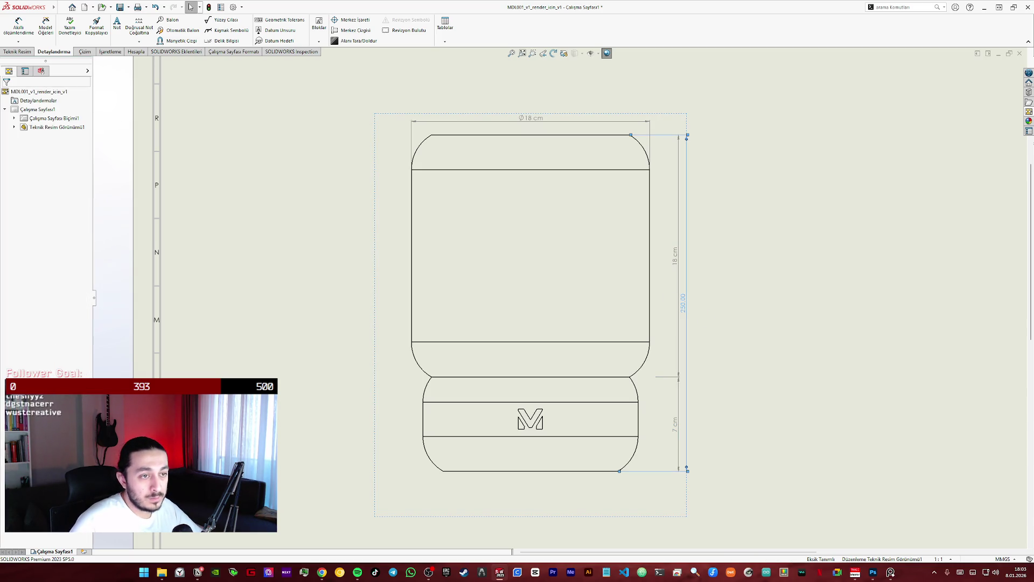
click(37, 185)
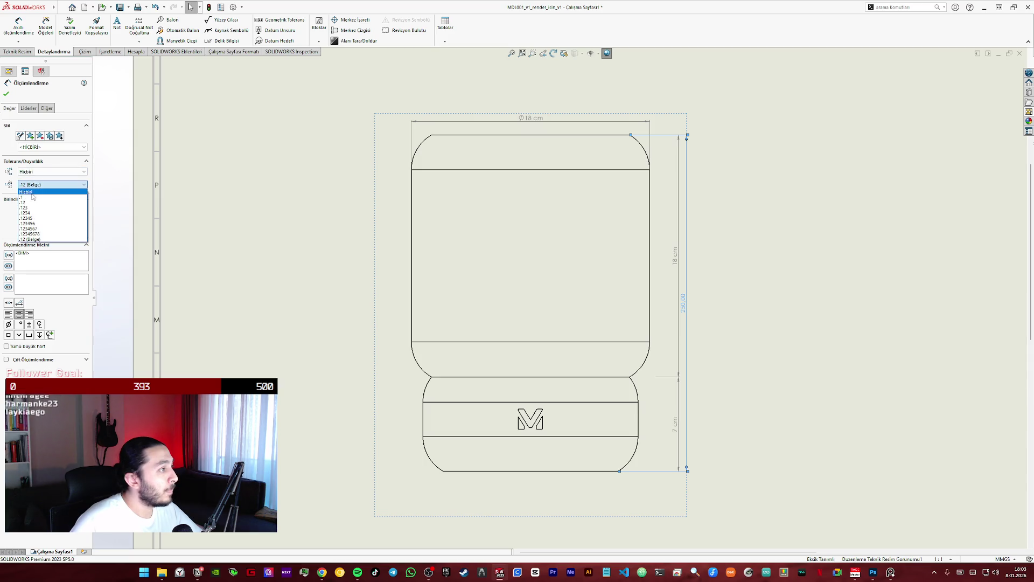
click(35, 231)
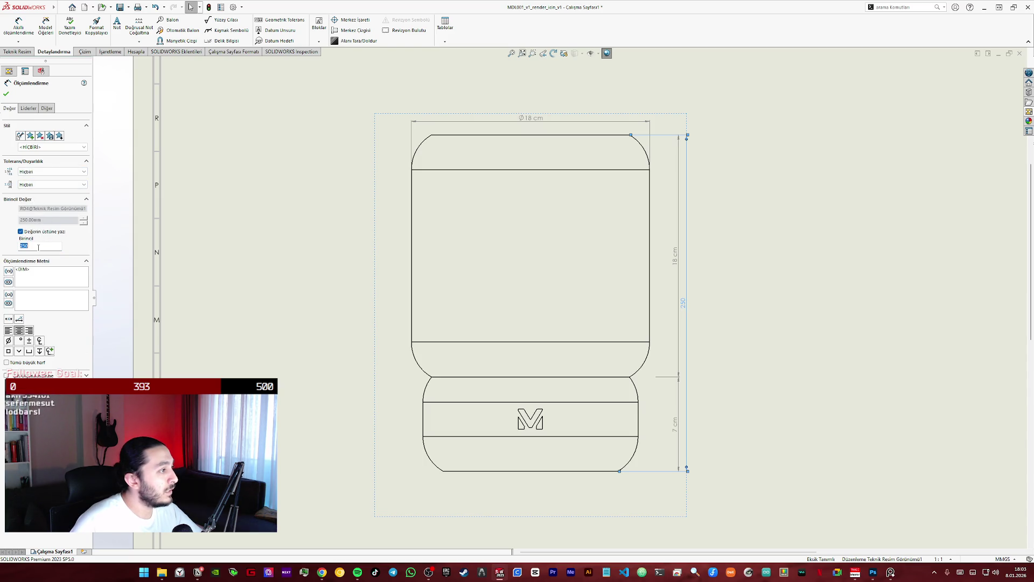
text(2)
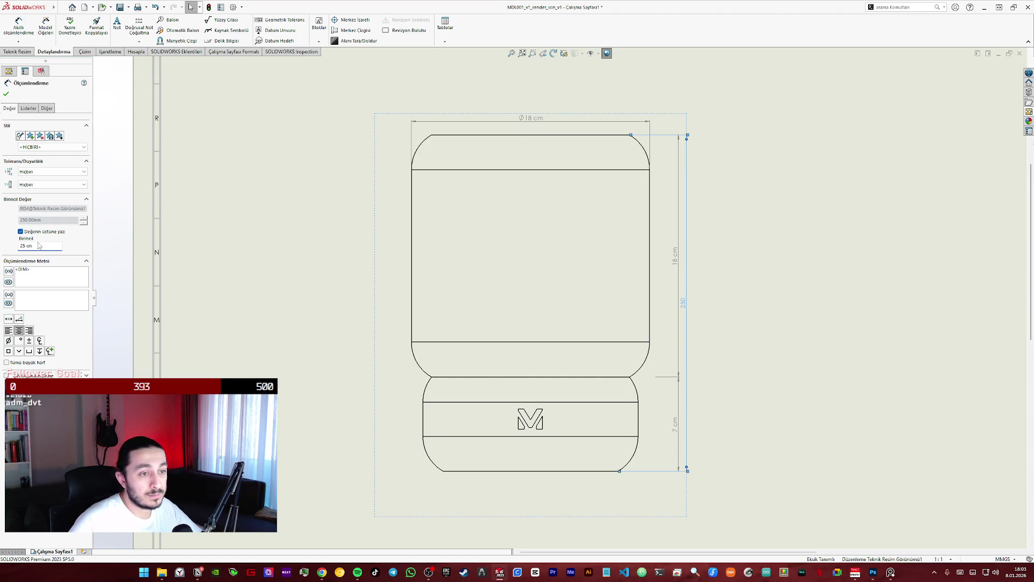
click(5, 94)
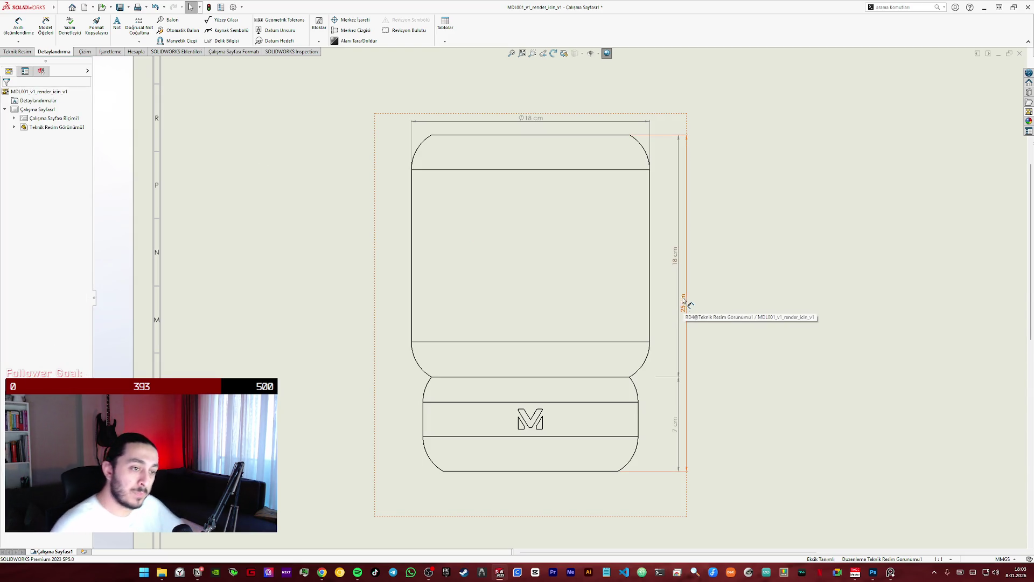
click(738, 364)
- Move the 18 cm and 7 cm vertical dimensions to the left side of the lamp view
drag(688, 304, 719, 310)
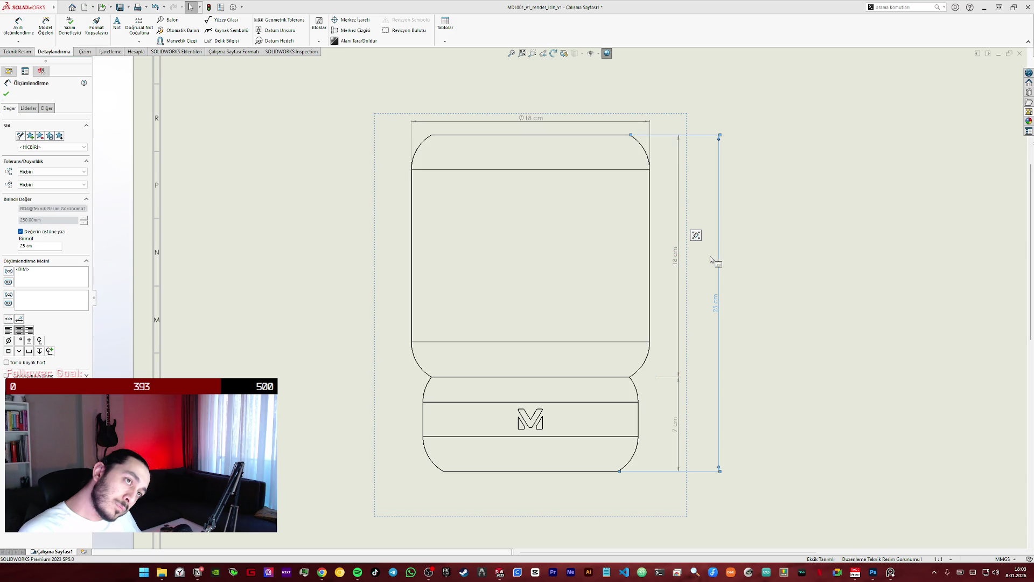
drag(669, 251, 666, 252)
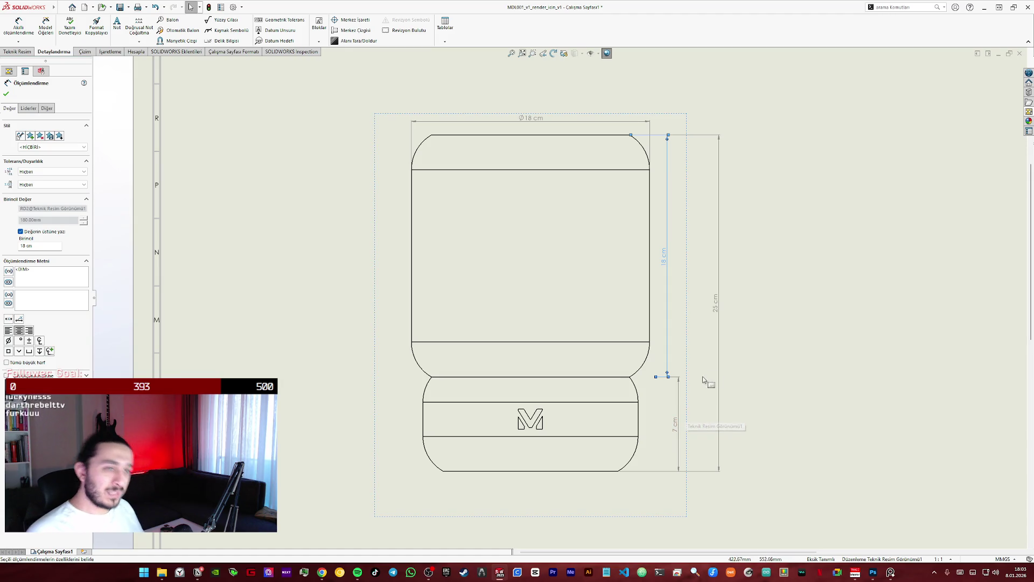
drag(667, 264, 397, 260)
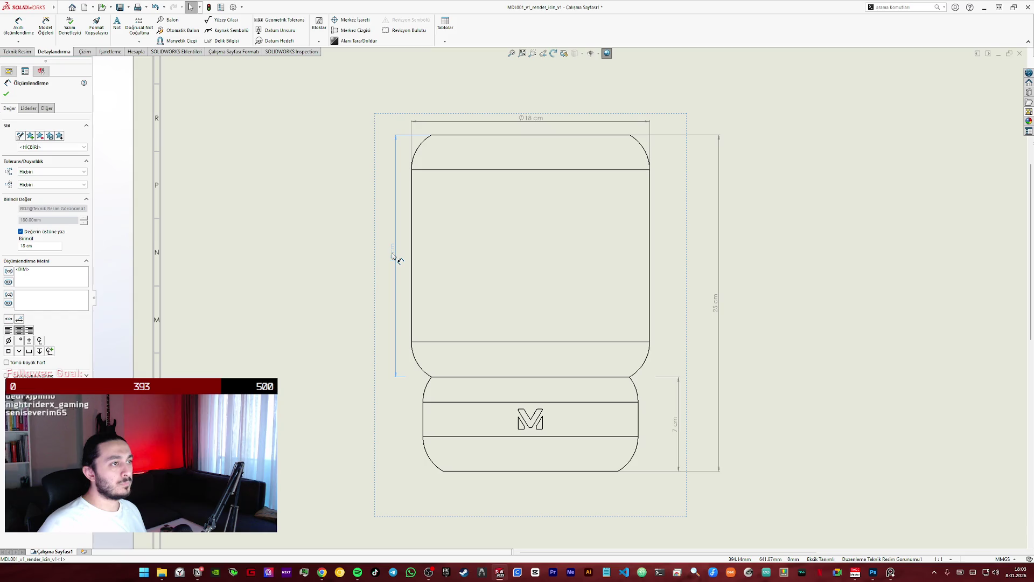
drag(679, 422, 396, 412)
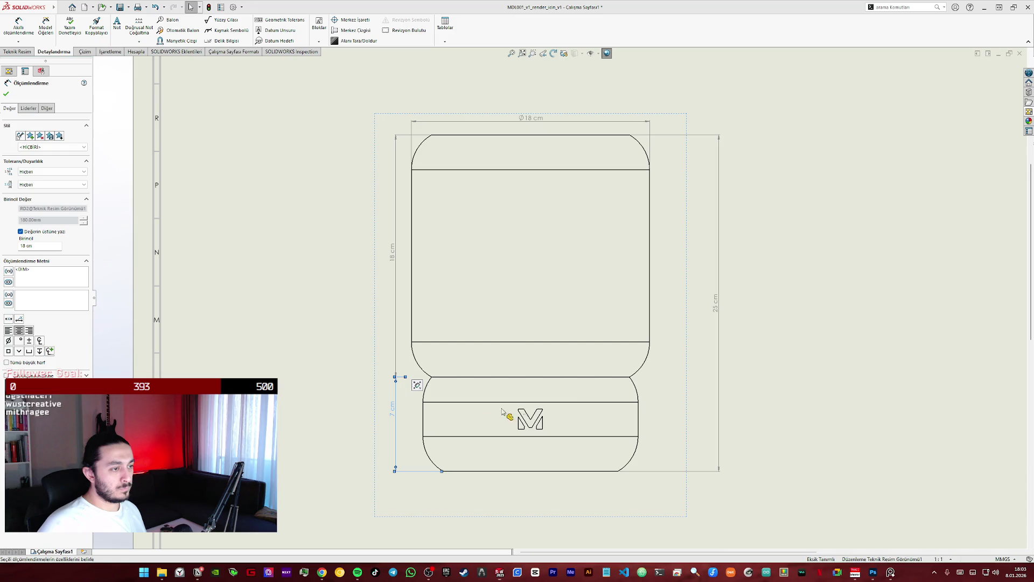
- Place the 25 cm overall height dimension outside the others on the left and deselect
drag(718, 307, 378, 277)
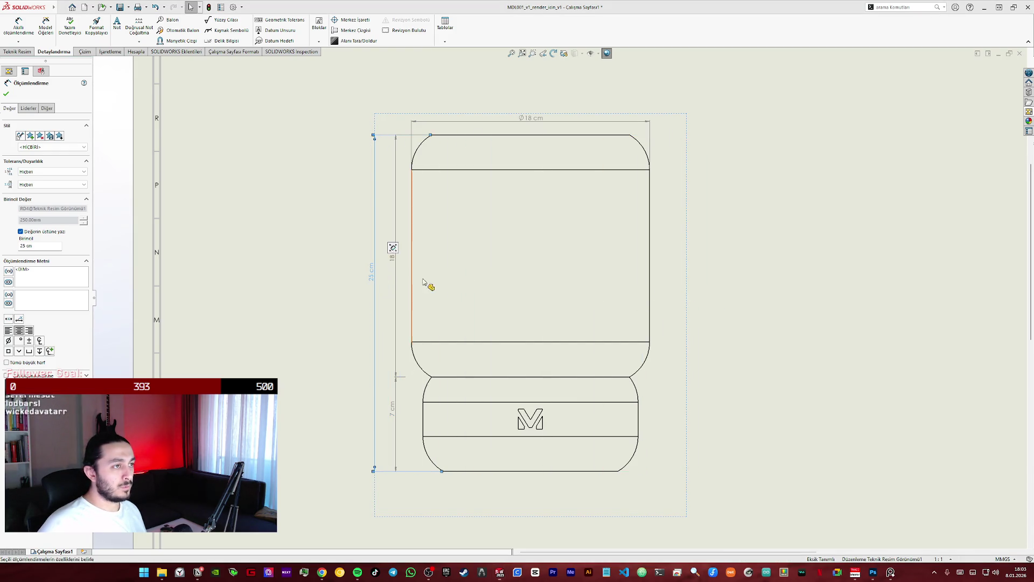
click(374, 273)
drag(375, 273, 373, 305)
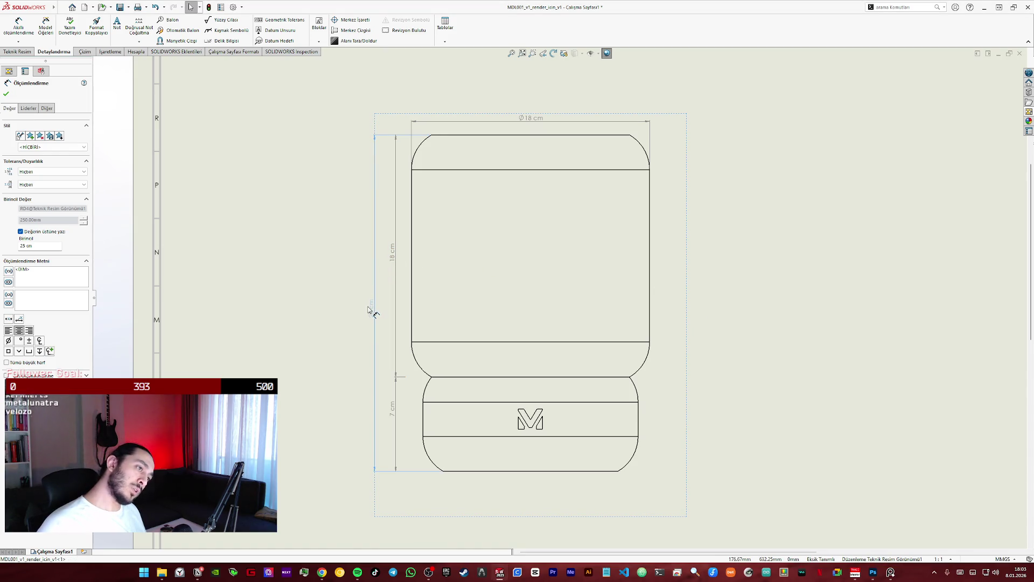
click(728, 339)
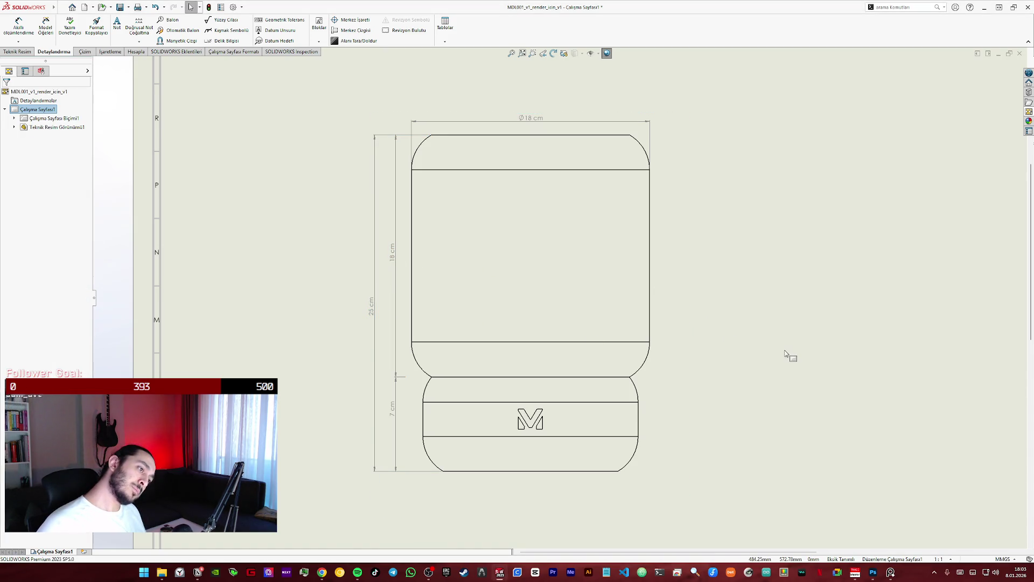
click(592, 407)
- Try removing the extra edge via the view's options and Delete, then cancel keeping the view
right_click(594, 406)
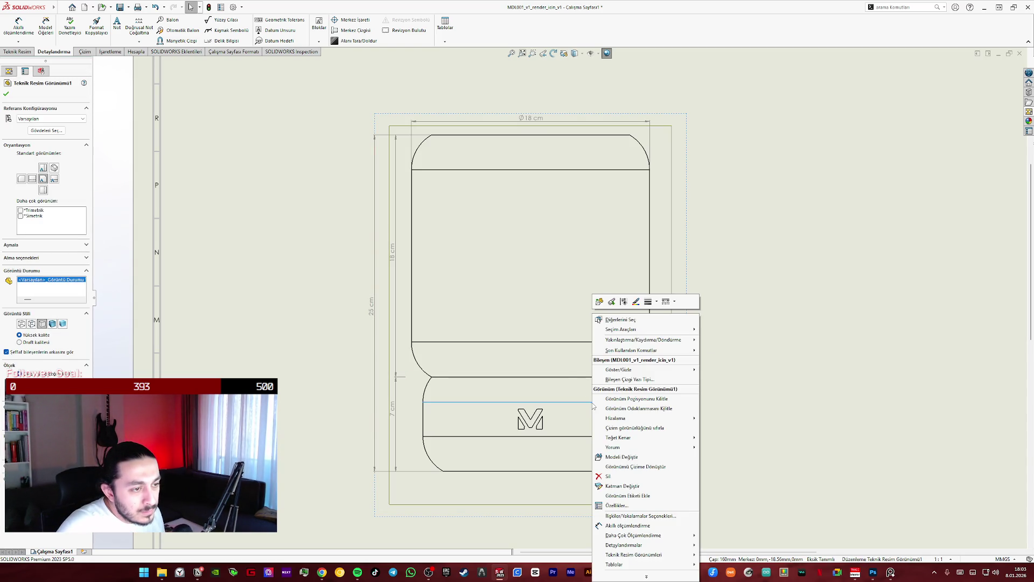
mouse_move(619, 369)
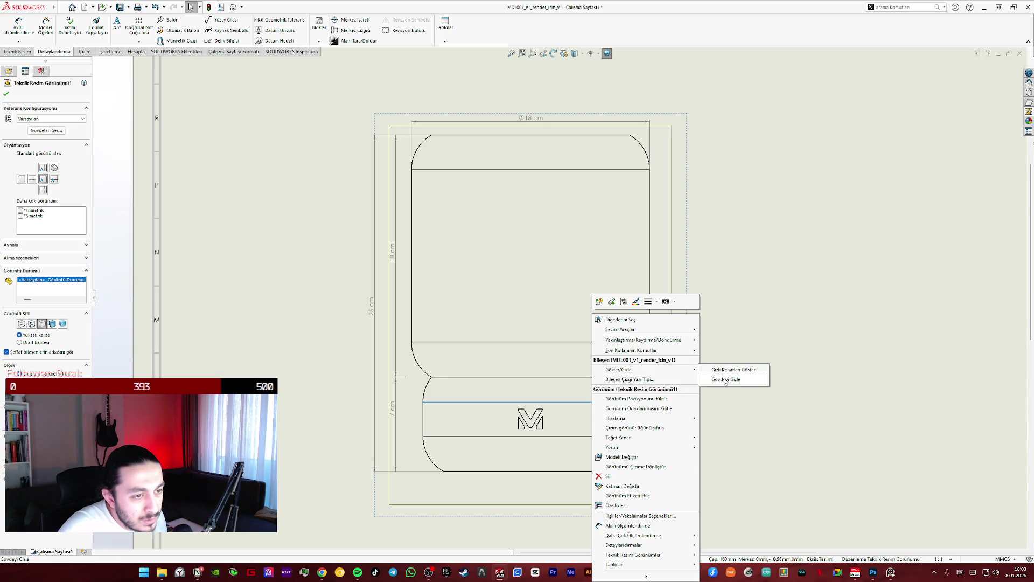
click(740, 419)
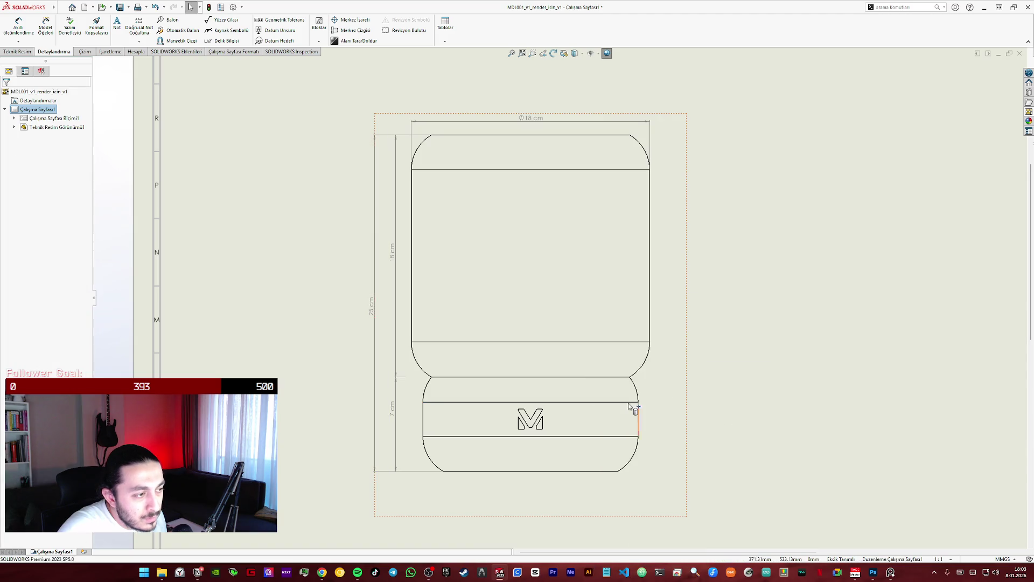
click(597, 404)
key(Delete)
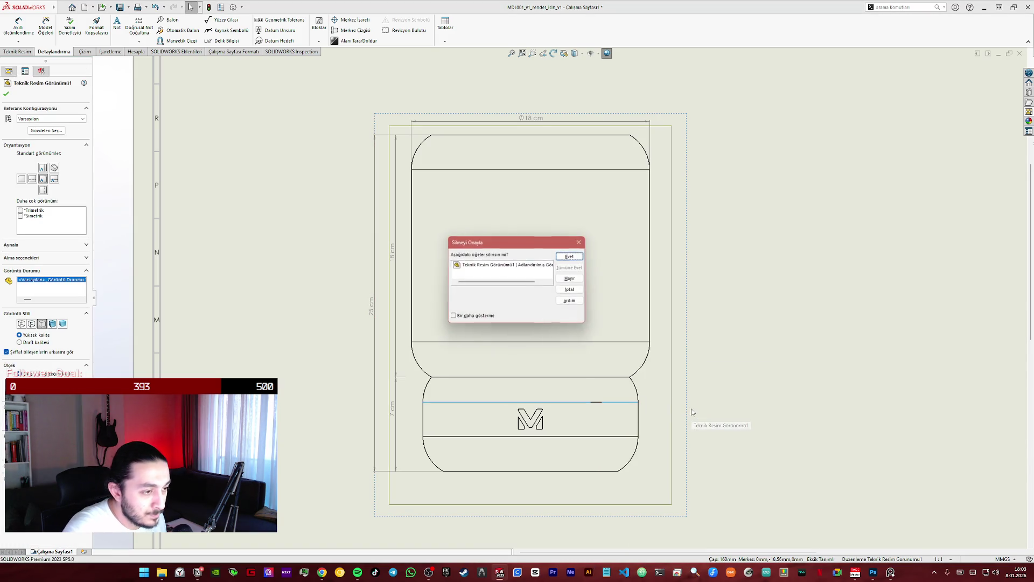
click(580, 242)
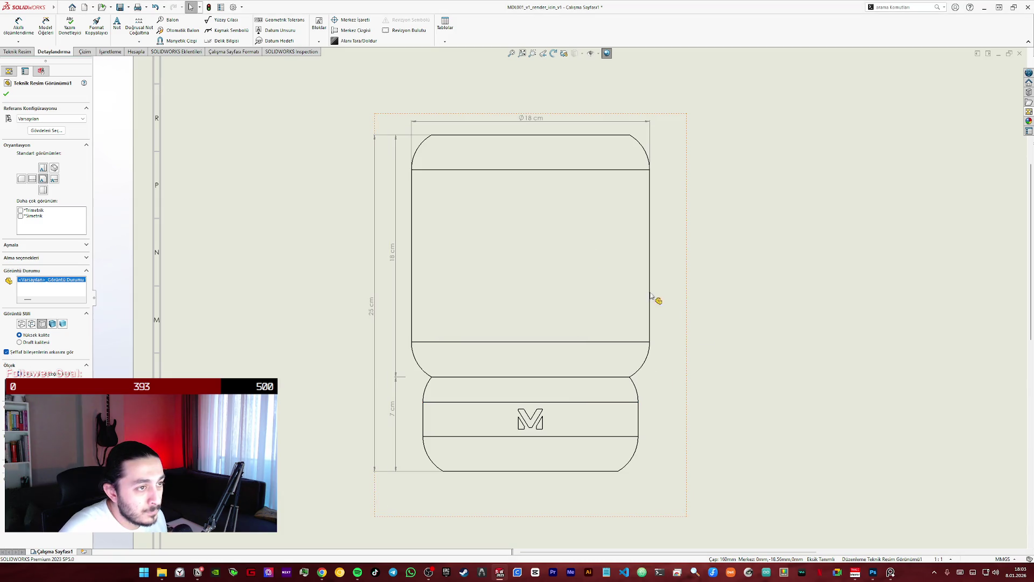
click(626, 403)
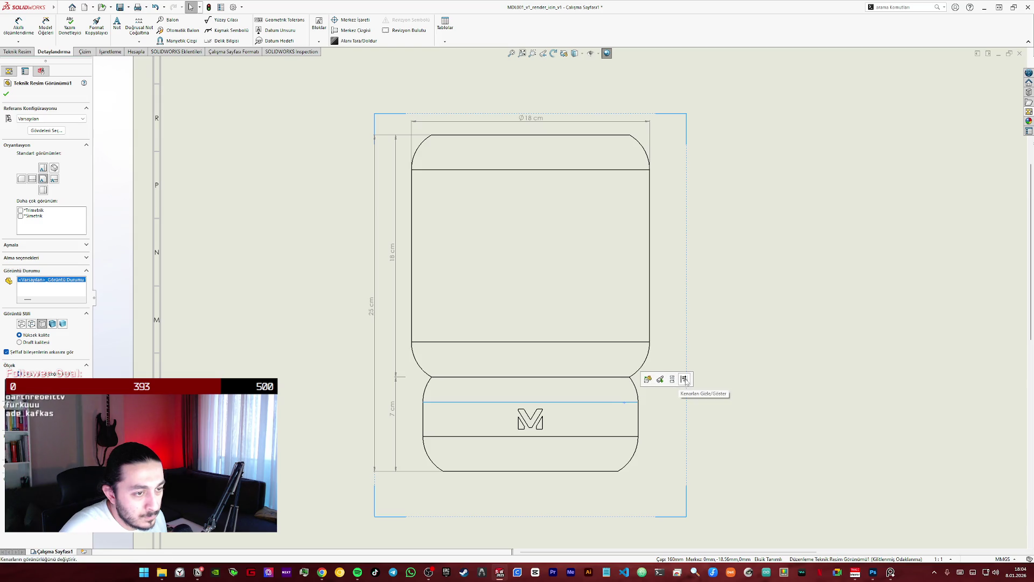
- Hide the upper logo-band line using Hide/Show Edges on the front view
click(686, 382)
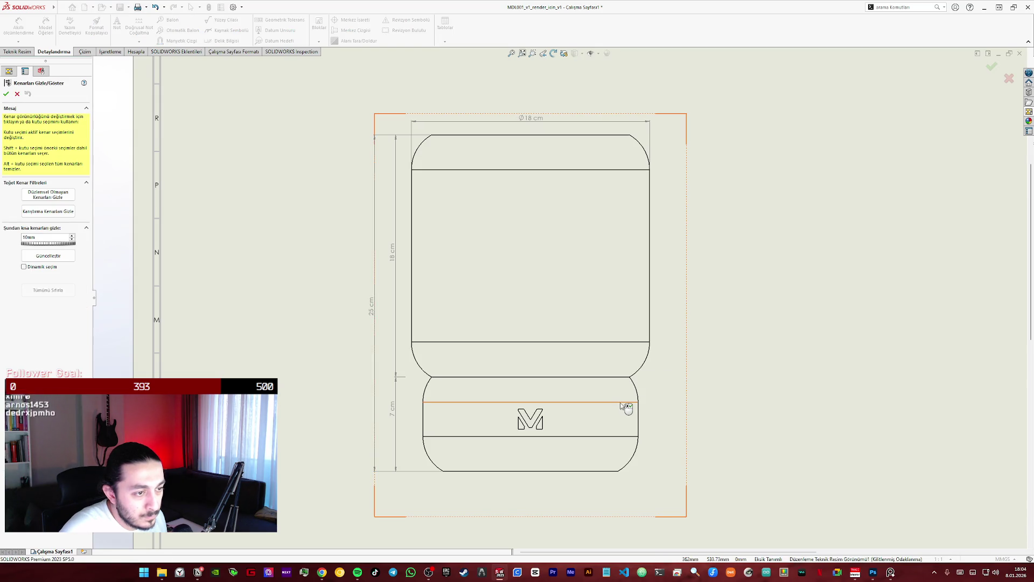
click(592, 409)
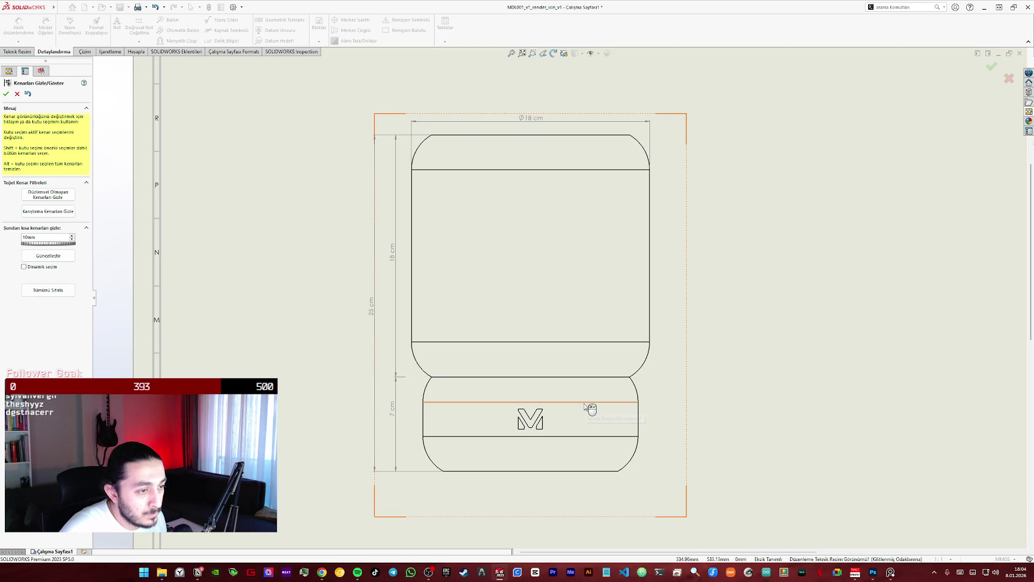
key(Return)
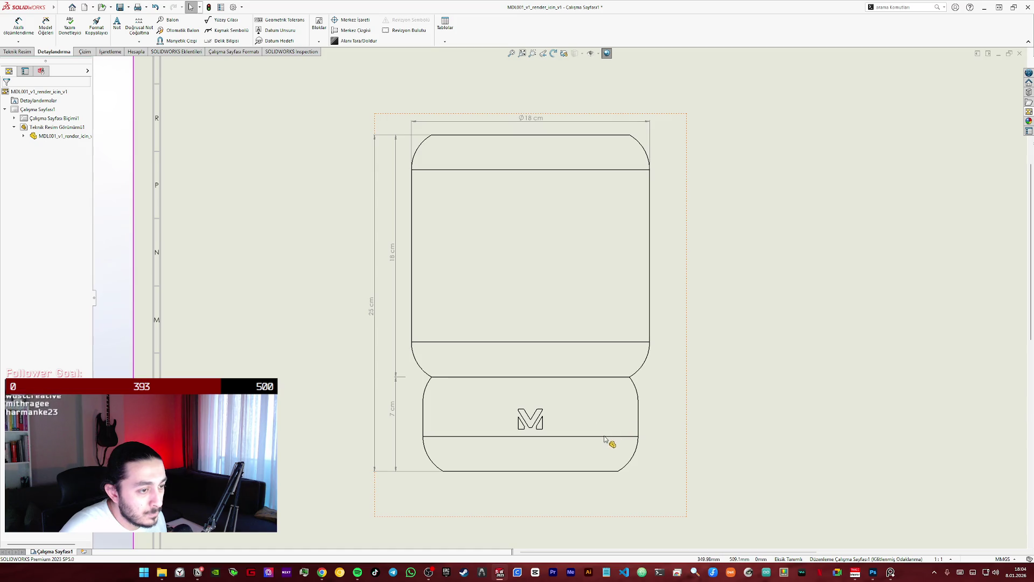
- Hide the lower logo-band line and the shade's top and bottom horizontal lines, then deselect
right_click(605, 440)
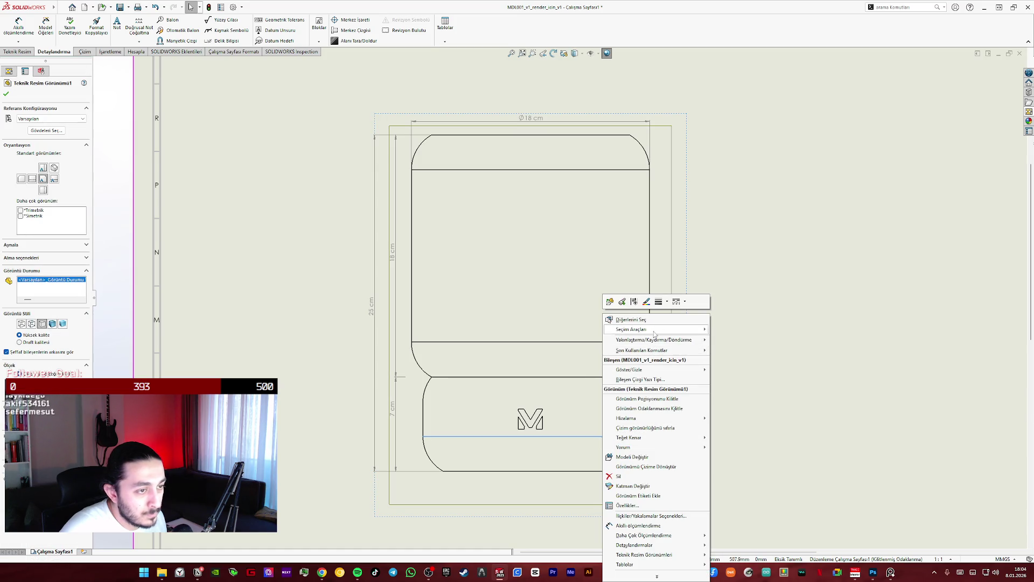
click(635, 304)
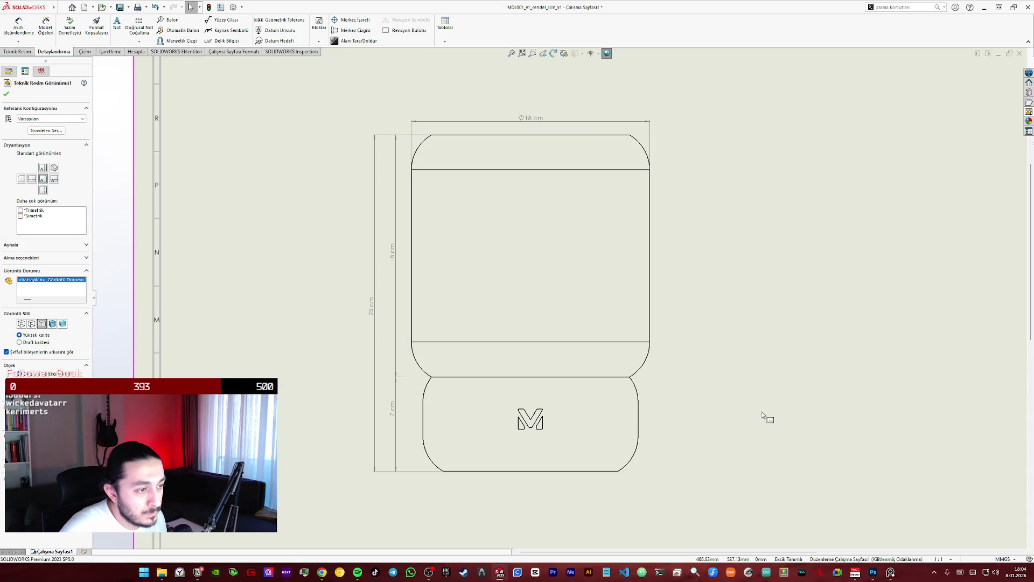
right_click(584, 171)
click(627, 160)
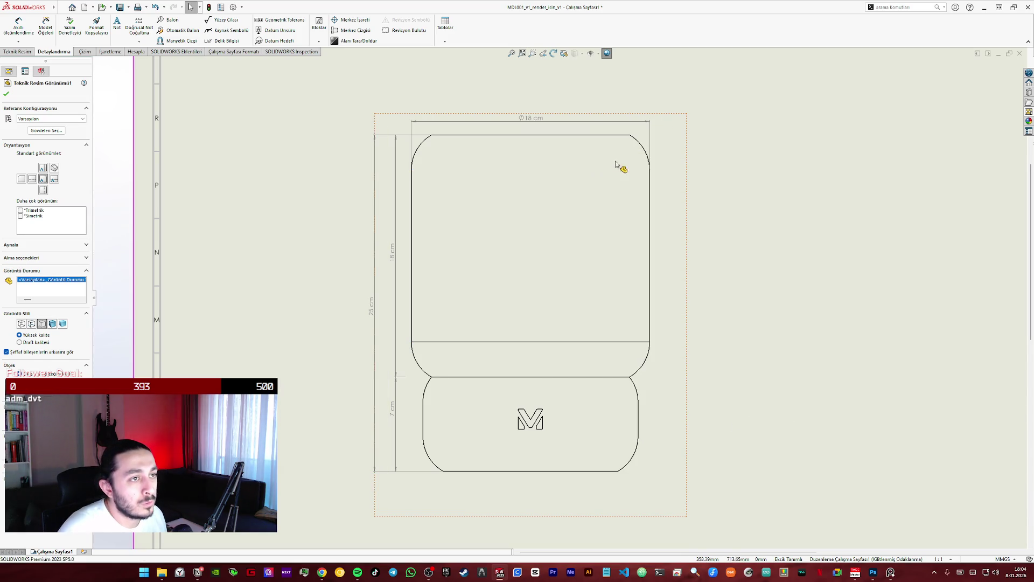
right_click(591, 346)
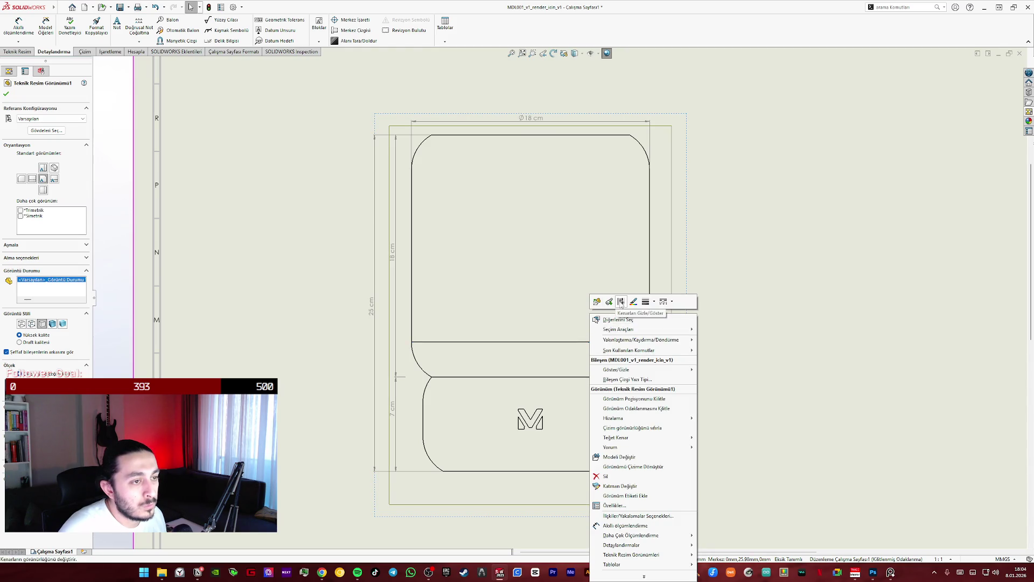
click(624, 308)
click(773, 349)
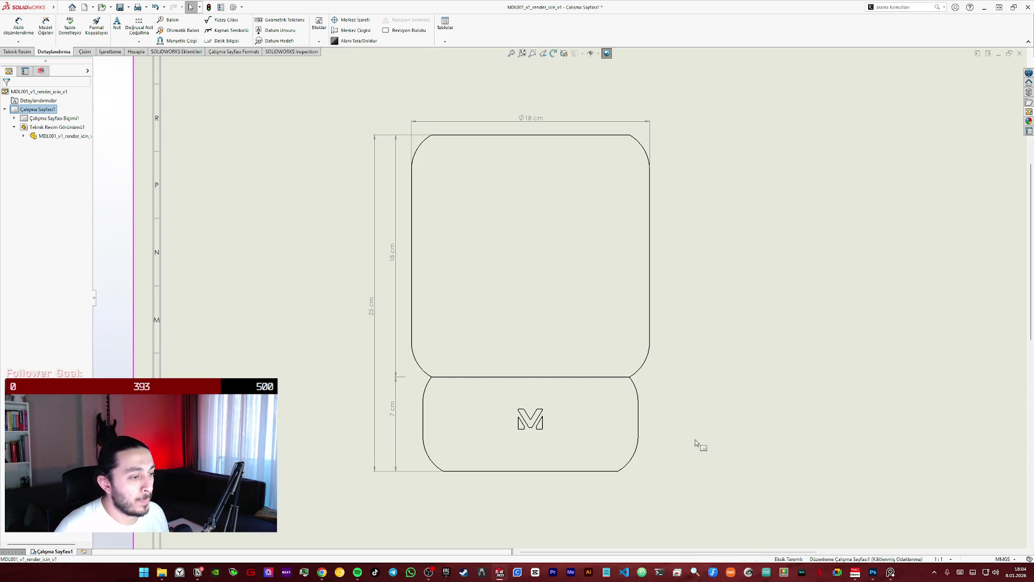
scroll(695, 441, down, 2)
scroll(566, 405, down, 2)
scroll(434, 364, down, 3)
scroll(499, 373, down, 2)
scroll(498, 374, up, 3)
scroll(531, 312, up, 3)
scroll(517, 218, down, 3)
scroll(525, 422, up, 3)
scroll(584, 347, down, 2)
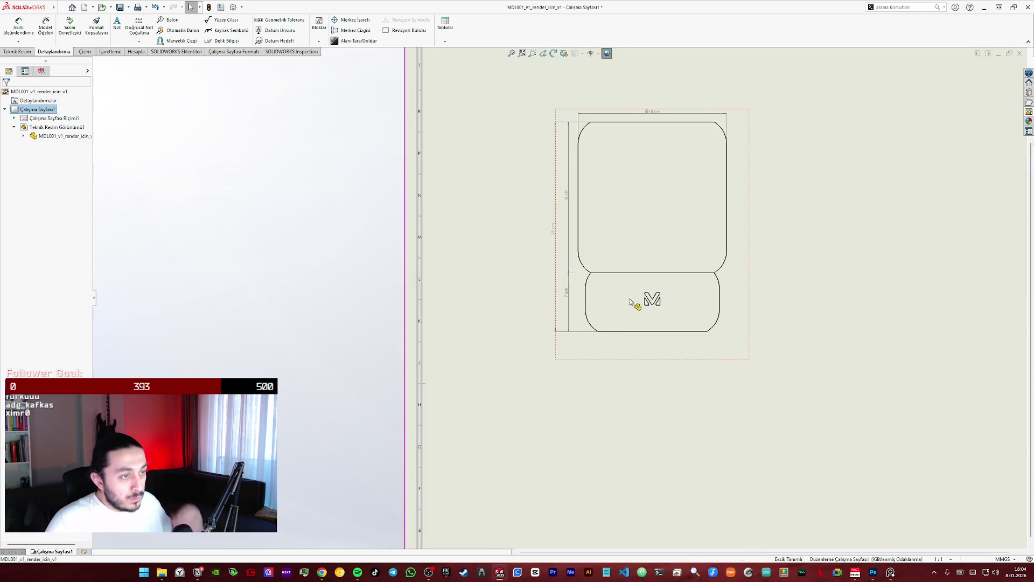
scroll(630, 304, up, 3)
scroll(537, 266, down, 3)
scroll(513, 291, down, 1)
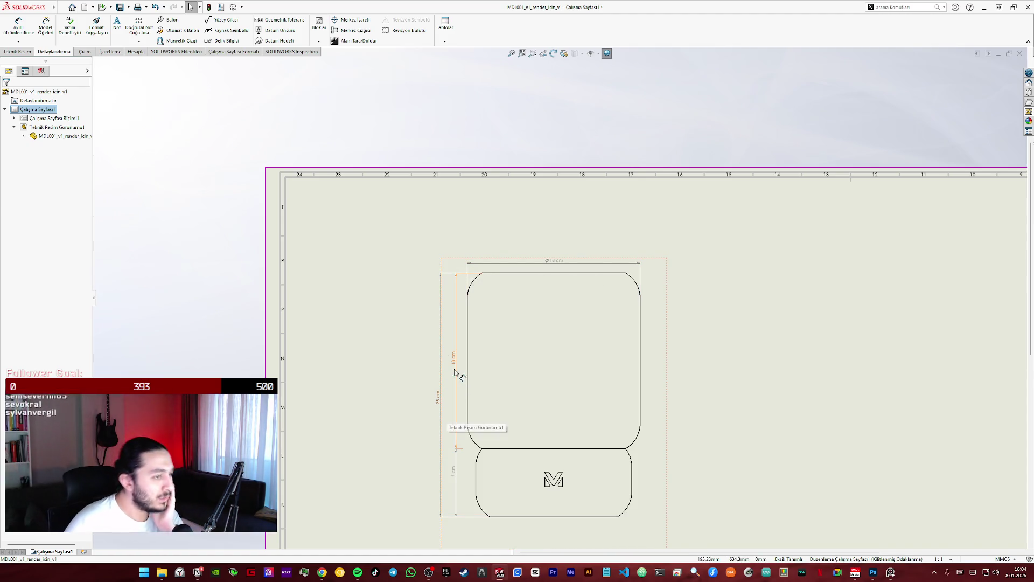
click(241, 7)
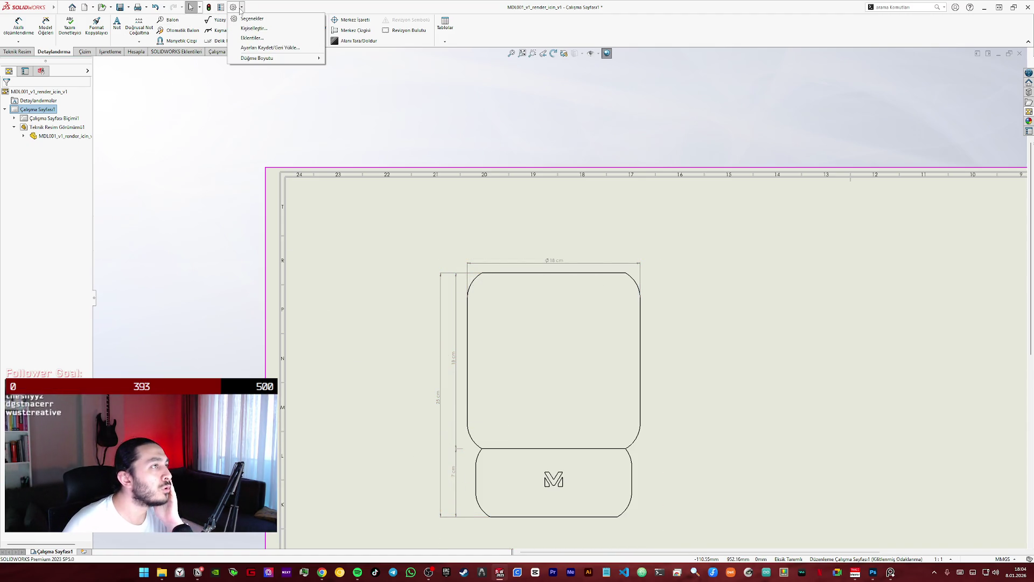
click(252, 18)
click(392, 190)
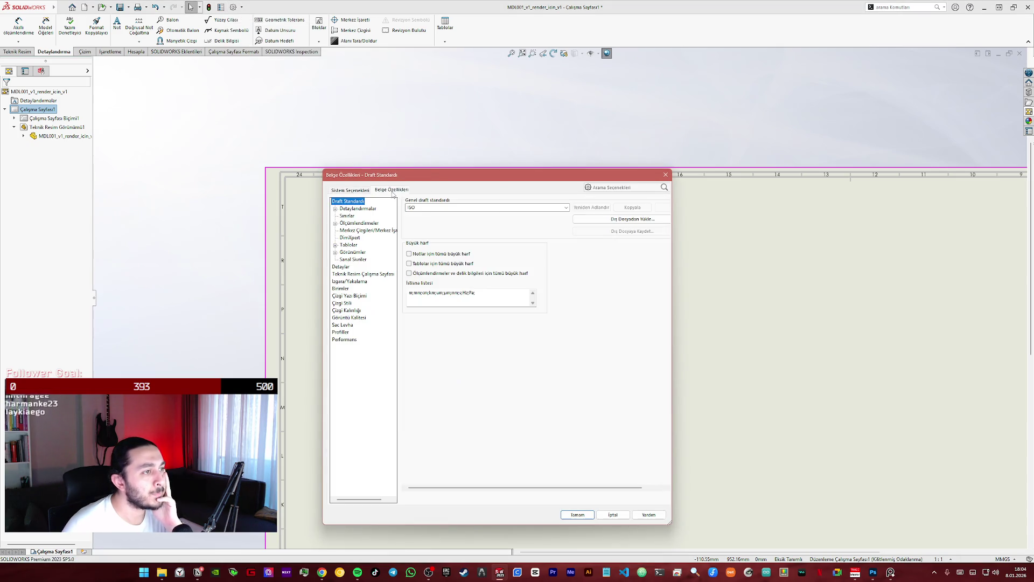
drag(392, 175, 760, 134)
click(945, 474)
scroll(487, 245, down, 3)
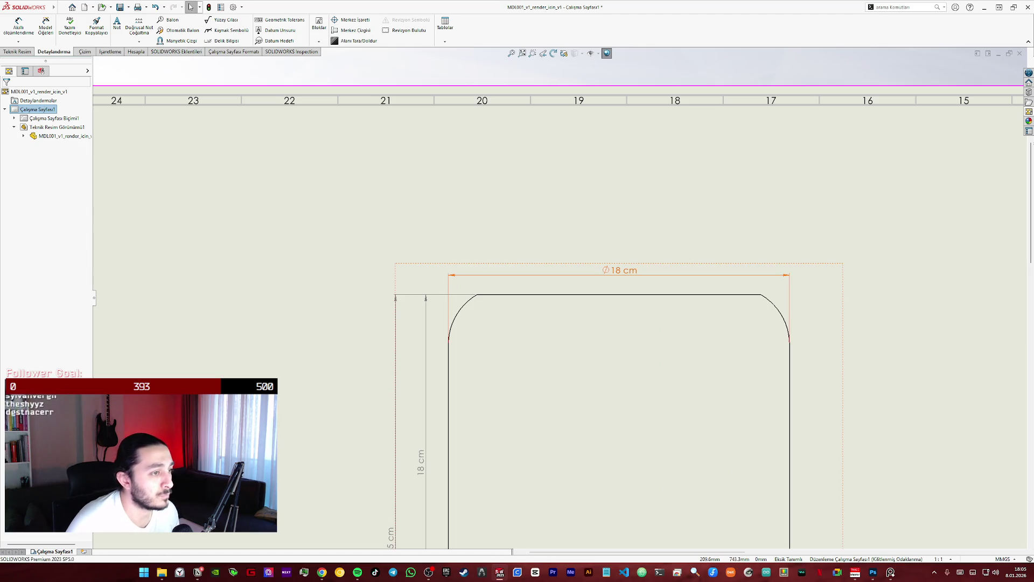
- Edit the 18 cm diameter dimension's leader length on the Leaders tab and confirm
click(454, 275)
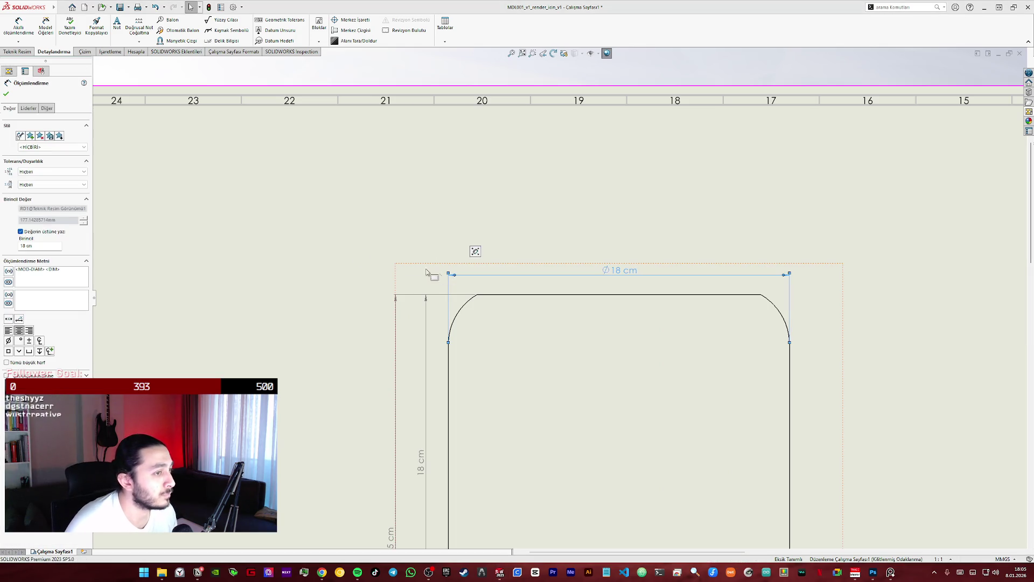
click(28, 108)
click(78, 149)
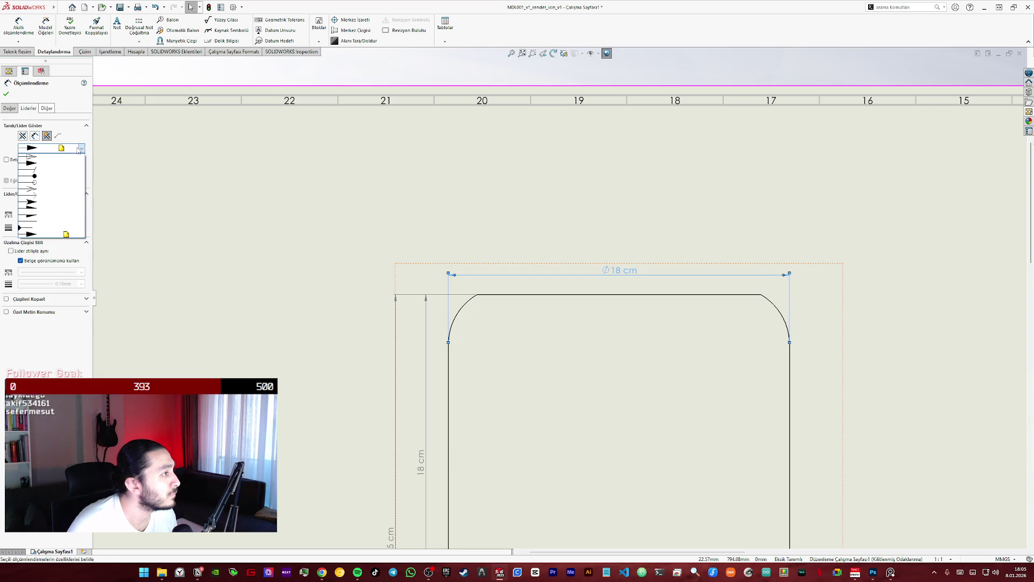
click(52, 171)
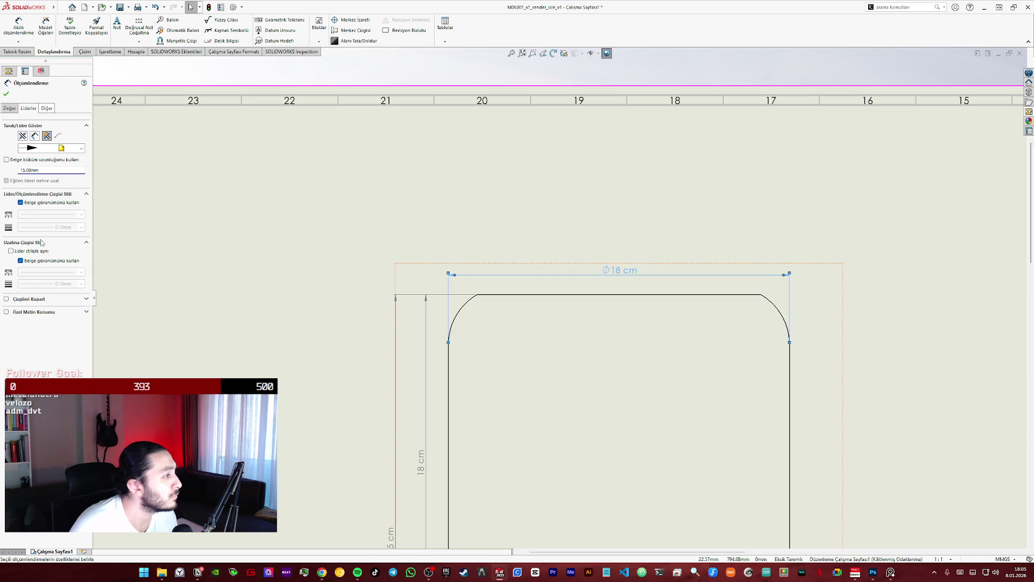
double_click(31, 171)
text(10)
key(Return)
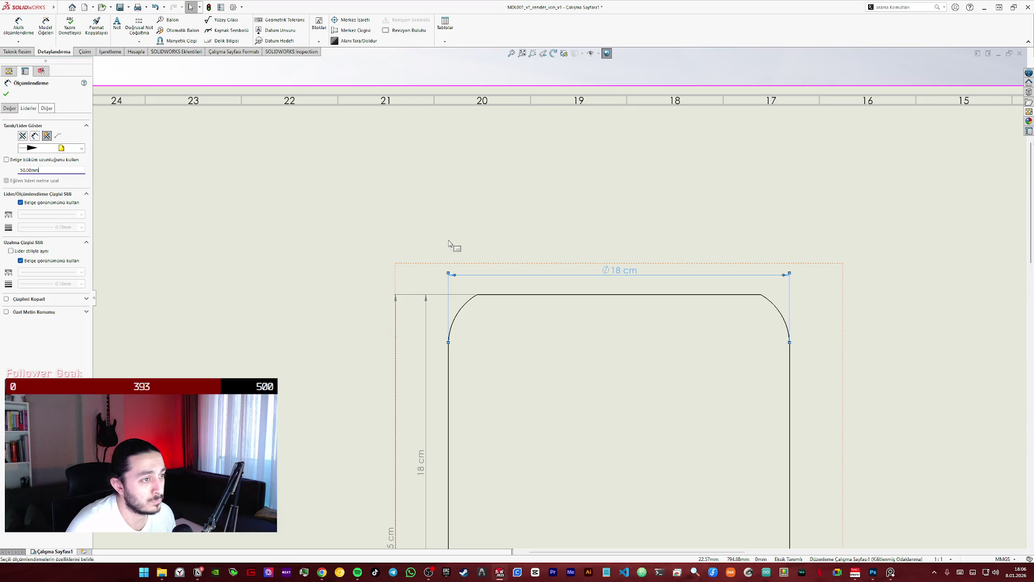
click(453, 246)
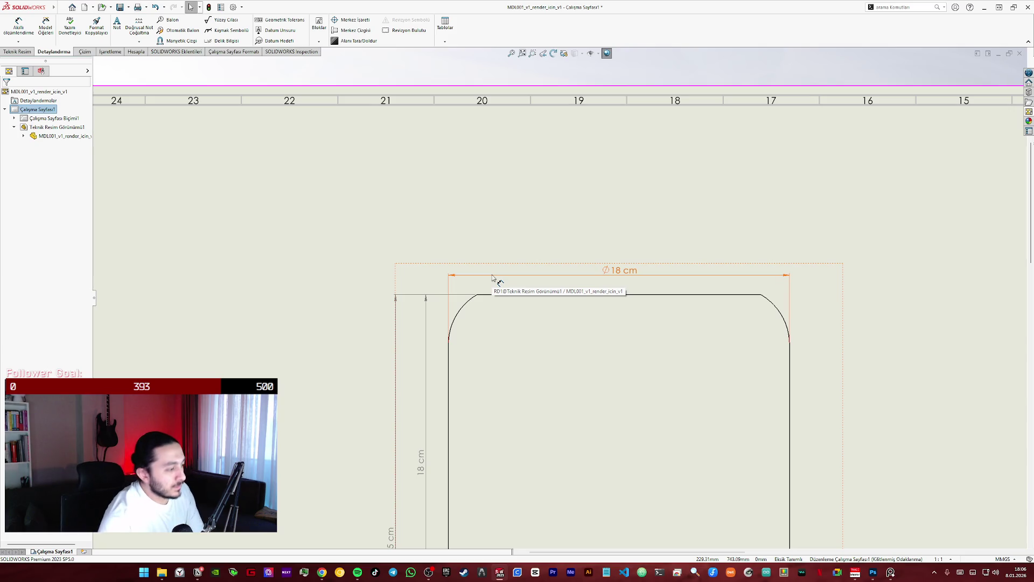
- Reselect the 18 cm dimension and keep its existing arrow style
click(457, 276)
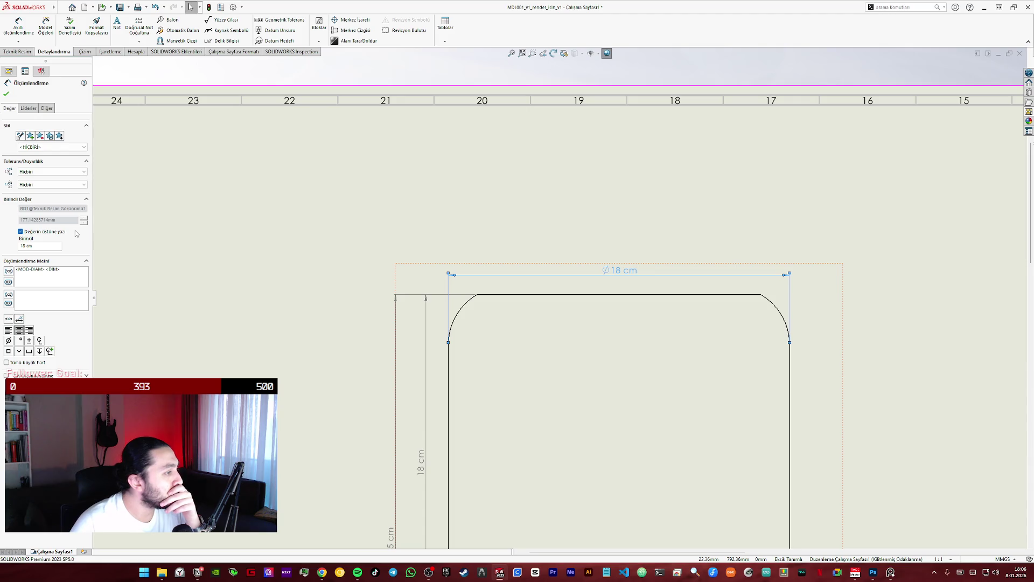
click(28, 107)
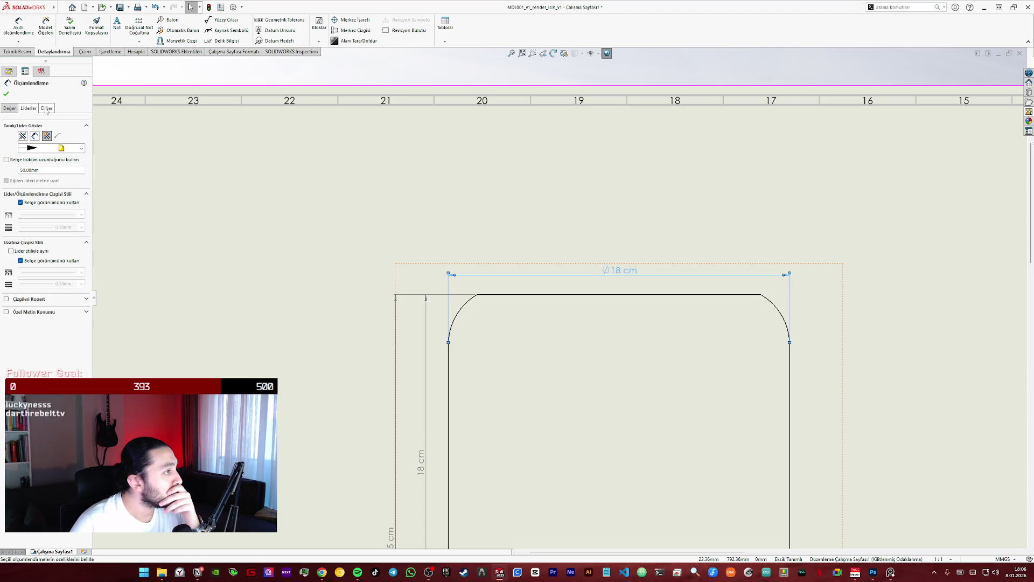
click(78, 151)
click(79, 155)
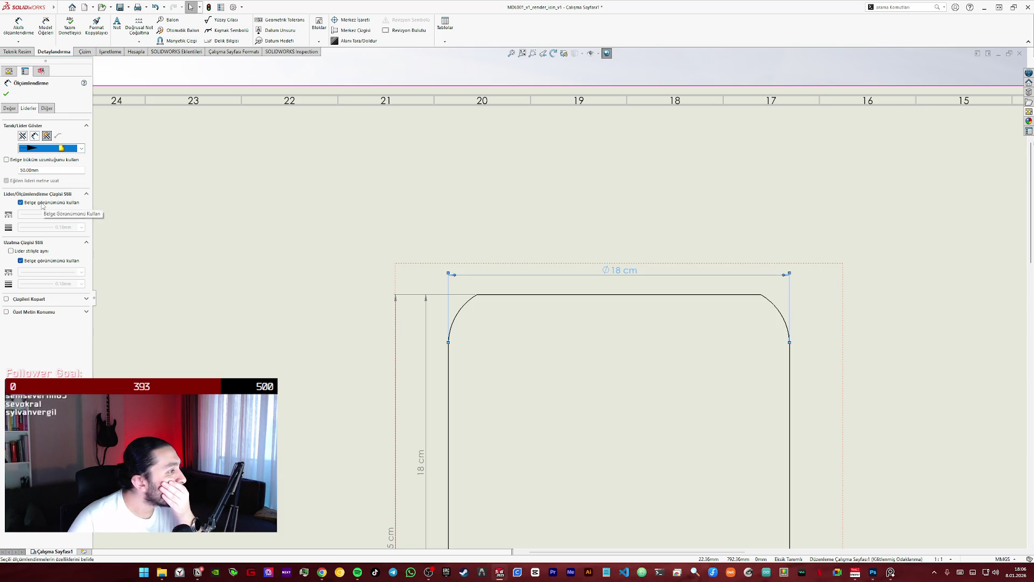
click(9, 109)
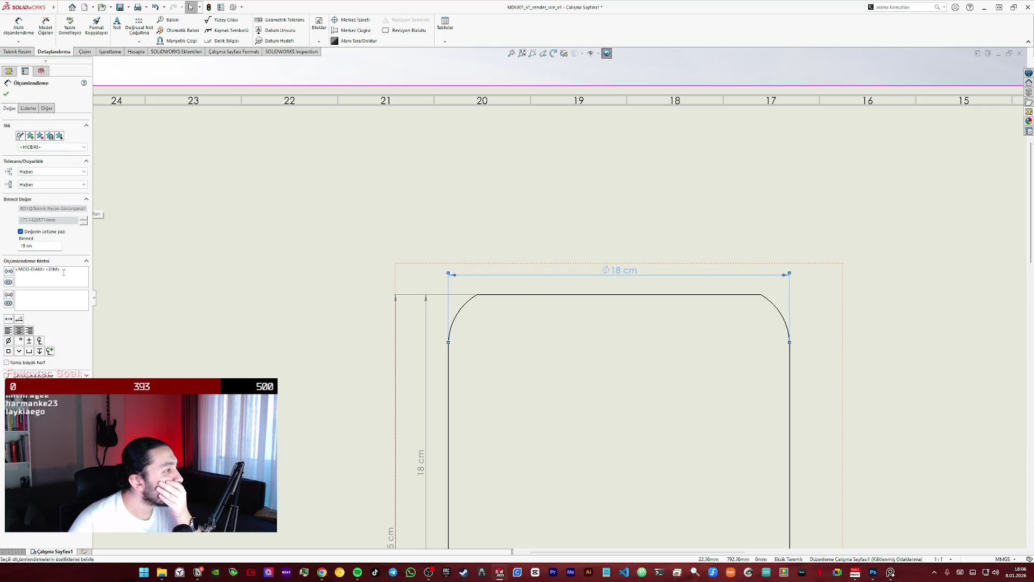
- Turn off Use document font for the 18 cm dimension and bring up its font selection
click(29, 109)
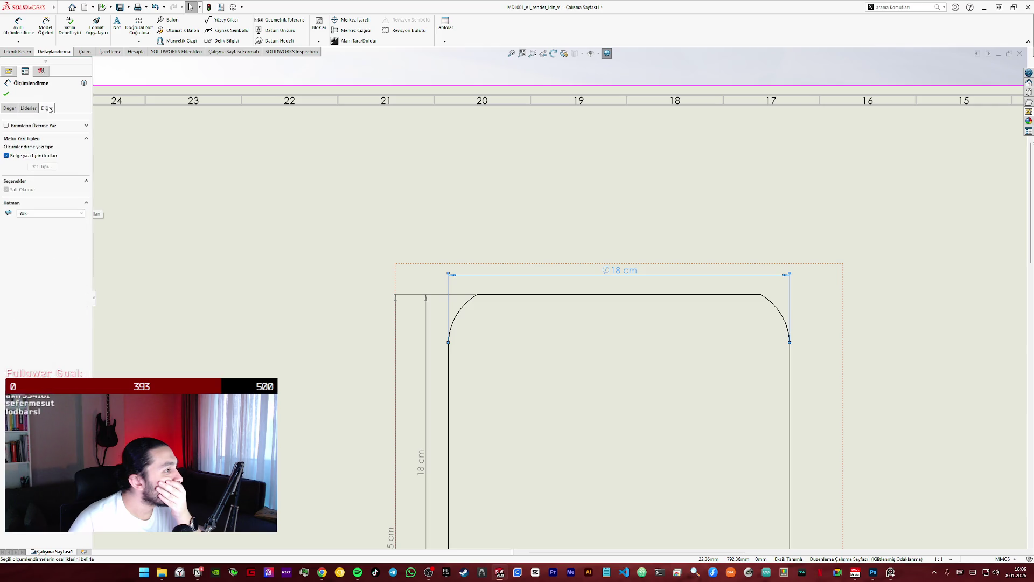
click(49, 156)
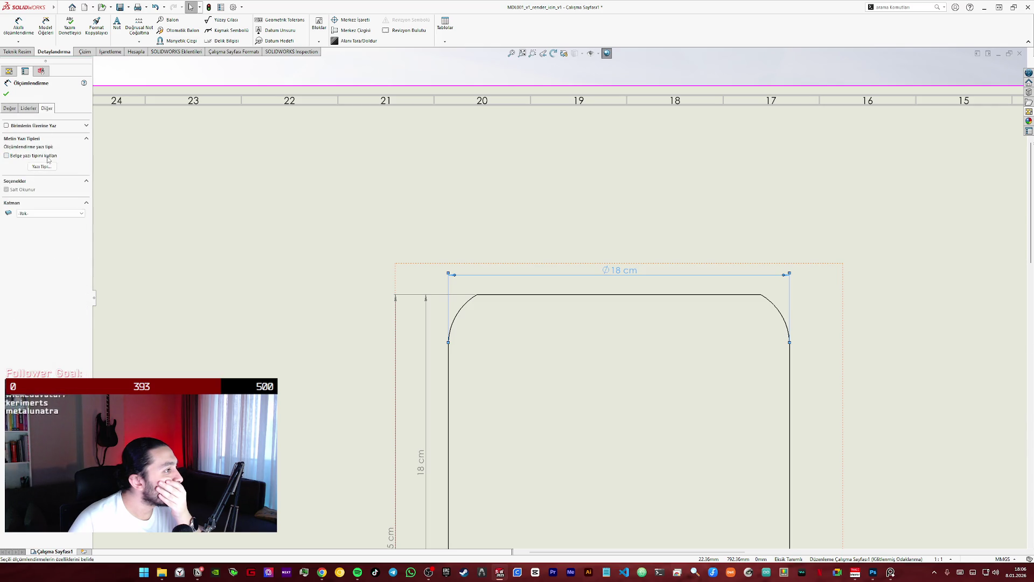
click(44, 166)
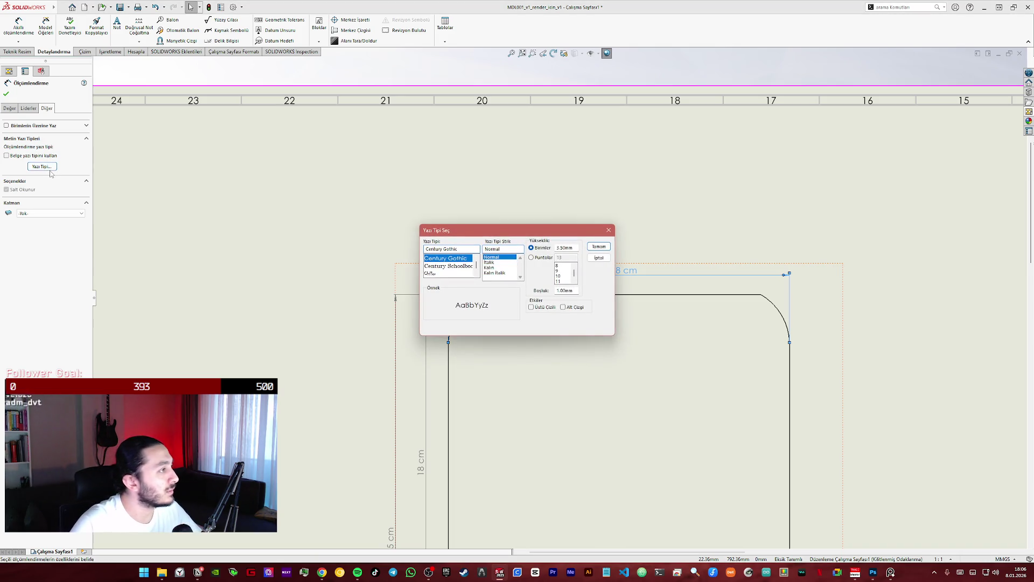
text(mon)
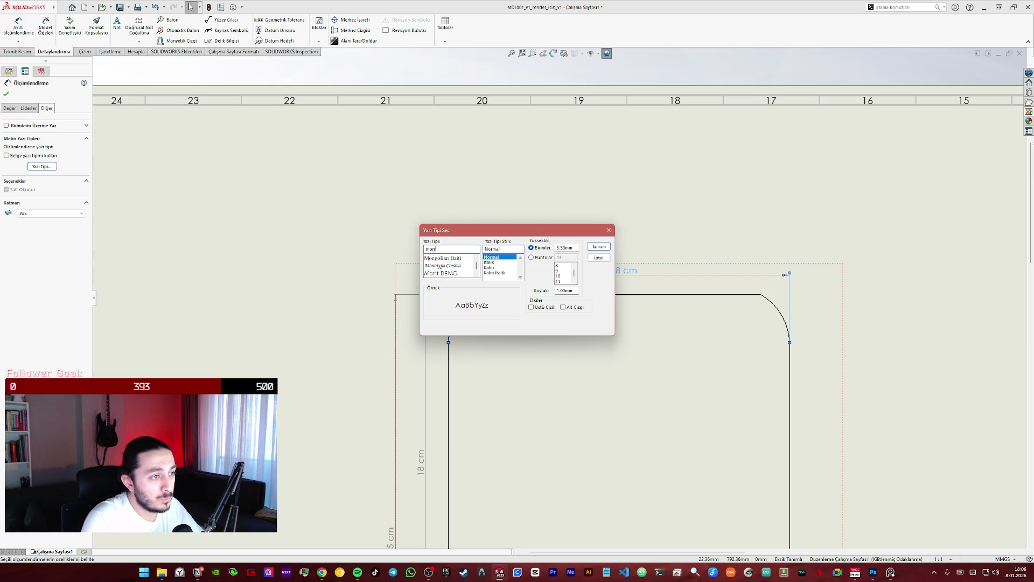
text(tt)
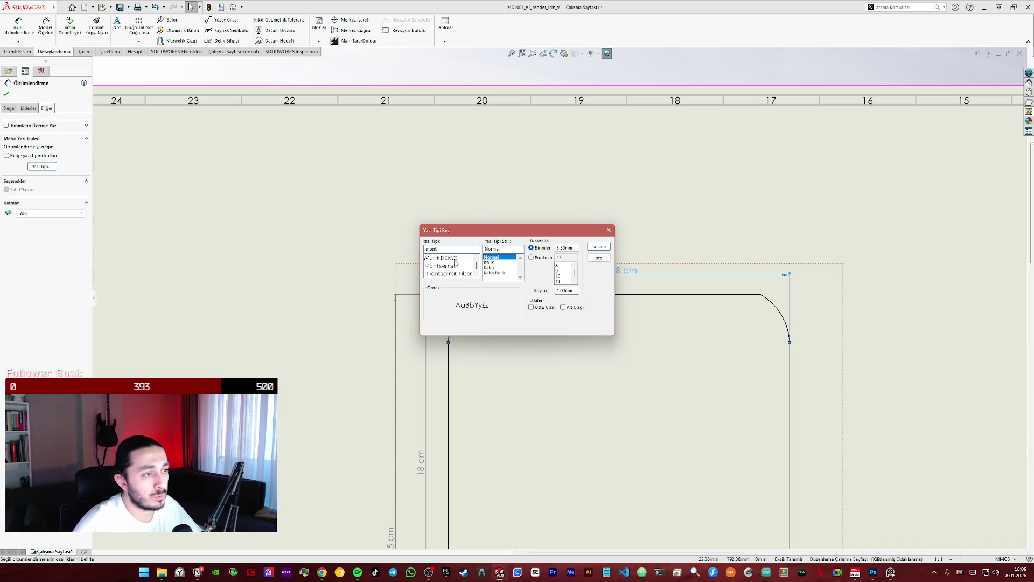
- Set the Ø18 cm dimension to Montserrat Orta with a larger height and nudge its text into place
click(456, 266)
click(489, 267)
double_click(567, 248)
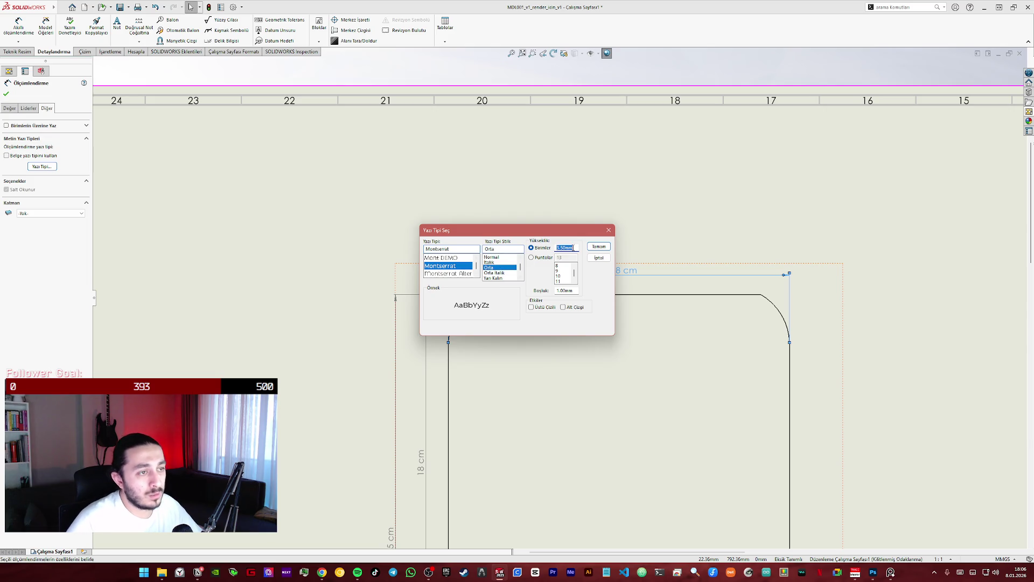
text(15)
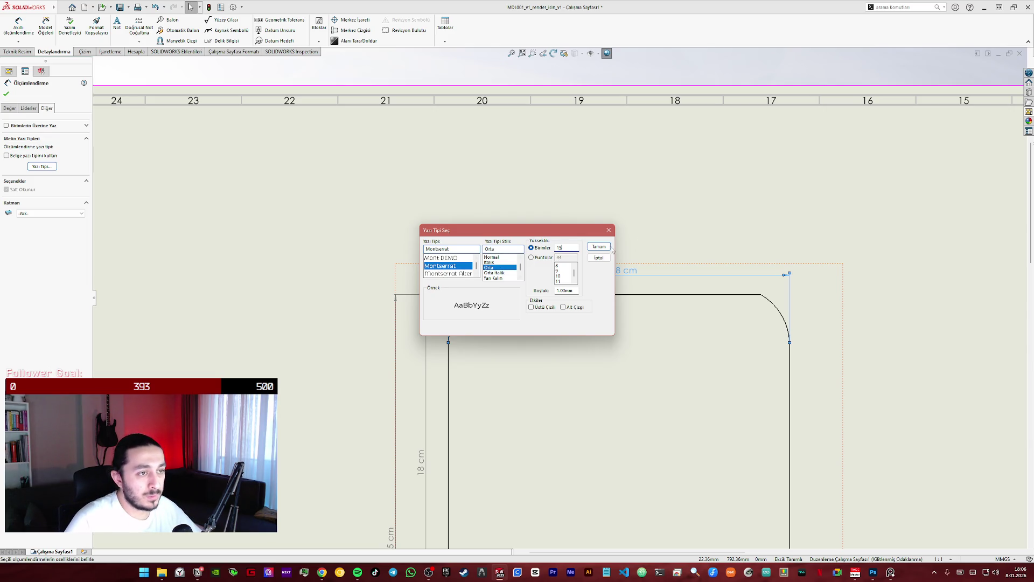
click(599, 247)
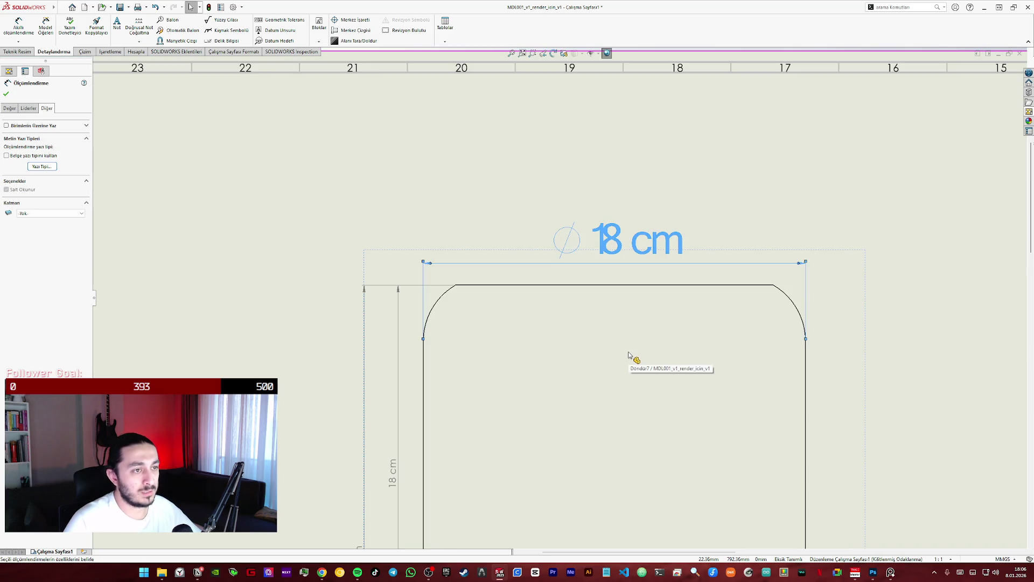
scroll(628, 353, up, 2)
scroll(623, 351, up, 1)
scroll(617, 354, up, 1)
scroll(584, 346, down, 1)
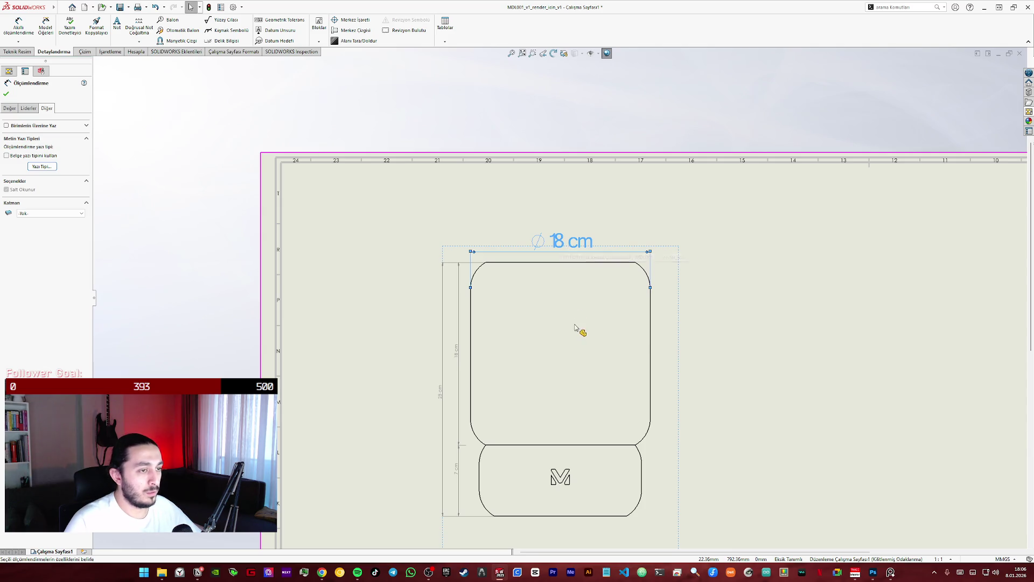
scroll(581, 325, down, 1)
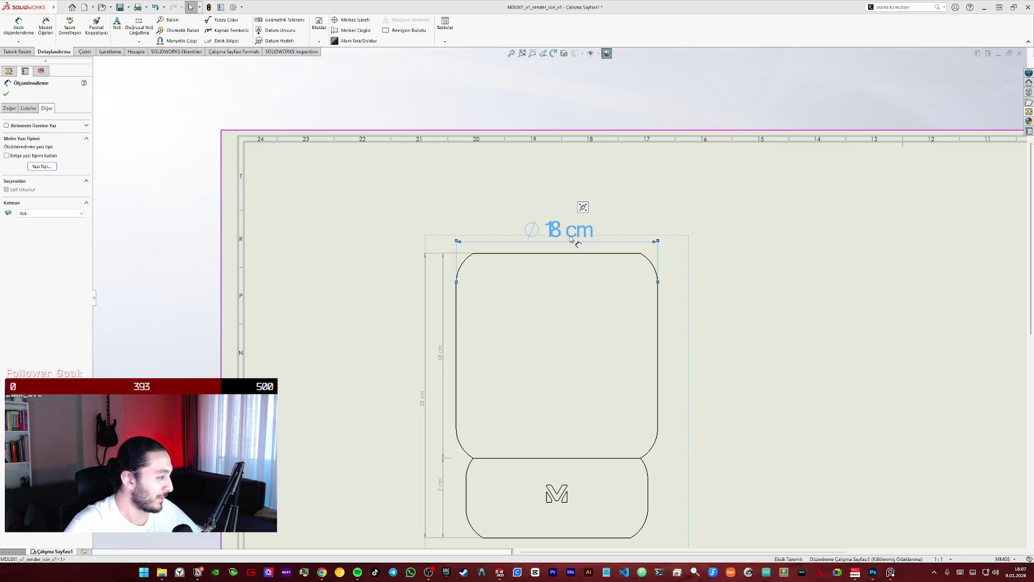
drag(572, 237, 571, 241)
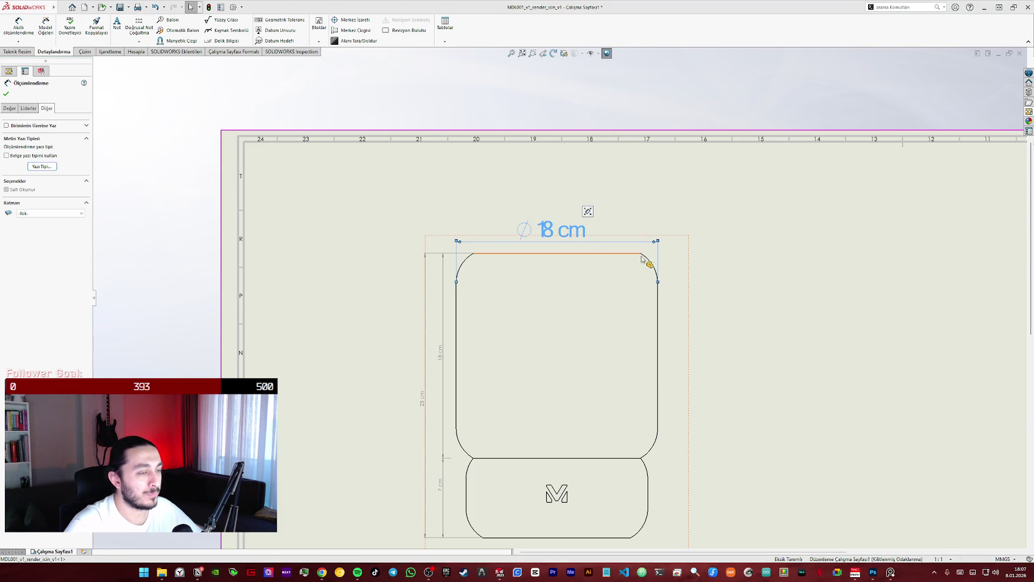
click(722, 282)
scroll(511, 253, down, 1)
scroll(511, 253, down, 3)
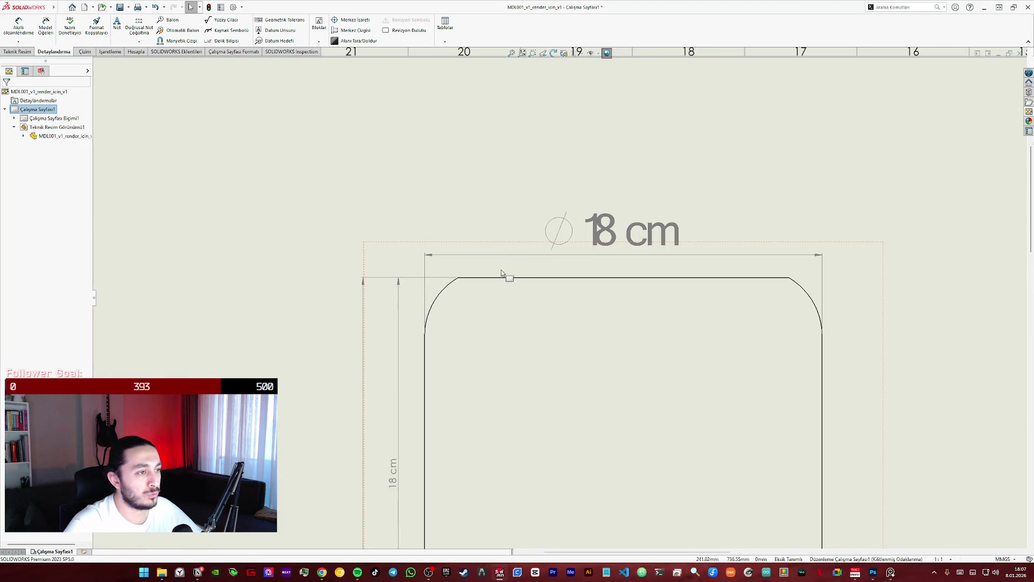
scroll(503, 273, down, 3)
scroll(517, 276, up, 3)
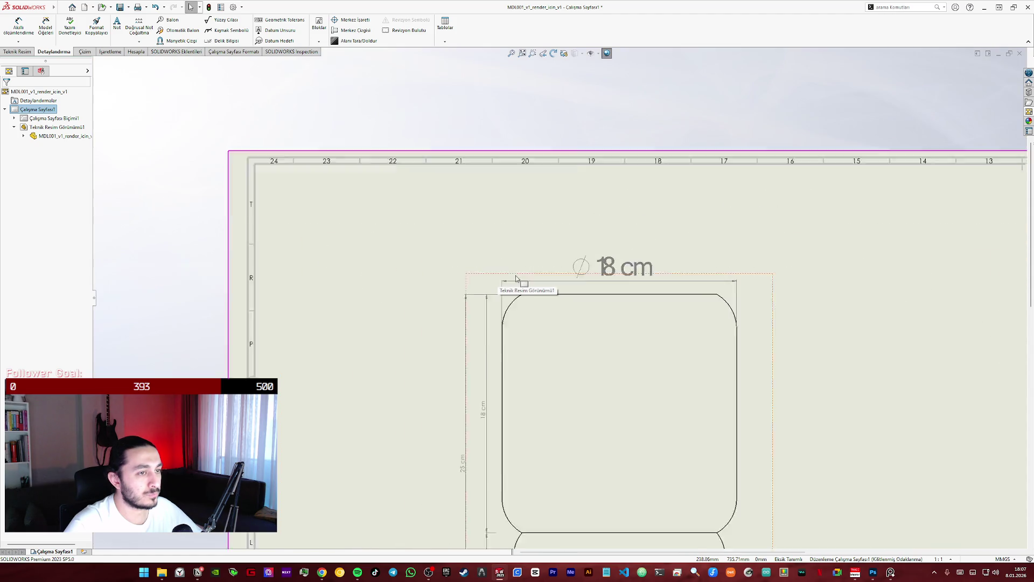
scroll(629, 390, up, 3)
scroll(599, 293, down, 2)
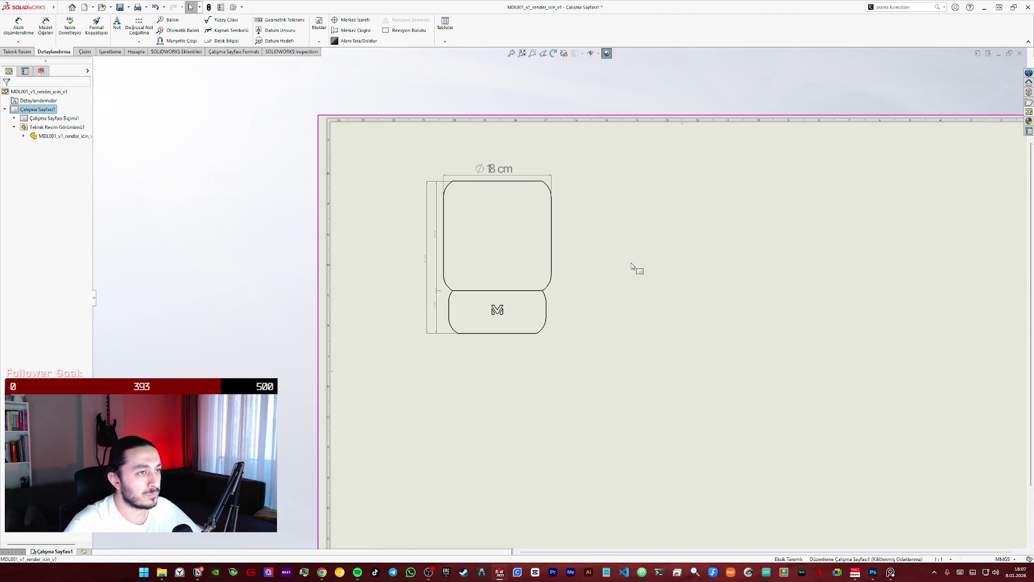
scroll(518, 210, down, 2)
scroll(525, 234, down, 2)
scroll(526, 235, up, 3)
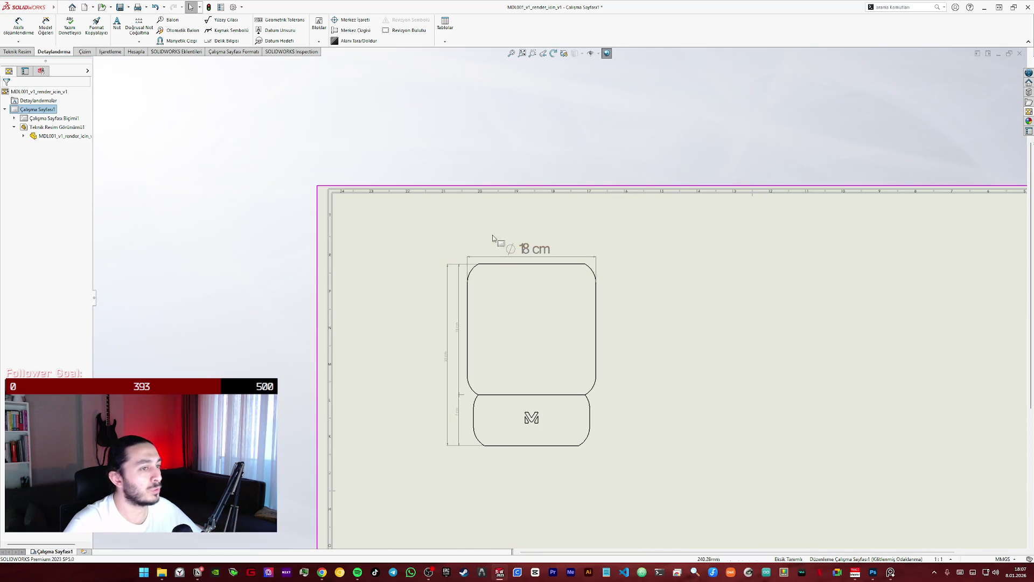
- Refresh the oversized Ø18 cm label and start Smart Dimension on the front view
click(700, 271)
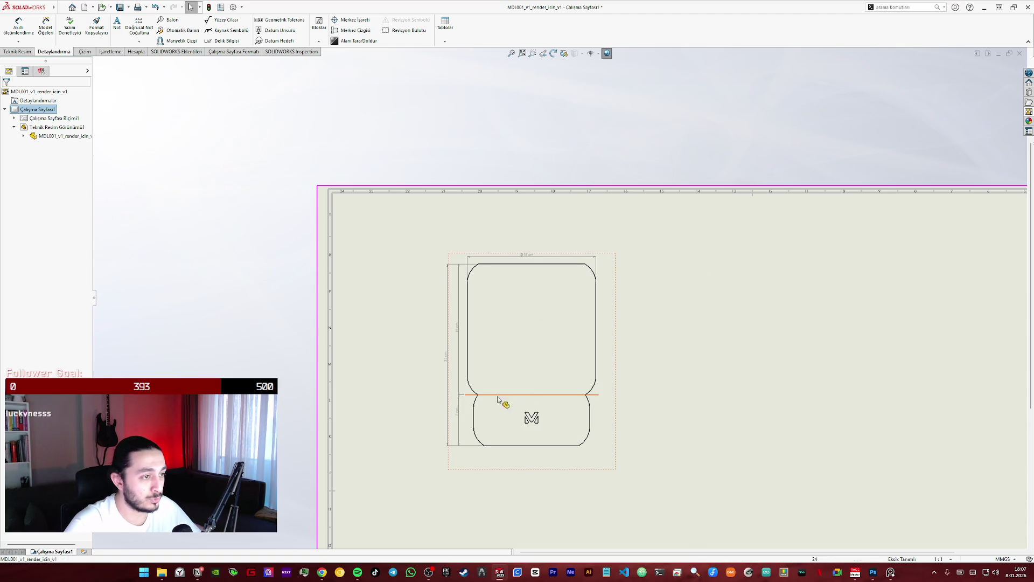
scroll(502, 408, down, 2)
key(d)
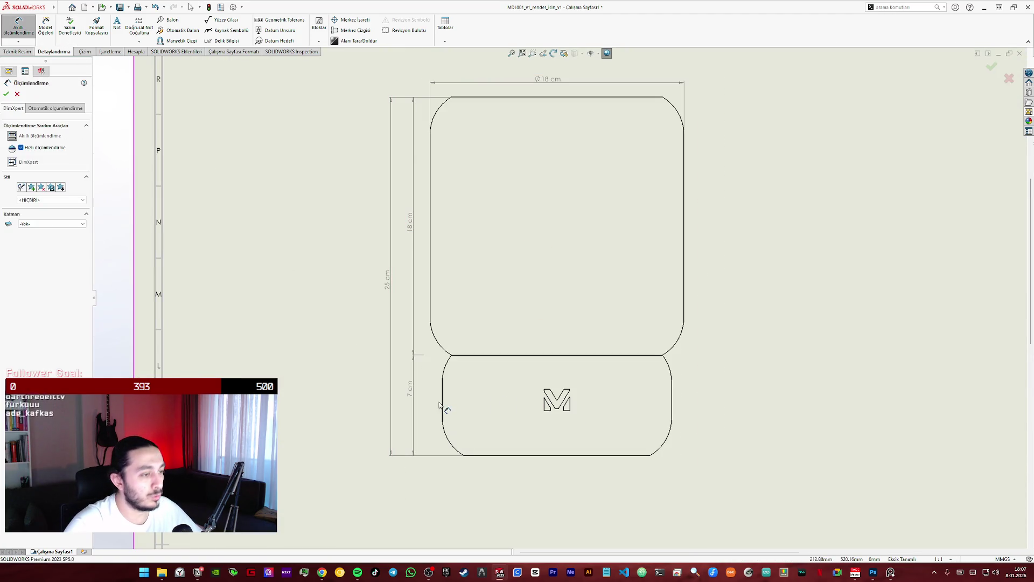
- Dimension the lamp base width (Ø160.00) between its left and right edges, placed below
click(444, 409)
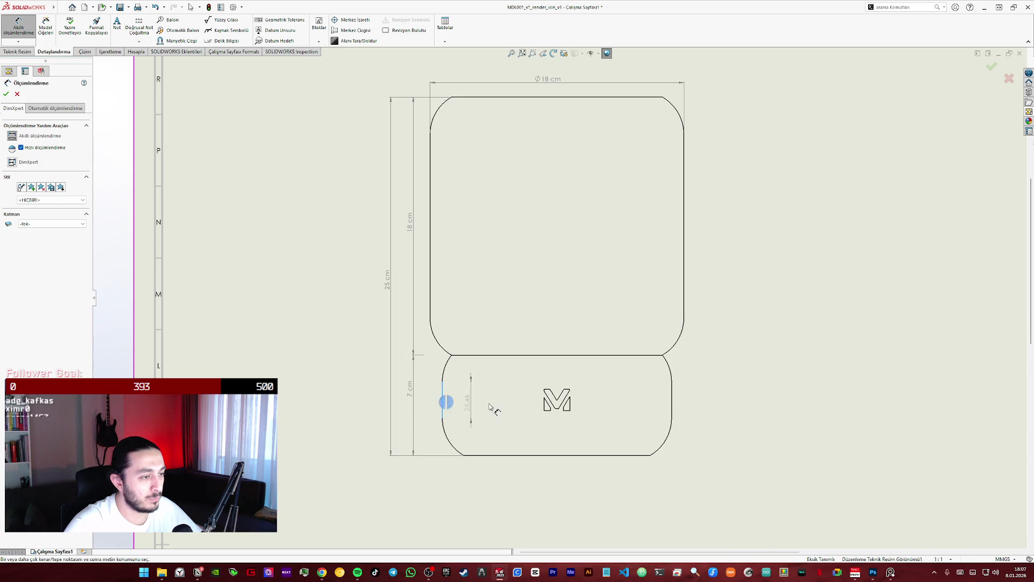
click(672, 411)
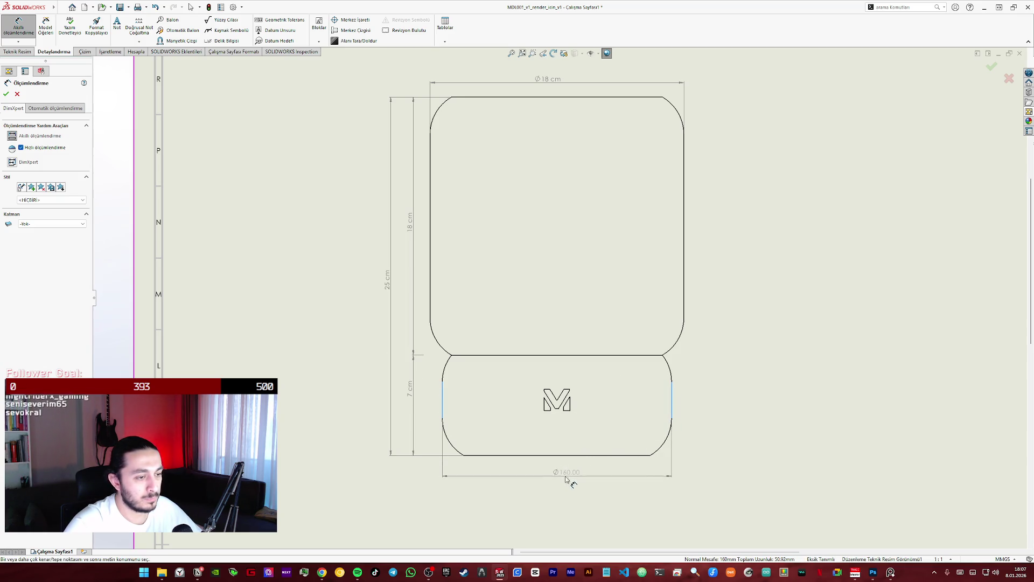
click(562, 477)
key(Escape)
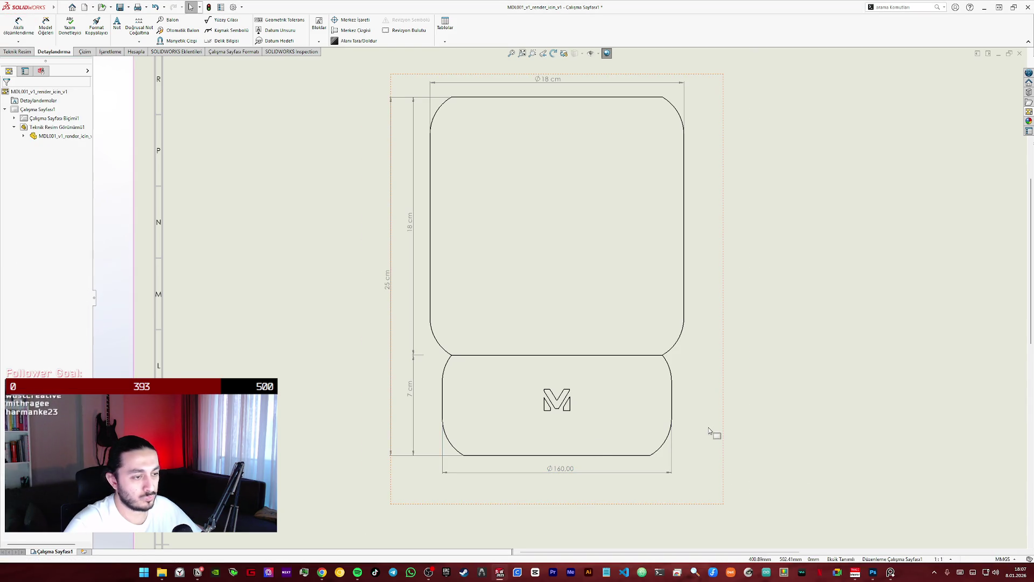
scroll(596, 271, up, 2)
scroll(630, 201, up, 2)
scroll(674, 214, down, 2)
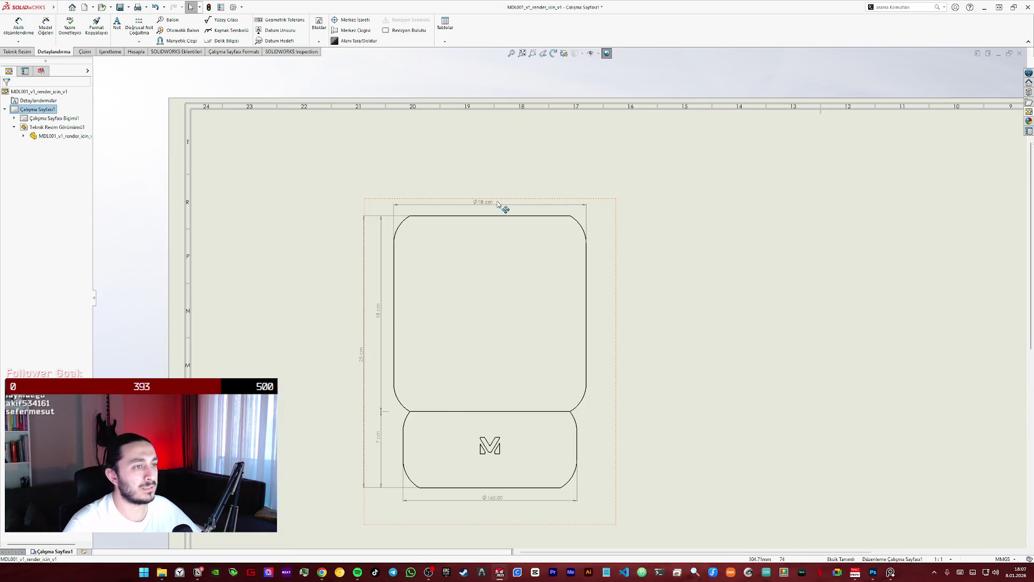
- Override the Ø160.00 base dimension's value to read Ø16cm and settle it in place
click(498, 500)
click(42, 232)
text(16cm)
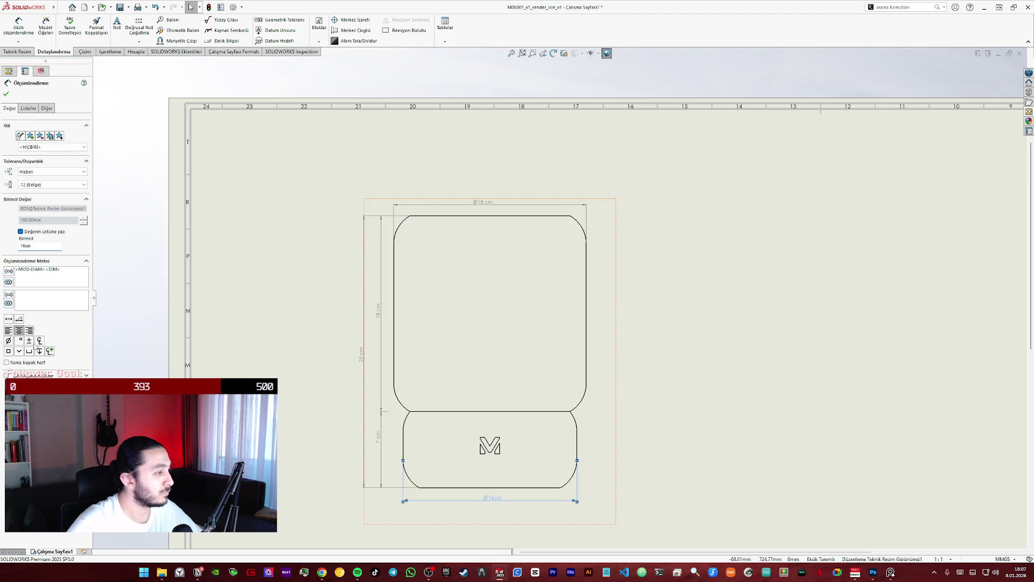
click(5, 94)
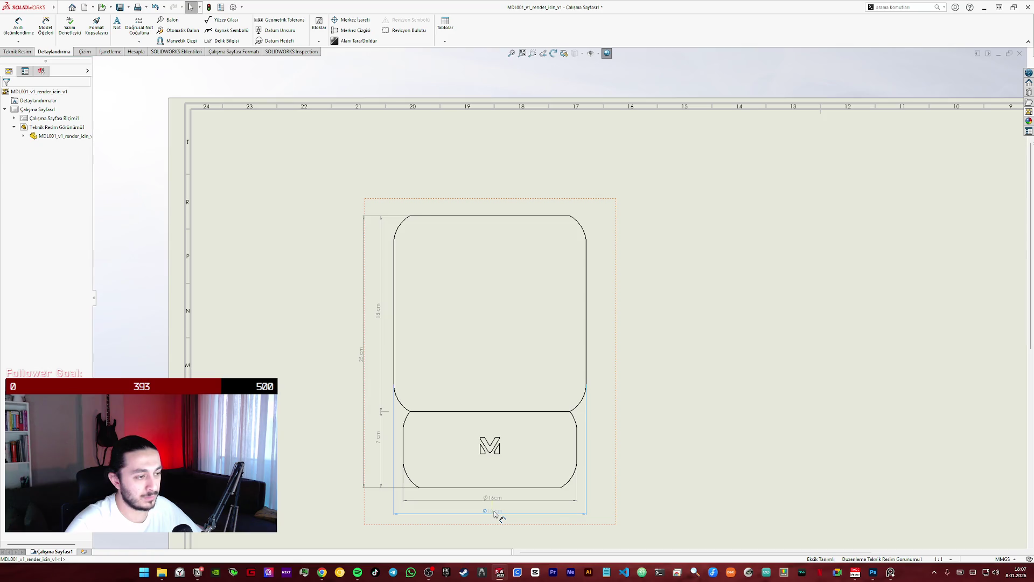
click(495, 512)
click(295, 448)
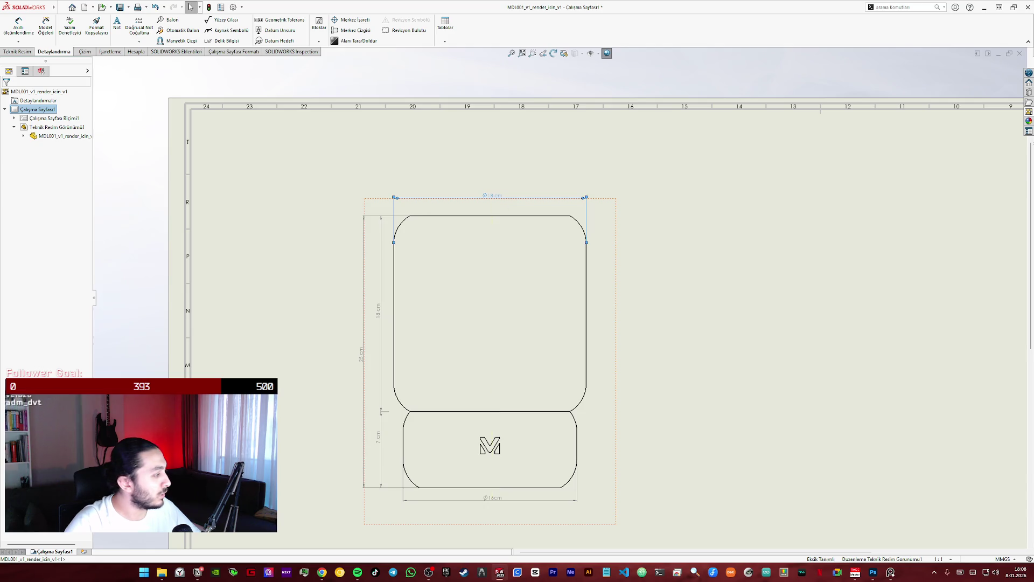
- Nudge the Ø18 cm top dimension slightly down, deselect, and bring up the Design Library
click(496, 202)
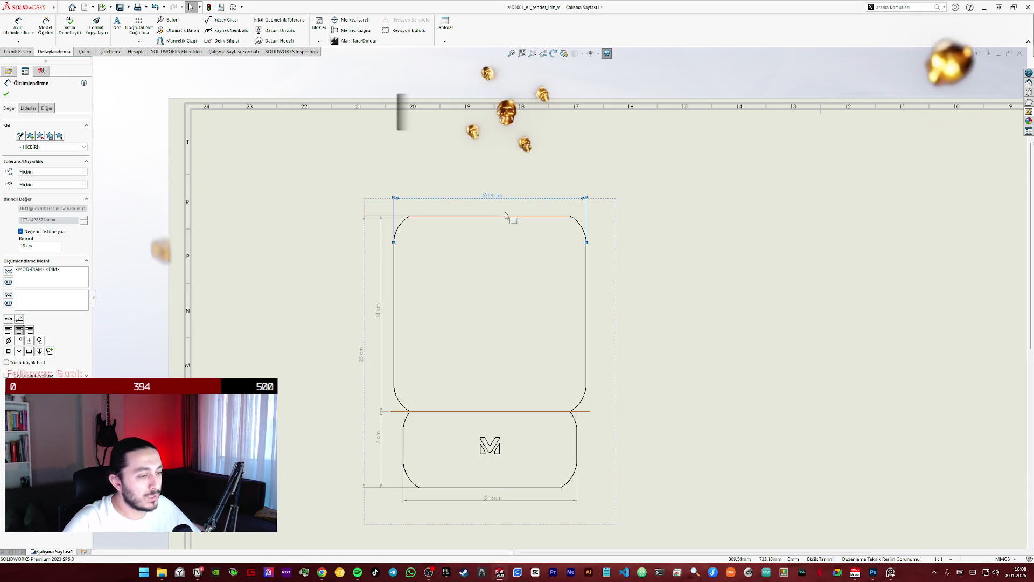
drag(496, 200, 487, 204)
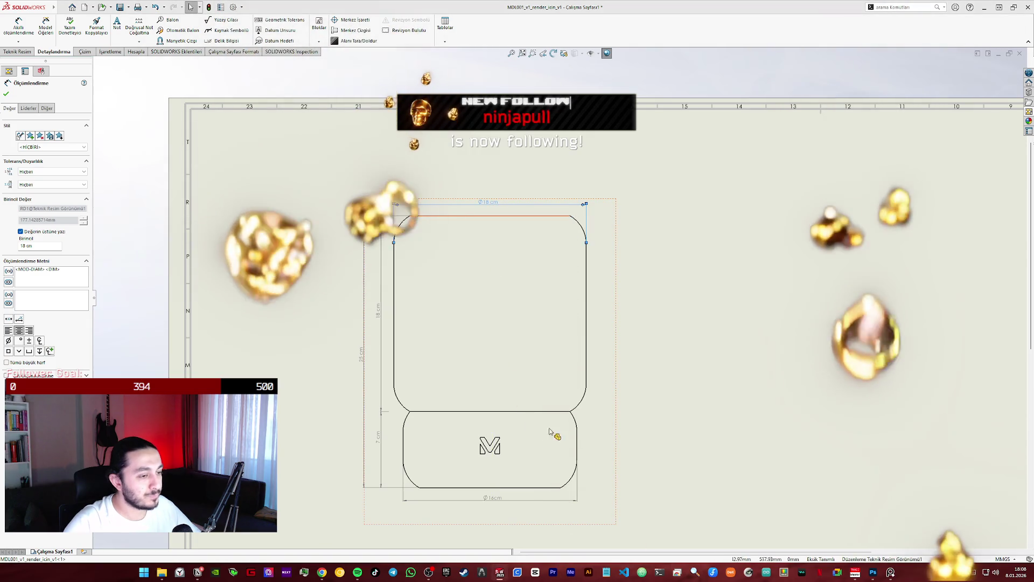
click(688, 427)
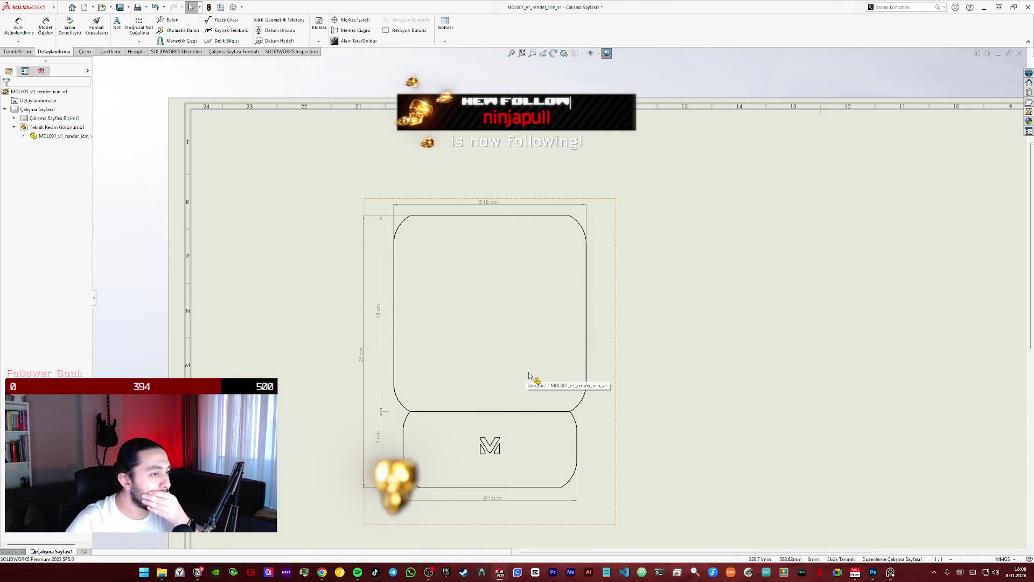
click(494, 202)
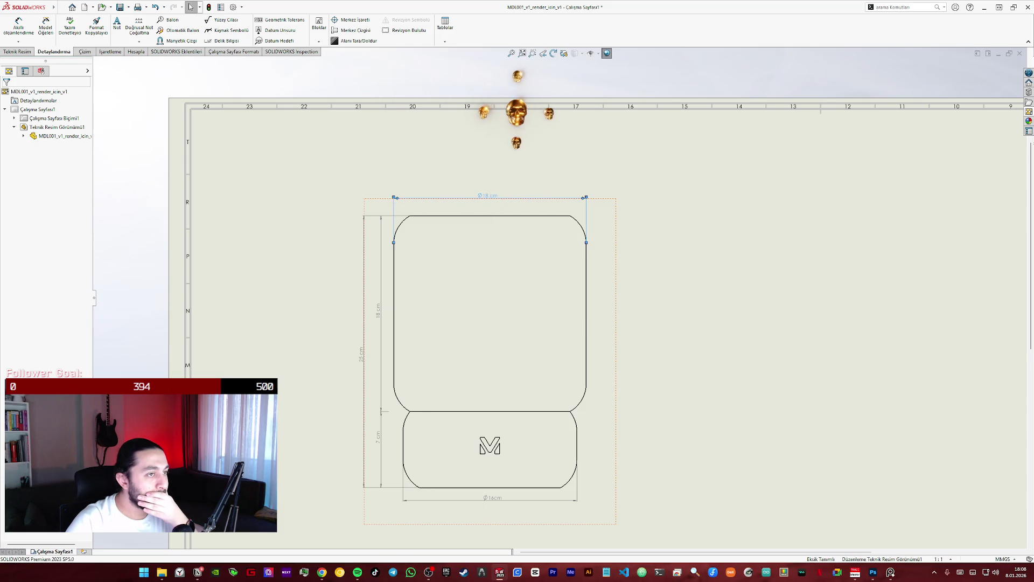
click(757, 242)
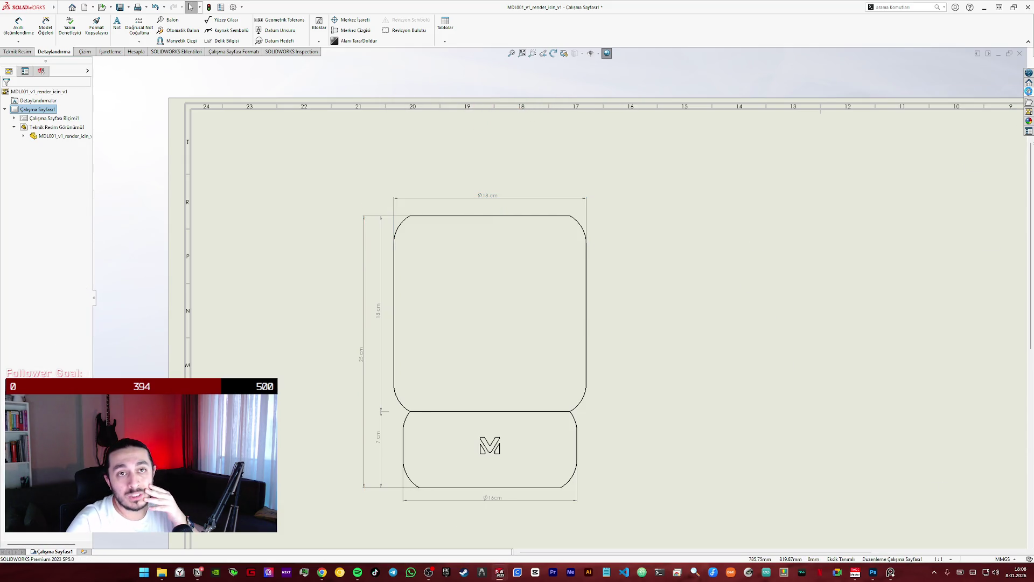
click(1028, 91)
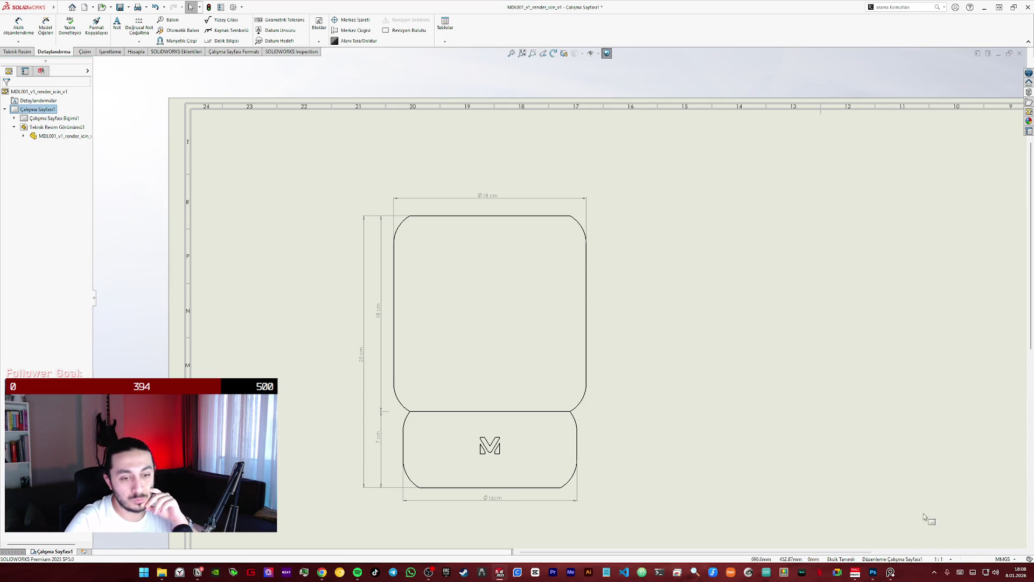
scroll(851, 414, down, 2)
click(1029, 82)
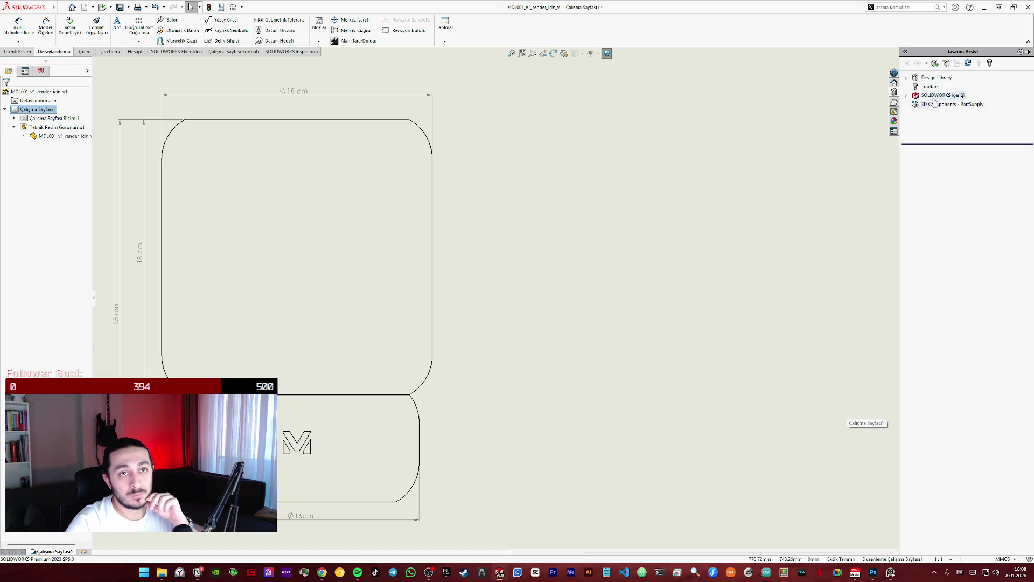
- Browse the Task Pane tabs, return to the View Palette and load the lamp model's standard views
click(895, 113)
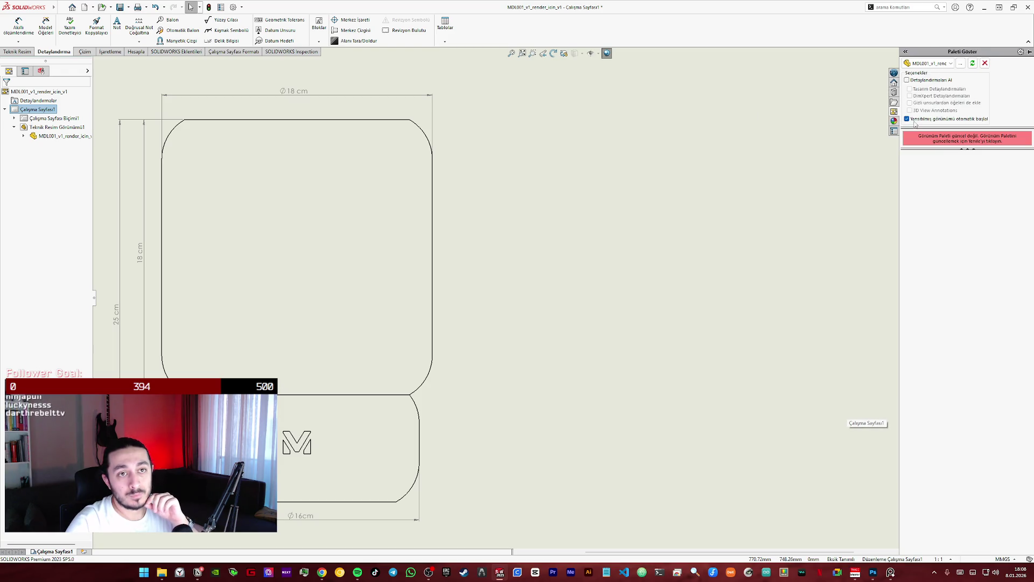
click(894, 93)
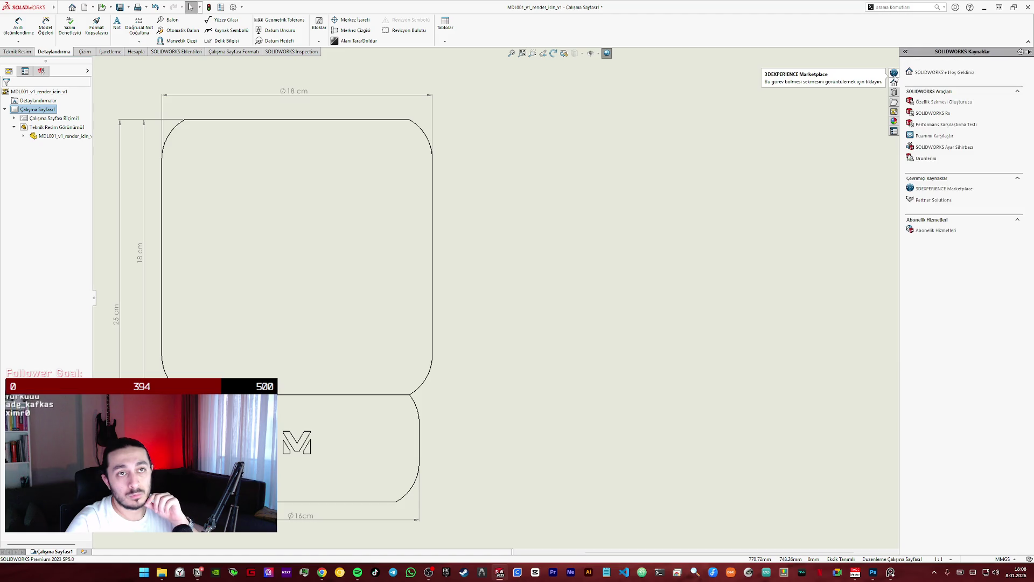
click(894, 131)
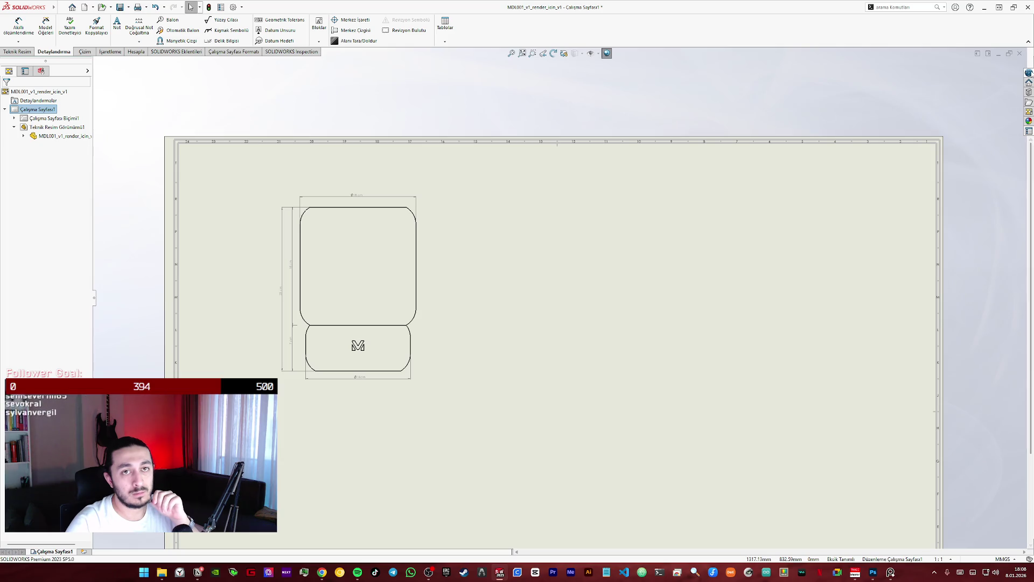
click(1029, 92)
click(931, 78)
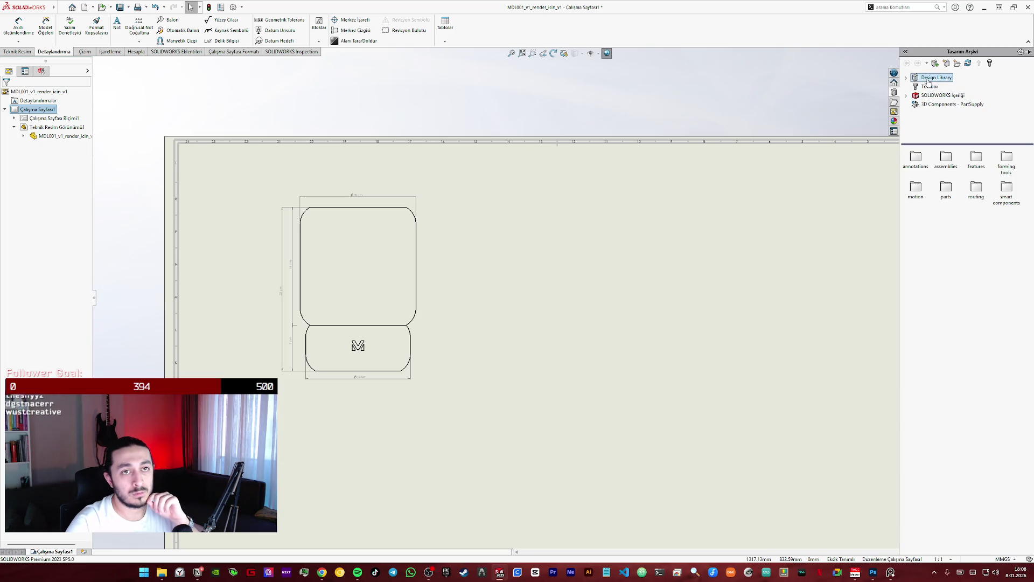
click(908, 78)
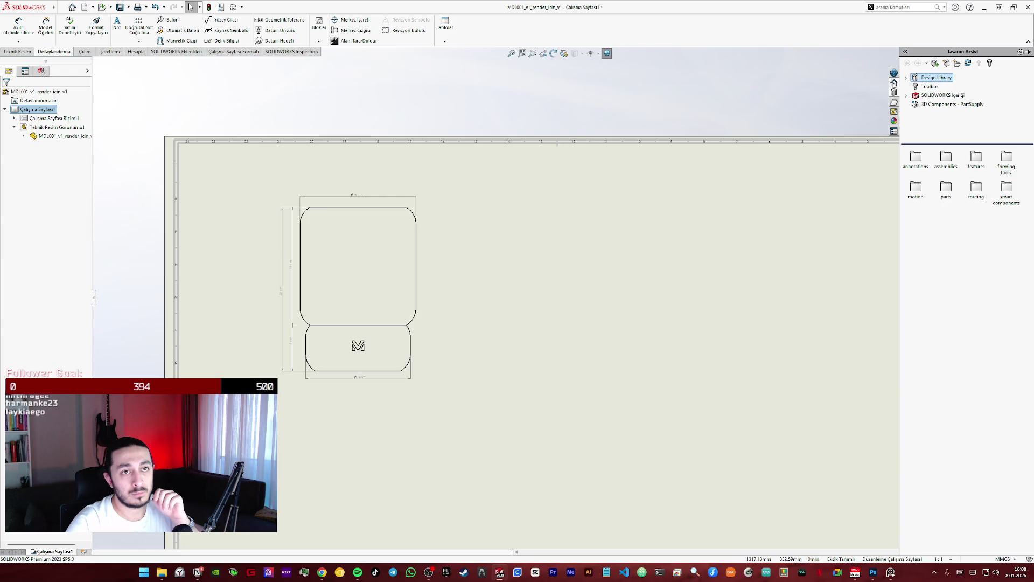
click(894, 102)
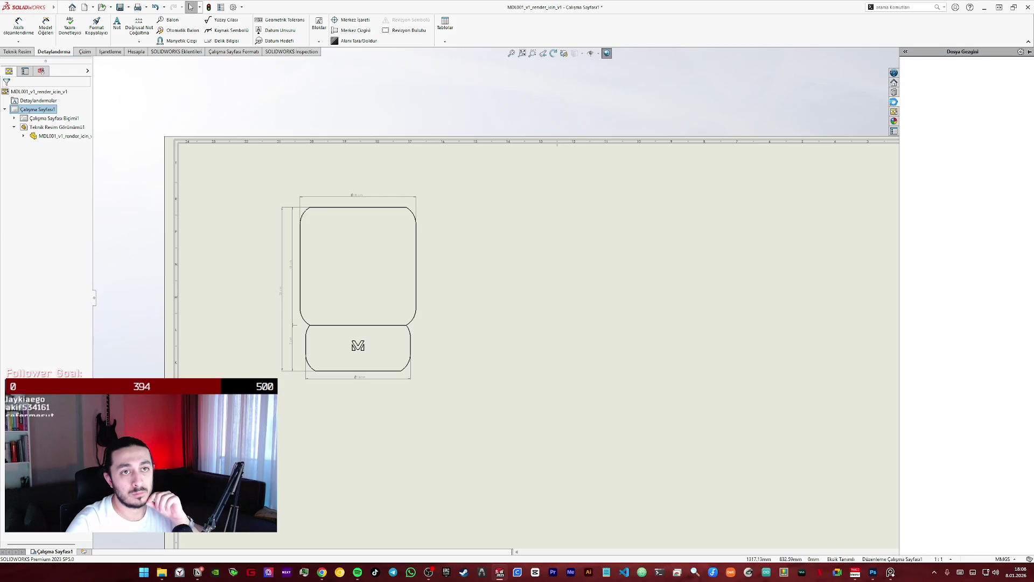
click(894, 111)
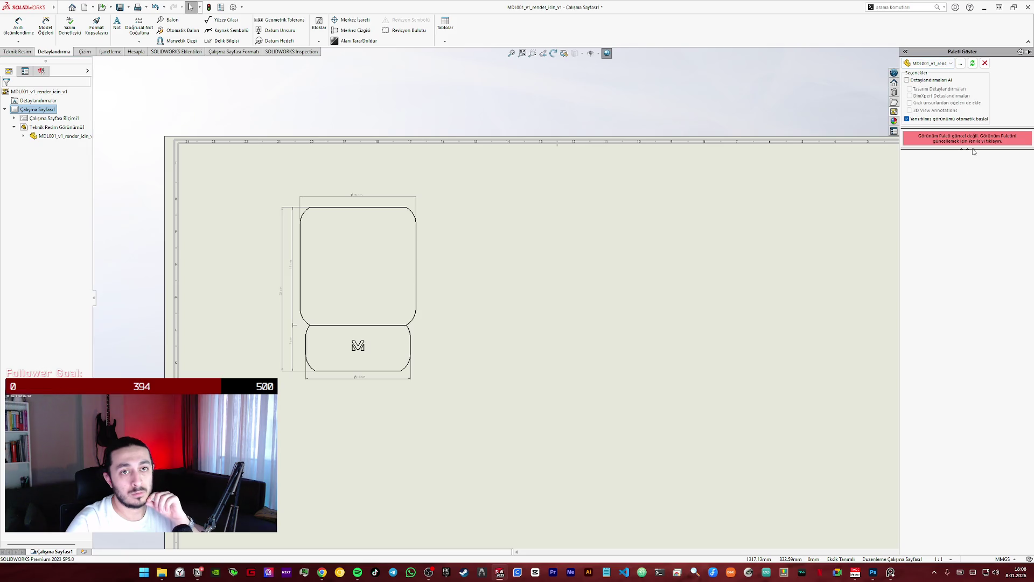
click(973, 64)
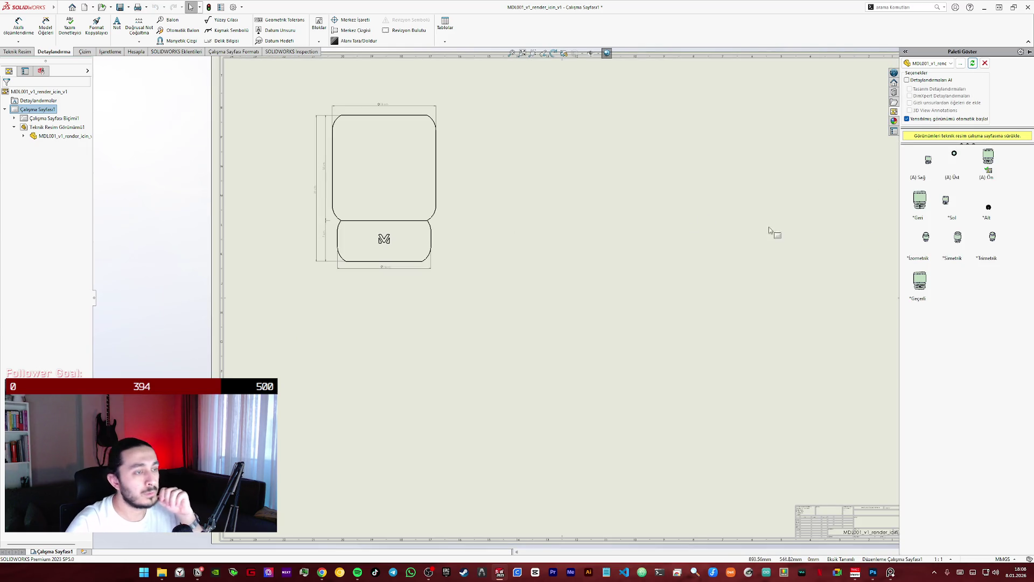
drag(926, 242, 485, 241)
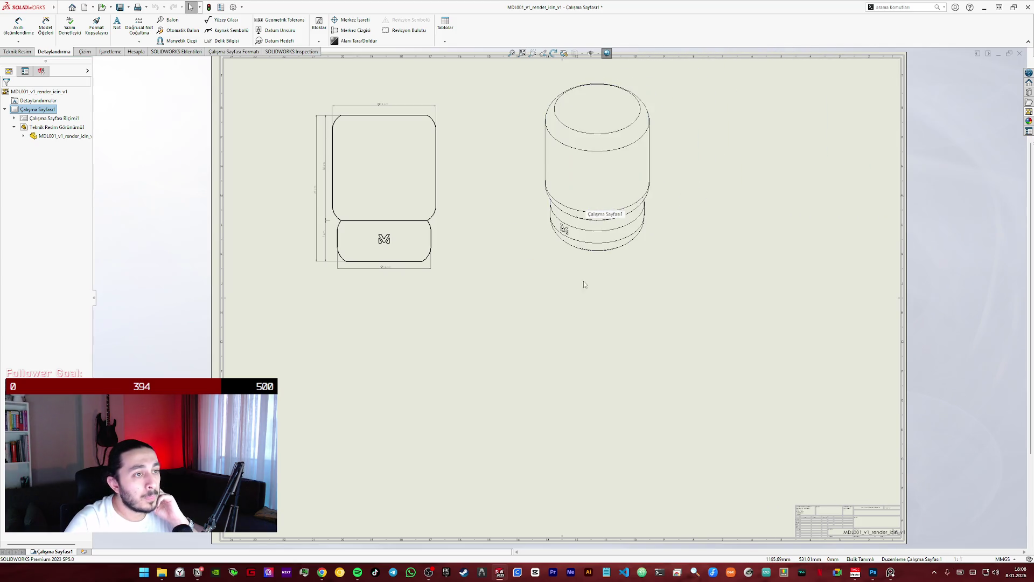
click(782, 308)
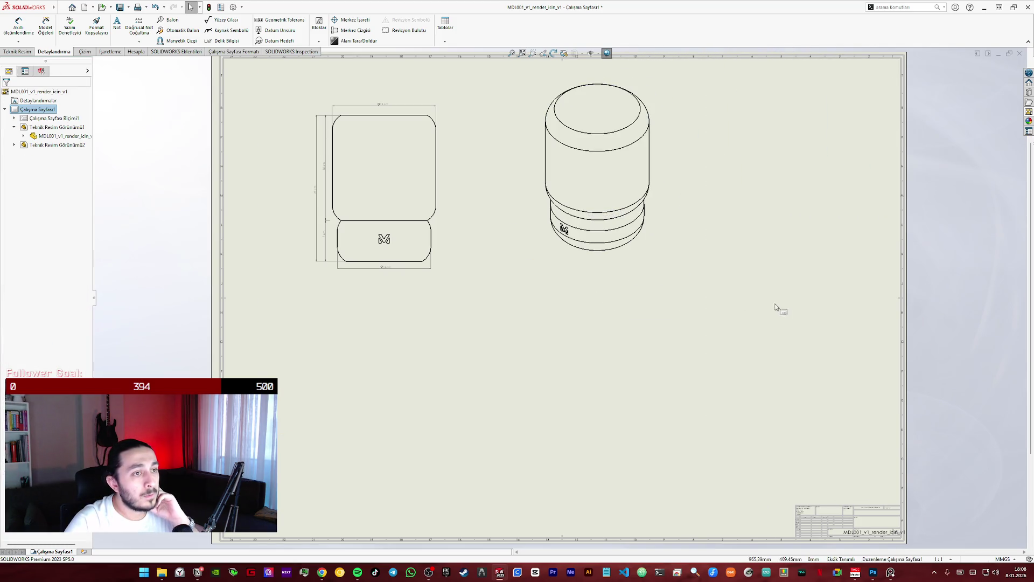
click(585, 236)
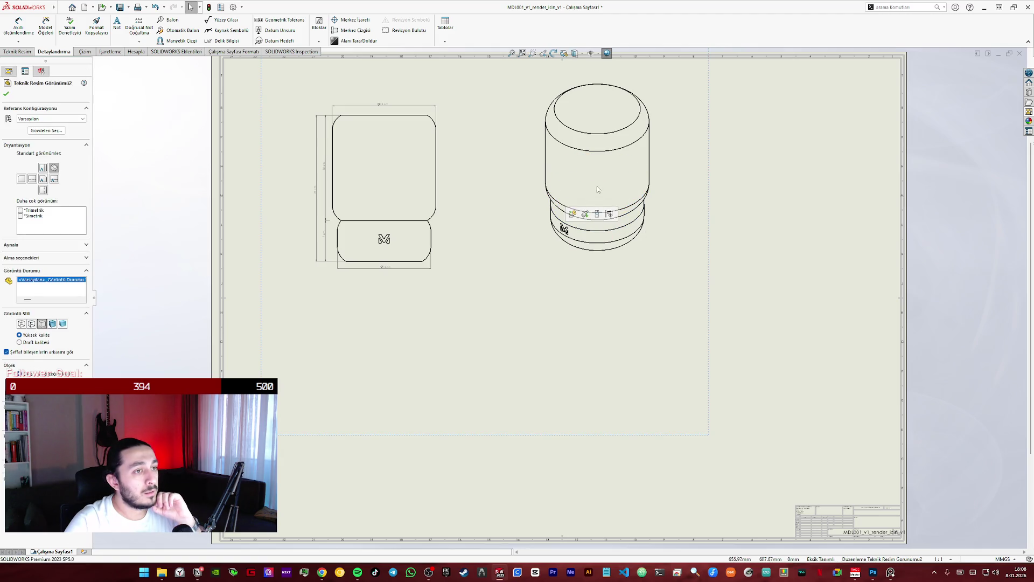
drag(607, 158, 569, 174)
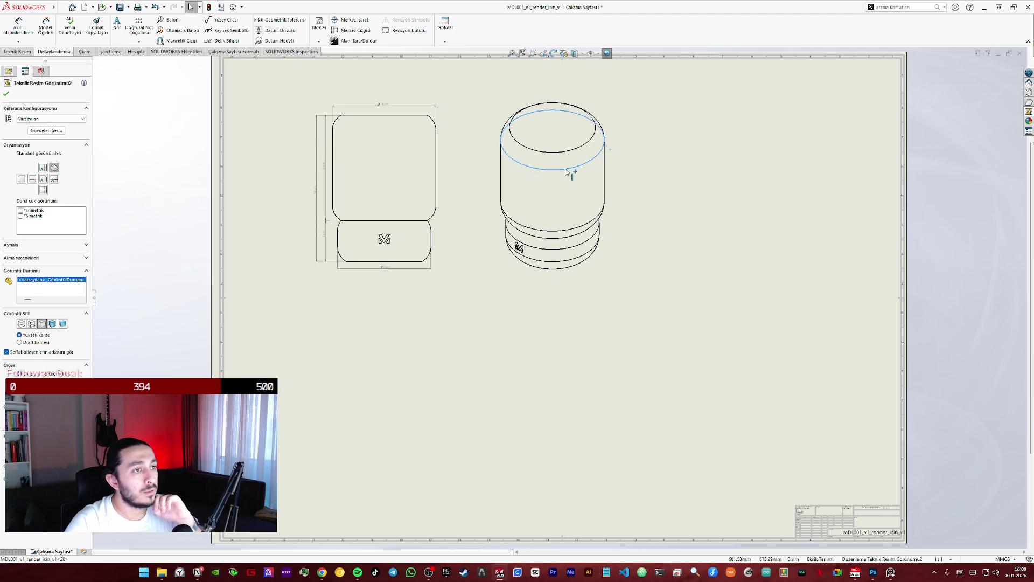
key(Escape)
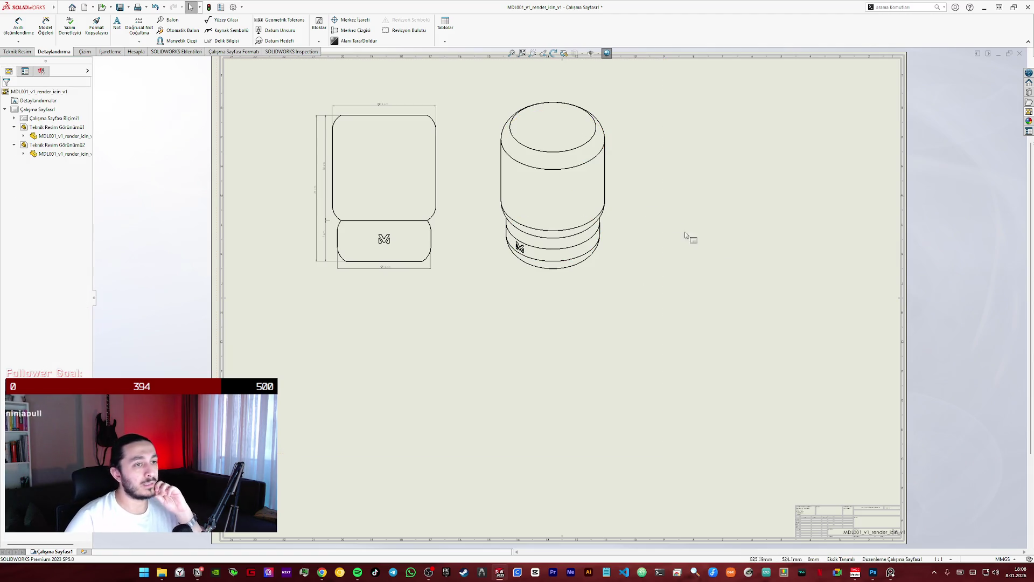
scroll(549, 129, down, 2)
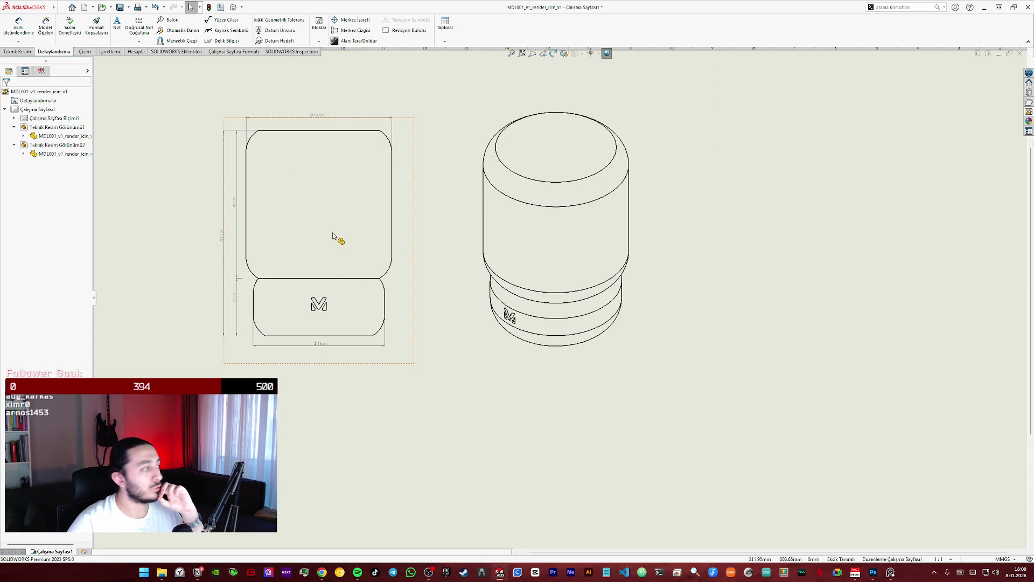
- Inspect edge options on the isometric lamp's top, base and cylinder edges without changes
click(1030, 120)
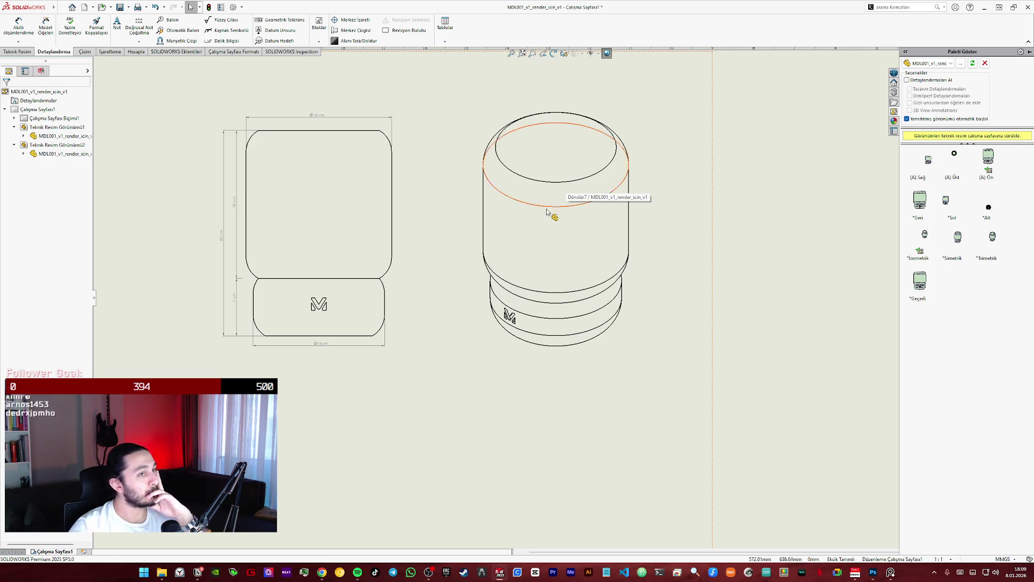
click(551, 212)
right_click(550, 209)
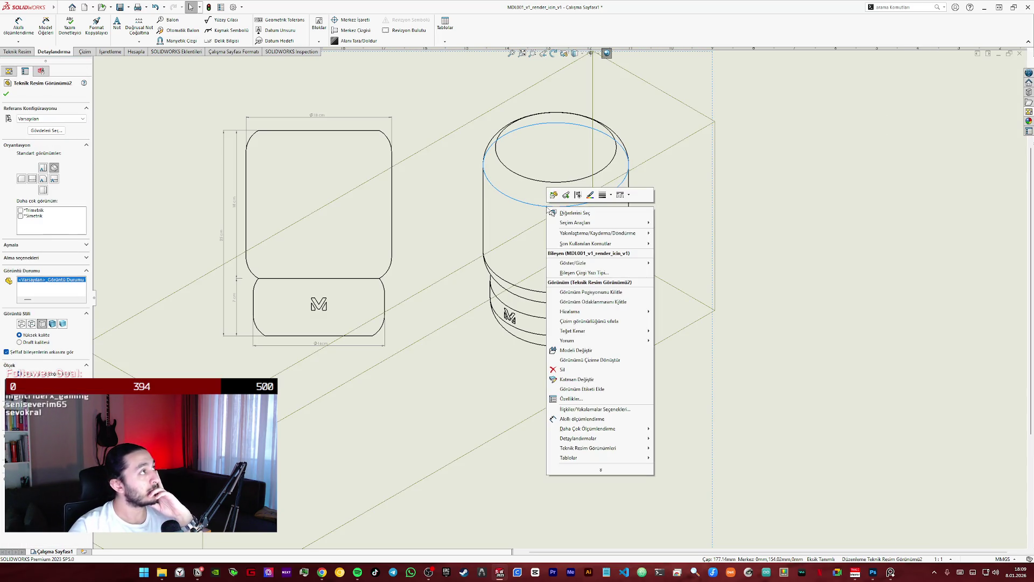
click(584, 202)
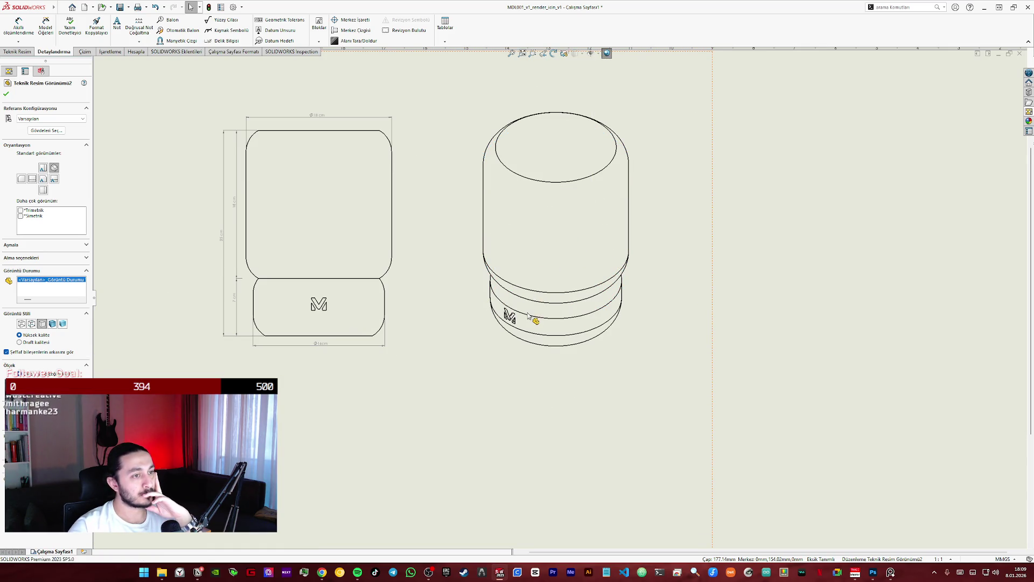
right_click(530, 293)
click(540, 339)
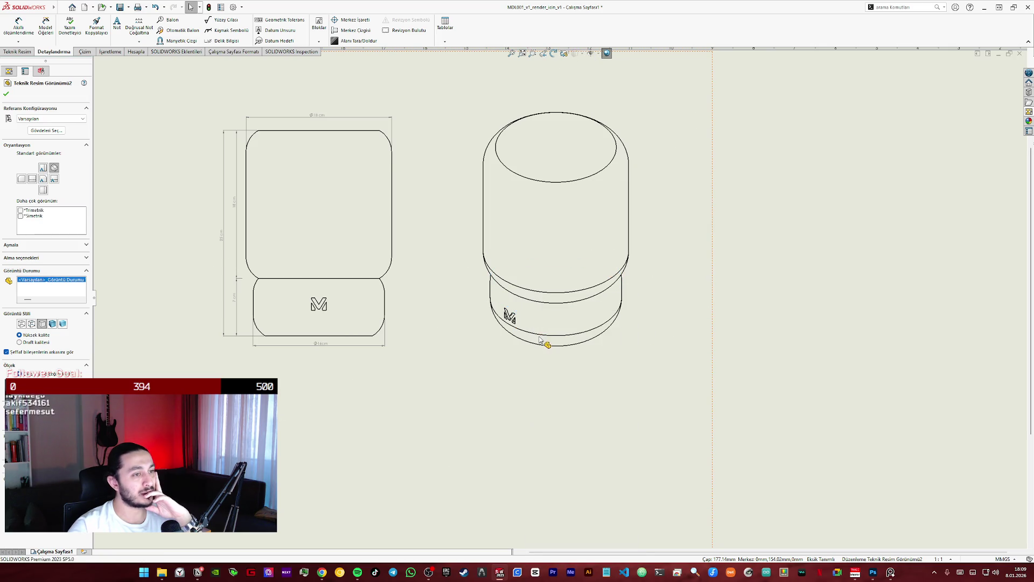
right_click(541, 339)
click(542, 338)
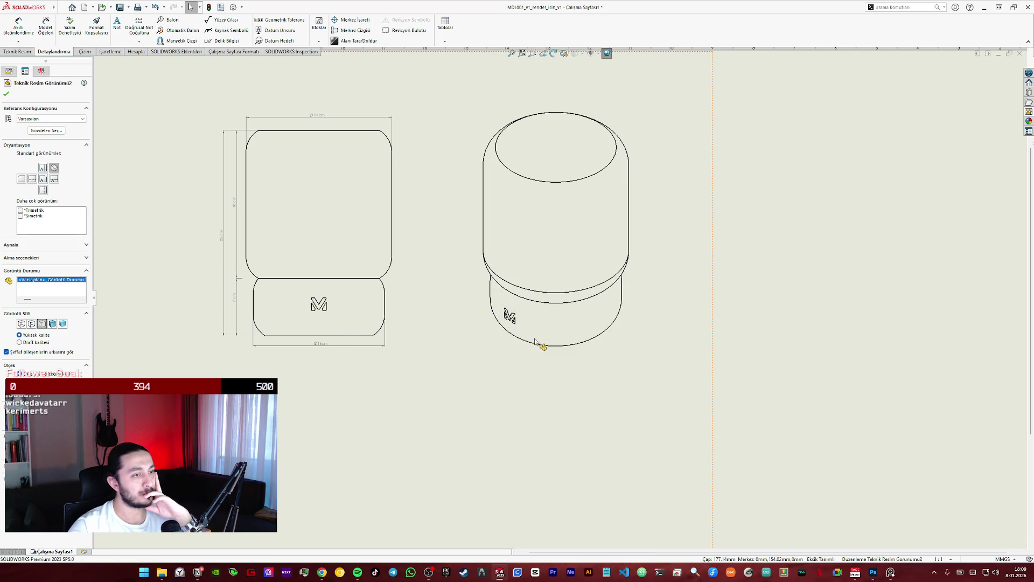
- Hide the cylinder's ellipse edge and move the isometric view closer to the front view
right_click(540, 293)
click(569, 280)
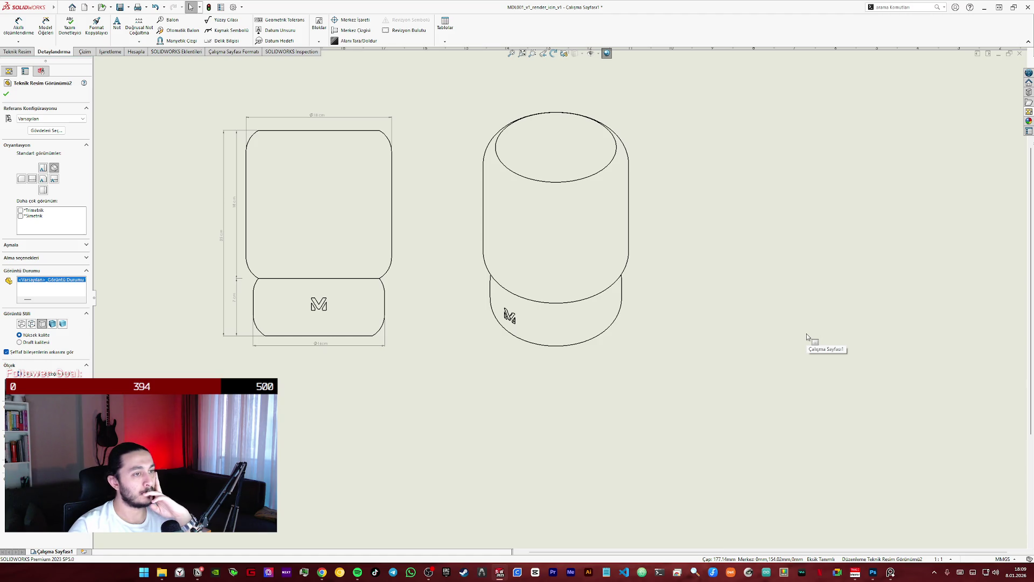
click(743, 310)
drag(628, 269, 577, 265)
click(772, 329)
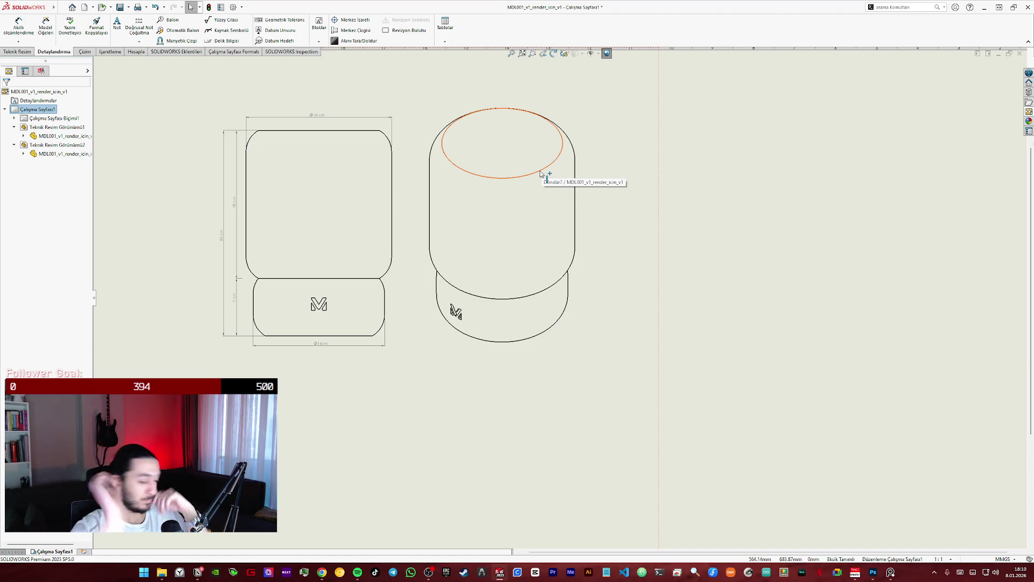
- Check the PureRef reference board, return to the sheet and select then deselect the isometric view
key(alt+Tab)
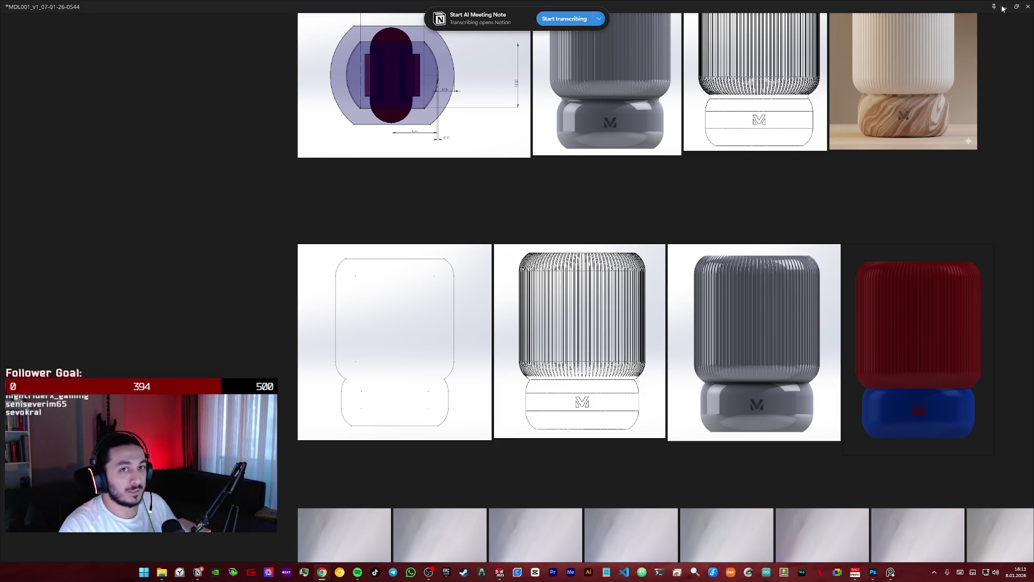
key(alt+Tab)
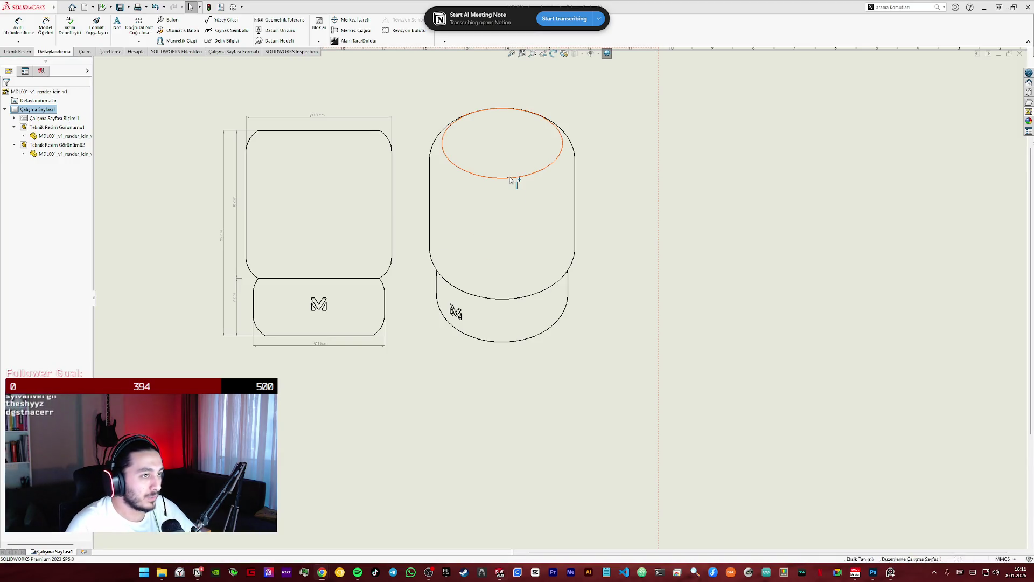
click(510, 176)
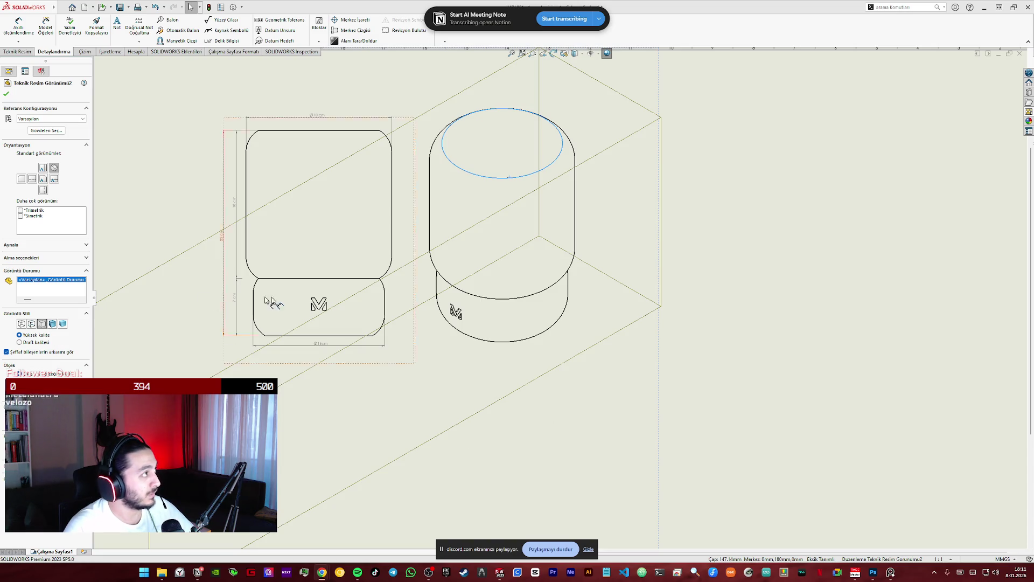
click(722, 365)
scroll(326, 188, down, 1)
scroll(326, 187, down, 1)
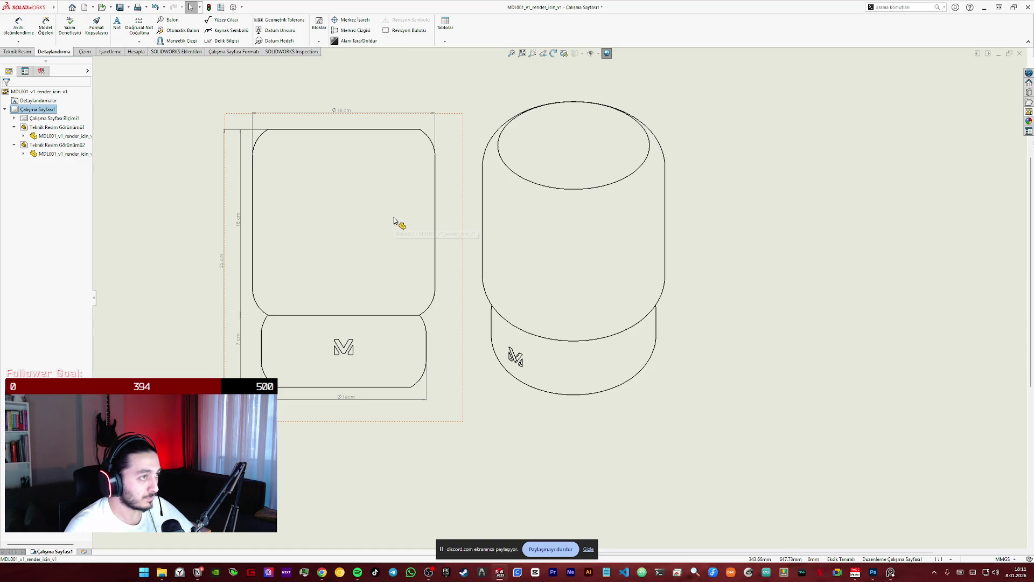
- Select the isometric view and a lower body edge, deselect, and reopen the View Palette
click(531, 185)
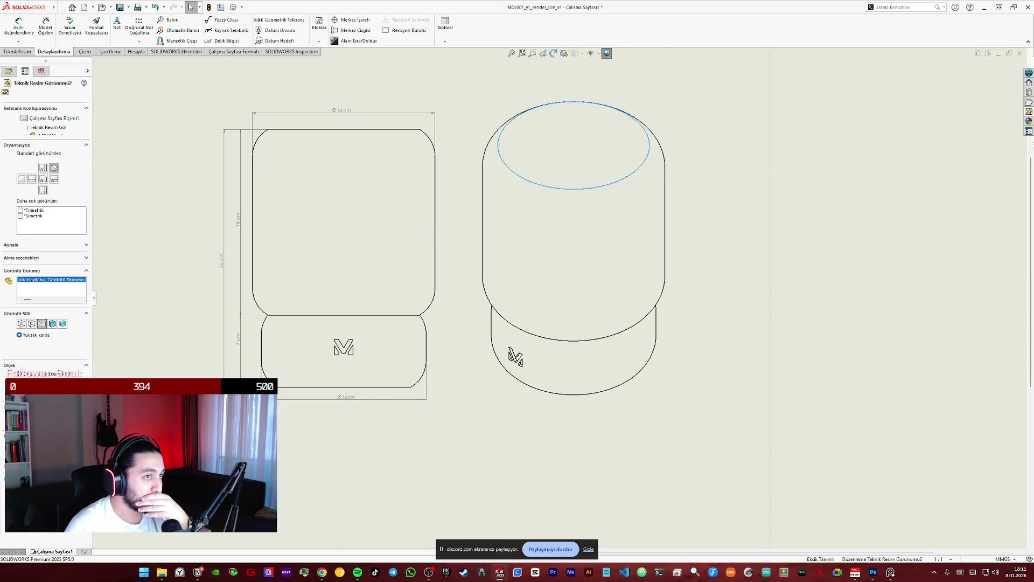
click(565, 345)
click(897, 310)
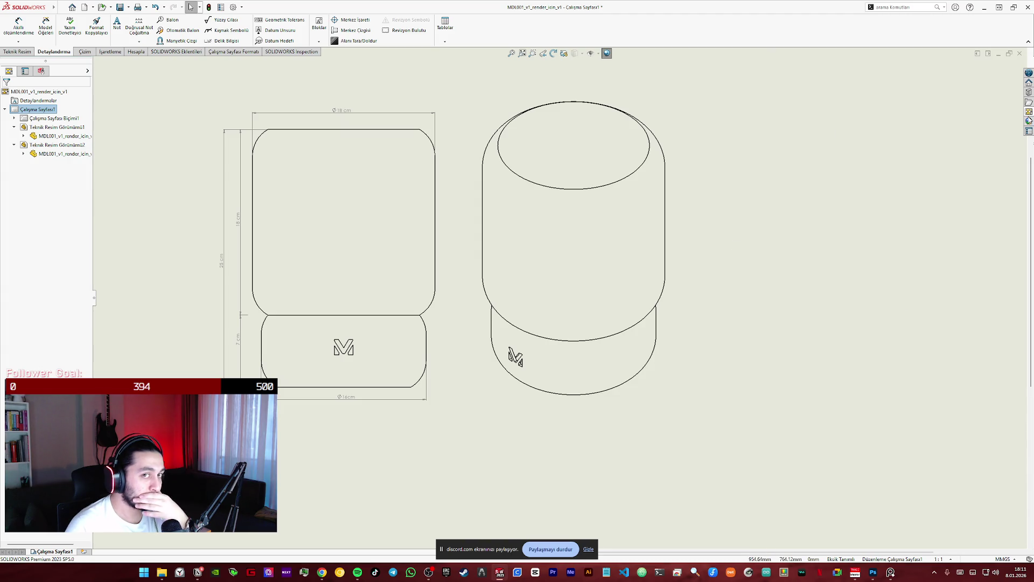
click(1029, 116)
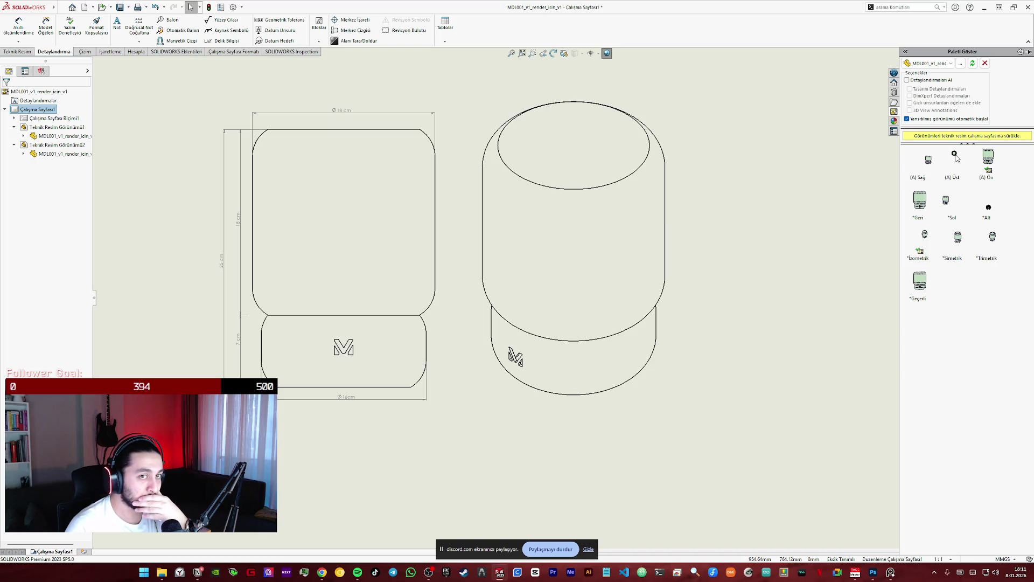
- Place the Top view from the View Palette above the front view, glancing at the PureRef reference board
drag(956, 158, 412, 288)
scroll(461, 243, down, 5)
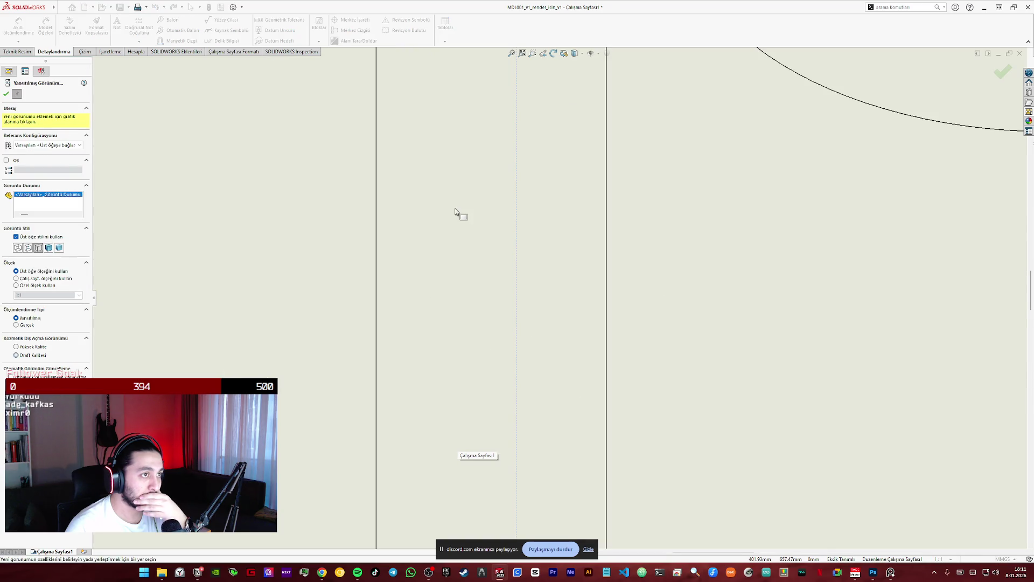
scroll(510, 198, up, 3)
scroll(582, 190, up, 3)
scroll(621, 236, down, 2)
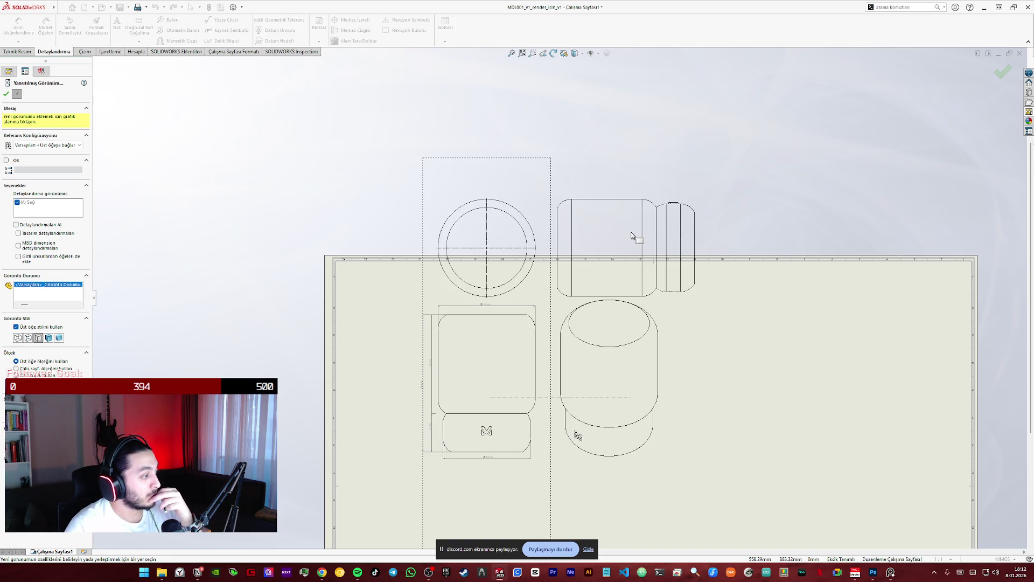
scroll(598, 333, down, 1)
scroll(599, 333, down, 3)
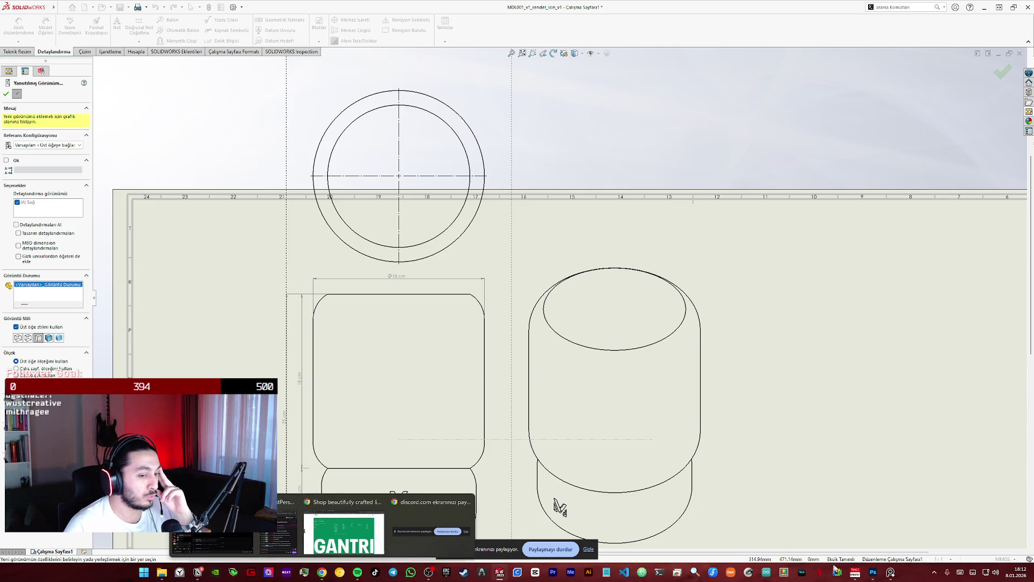
click(891, 573)
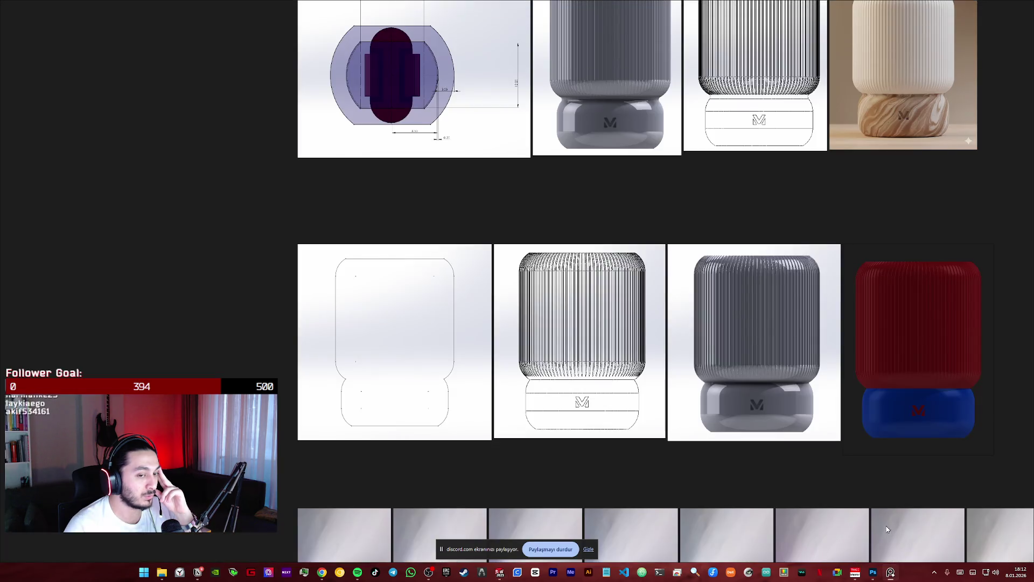
scroll(613, 382, down, 5)
scroll(555, 314, up, 3)
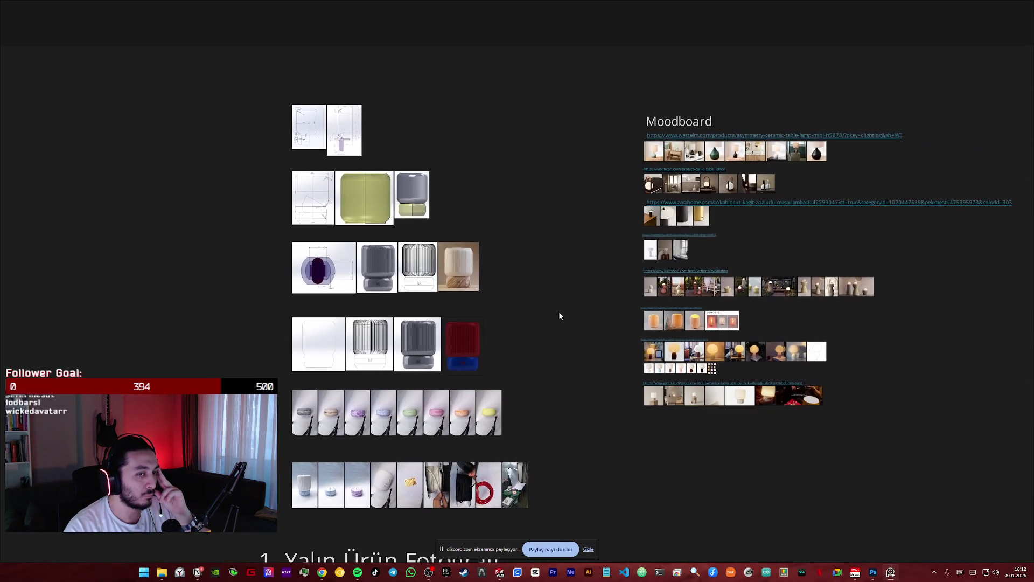
click(892, 573)
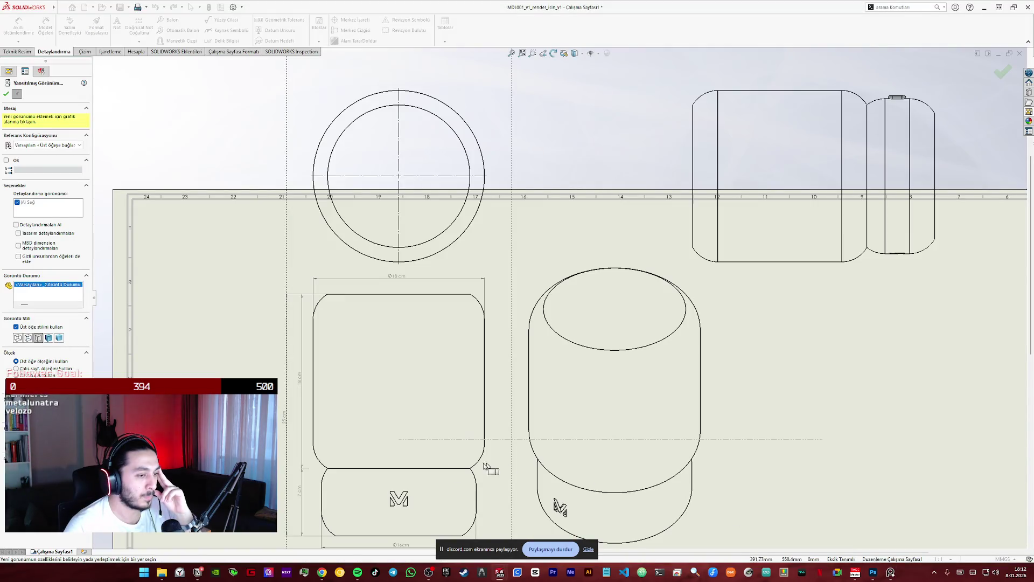
key(Escape)
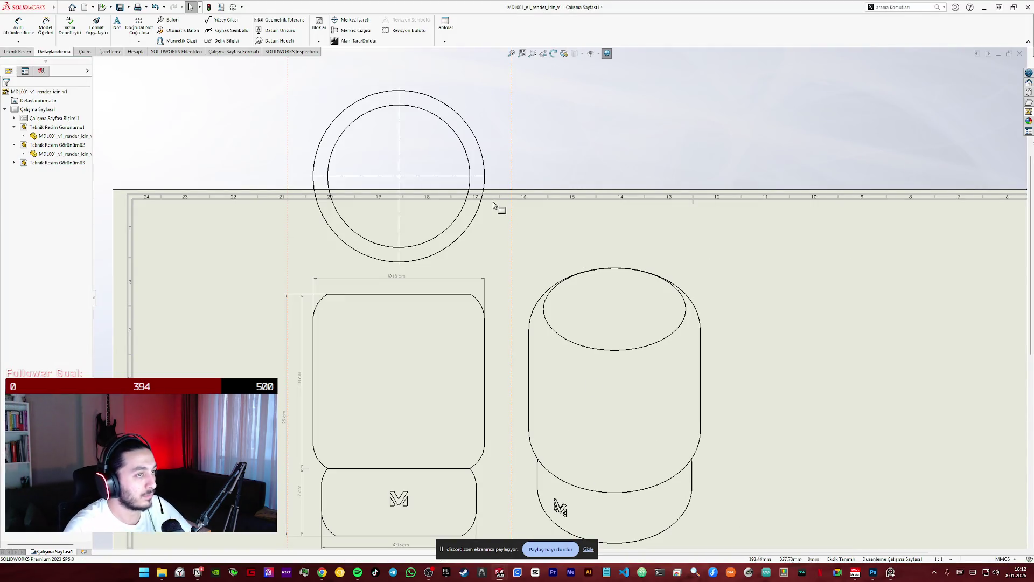
- Attempt to delete the top view twice, backing out, then move it further up the sheet
click(485, 202)
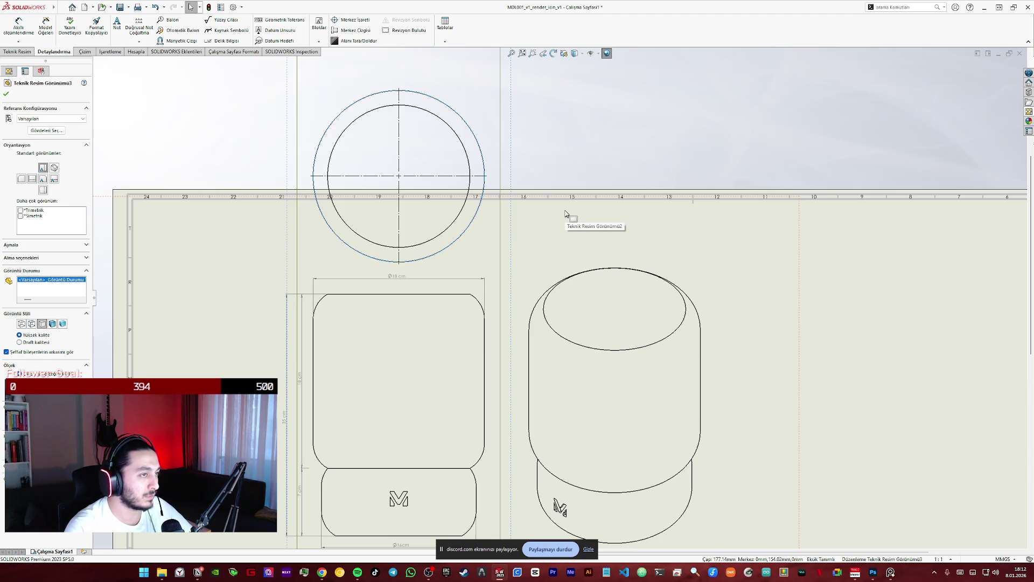
key(Delete)
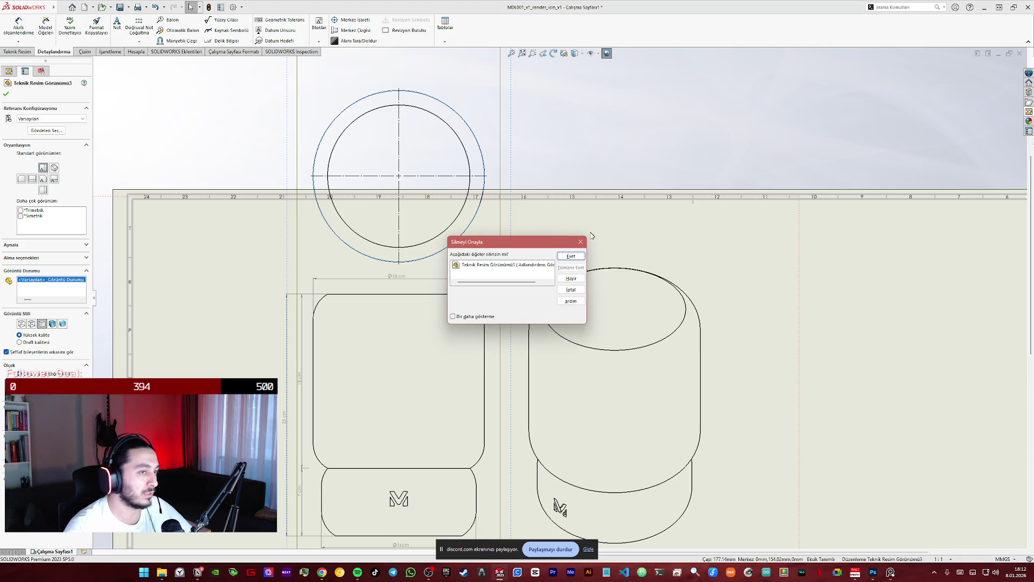
key(Escape)
click(464, 213)
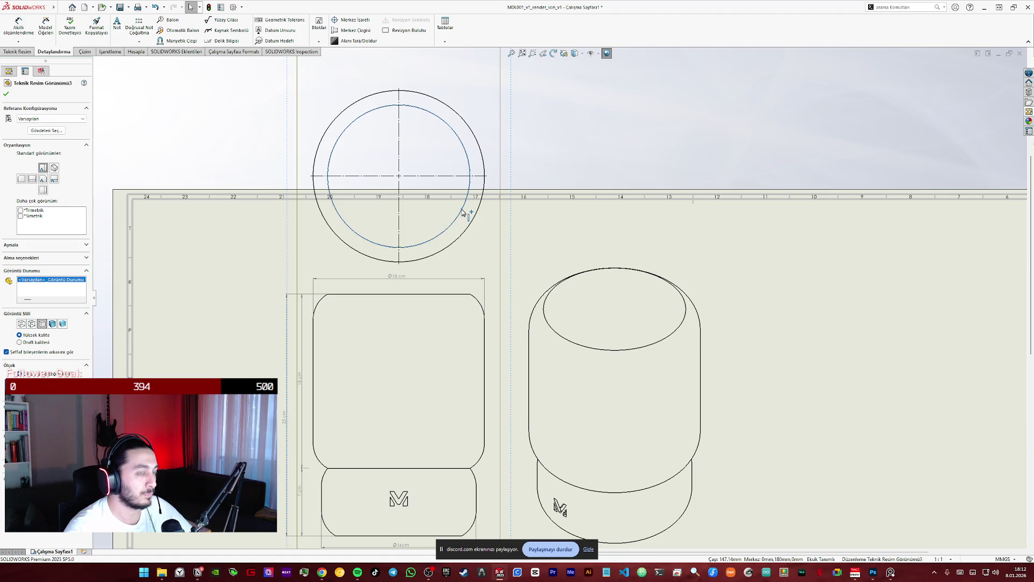
key(Delete)
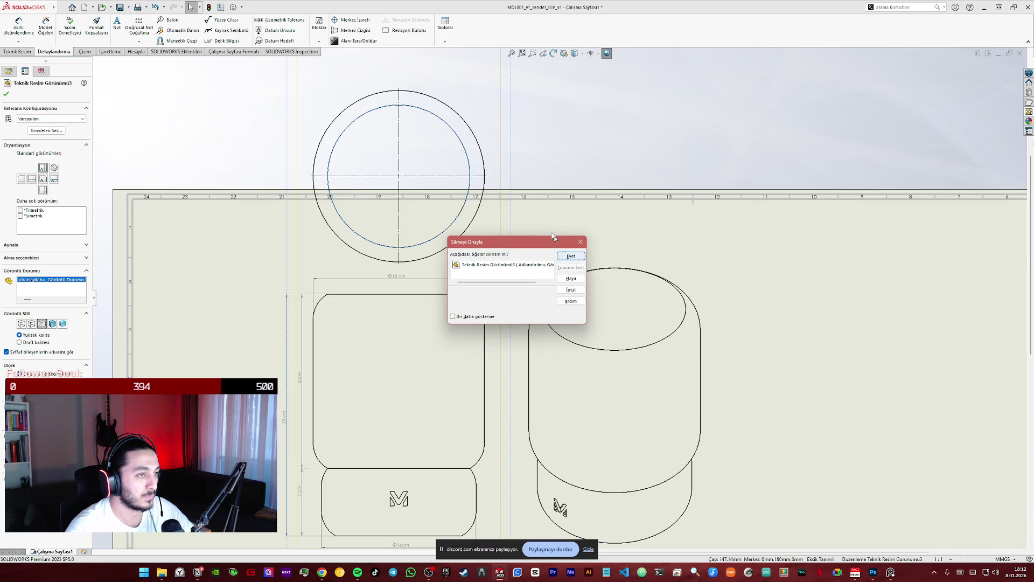
key(Escape)
drag(484, 210, 655, 122)
click(650, 121)
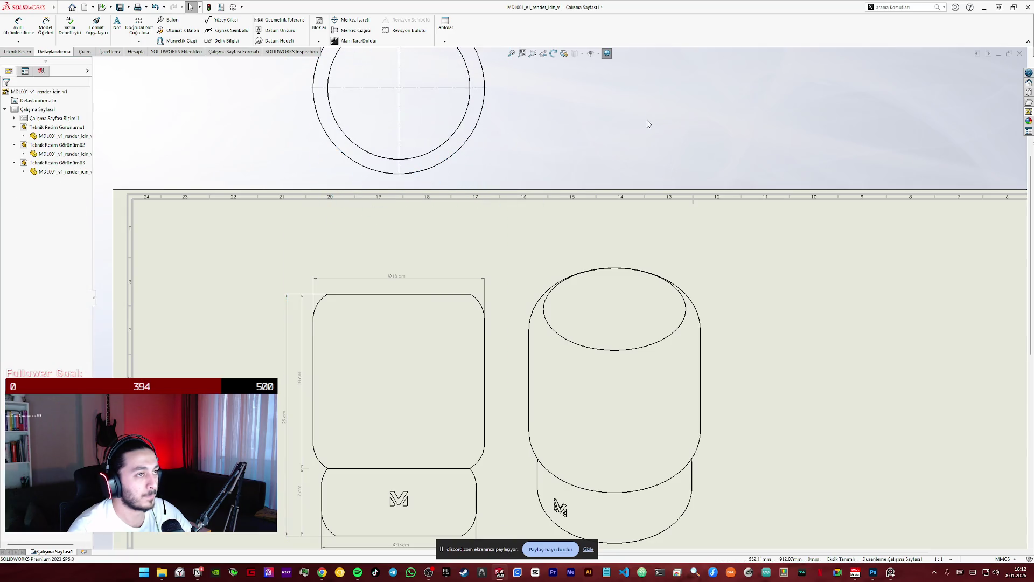
- Delete the top view and the isometric view, leaving only the dimensioned front view
click(473, 142)
key(Delete)
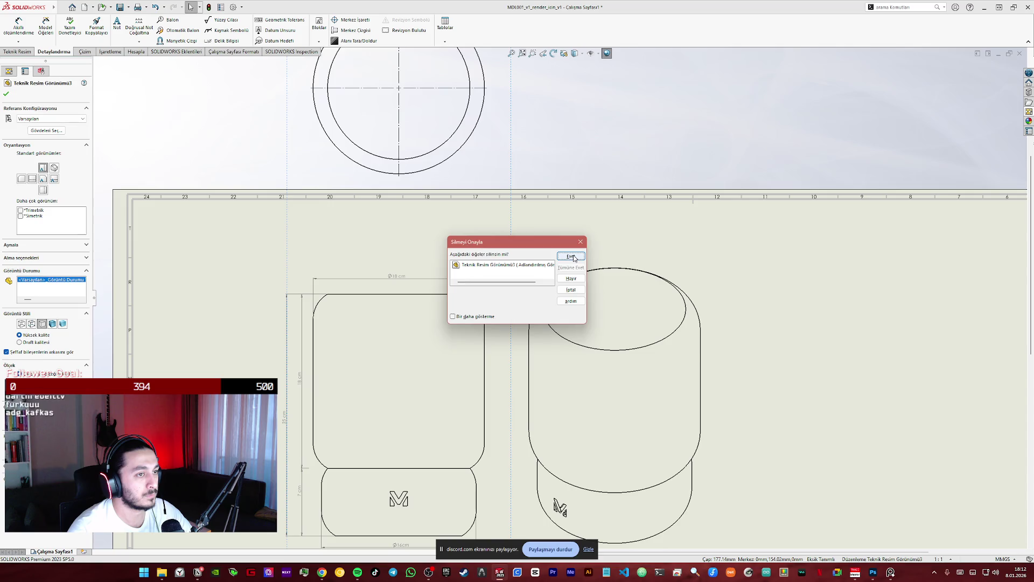
click(570, 257)
click(605, 268)
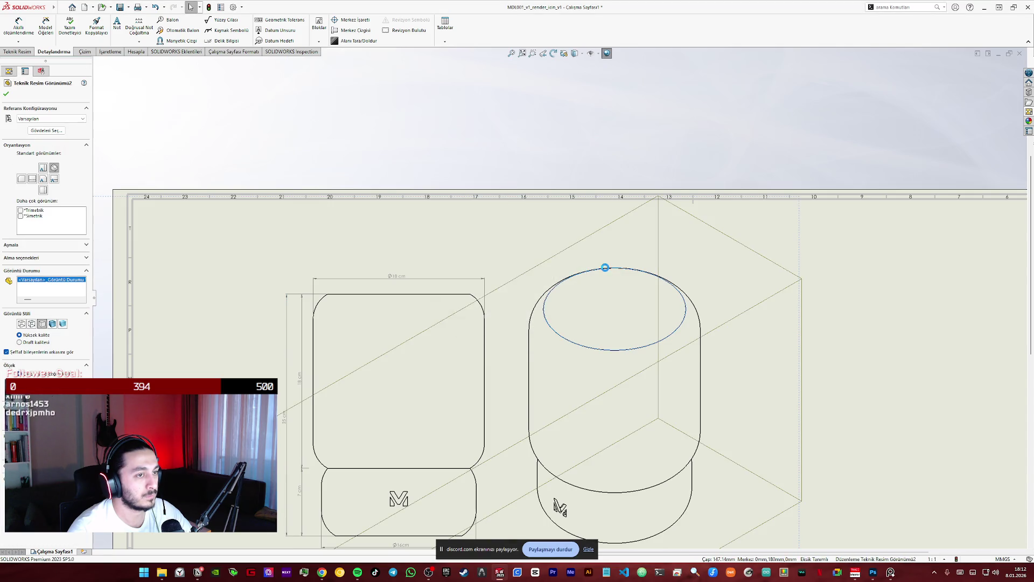
key(Delete)
click(573, 257)
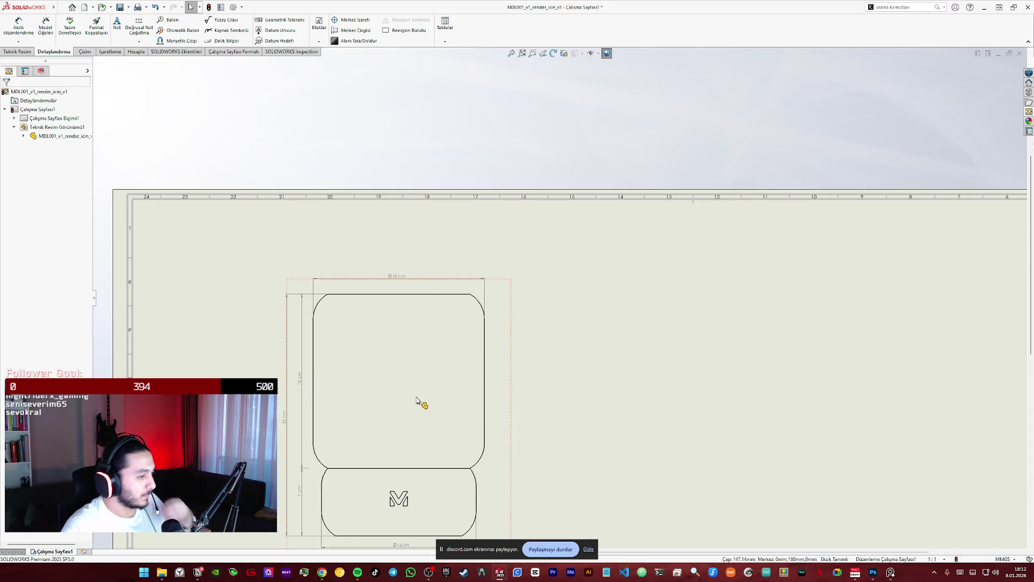
scroll(412, 410, down, 1)
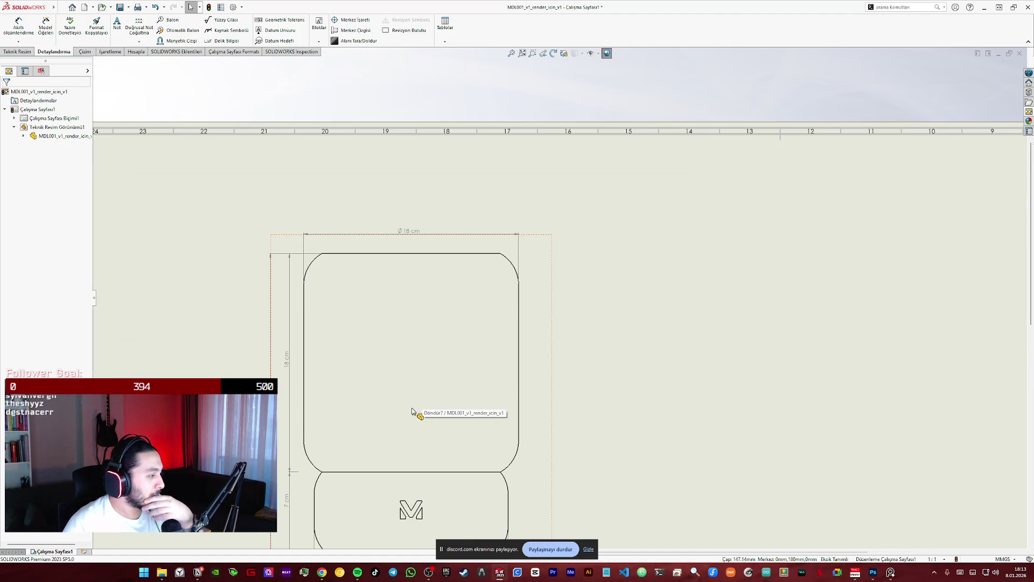
scroll(413, 410, up, 2)
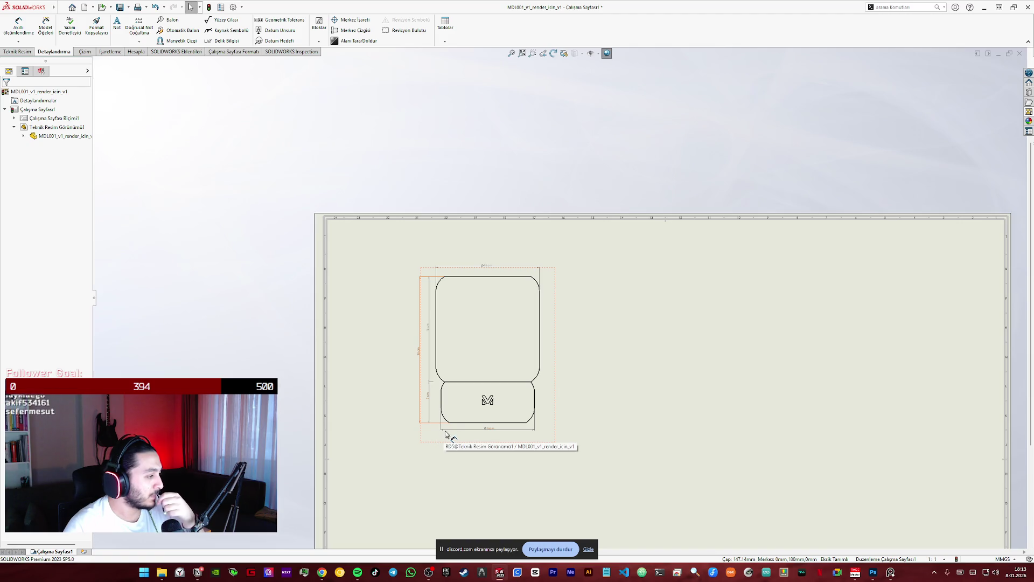
scroll(453, 443, down, 1)
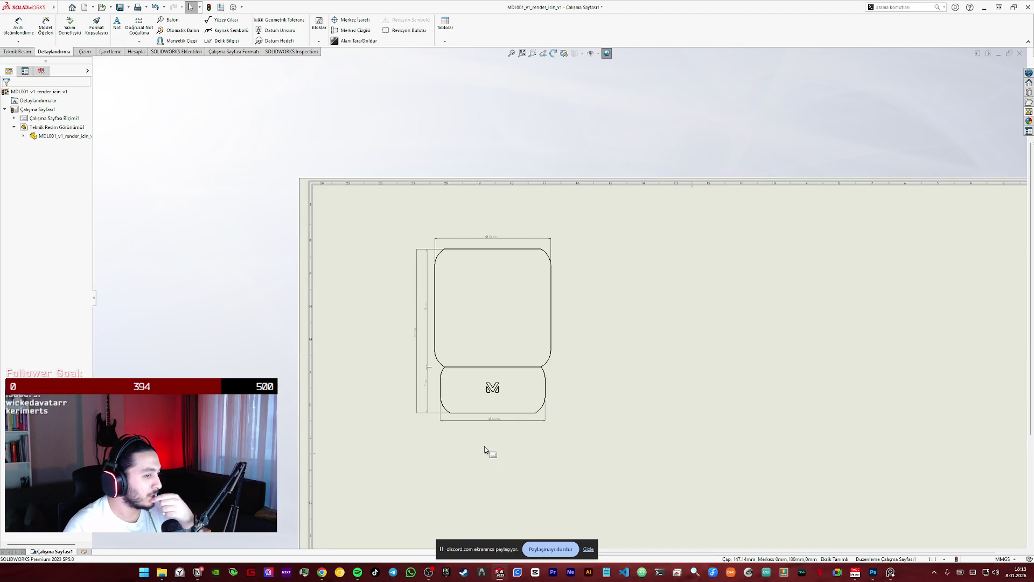
mouse_move(323, 572)
click(353, 540)
scroll(479, 346, up, 5)
scroll(485, 323, up, 5)
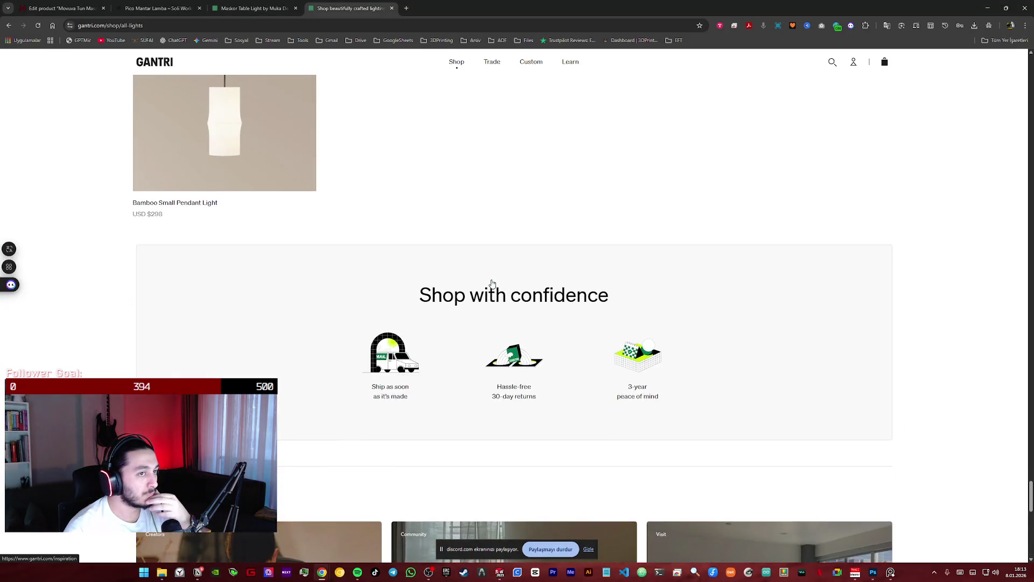
scroll(492, 284, up, 5)
scroll(492, 284, up, 5)
scroll(492, 283, up, 5)
scroll(336, 278, up, 5)
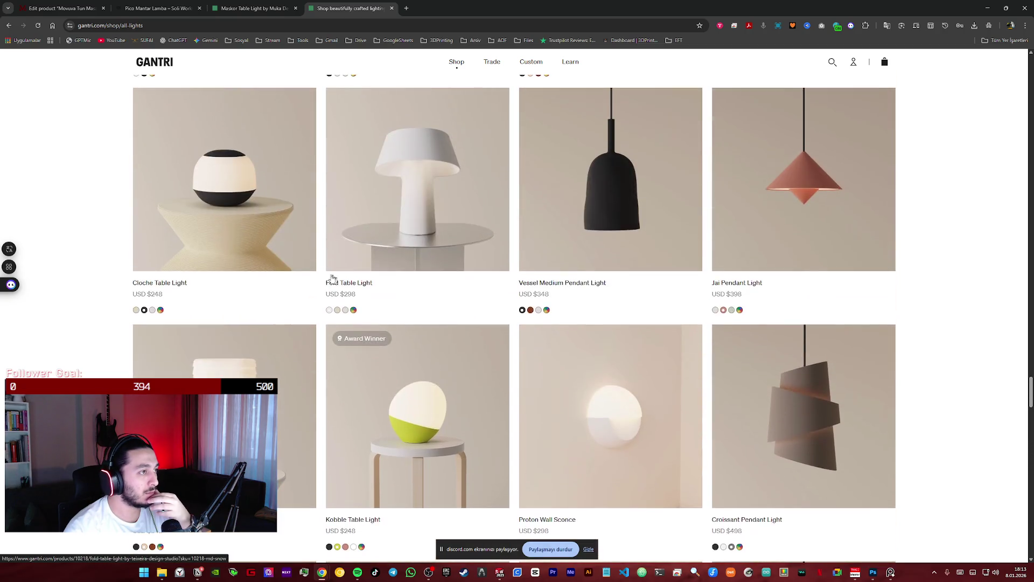
scroll(337, 278, up, 1)
scroll(337, 278, up, 5)
scroll(335, 277, up, 5)
scroll(332, 277, up, 5)
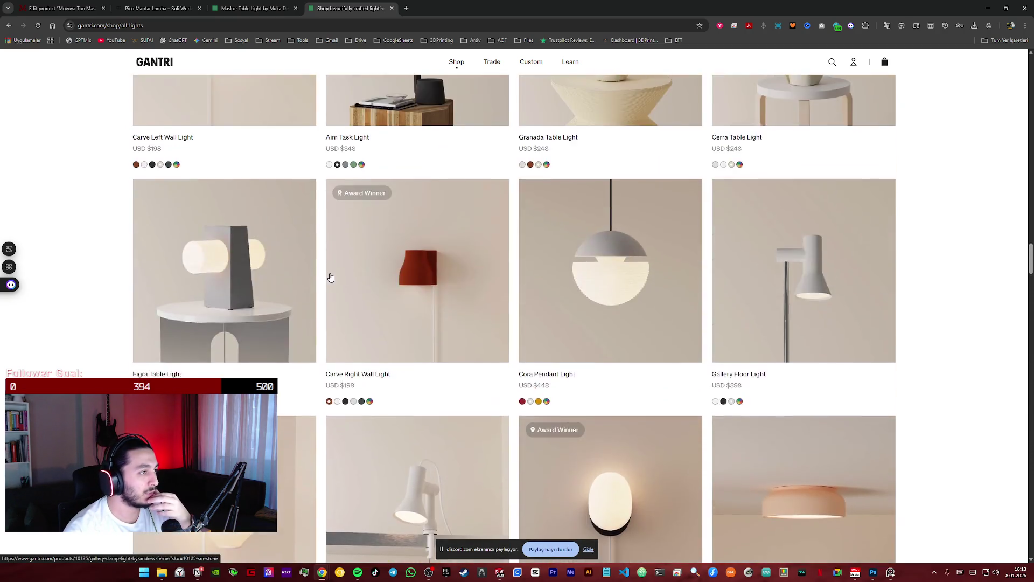
scroll(331, 276, up, 5)
scroll(331, 277, up, 5)
scroll(328, 272, up, 3)
scroll(284, 267, down, 3)
scroll(236, 255, down, 1)
- Review the Argizari Large Table Light, Soli Pico and WordPress editor pages, then minimize Chrome
click(236, 256)
scroll(523, 371, down, 5)
scroll(519, 364, down, 3)
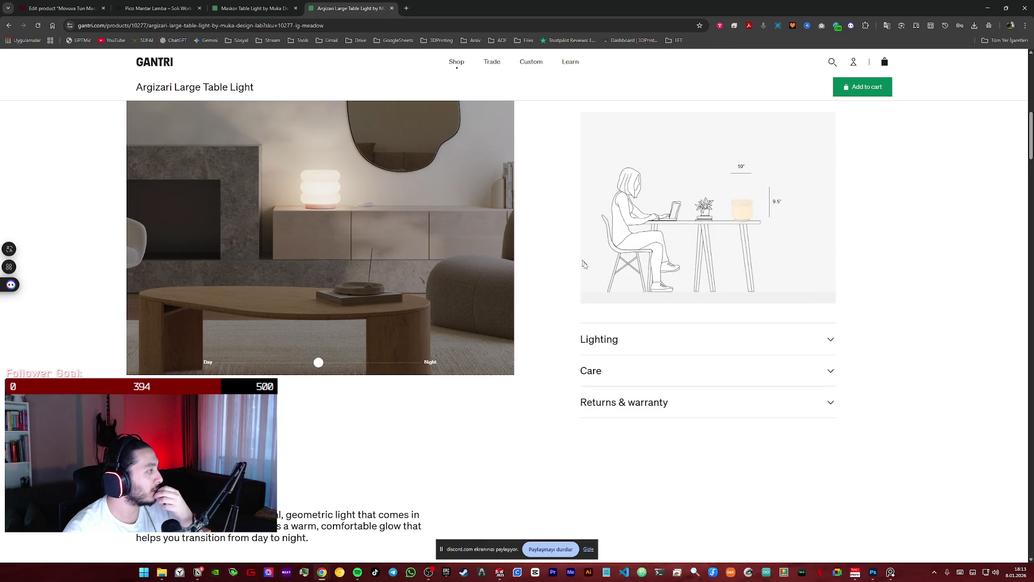
click(158, 9)
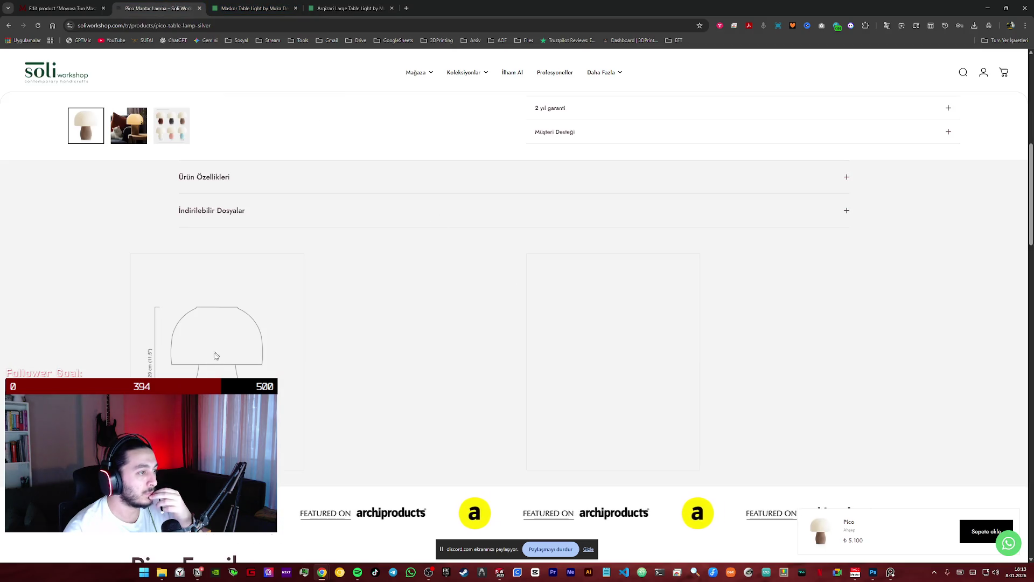
scroll(236, 347, up, 2)
scroll(236, 348, down, 2)
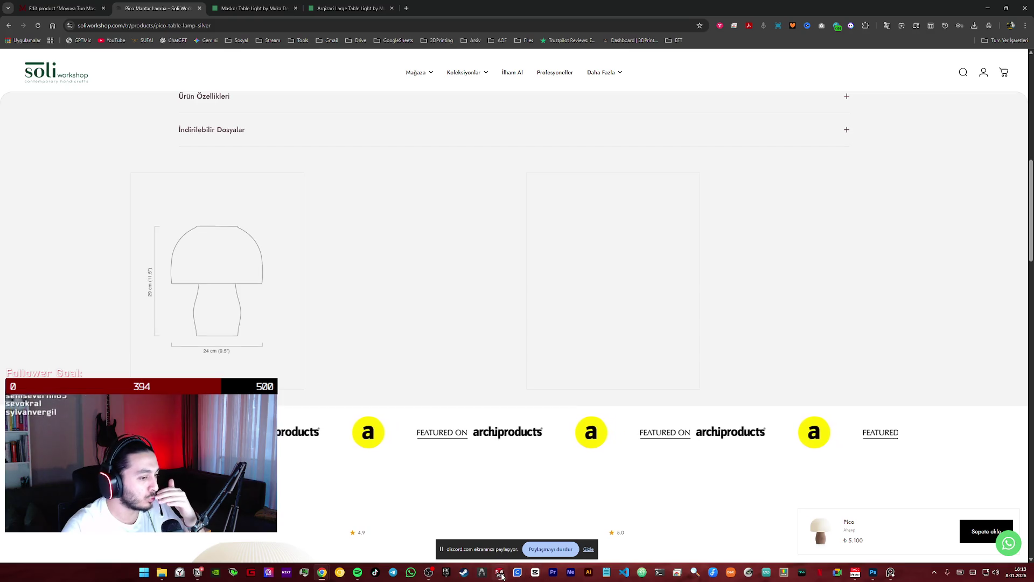
click(81, 7)
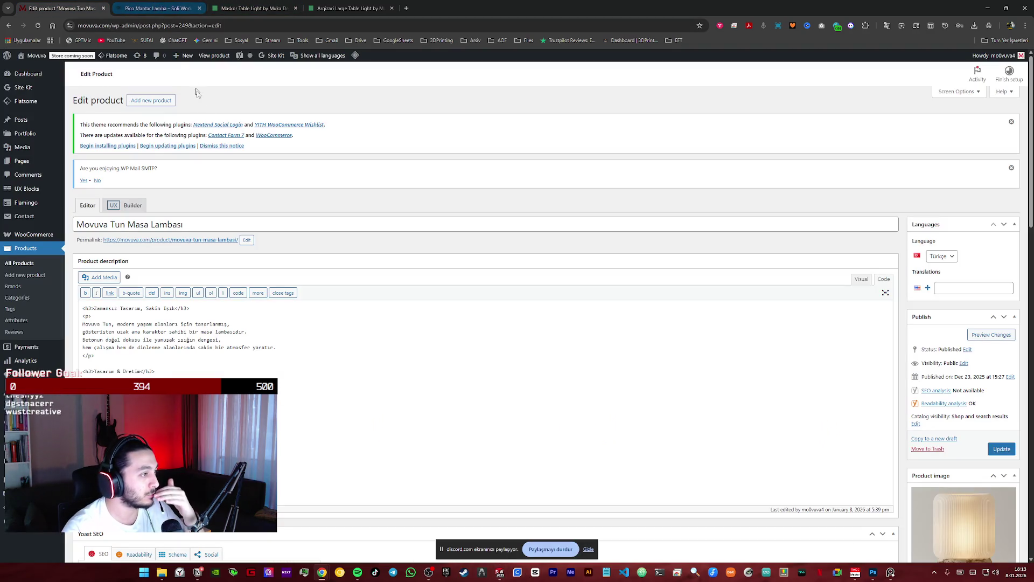
click(157, 7)
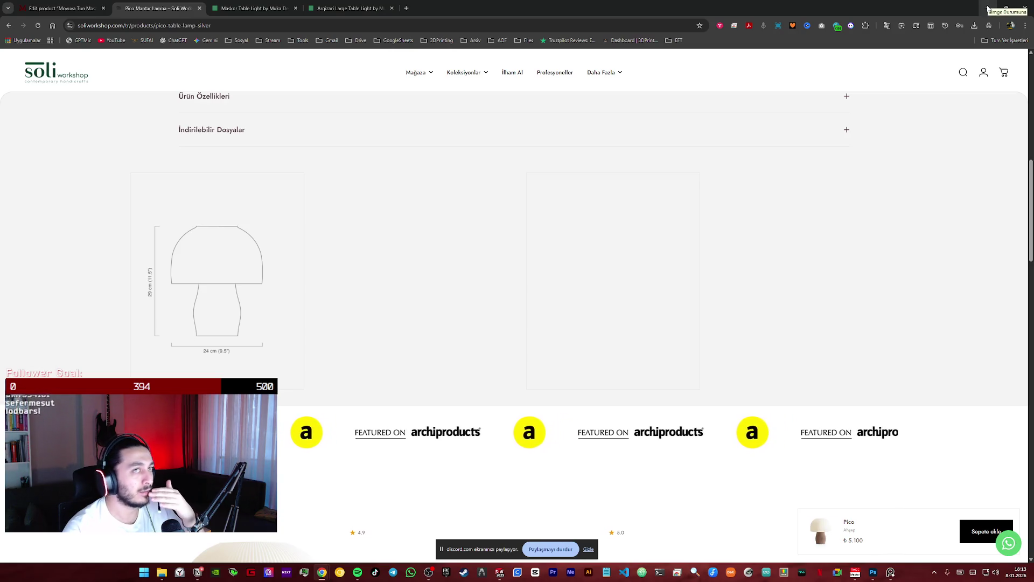
click(353, 7)
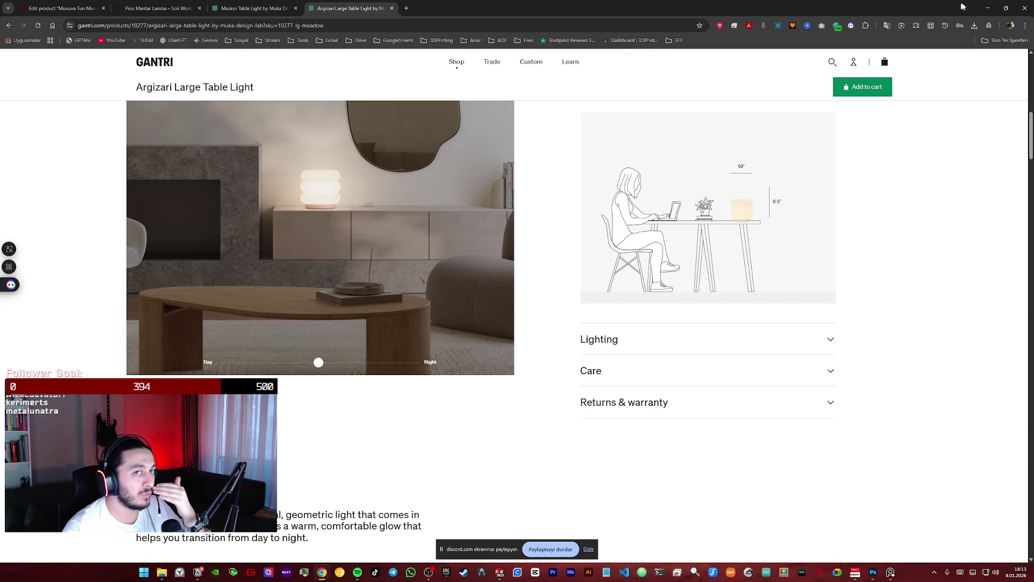
click(986, 7)
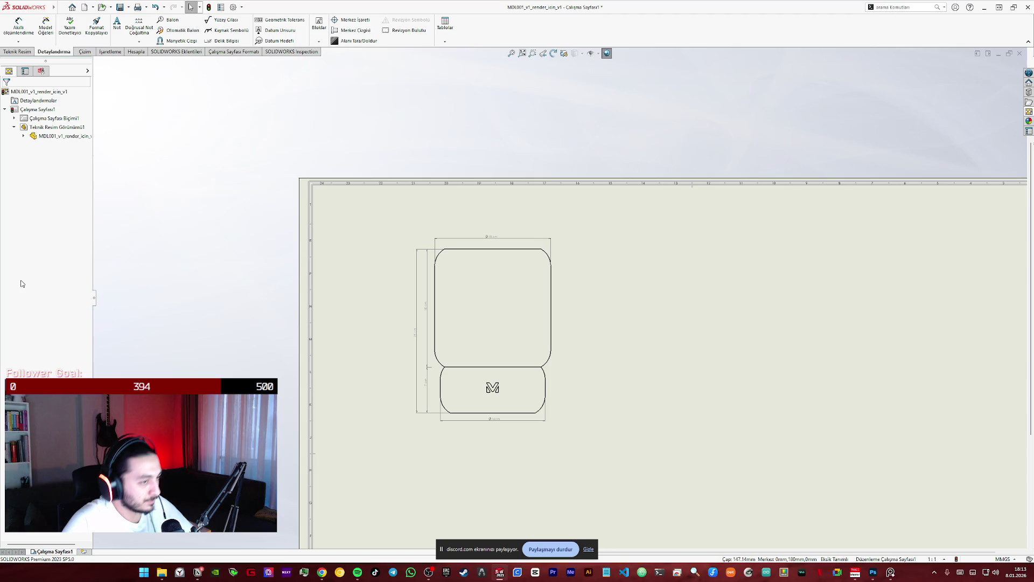
click(629, 430)
scroll(503, 287, up, 1)
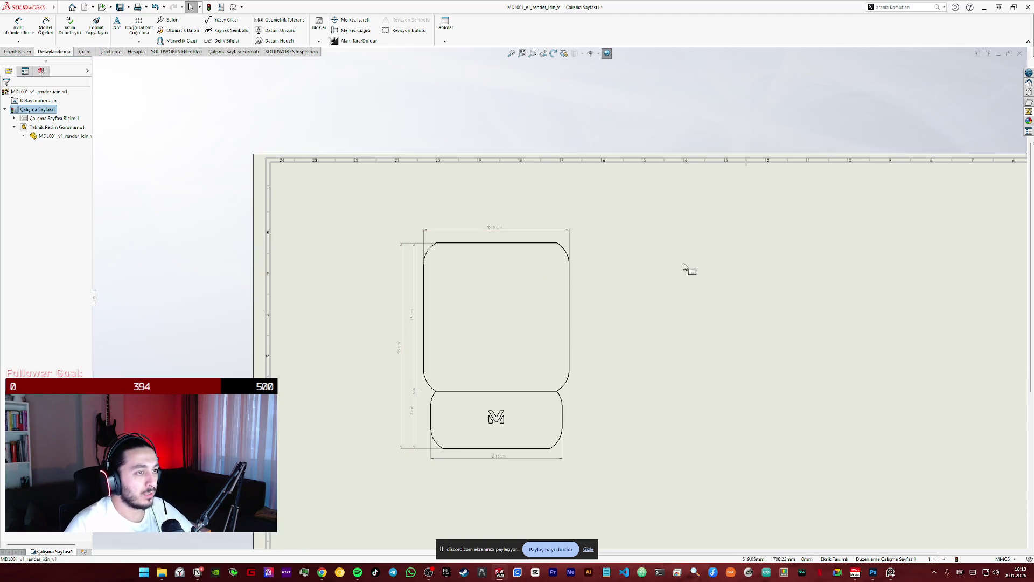
scroll(579, 294, up, 1)
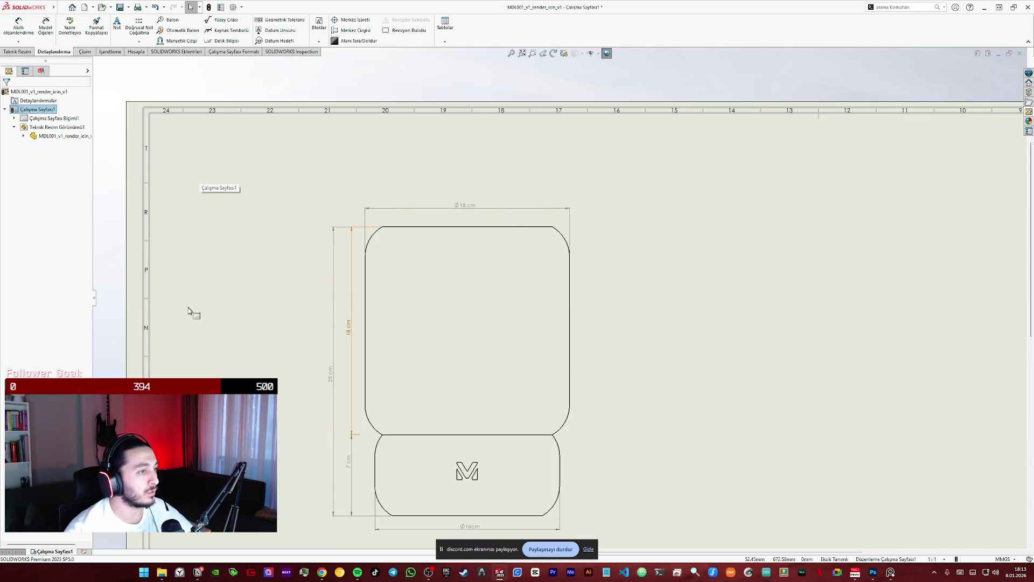
scroll(661, 471, up, 1)
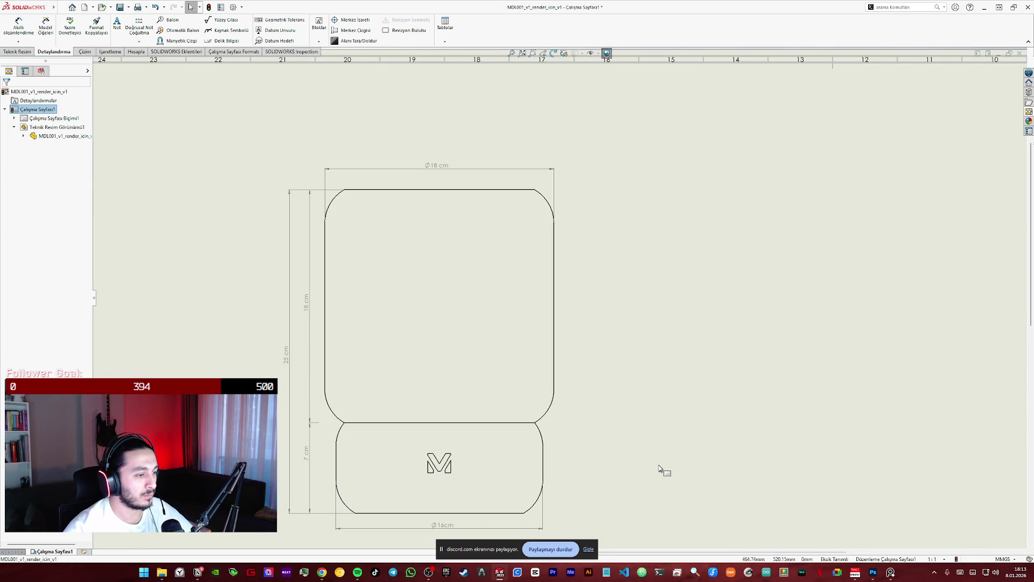
scroll(654, 455, down, 2)
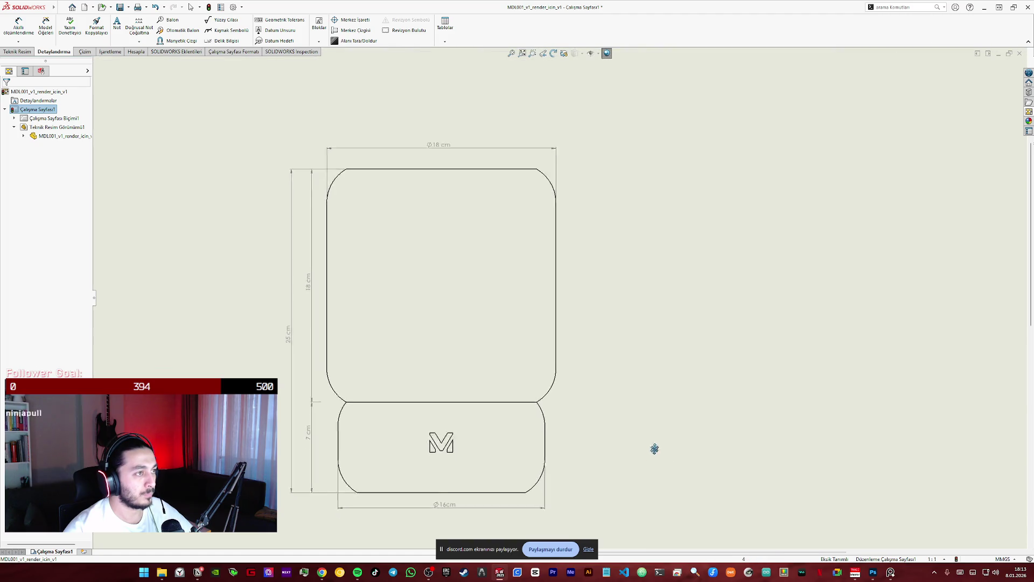
click(127, 8)
click(142, 30)
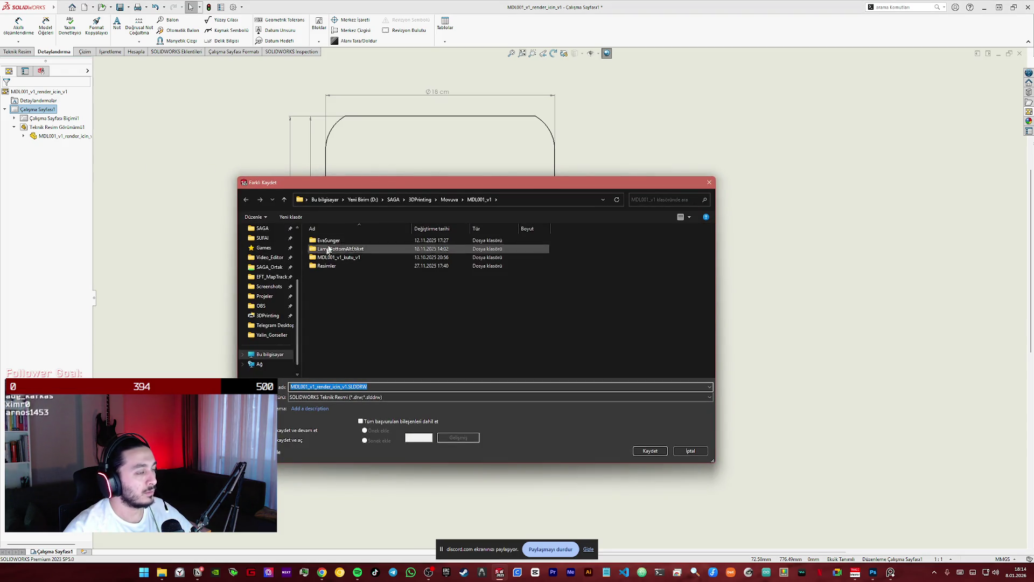
- Browse to Products\MDL001 and create a new TeknikResim folder there
click(451, 199)
double_click(339, 247)
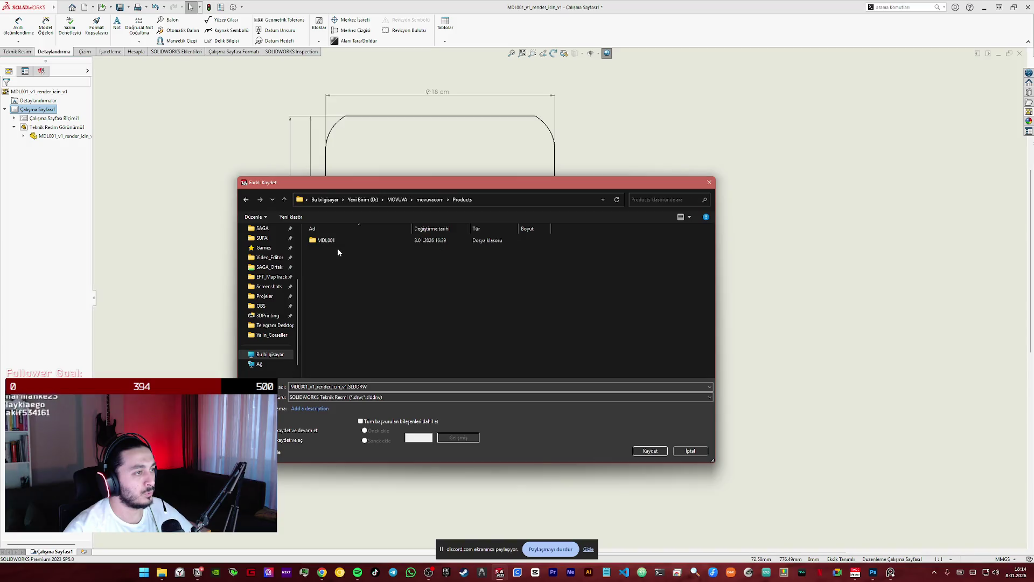
double_click(323, 240)
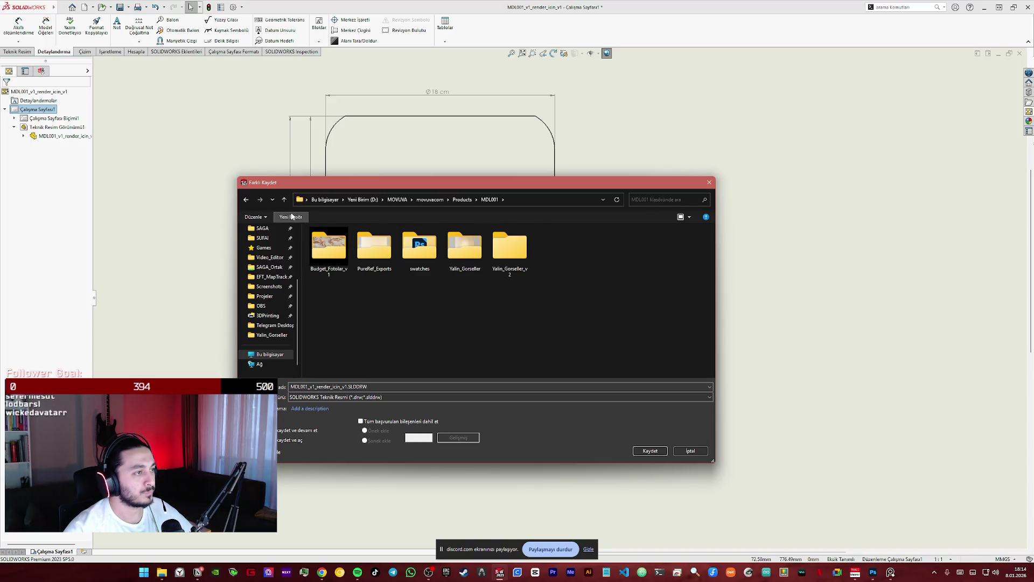
click(290, 217)
text(TeknikResim)
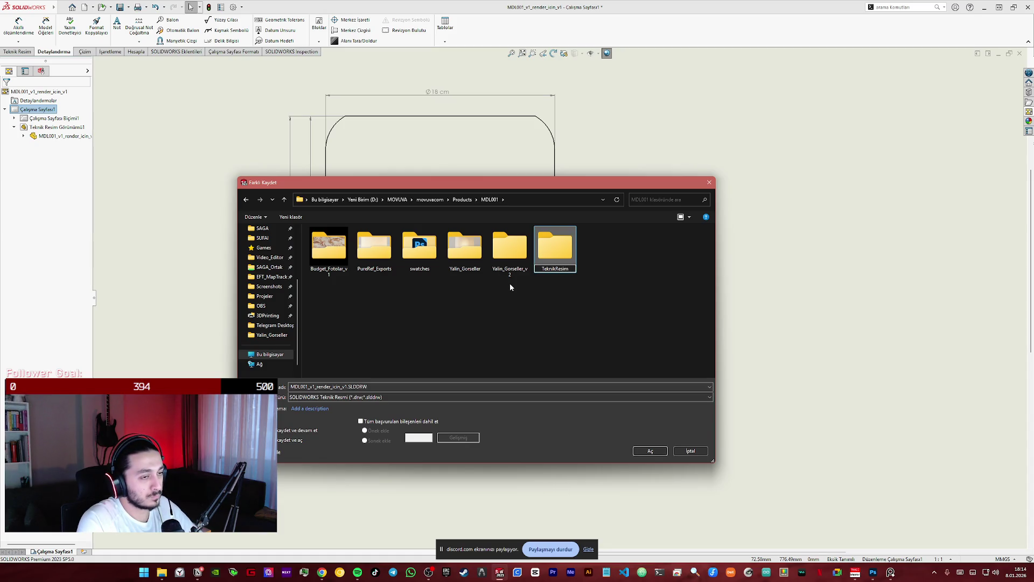
key(Return)
key(Return)
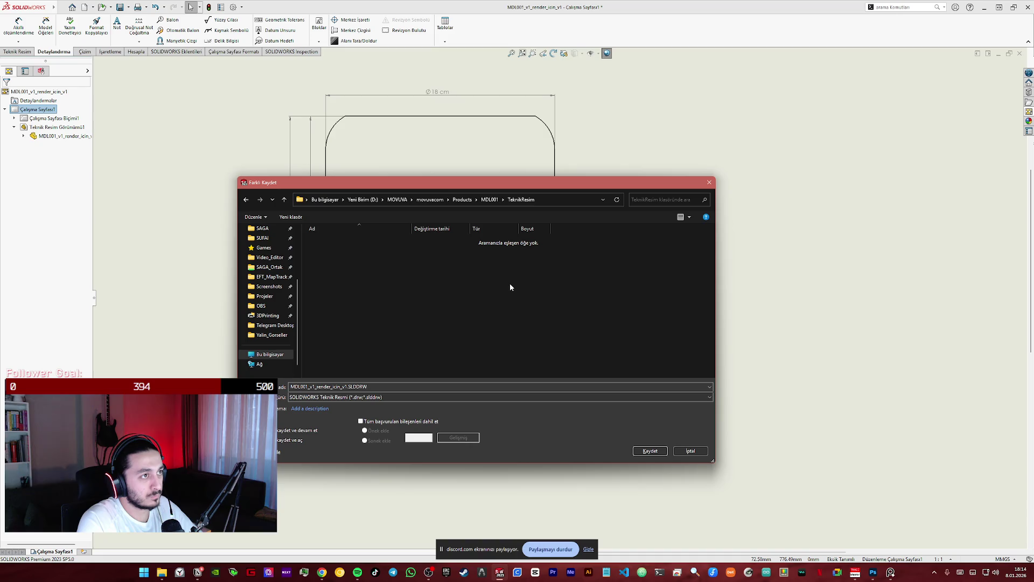
- Reposition the Save As dialog over the drawing, select the file name and show the Save as type list
drag(517, 182, 832, 98)
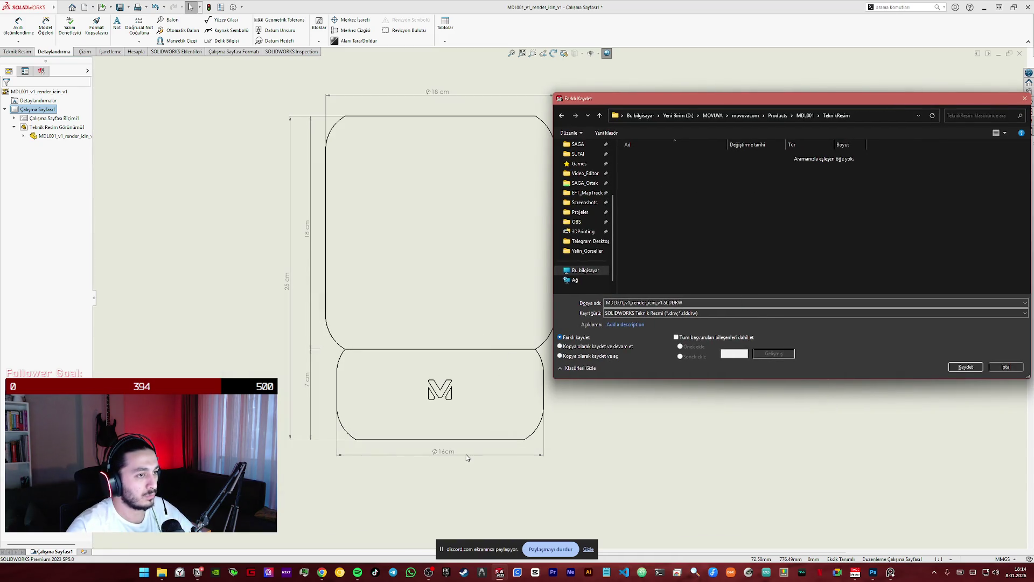
mouse_move(608, 99)
mouse_down()
mouse_move(439, 107)
mouse_move(730, 97)
mouse_move(607, 97)
mouse_up()
mouse_move(673, 103)
mouse_down()
mouse_move(410, 116)
mouse_move(732, 123)
mouse_up()
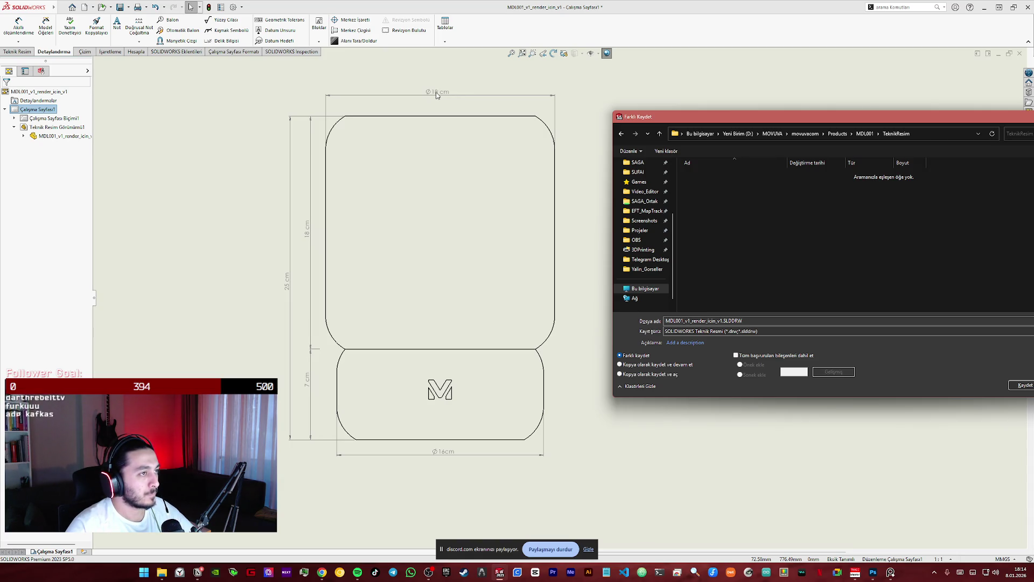
click(308, 234)
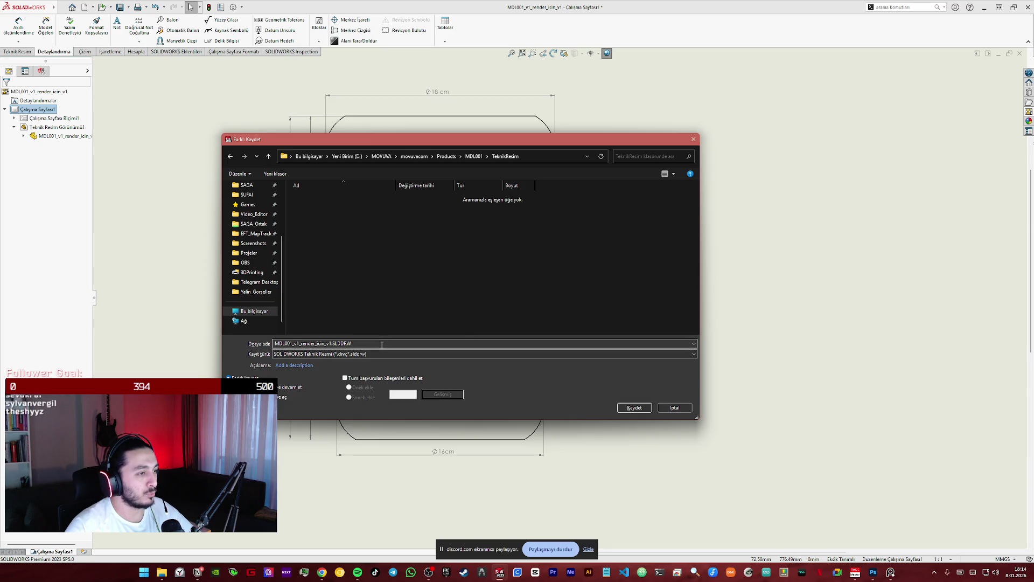
click(376, 346)
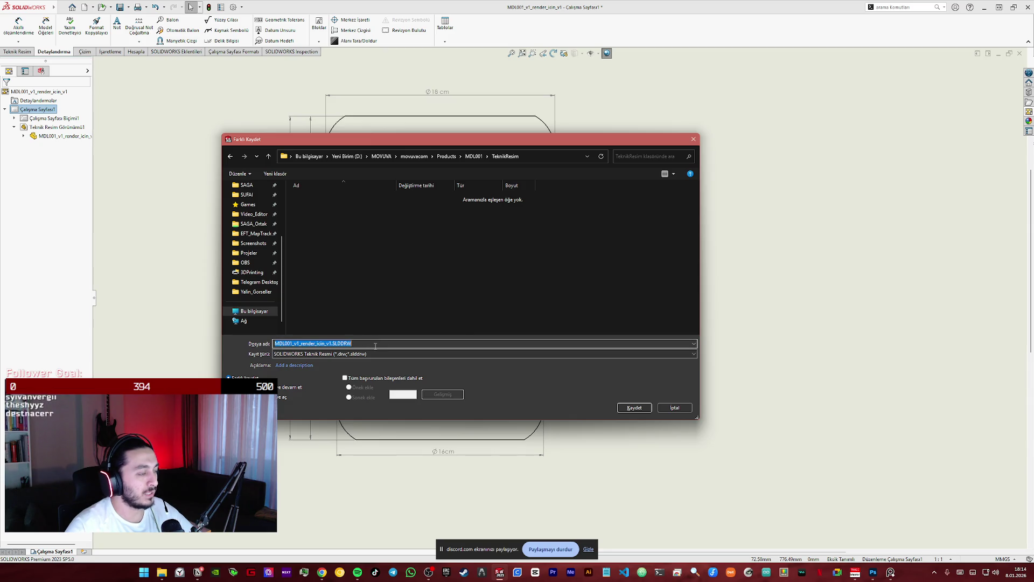
click(372, 355)
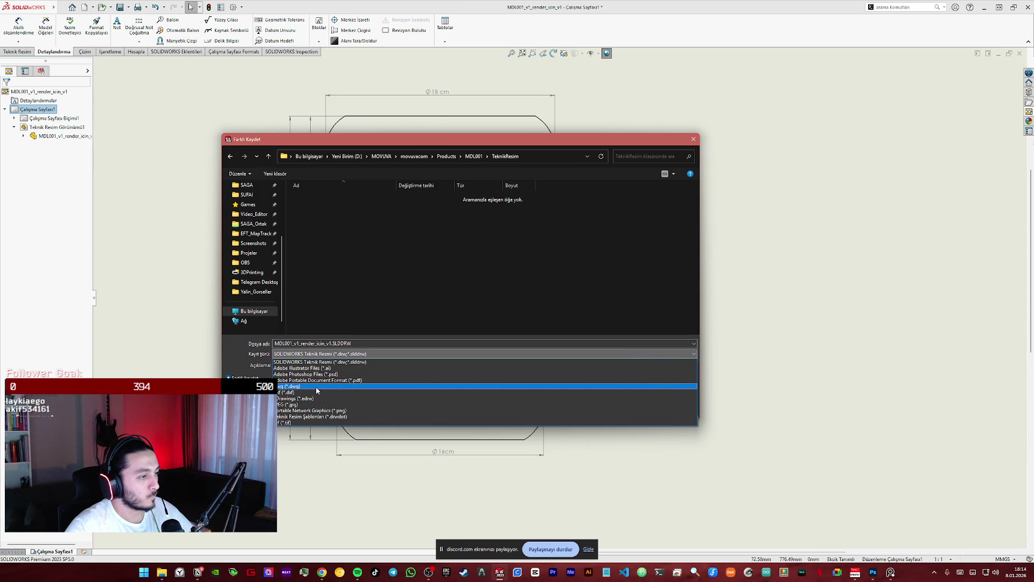
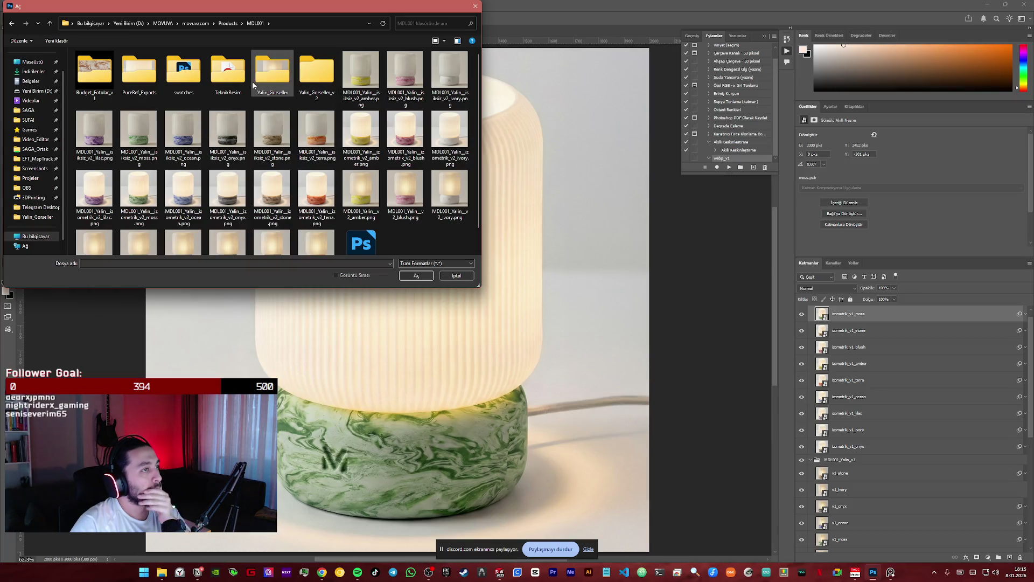
- Open the technical drawing PDF from the TeknikResim folder and confirm the PDF page import
double_click(228, 69)
click(125, 65)
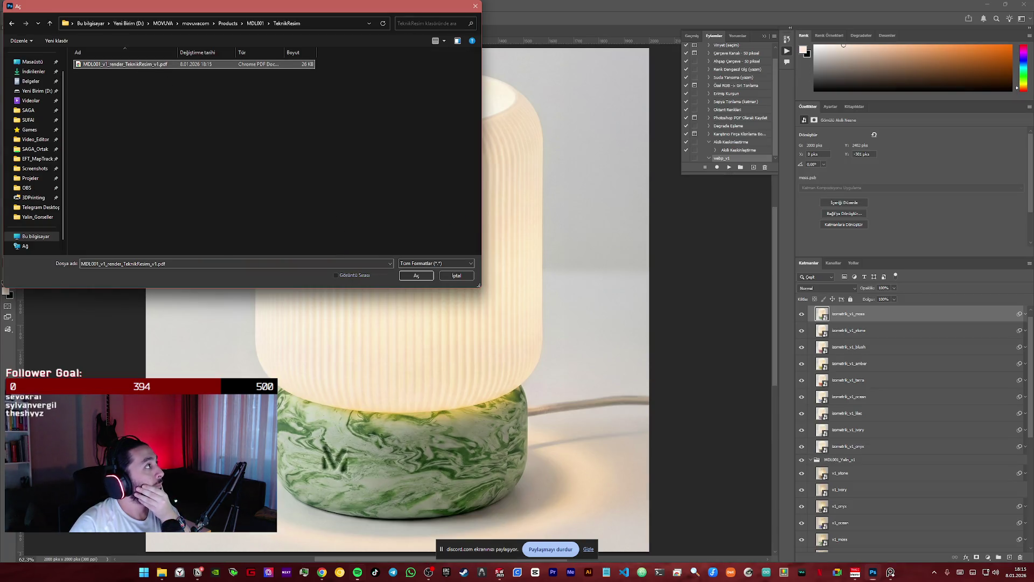
click(277, 116)
click(425, 278)
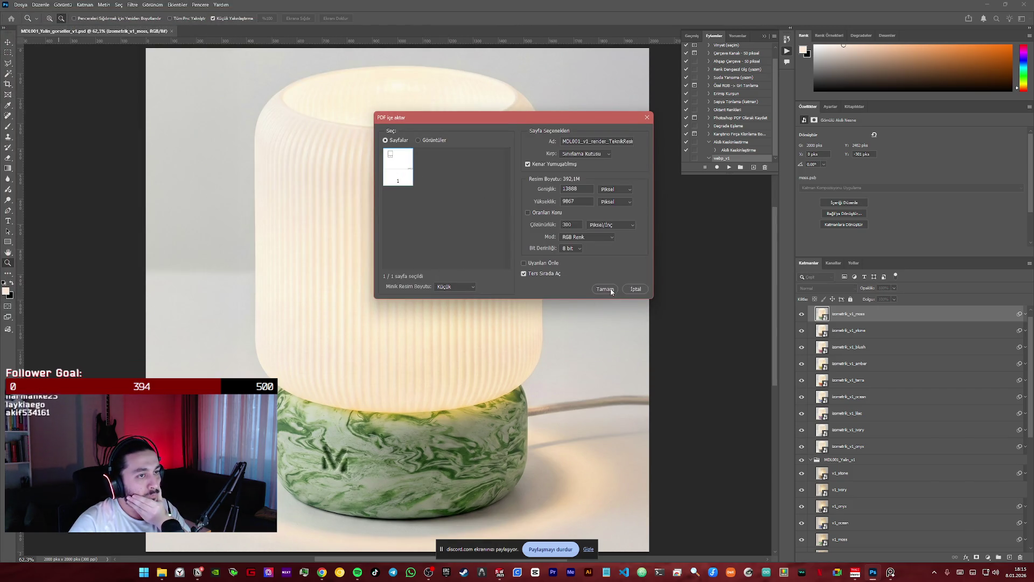
click(606, 290)
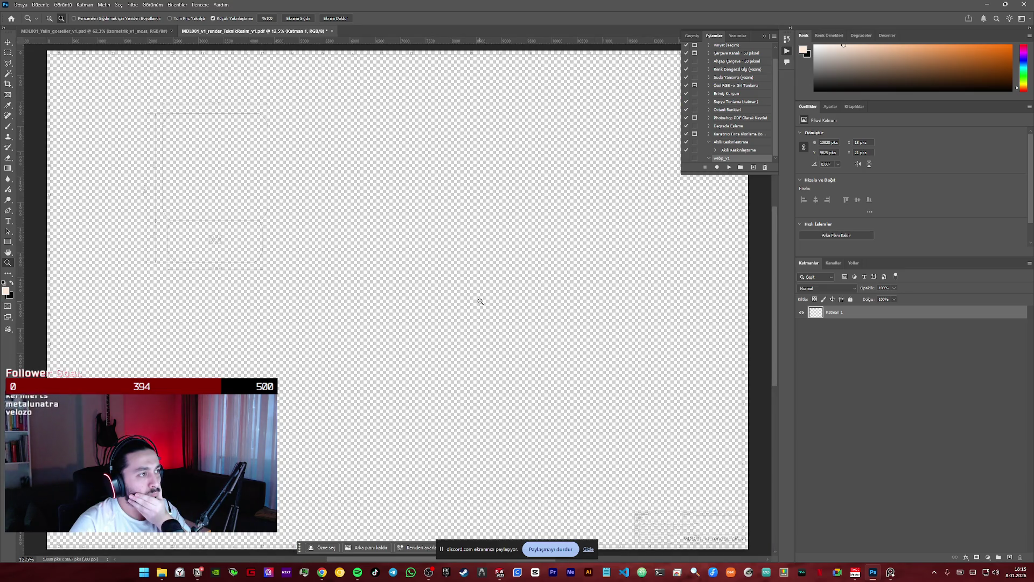
scroll(404, 283, down, 1)
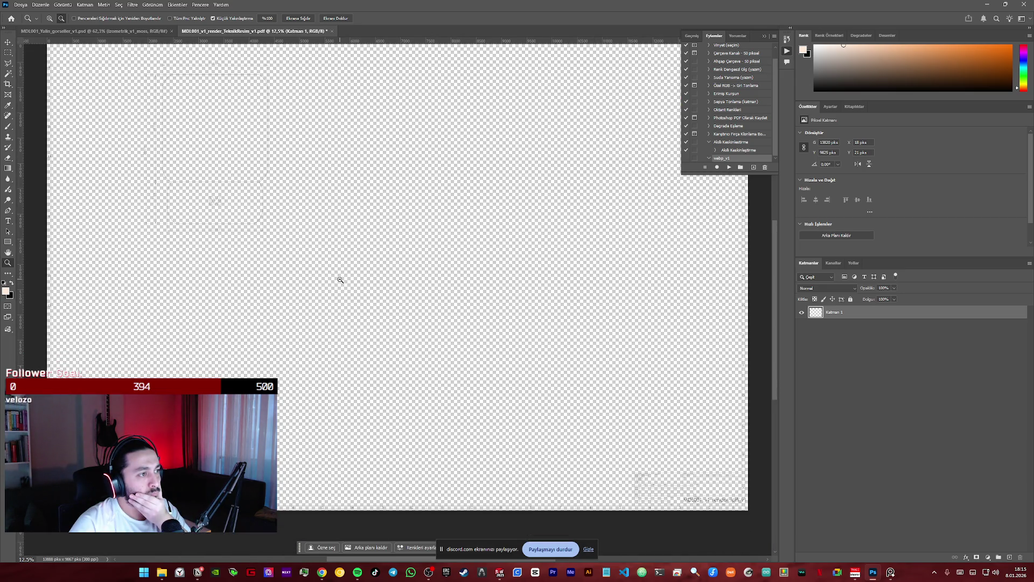
- Zoom out to the whole document and shift the faint drawing content right and down
alt+click(400, 282)
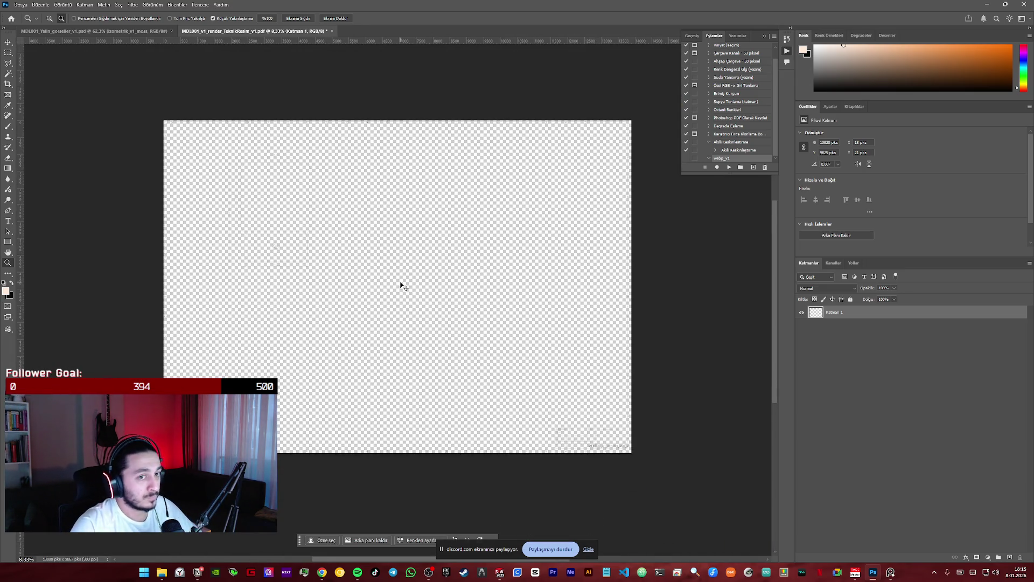
alt+click(310, 238)
key(v)
drag(309, 225, 415, 263)
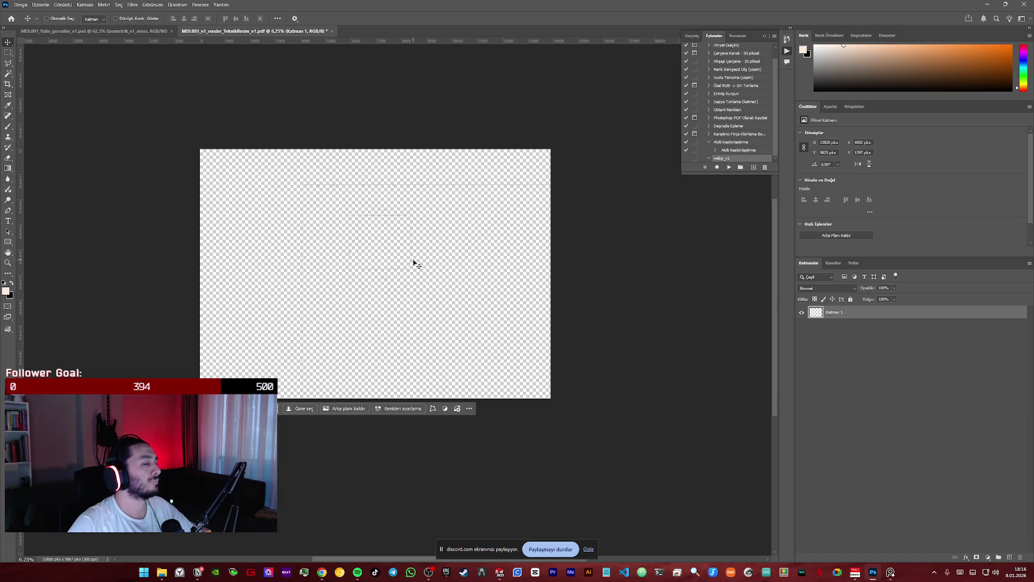
- Close the imported PDF without saving changes and bring up the Windows Start menu
click(332, 30)
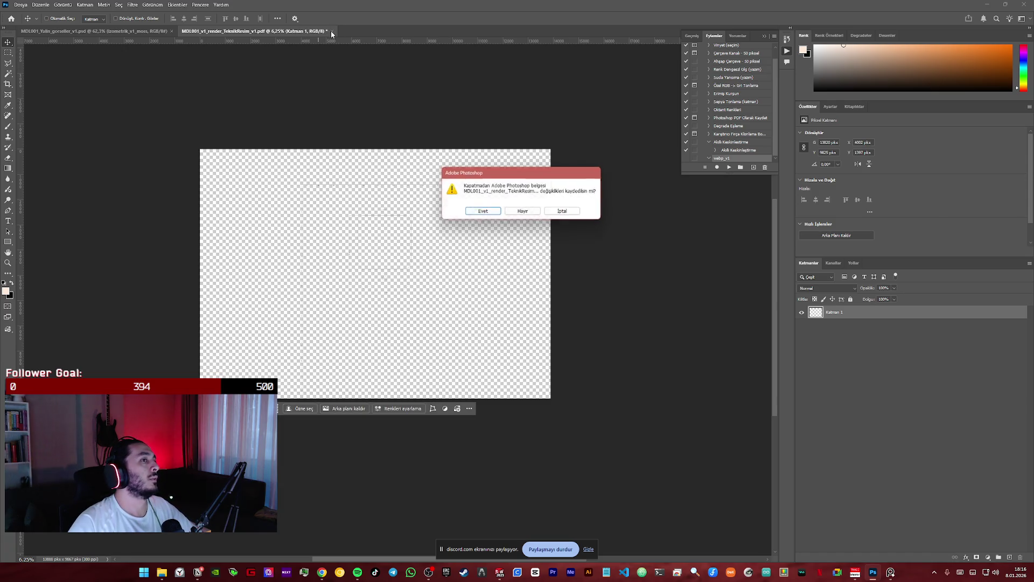
click(525, 212)
key(super)
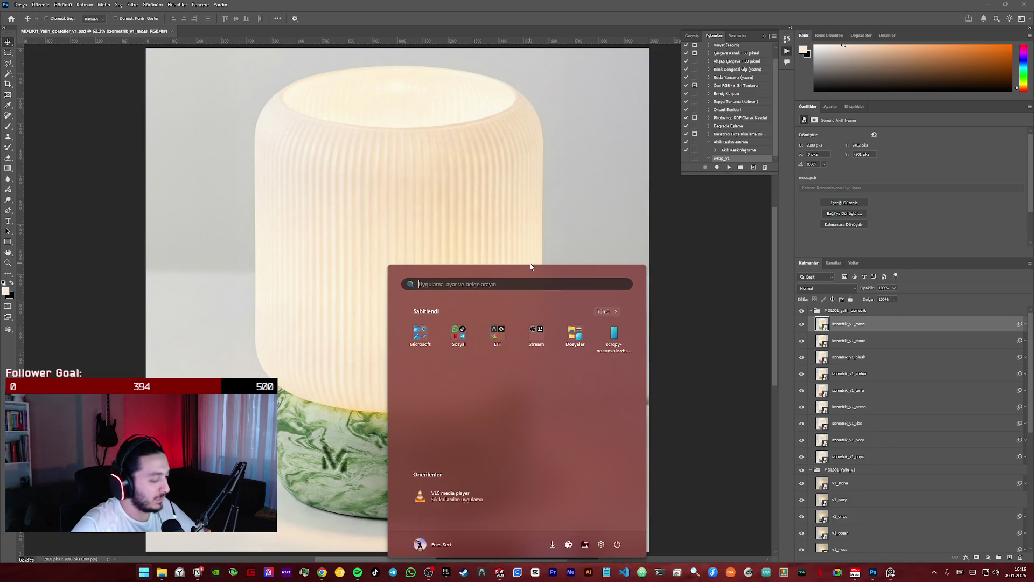
text(i)
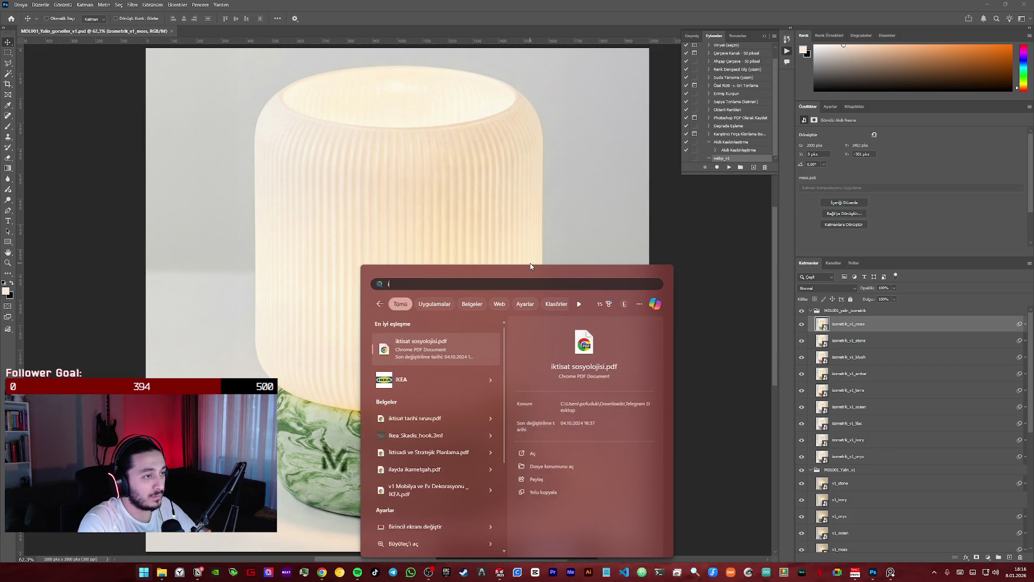
- Launch Adobe Illustrator 2024 from the Start menu search results
click(472, 344)
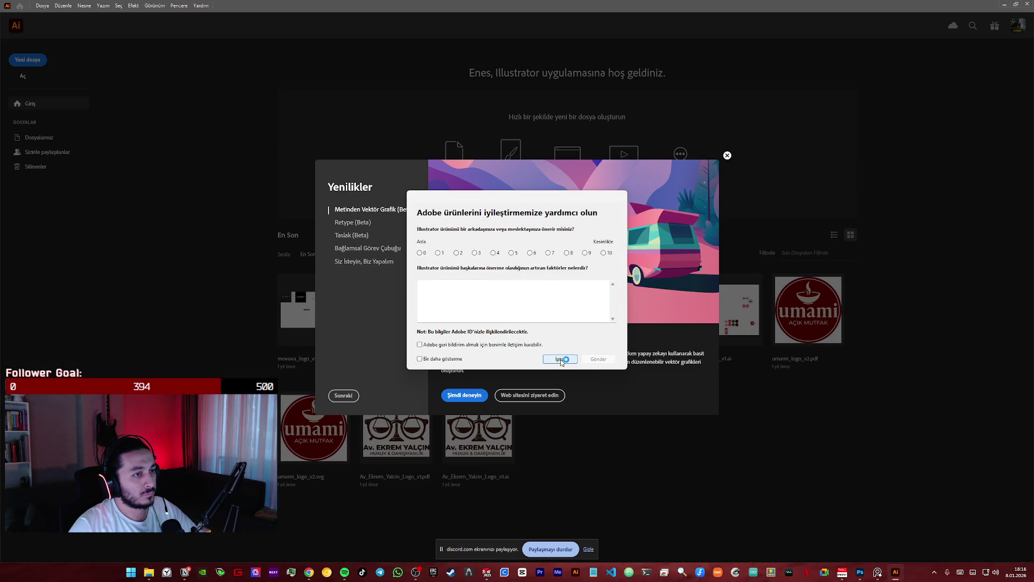
- Dismiss the feedback survey and What's New dialog and bring up the Open file window
click(560, 359)
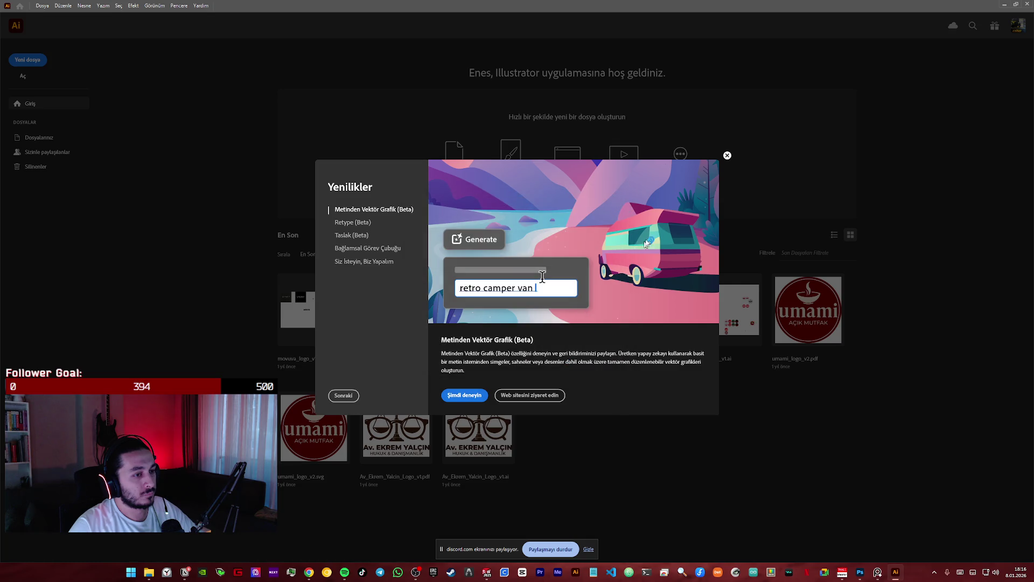
click(728, 155)
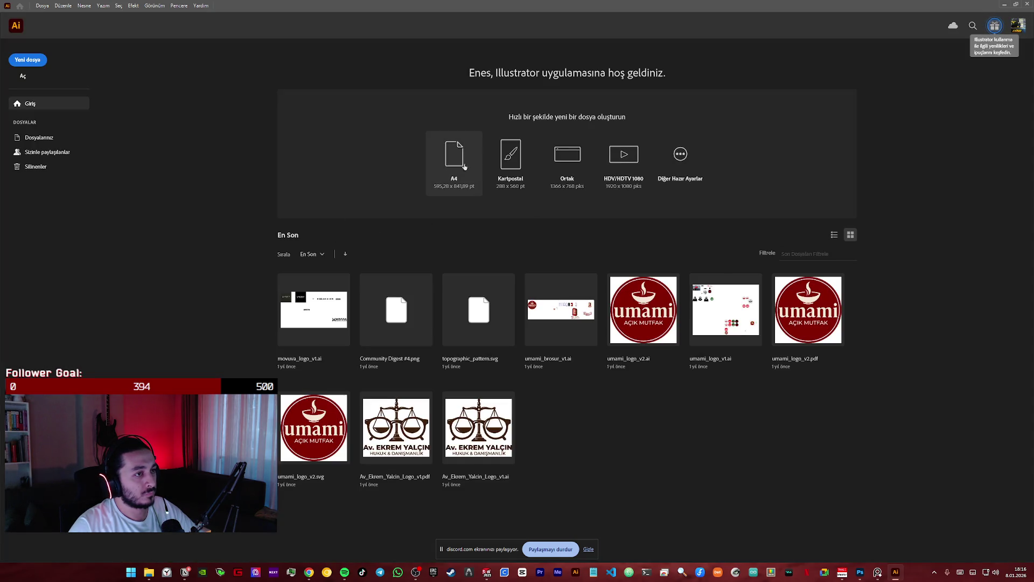
click(22, 77)
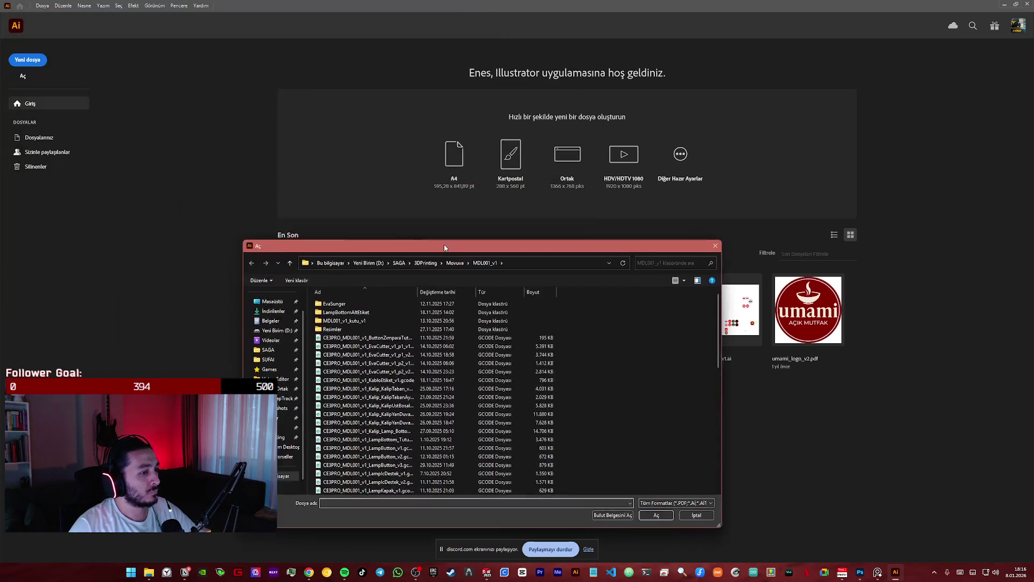
- Browse D:\MOVUVA\movuvacom\Products\MDL001\TeknikResim and open the lamp technical drawing PDF
click(372, 247)
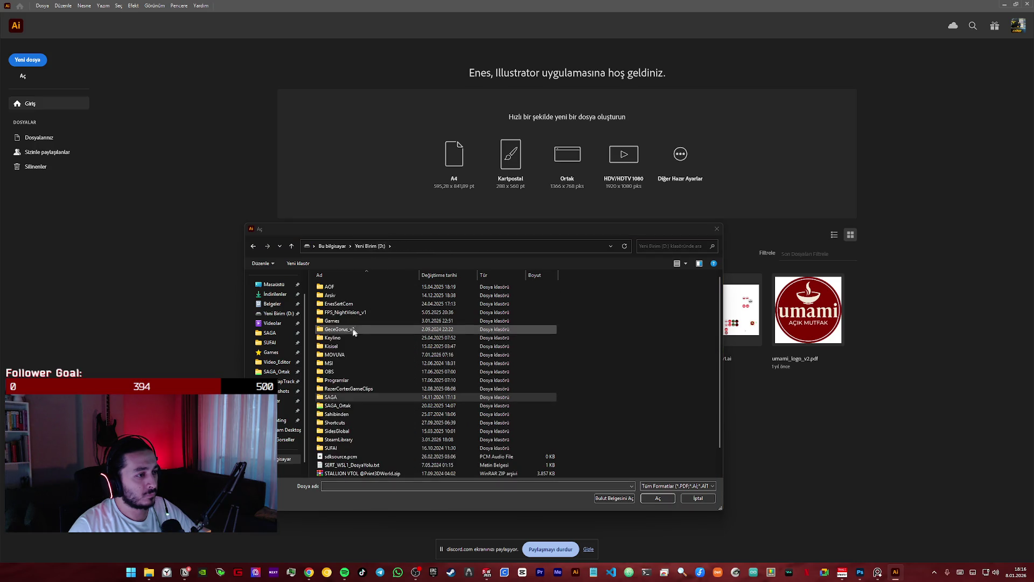
double_click(342, 356)
double_click(349, 288)
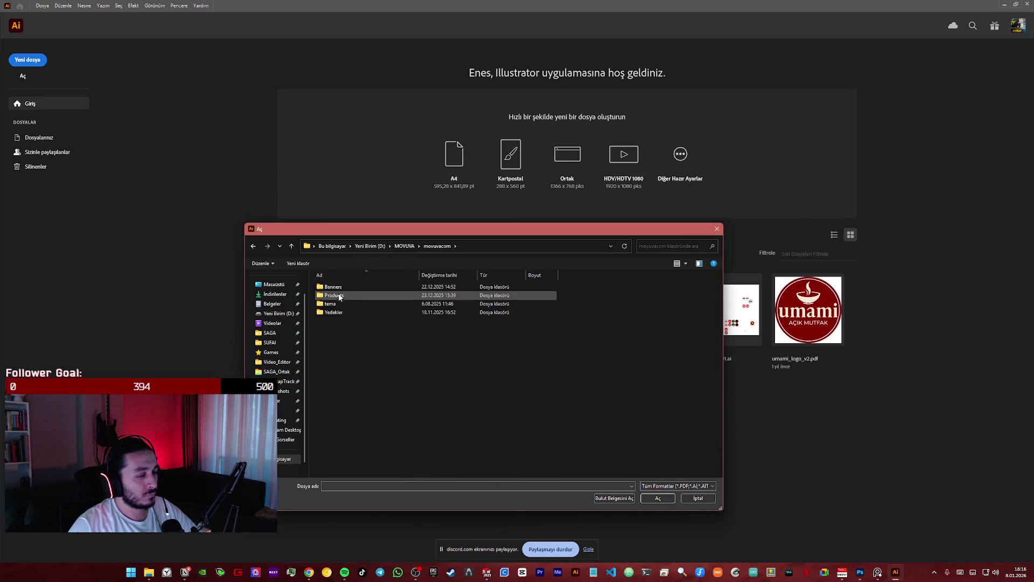
click(341, 298)
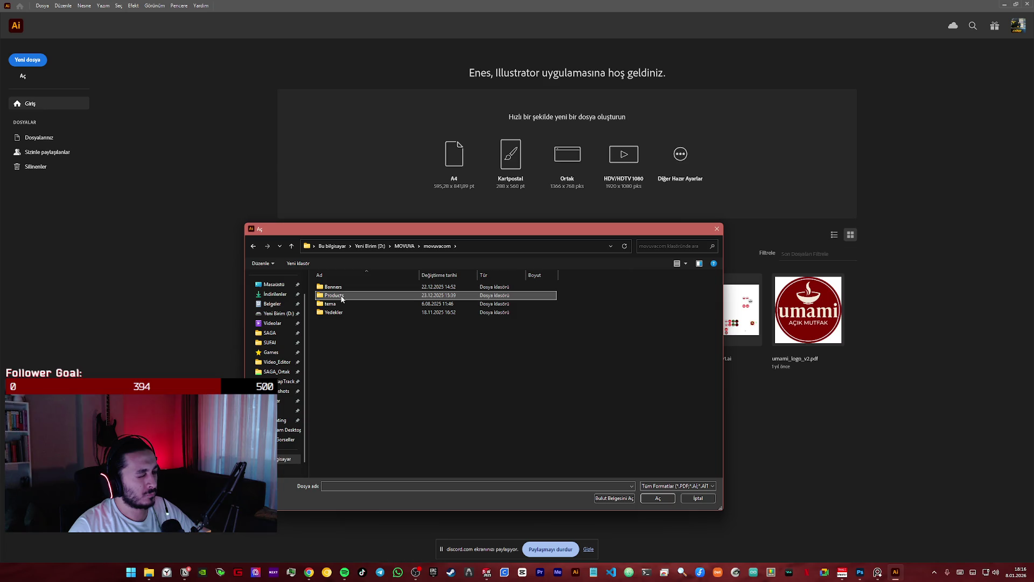
double_click(343, 299)
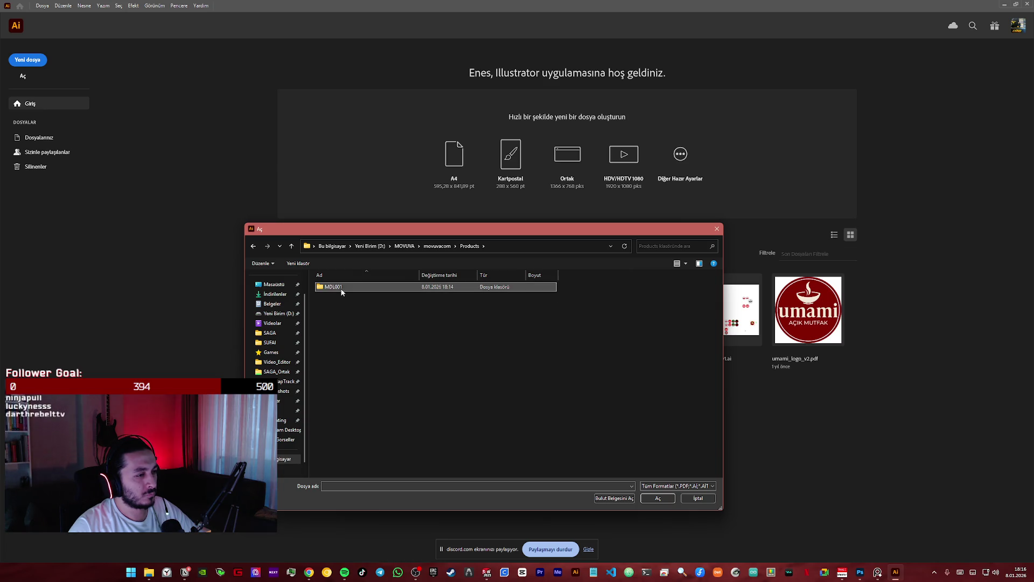
double_click(465, 301)
click(374, 288)
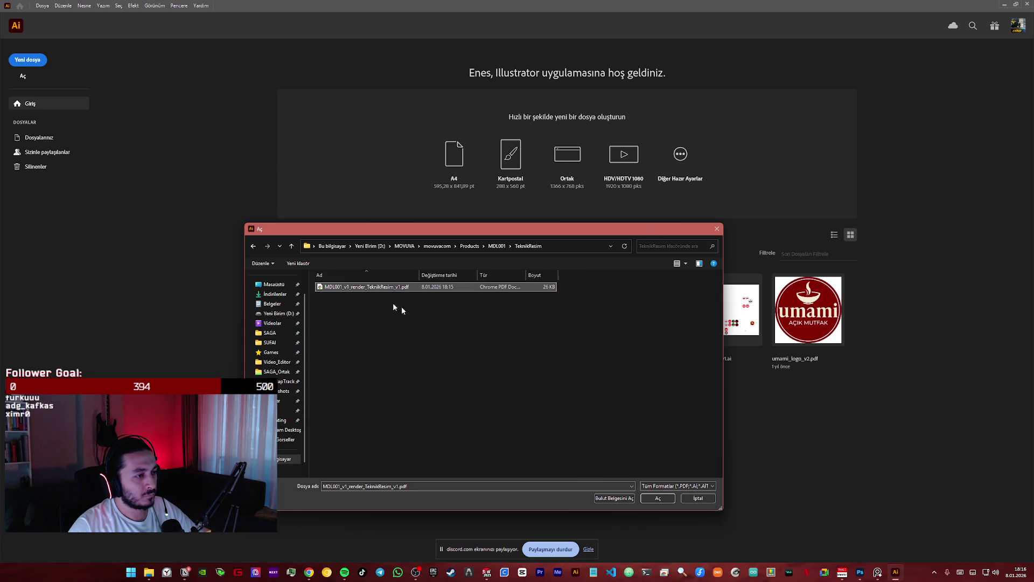
click(658, 499)
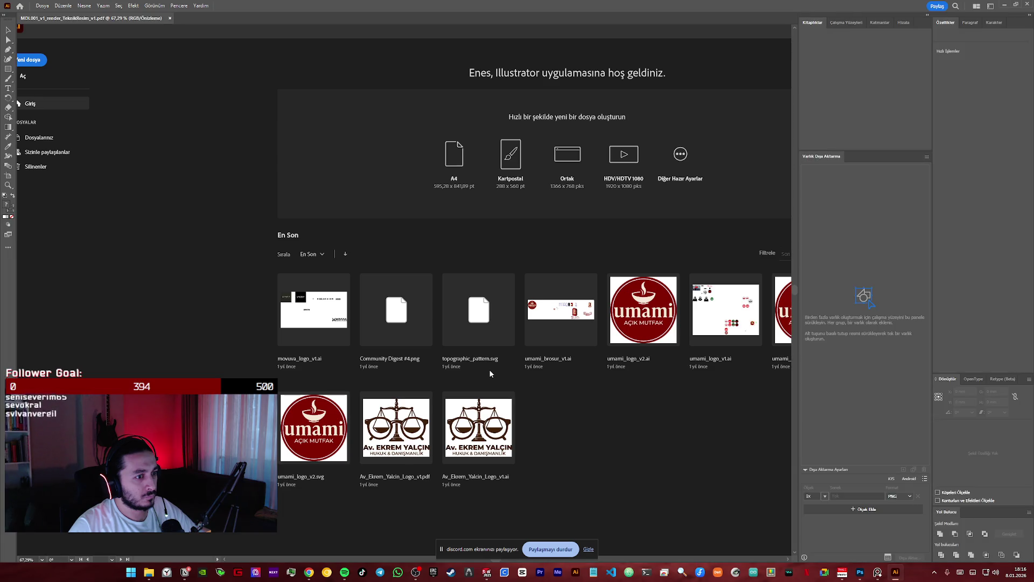
- Zoom on the drawing, move the lamp outline right, then undo the move
key(ctrl+minus)
key(ctrl+minus)
key(ctrl+plus)
key(ctrl+plus)
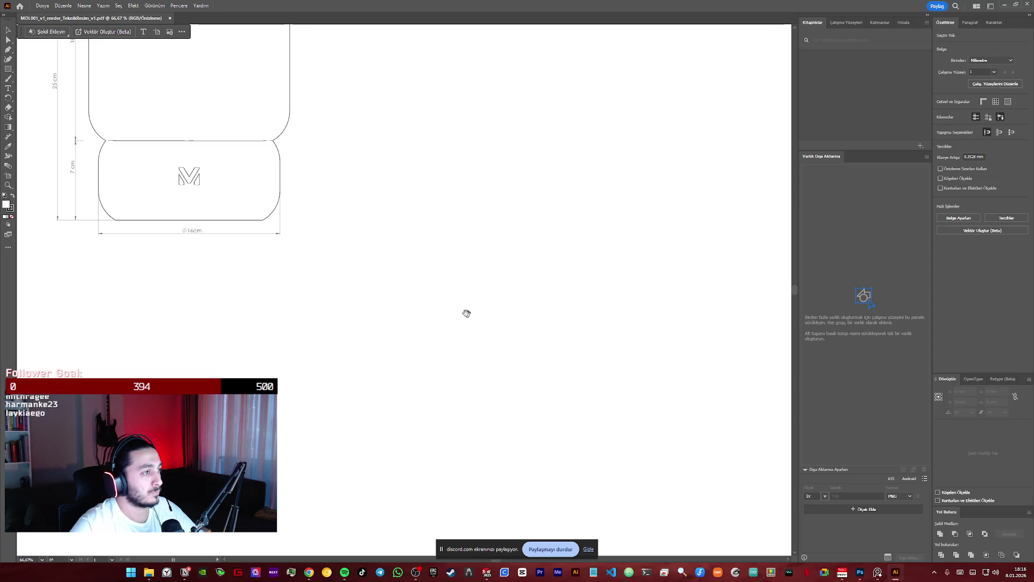
scroll(603, 365, up, 3)
shift+scroll(603, 364, left, 3)
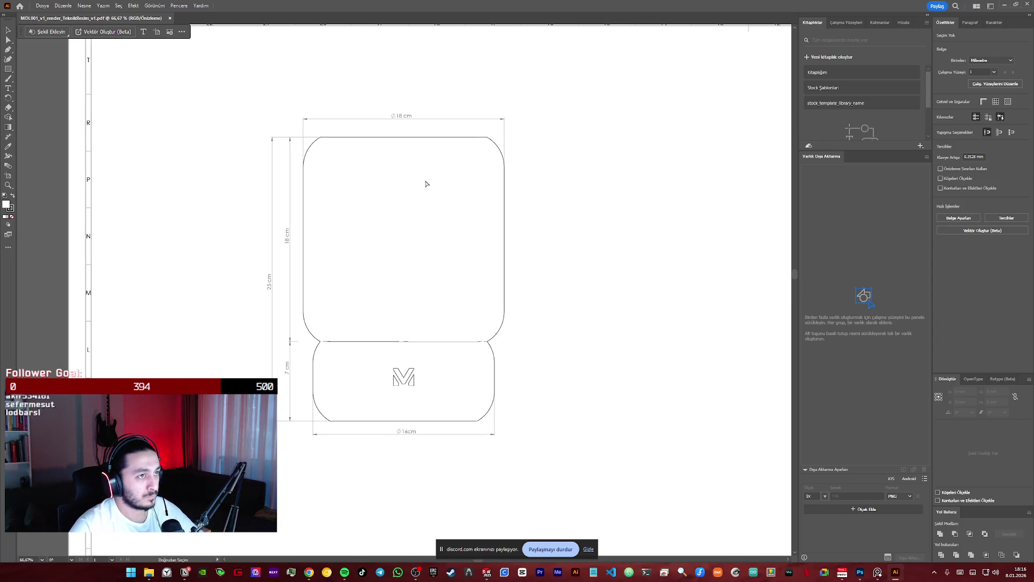
click(493, 145)
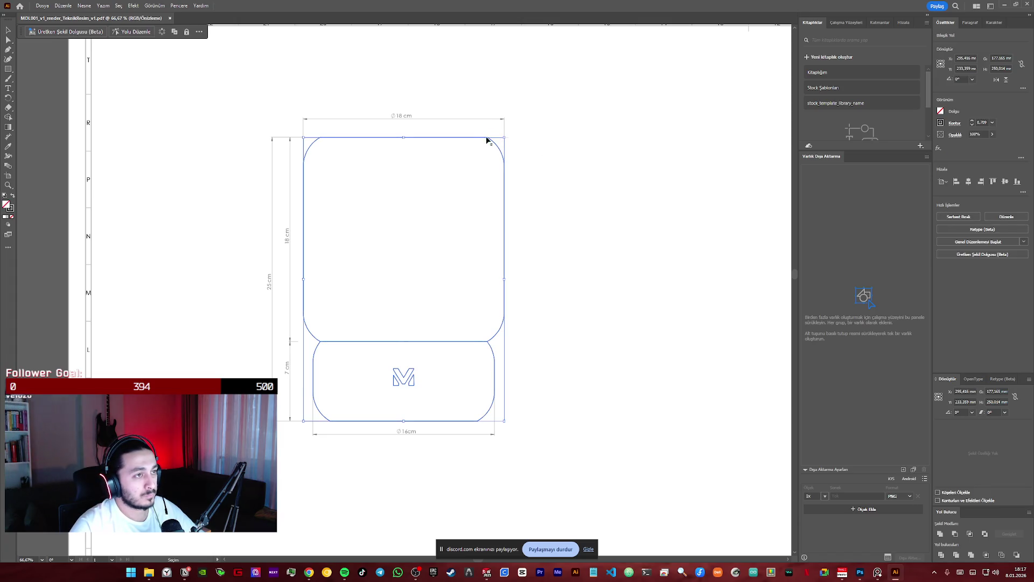
drag(493, 145, 728, 129)
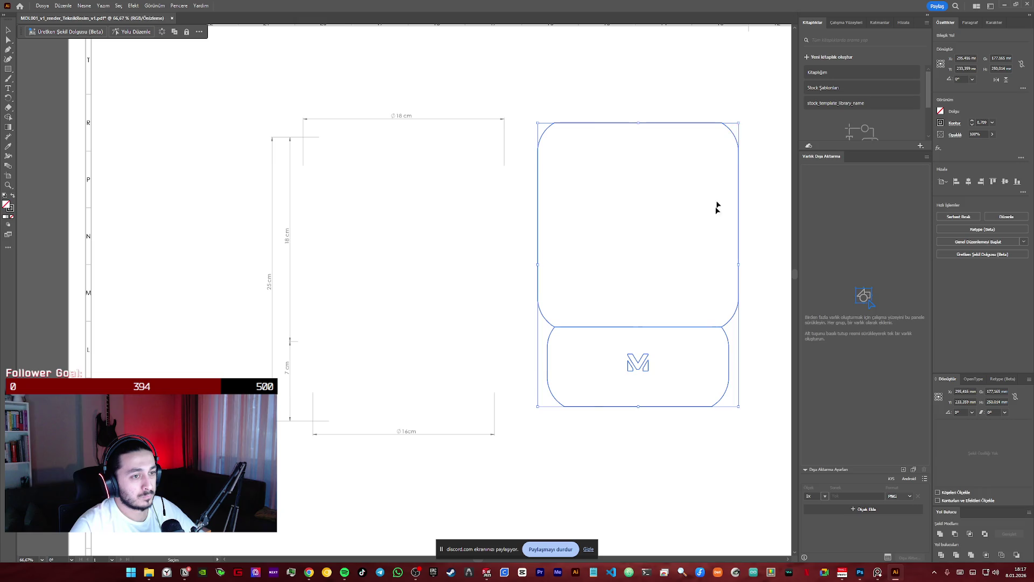
key(ctrl+z)
click(651, 405)
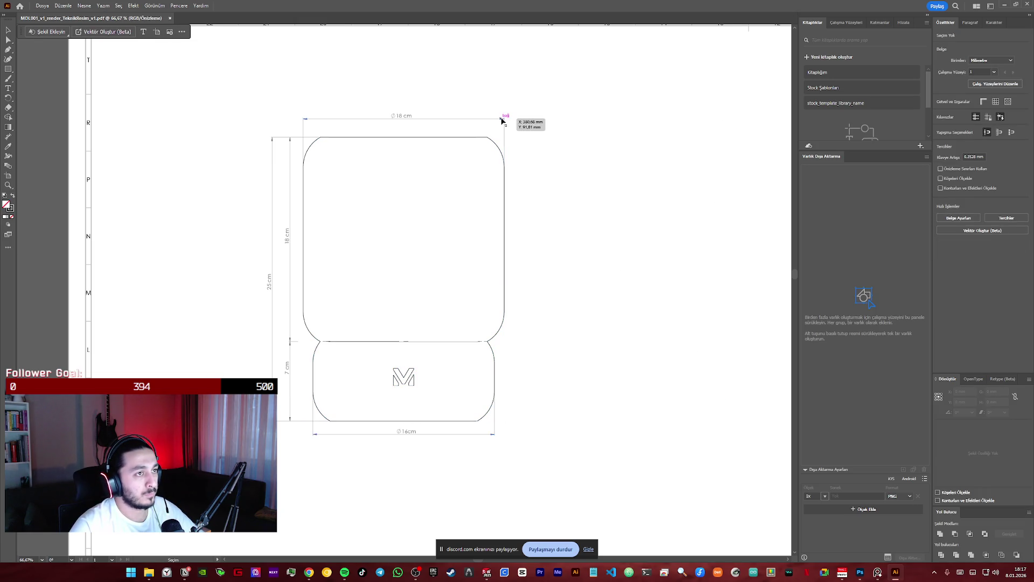
- Magnify the top-right arrowhead of the 18 cm dimension, then zoom back to the whole drawing
click(502, 120)
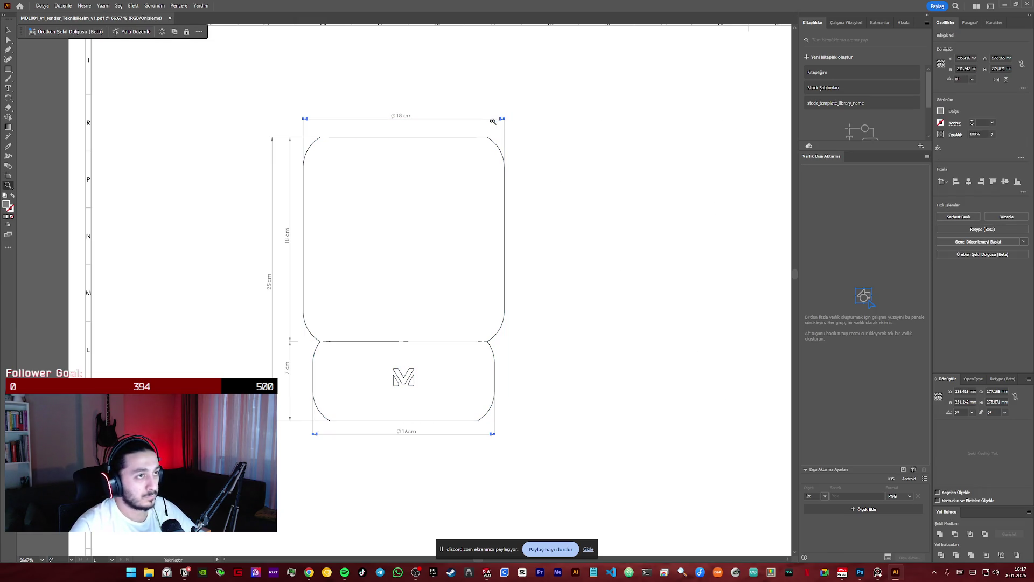
drag(494, 120, 755, 67)
drag(560, 137, 667, 97)
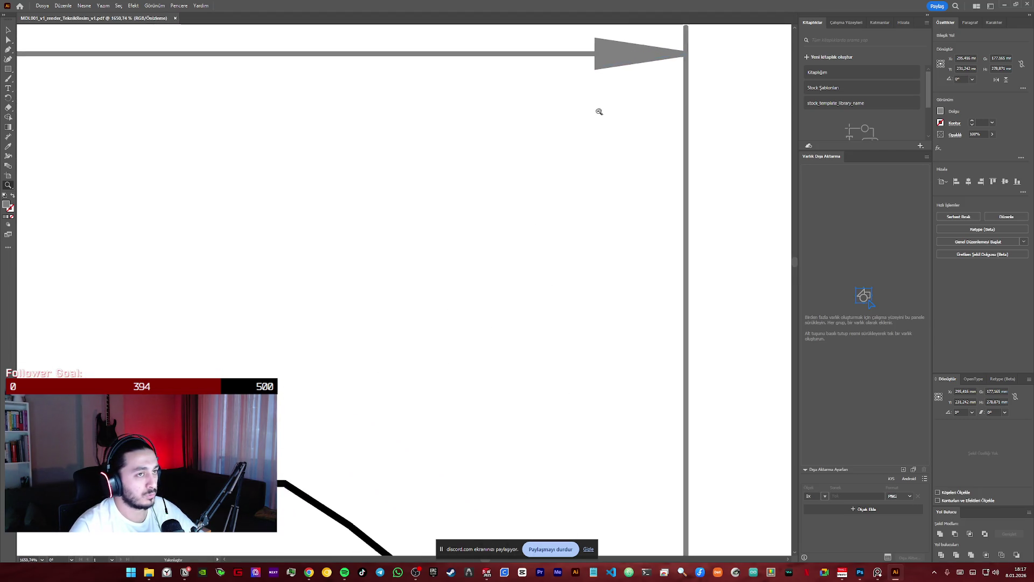
drag(613, 95, 259, 351)
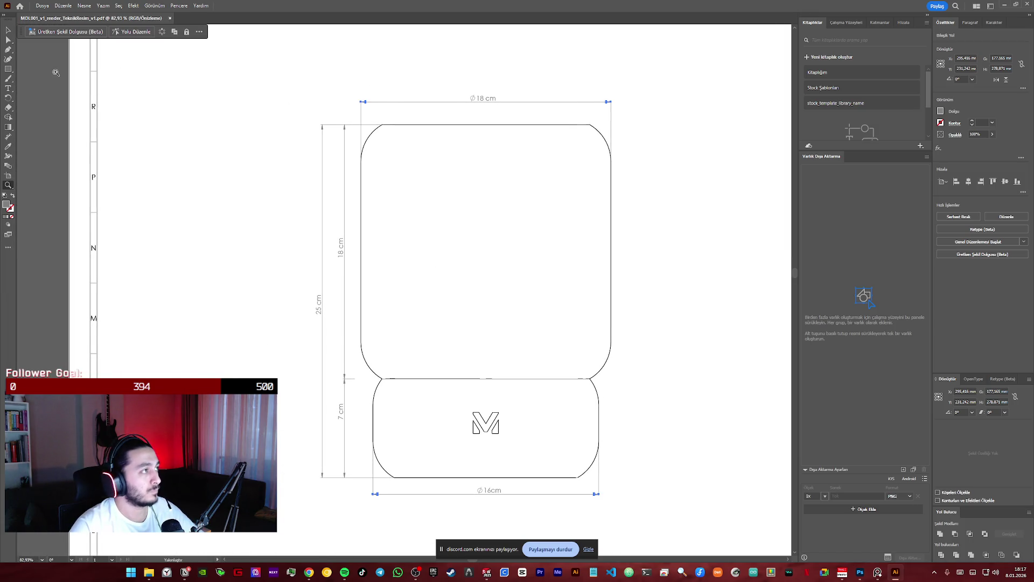
click(333, 117)
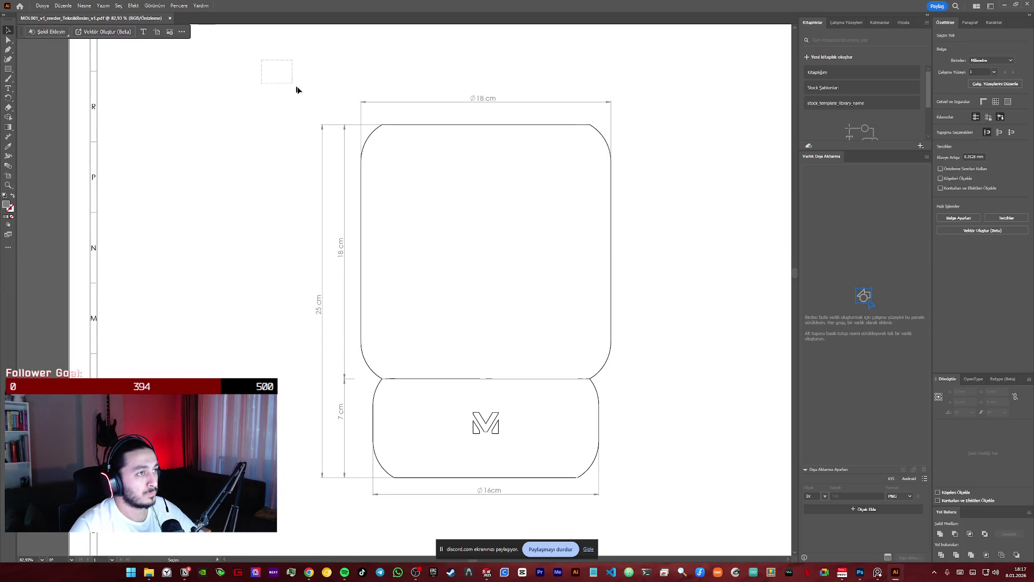
- Select everything in the drawing and switch over to Photoshop
key(ctrl+a)
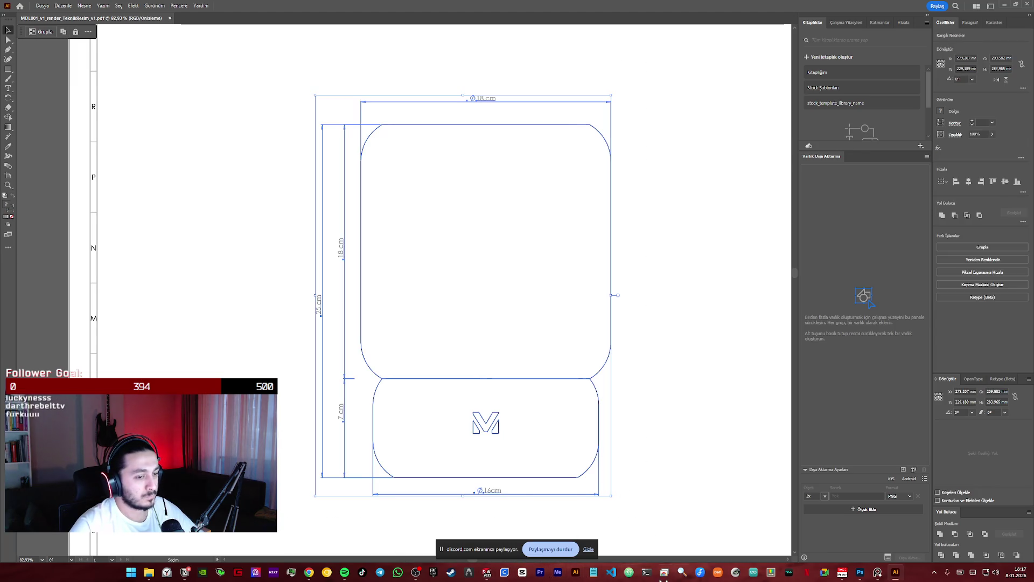
click(861, 574)
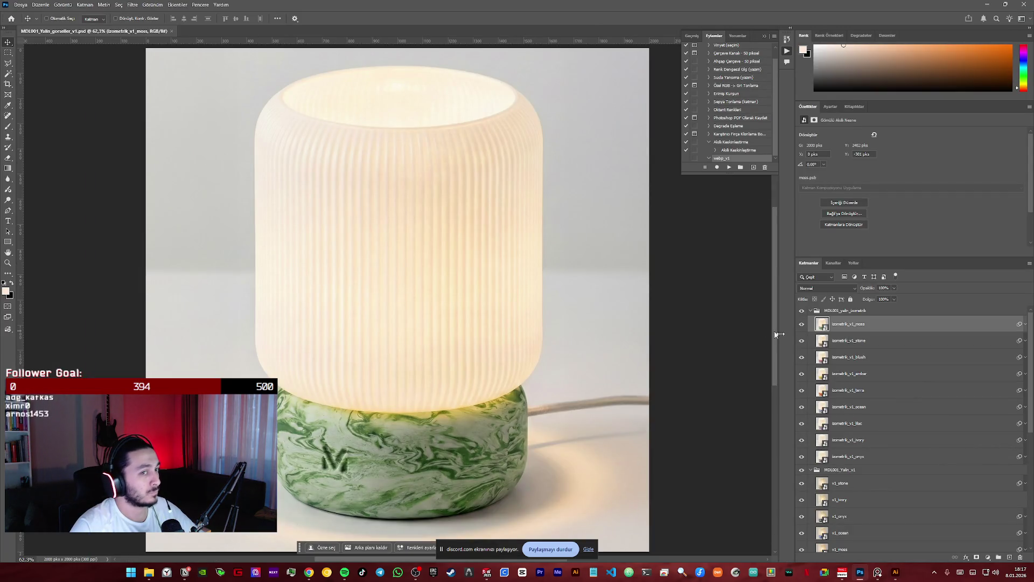
- Collapse the three lamp layer groups and add a new empty layer Katman 1 above them
click(812, 311)
click(816, 321)
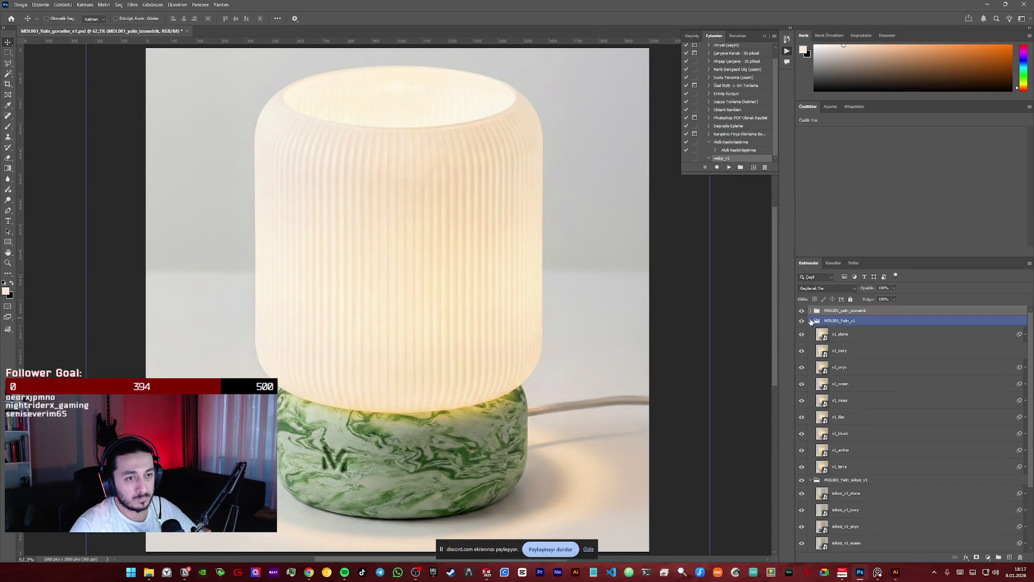
click(817, 332)
click(801, 314)
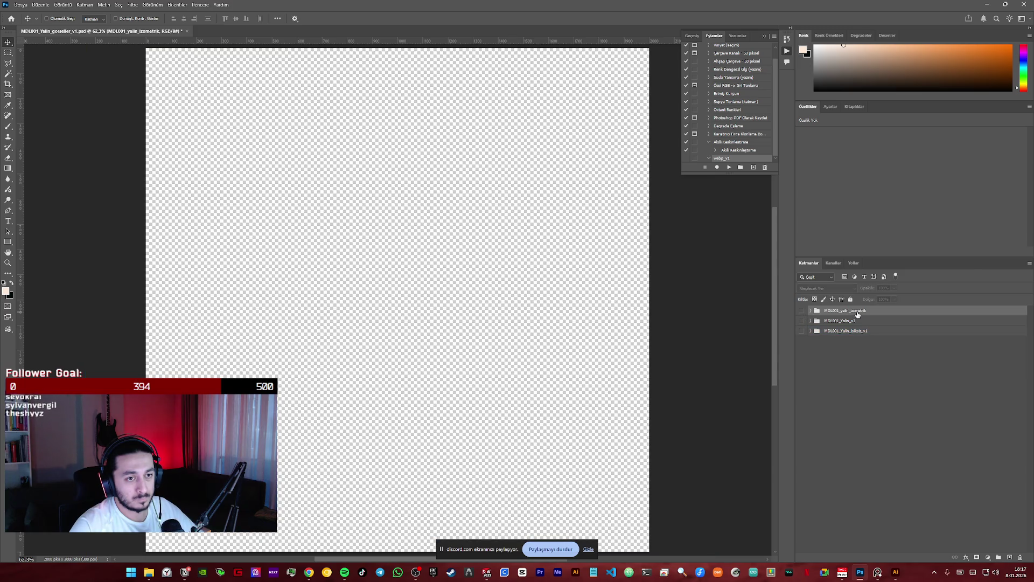
click(1009, 558)
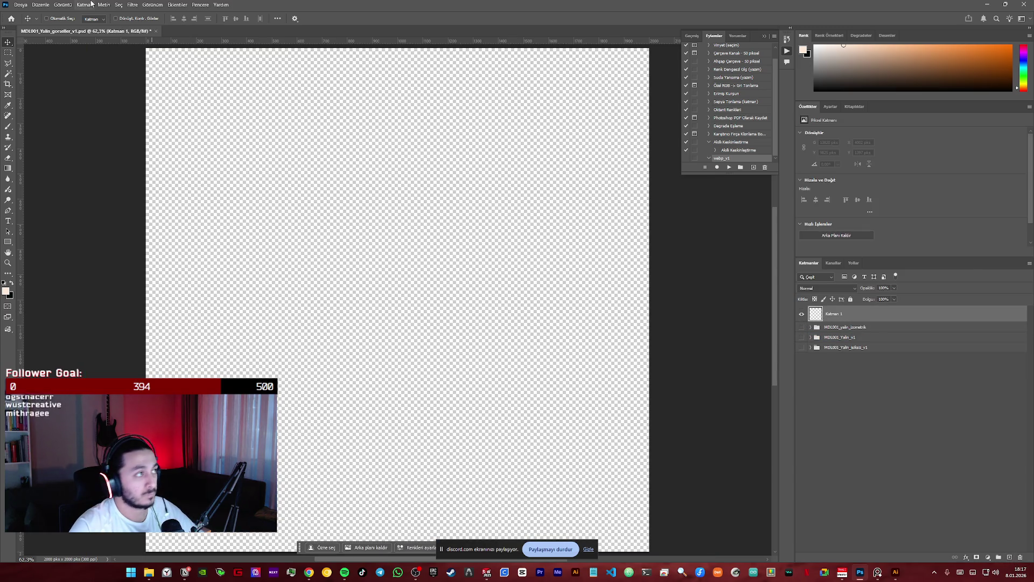
- Fill the new layer with a bright green colour via Edit > Fill > Color
click(40, 3)
click(82, 131)
click(525, 154)
click(509, 181)
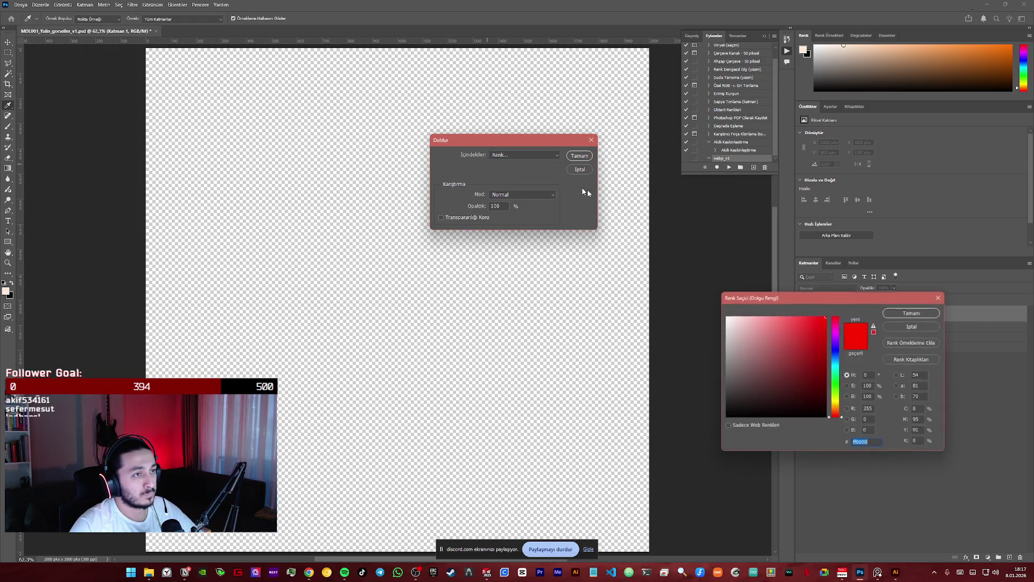
click(838, 380)
click(913, 312)
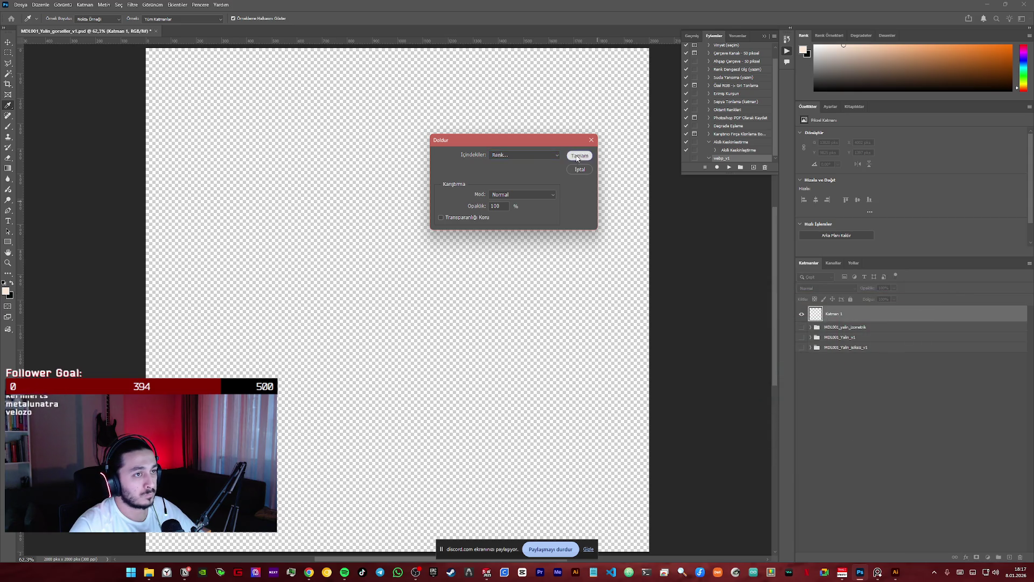
click(579, 156)
key(v)
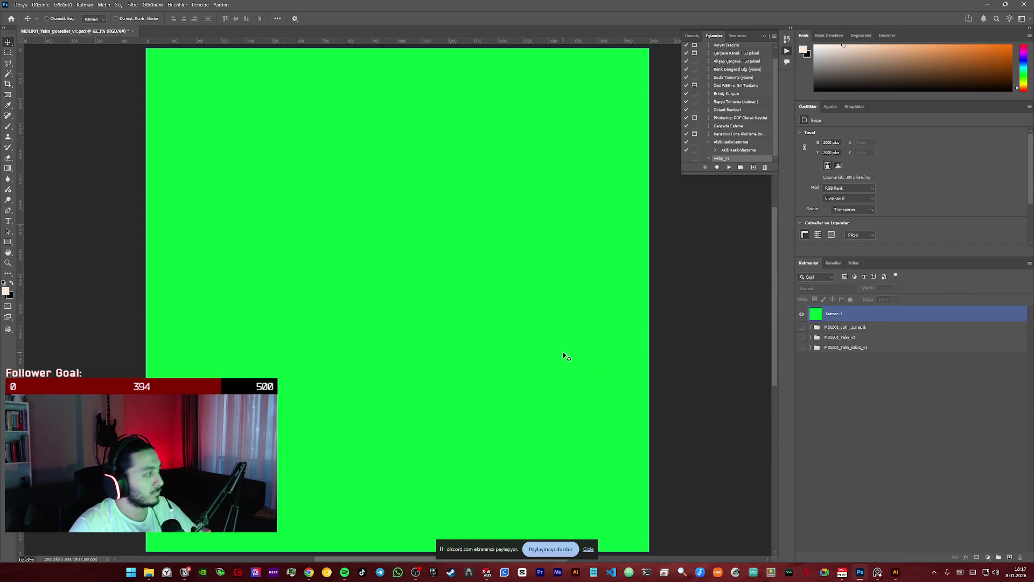
- Switch to the Illustrator drawing and back to the Photoshop document
key(alt+Tab)
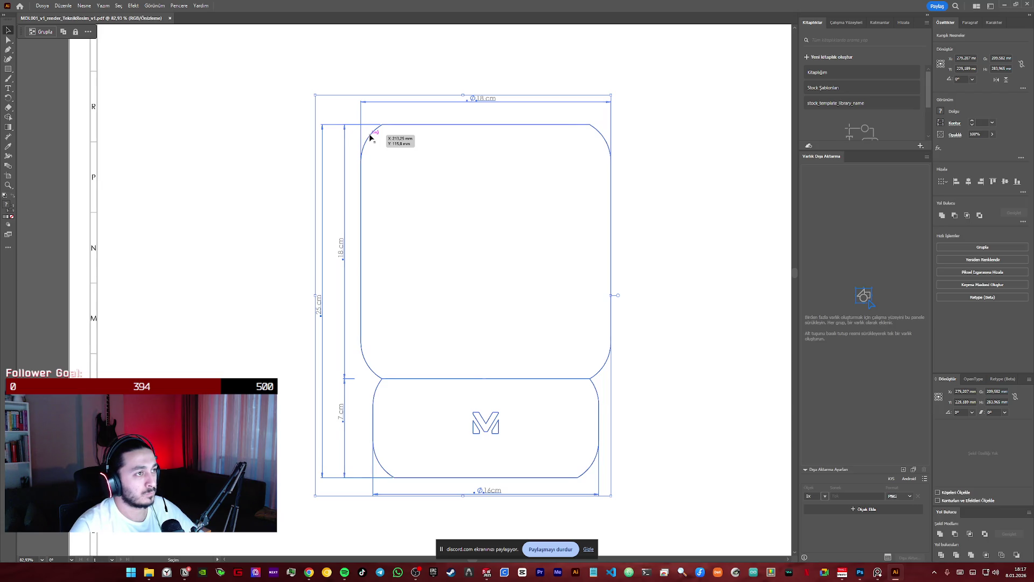
click(860, 573)
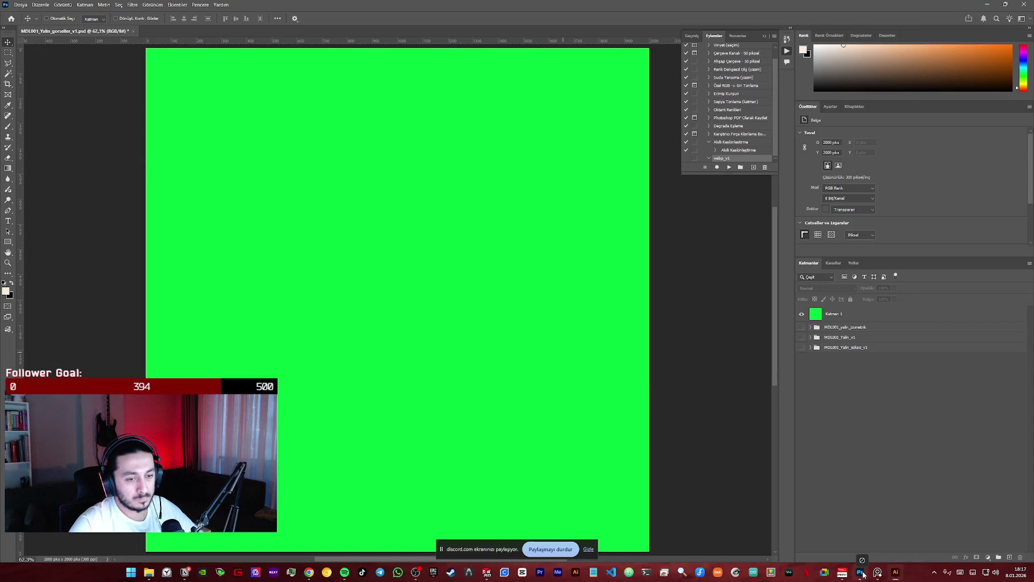
- Paste the Illustrator drawing as a smart object, commit it and move it up on the canvas
key(ctrl+v)
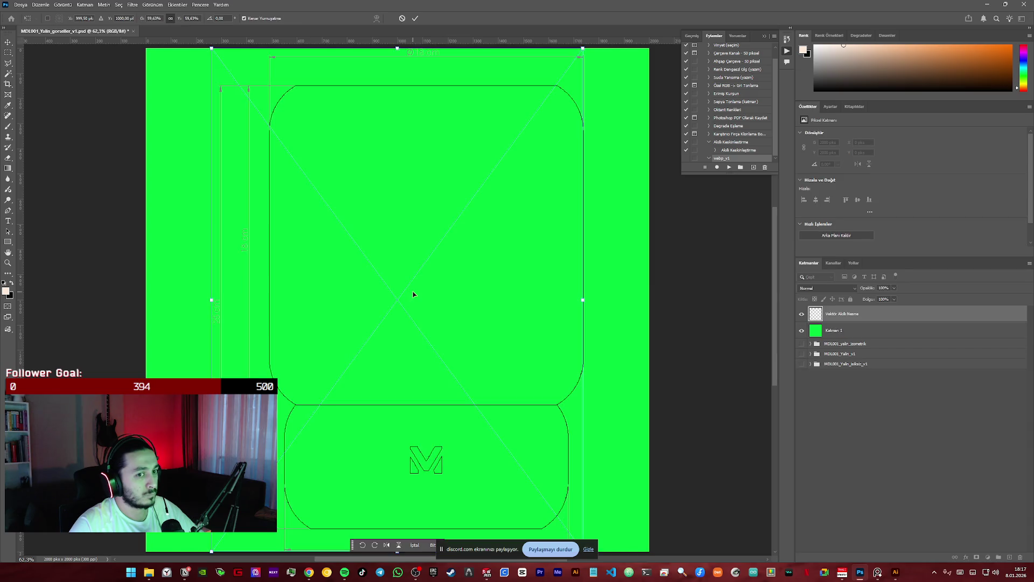
click(415, 18)
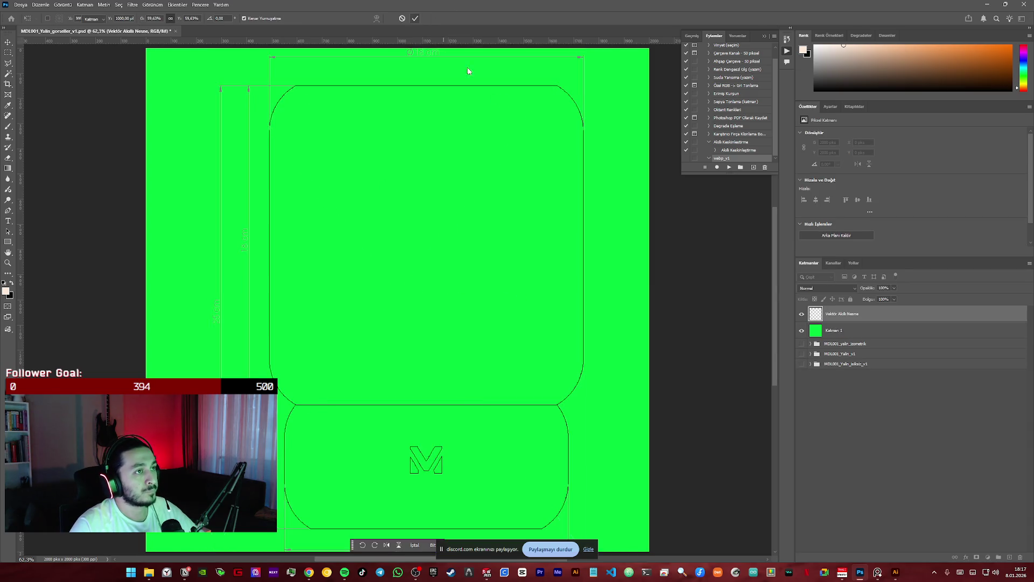
key(ctrl+minus)
click(556, 144)
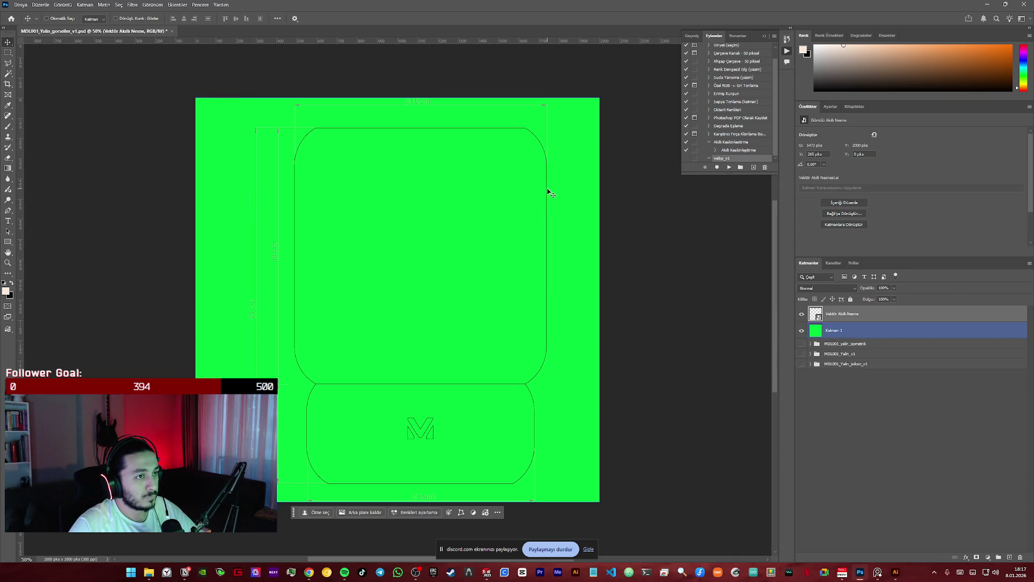
drag(538, 140, 528, 141)
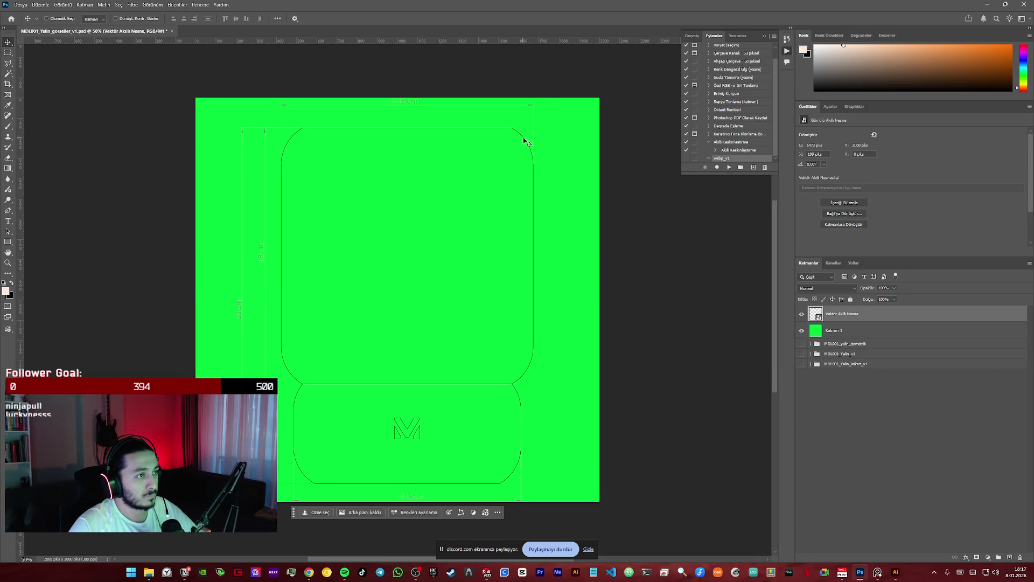
drag(33, 198, 398, 239)
- Drop a vertical guide at the canvas centre and align the drawing to it, checking around the M logo
click(418, 224)
drag(458, 132, 448, 132)
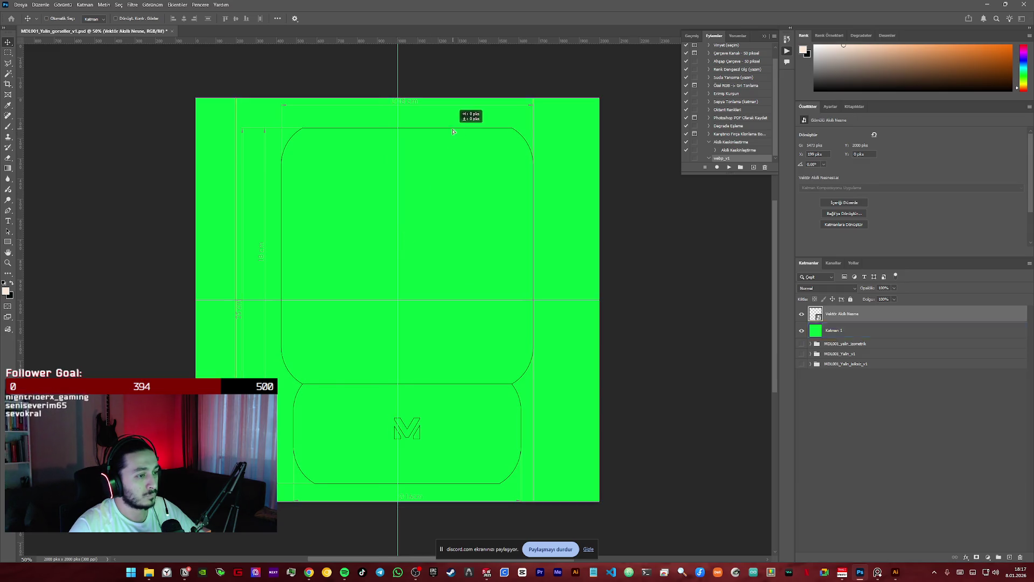
key(z)
drag(378, 372, 388, 383)
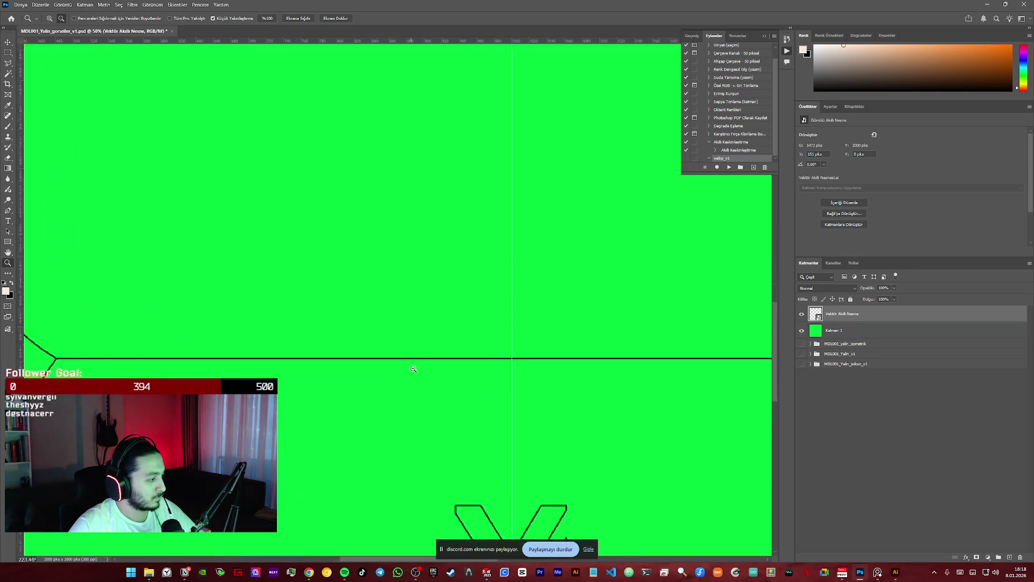
scroll(443, 400, down, 1)
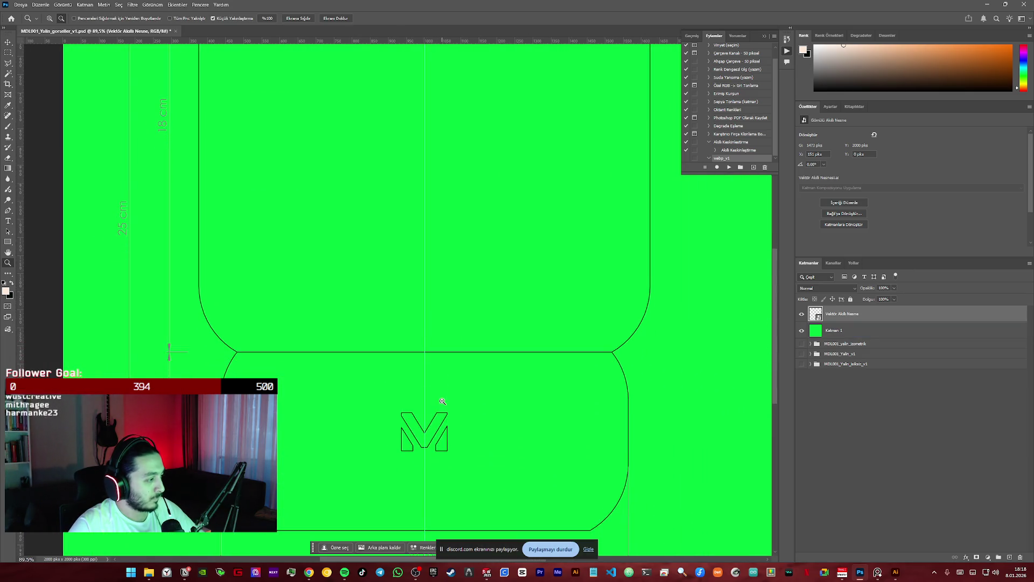
scroll(437, 394, down, 2)
scroll(428, 389, down, 1)
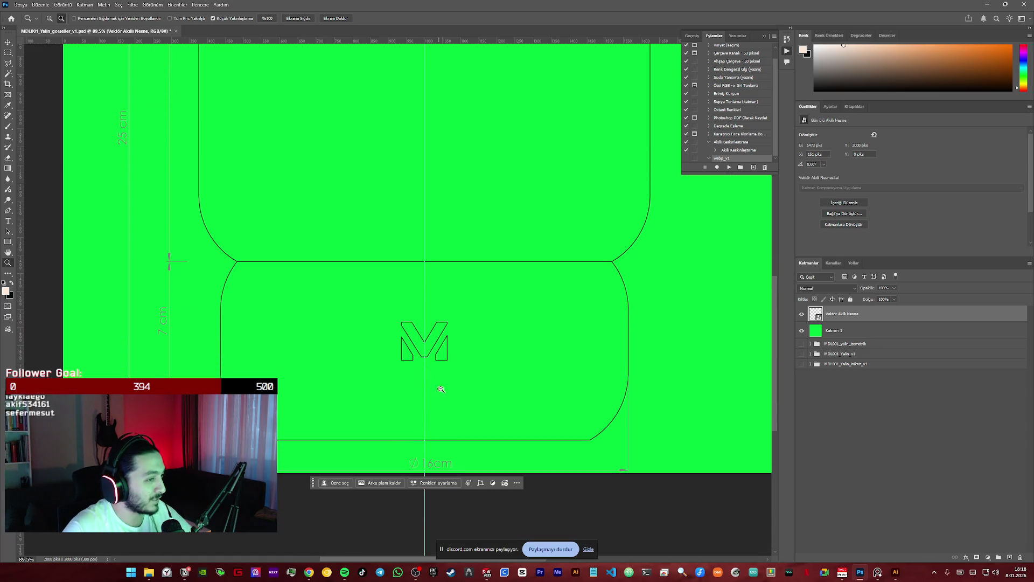
drag(413, 353, 437, 371)
scroll(442, 381, down, 2)
scroll(441, 381, down, 2)
key(v)
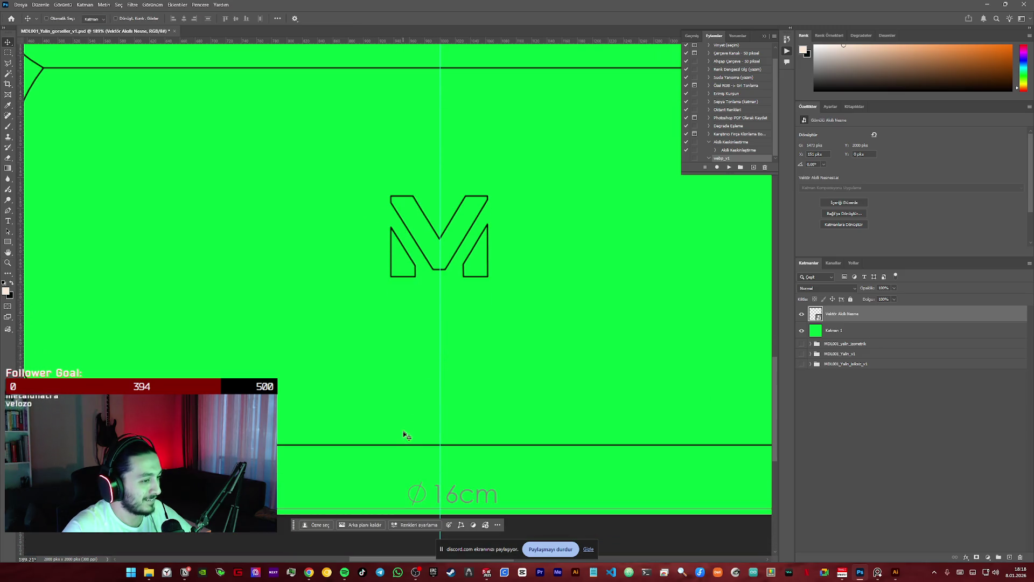
drag(405, 449, 402, 450)
click(589, 401)
key(Right)
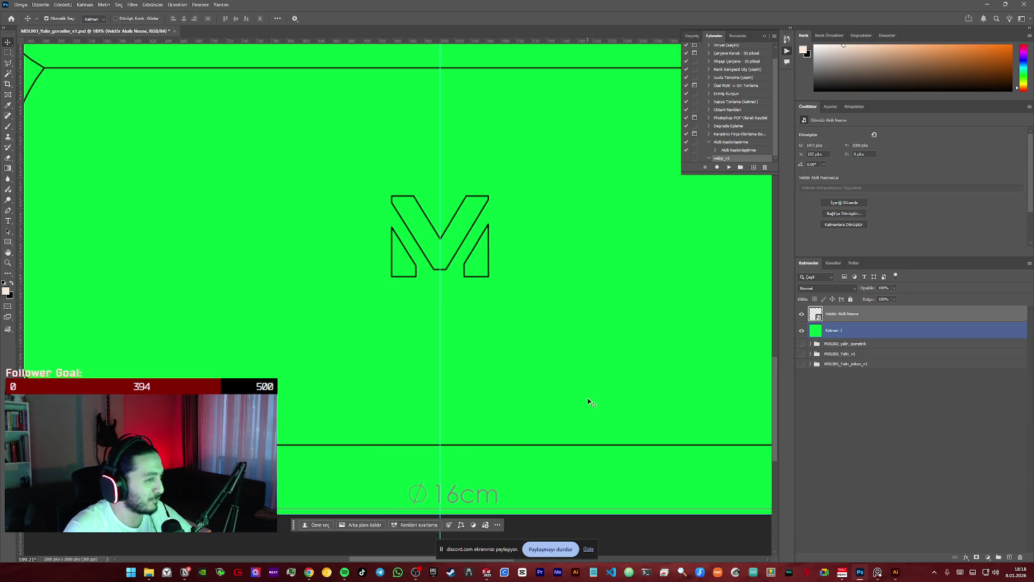
key(ctrl+minus)
key(ctrl+minus)
key(ctrl+minus)
key(ctrl+minus)
key(ctrl+minus)
key(ctrl+0)
- Duplicate the drawing's smart-object layer with Ctrl+J and select the green background layer
click(590, 401)
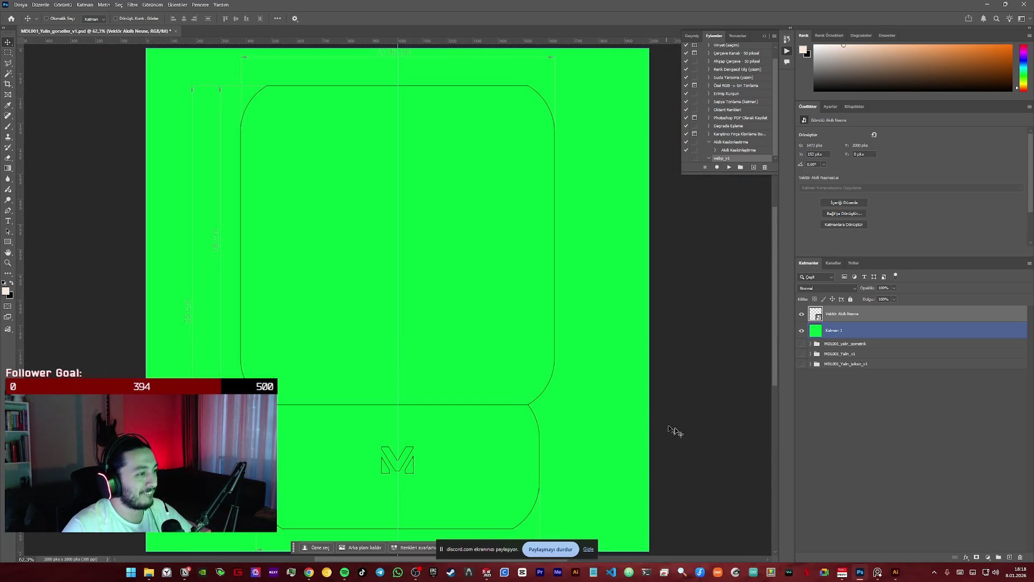
click(859, 314)
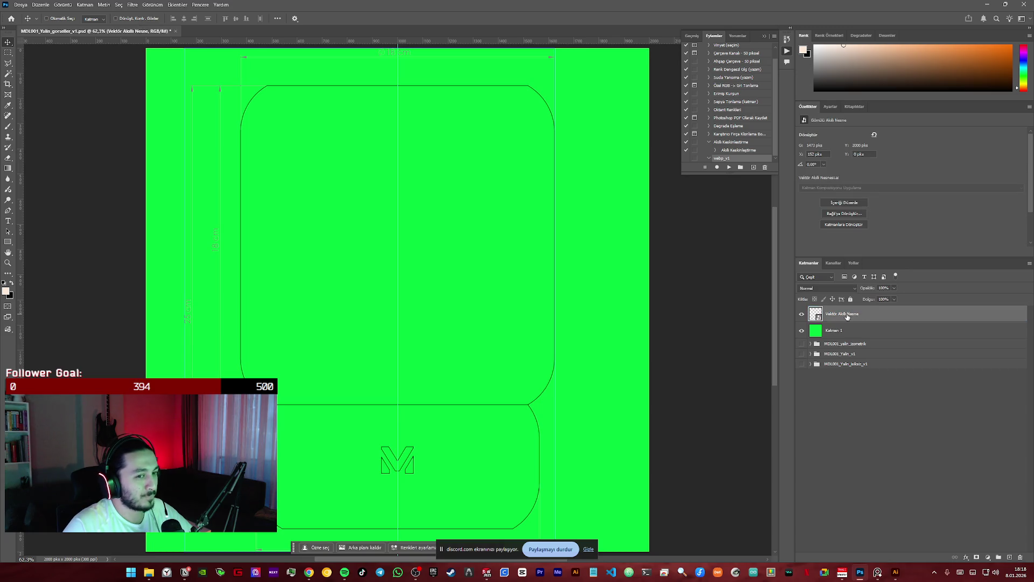
key(ctrl+j)
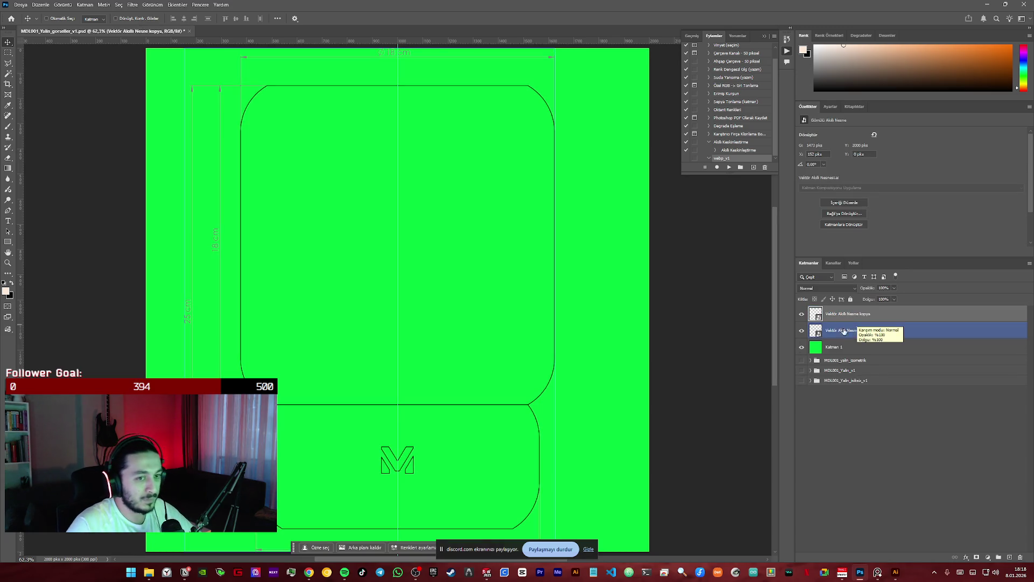
click(798, 341)
click(41, 4)
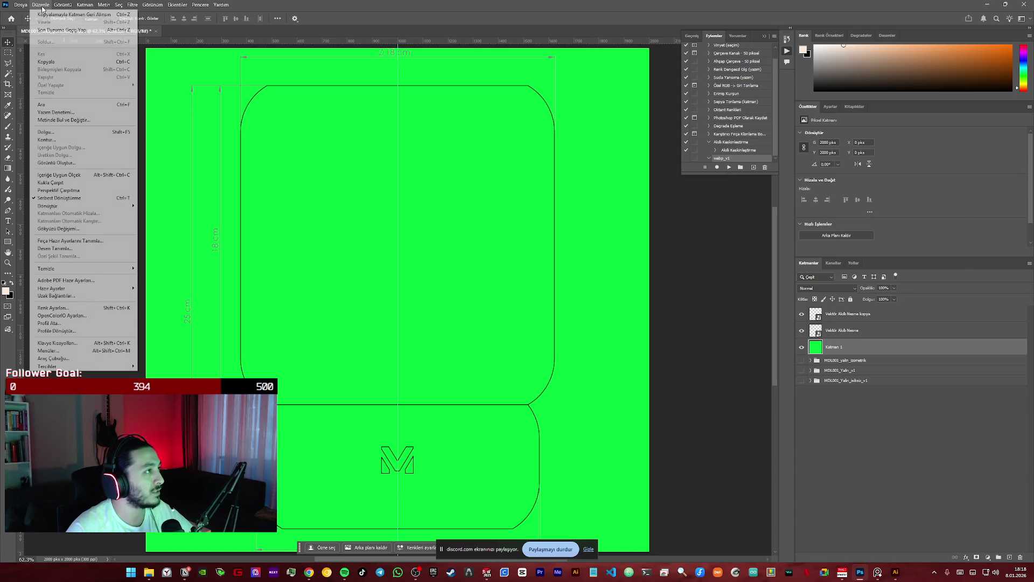
- Fill the Katman 1 background layer with the darker green #12b425
click(72, 133)
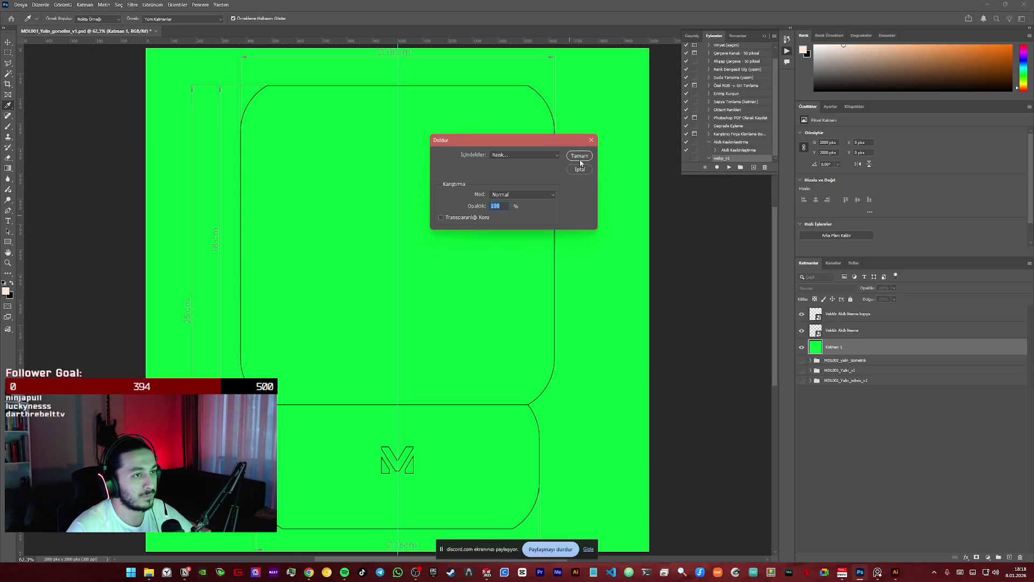
click(547, 155)
click(526, 180)
text(12b425)
click(914, 313)
click(579, 155)
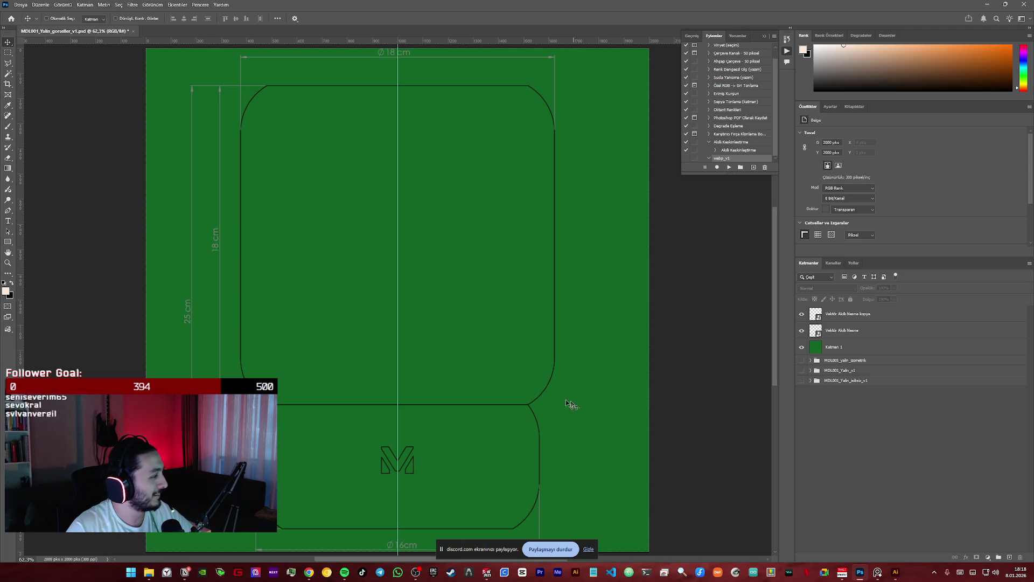
- Hide the original drawing smart-object layer, leaving its copy visible
click(815, 331)
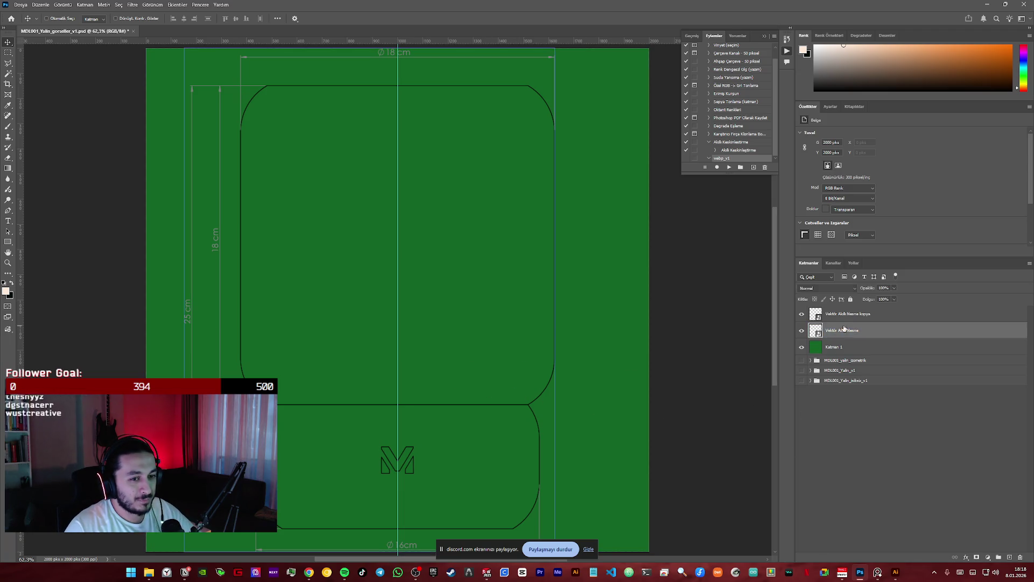
click(814, 314)
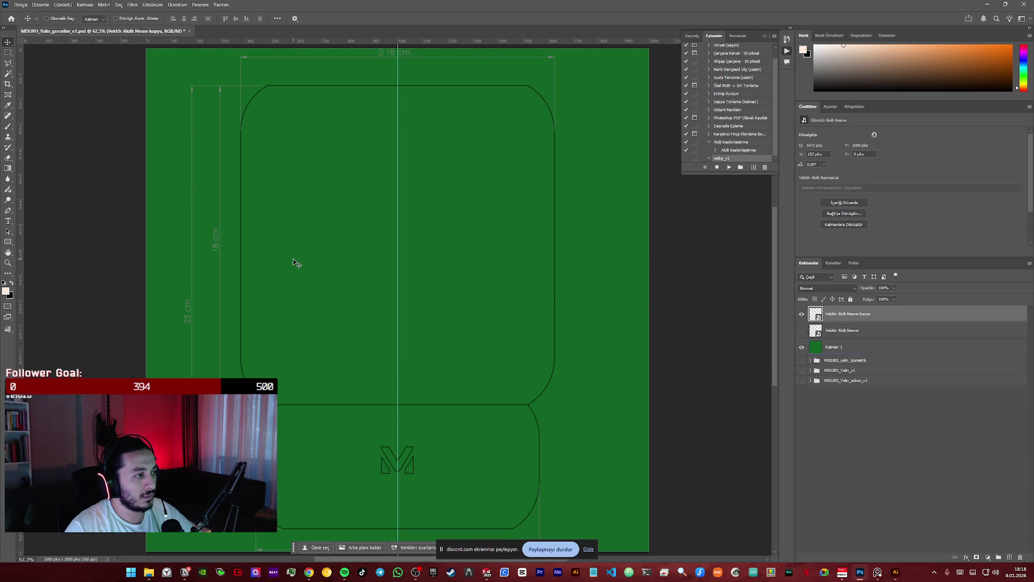
click(852, 352)
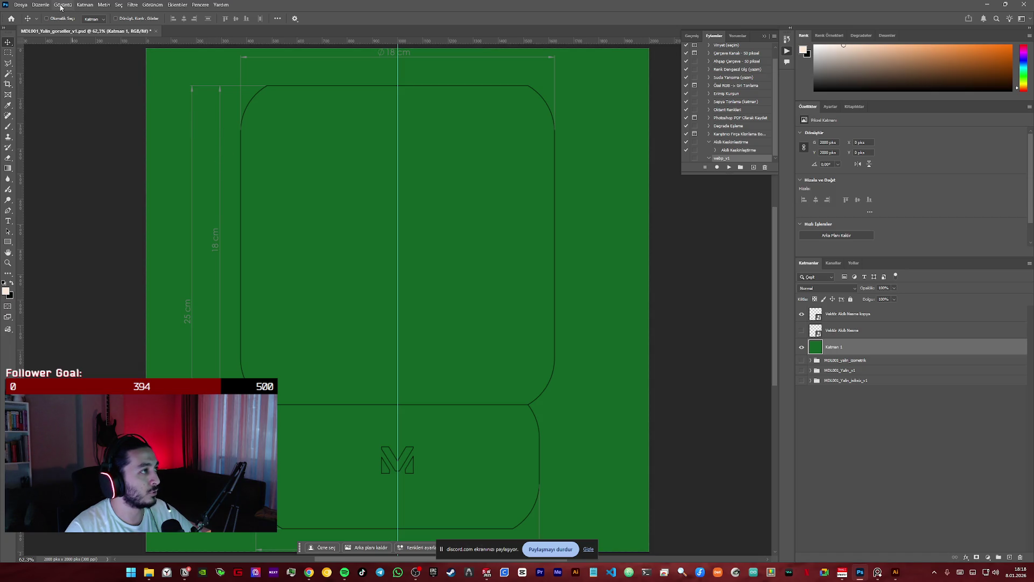
- Fill the Katman 1 background layer with white behind the lamp drawing
click(40, 6)
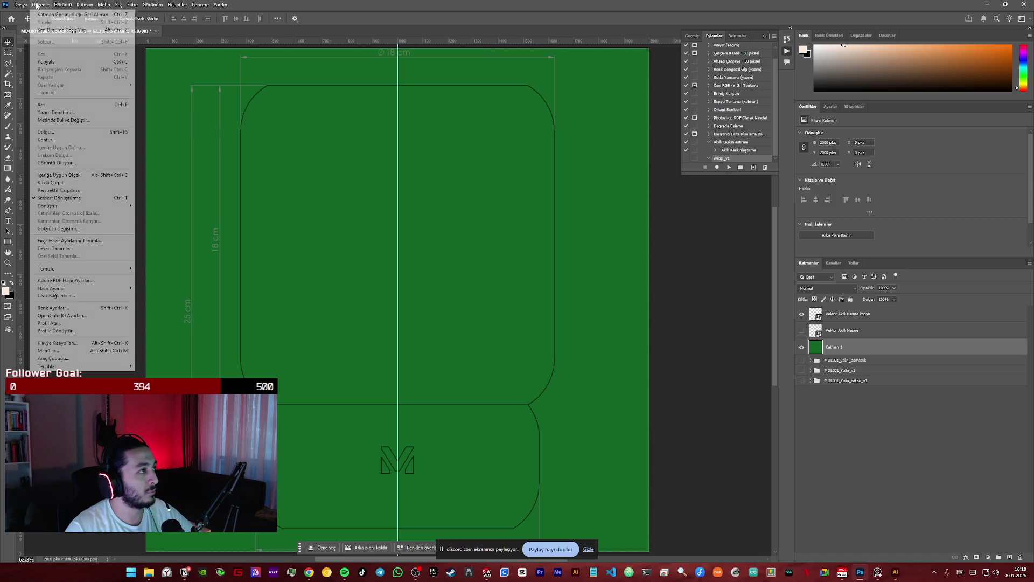
click(53, 134)
click(524, 154)
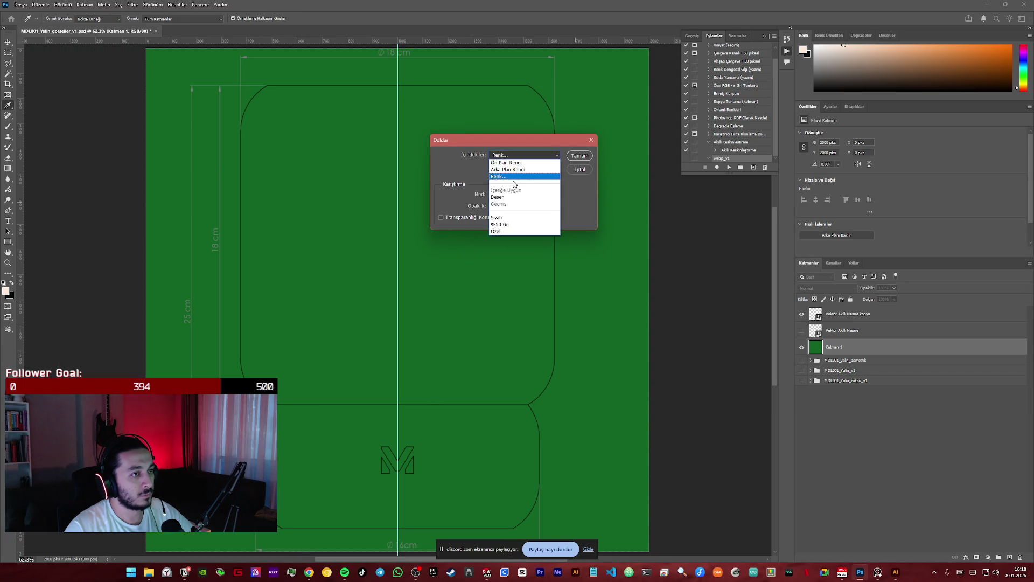
click(913, 313)
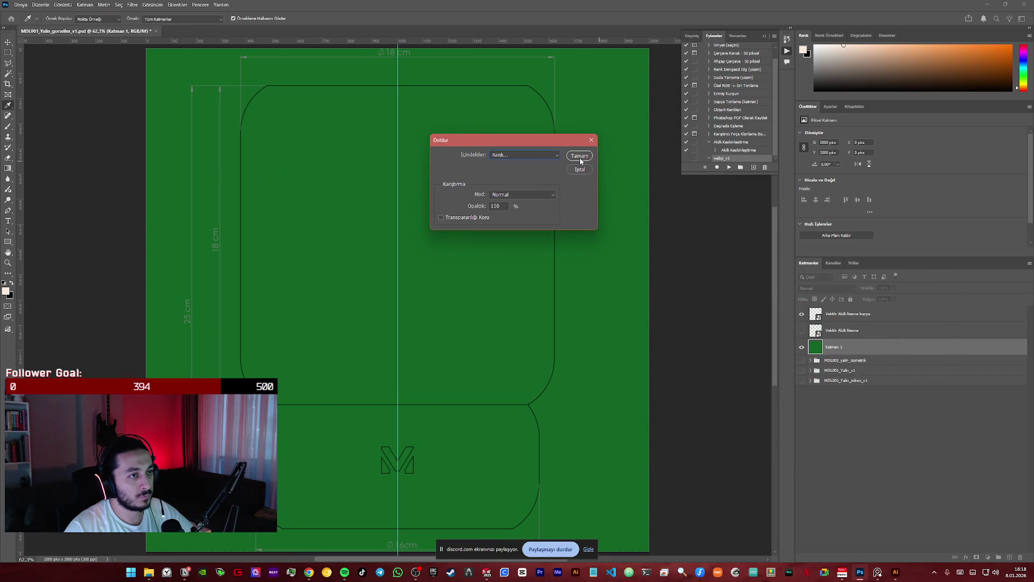
click(579, 155)
- Switch between the white background and the copied drawing layer, ending on the smart-object copy
click(843, 347)
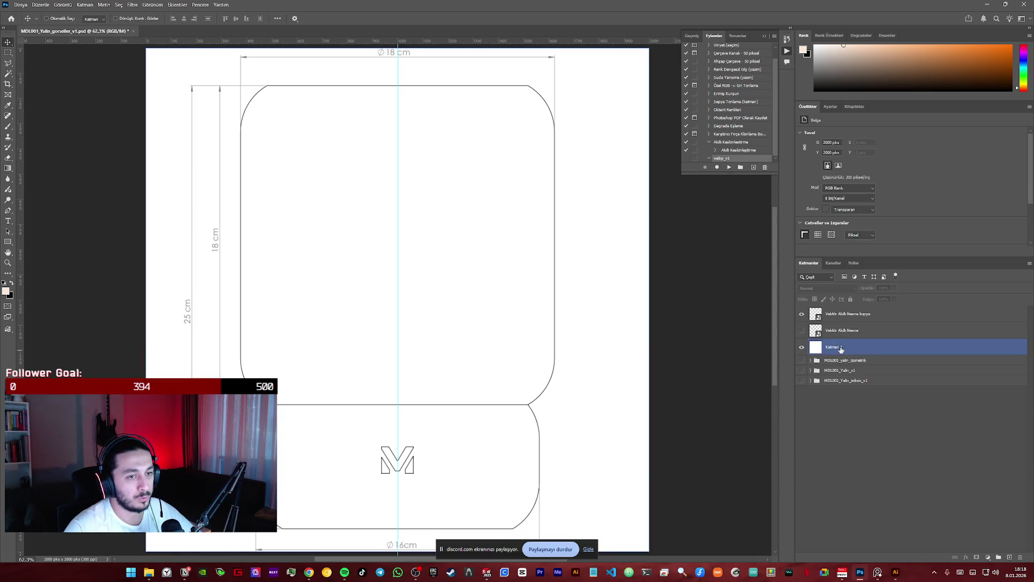
click(848, 315)
click(844, 347)
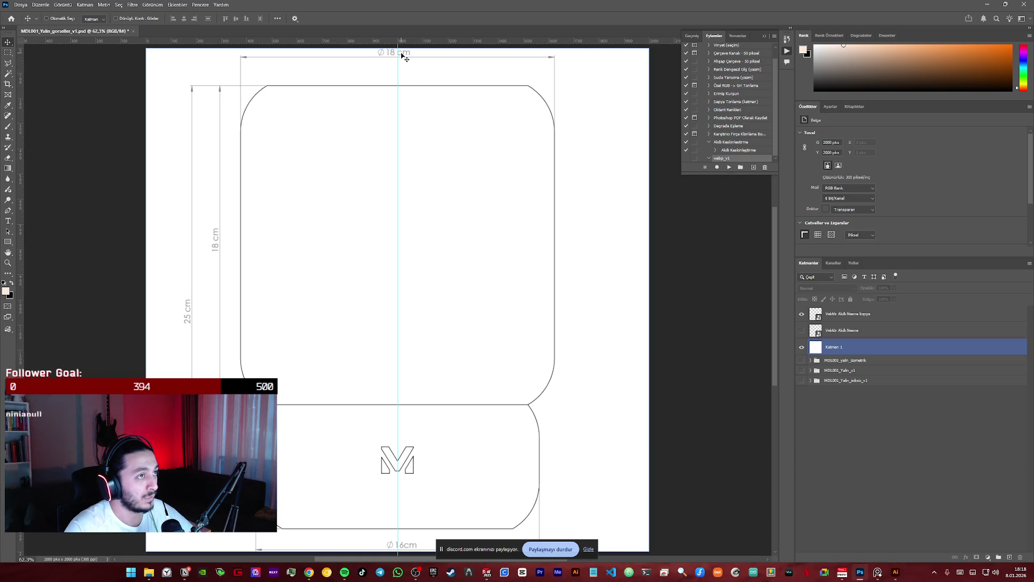
scroll(425, 471, down, 2)
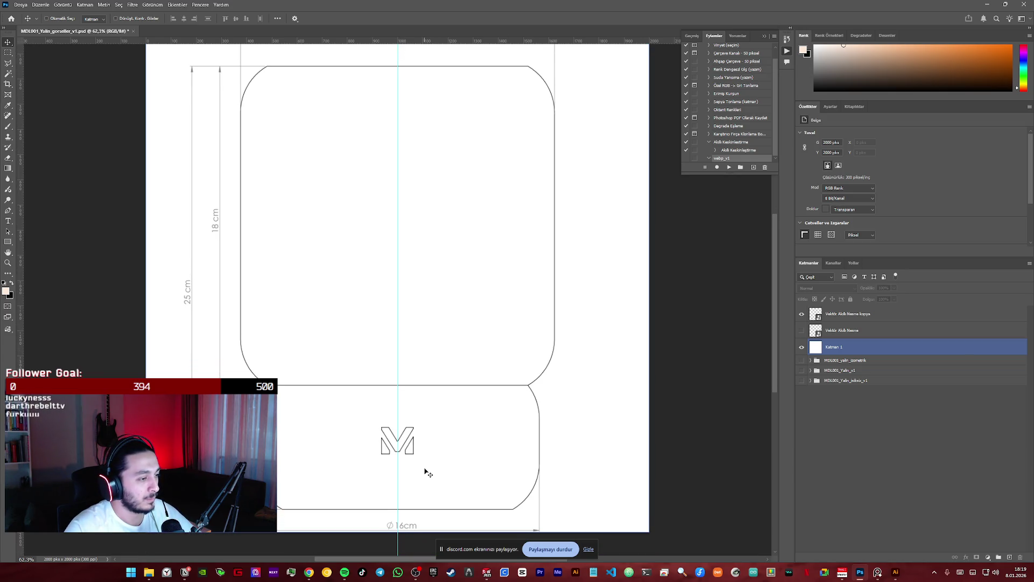
click(856, 316)
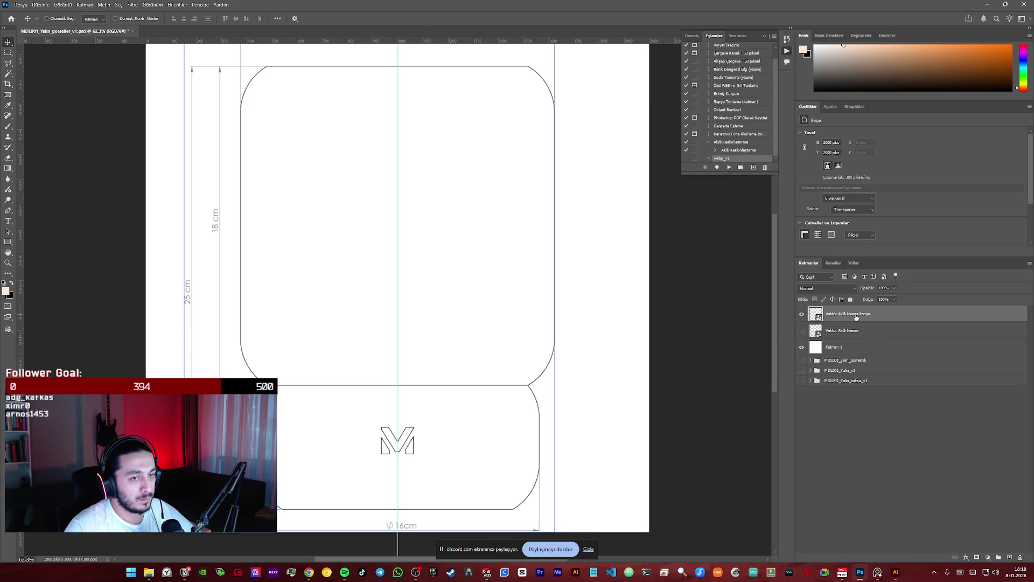
- Scale the drawing copy down to about 49.6% with Ctrl+T and commit it
key(ctrl+t)
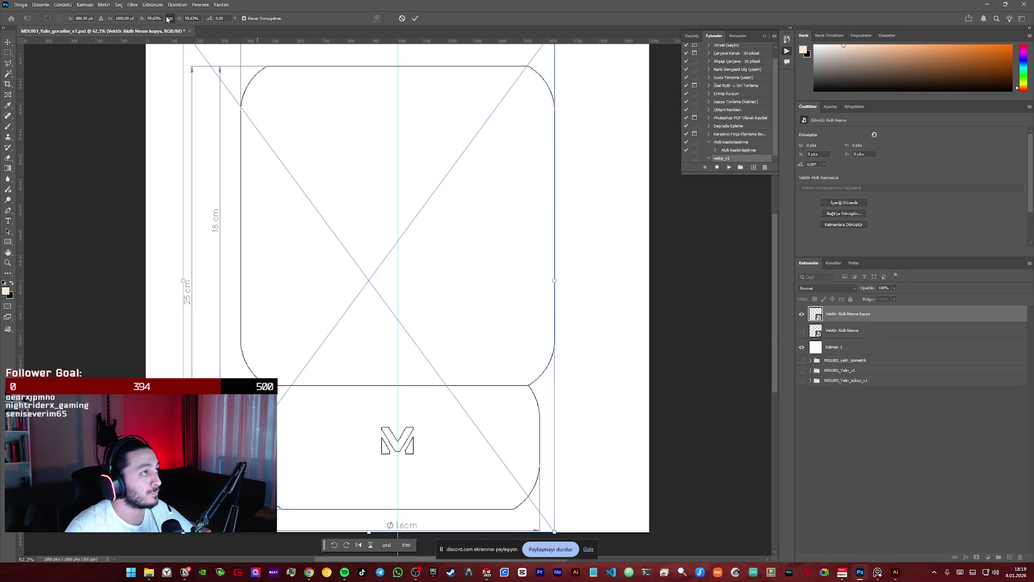
scroll(180, 20, down, 1)
scroll(185, 20, down, 3)
scroll(190, 19, down, 3)
scroll(194, 19, down, 2)
click(415, 19)
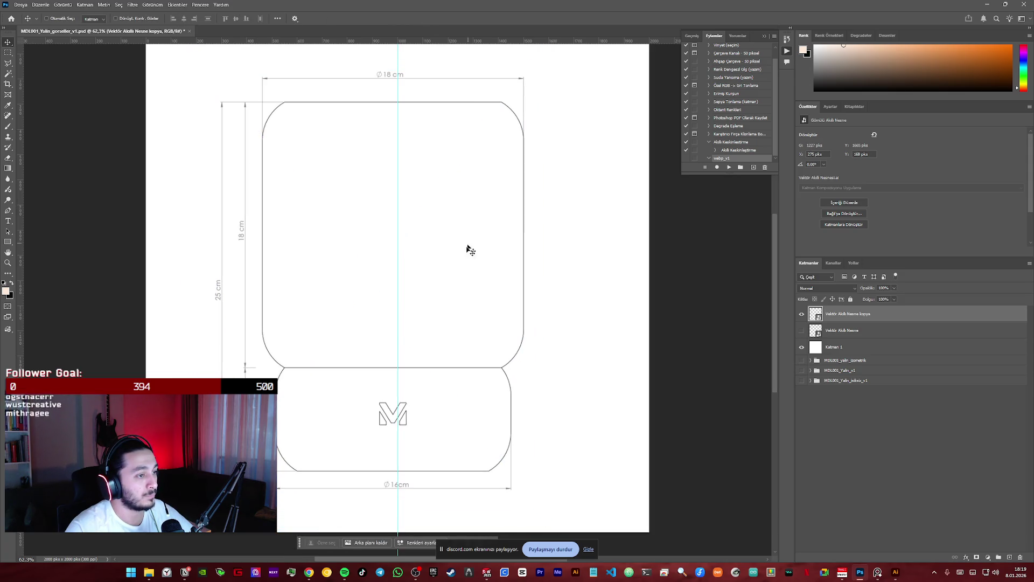
click(449, 284)
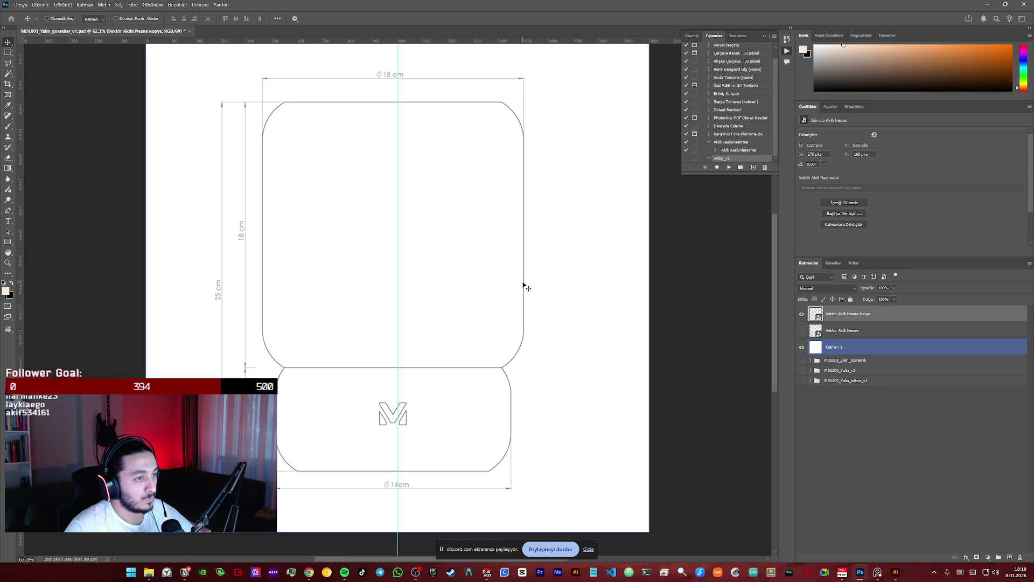
drag(527, 286, 527, 285)
- Zoom on the lamp's waist, reposition the drawing slightly lower and left, then fit the page in view
key(z)
drag(418, 330, 412, 390)
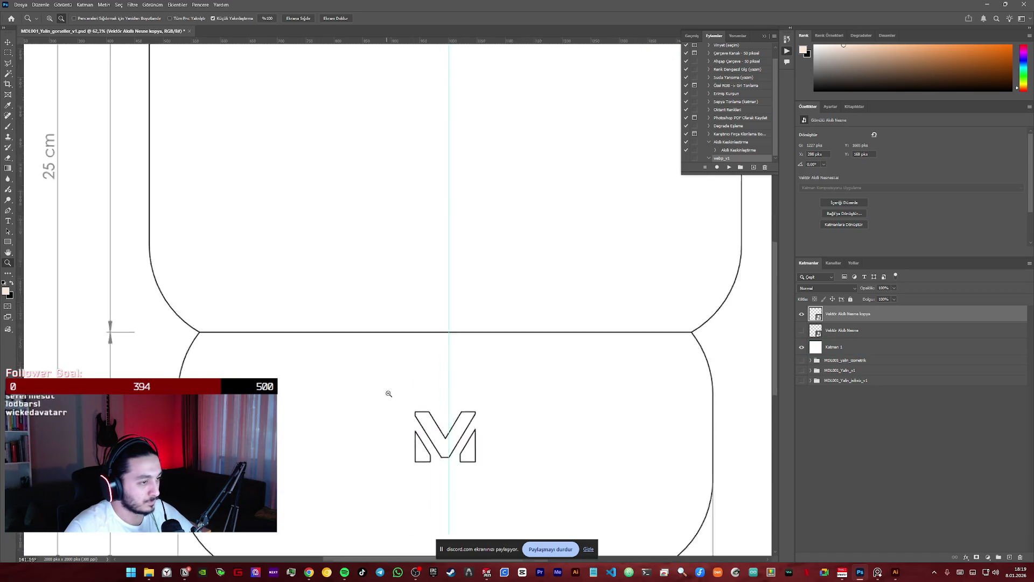
key(b)
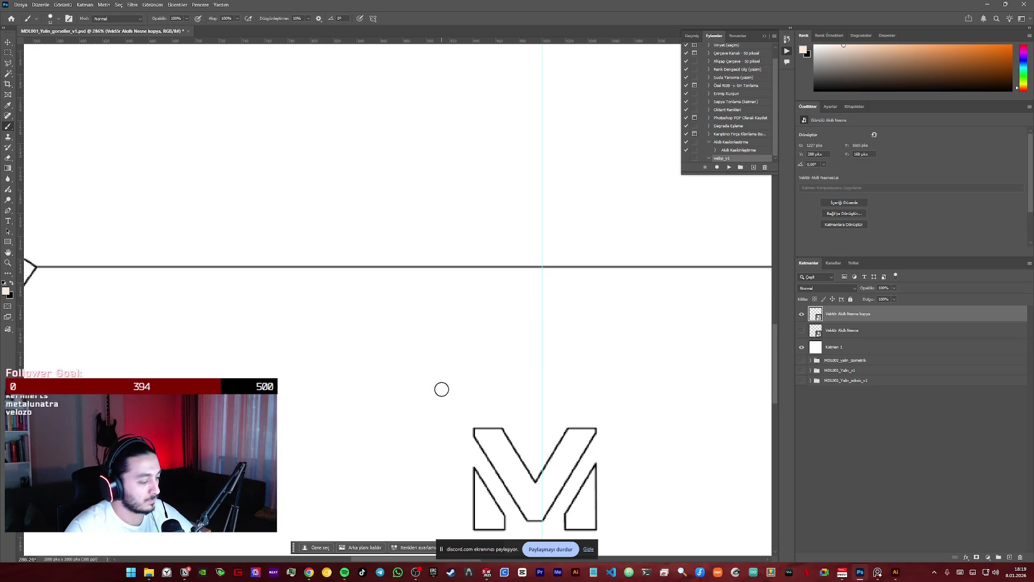
key(v)
mouse_move(472, 396)
mouse_down()
mouse_move(473, 205)
mouse_move(478, 217)
mouse_up()
key(Left)
key(ctrl+0)
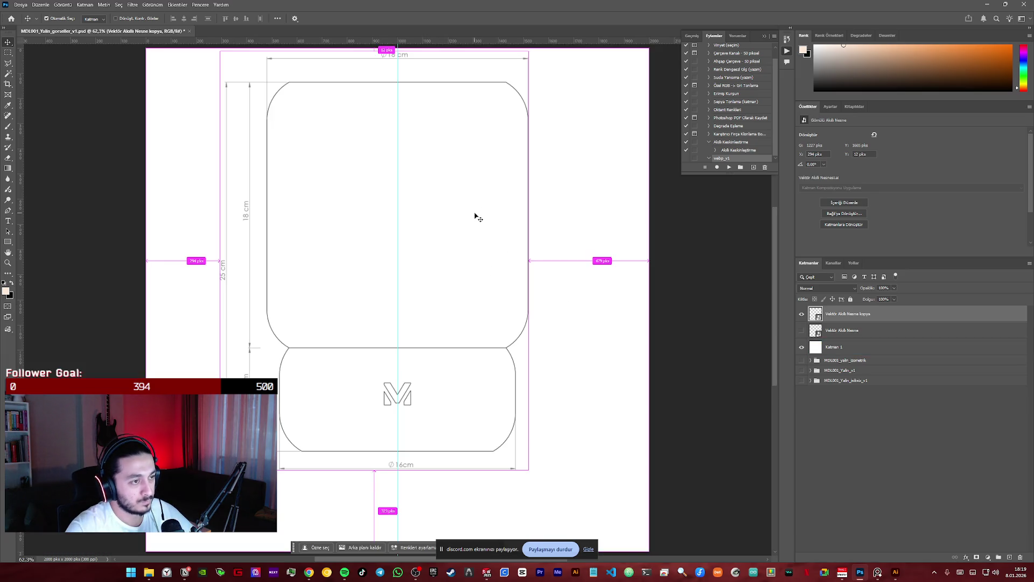
click(477, 217)
- Reselect the copied smart-object layer and switch to drawing shapes
click(499, 314)
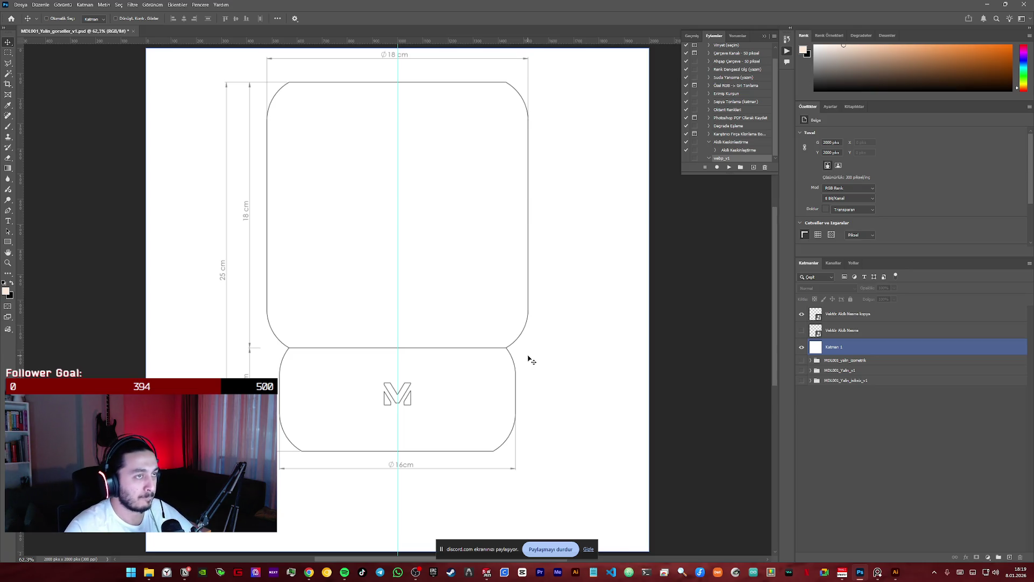
click(845, 314)
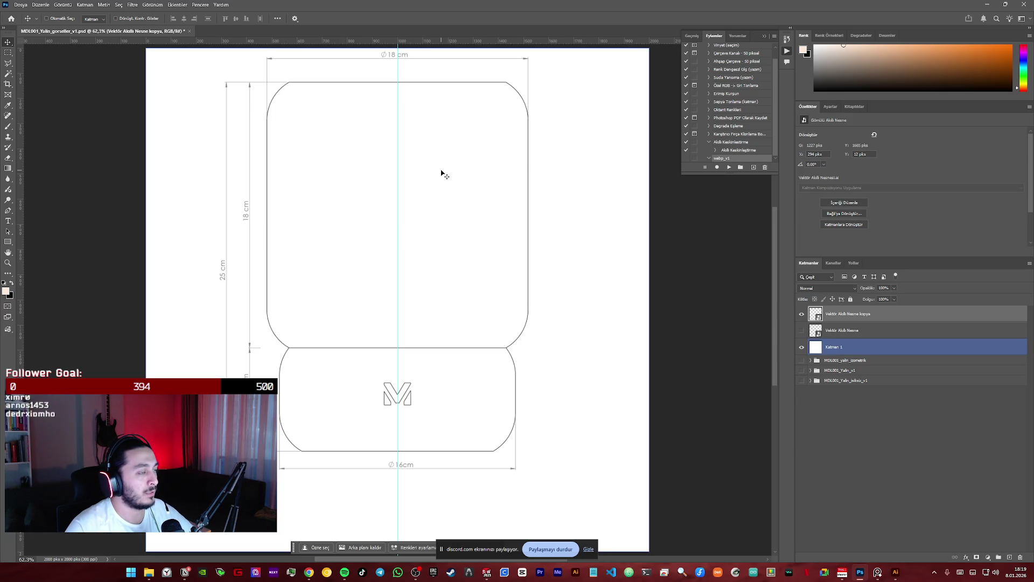
scroll(435, 211, up, 2)
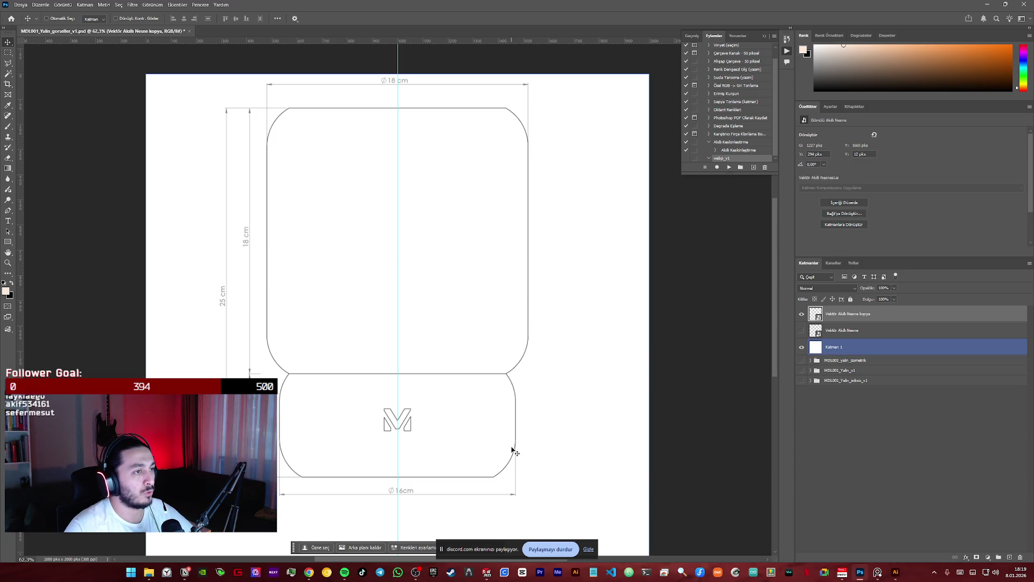
click(97, 129)
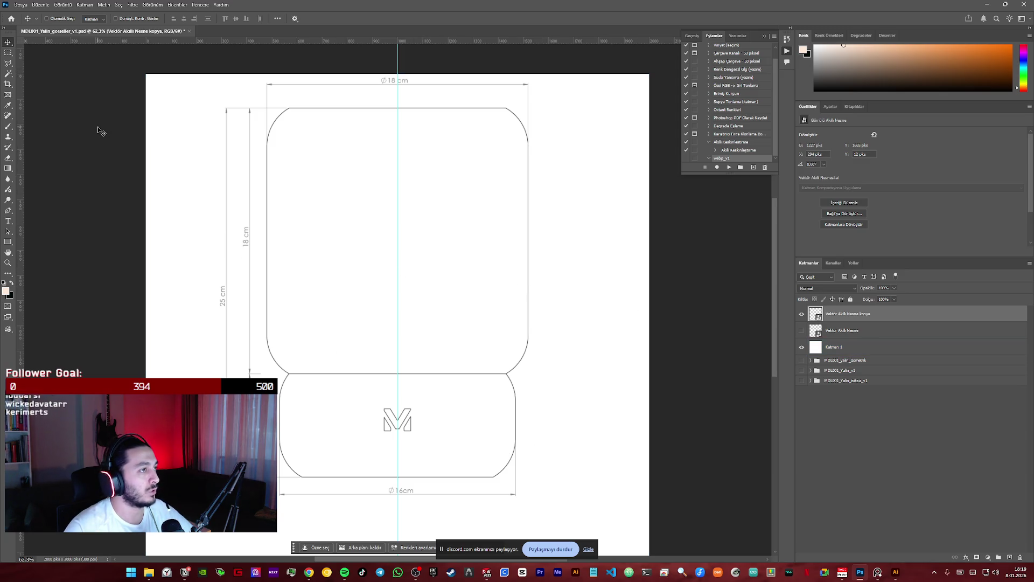
click(9, 243)
- Draw a triangle with the Triangle Tool in the upper lamp section
right_click(10, 244)
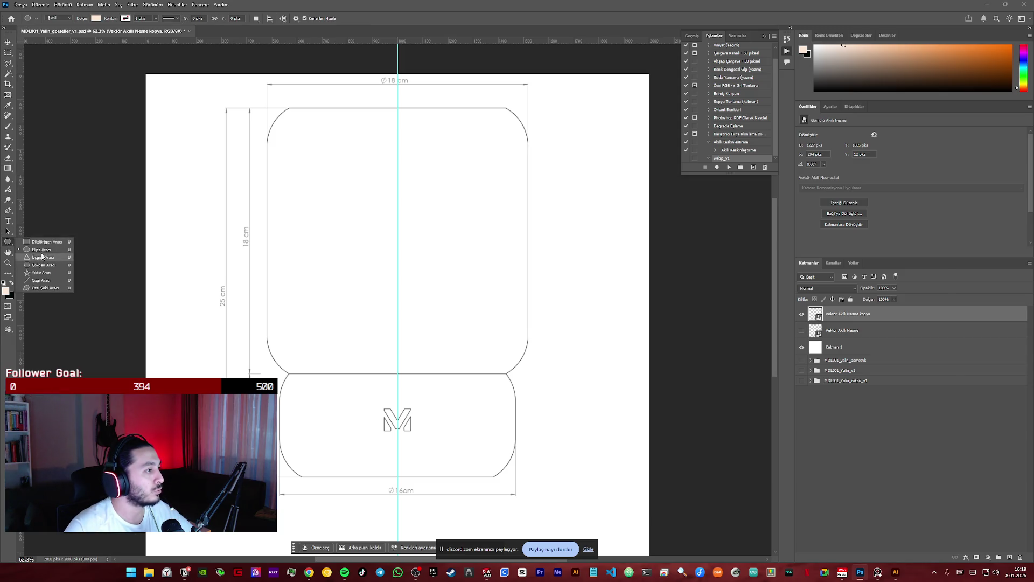
click(43, 259)
drag(323, 183, 369, 222)
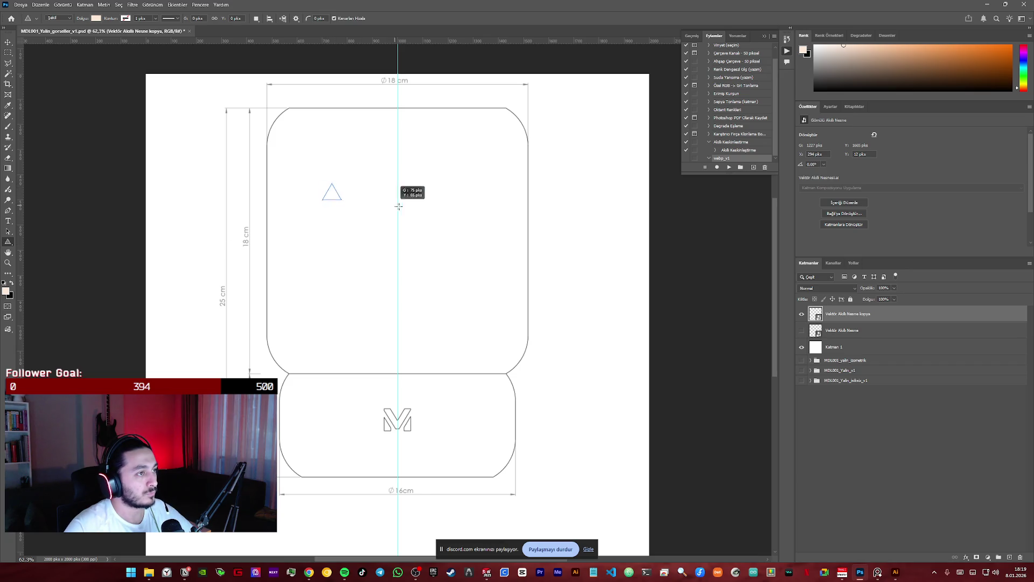
drag(457, 236, 518, 281)
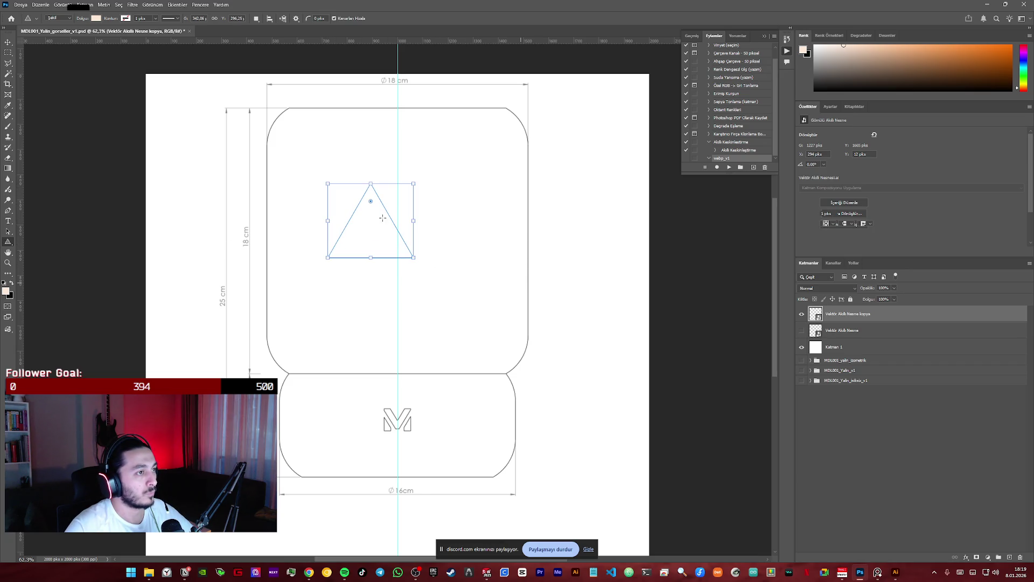
- Set the triangle's stroke and fill colours to black
click(825, 202)
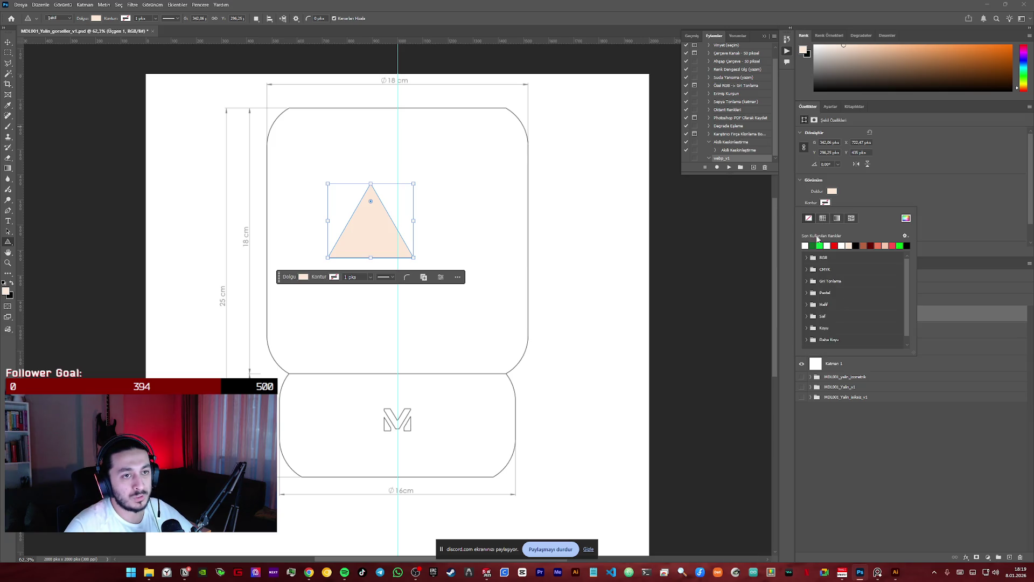
click(856, 245)
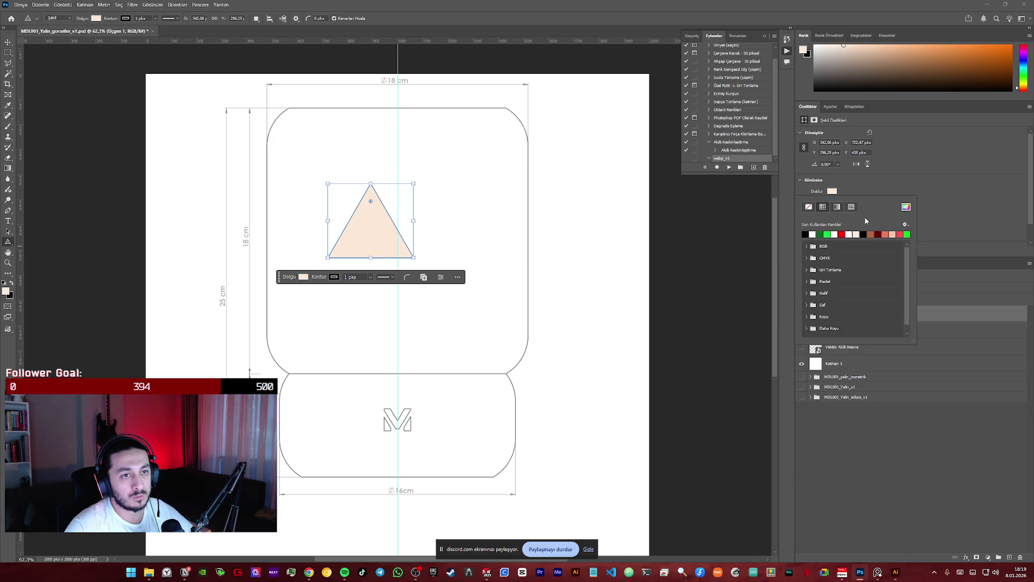
click(833, 191)
click(832, 192)
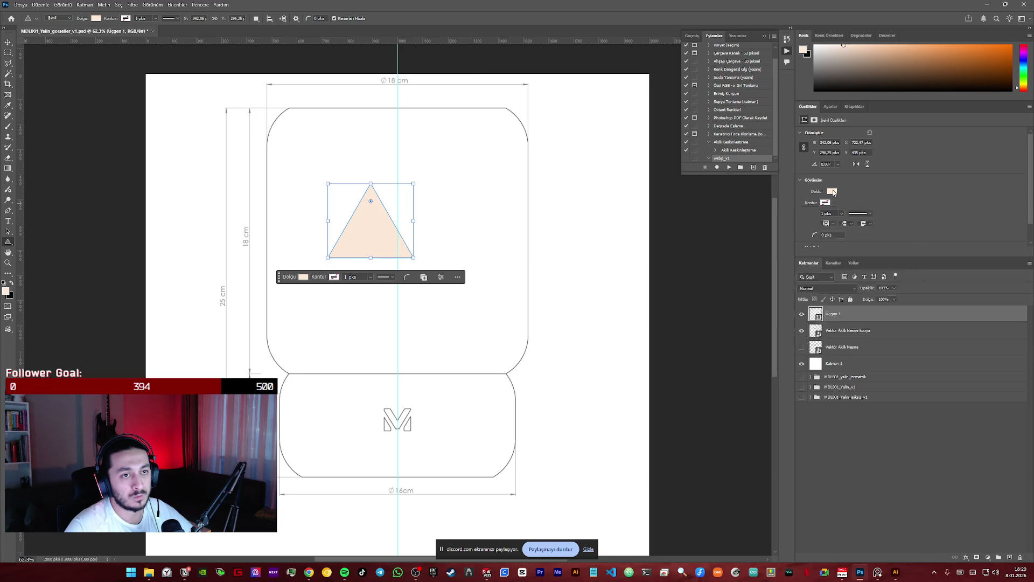
click(806, 234)
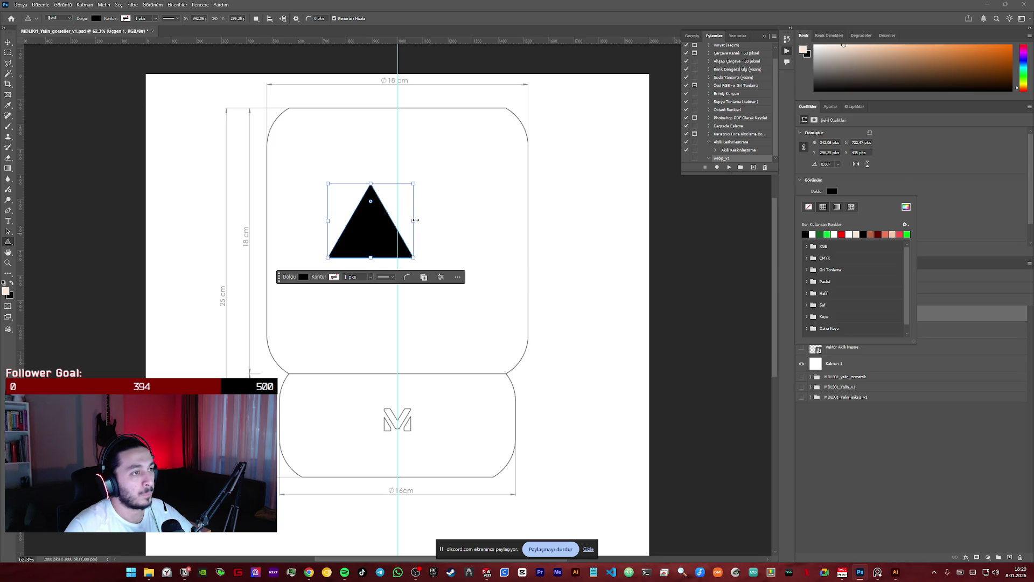
- Narrow the triangle into a spike, rotate it 90° to point left and shrink it to arrowhead size
drag(389, 218, 365, 219)
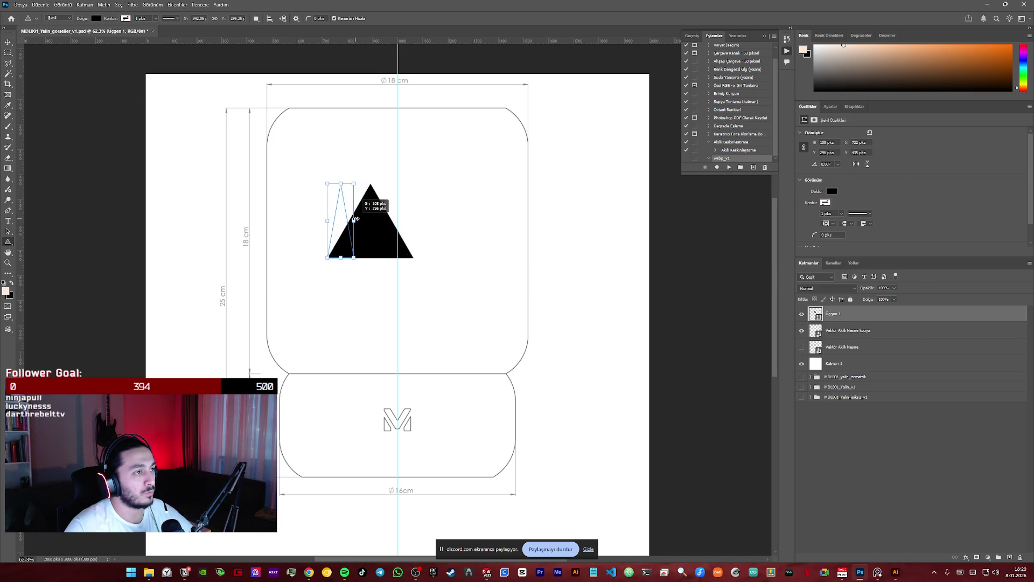
drag(360, 220, 354, 228)
drag(359, 177, 296, 193)
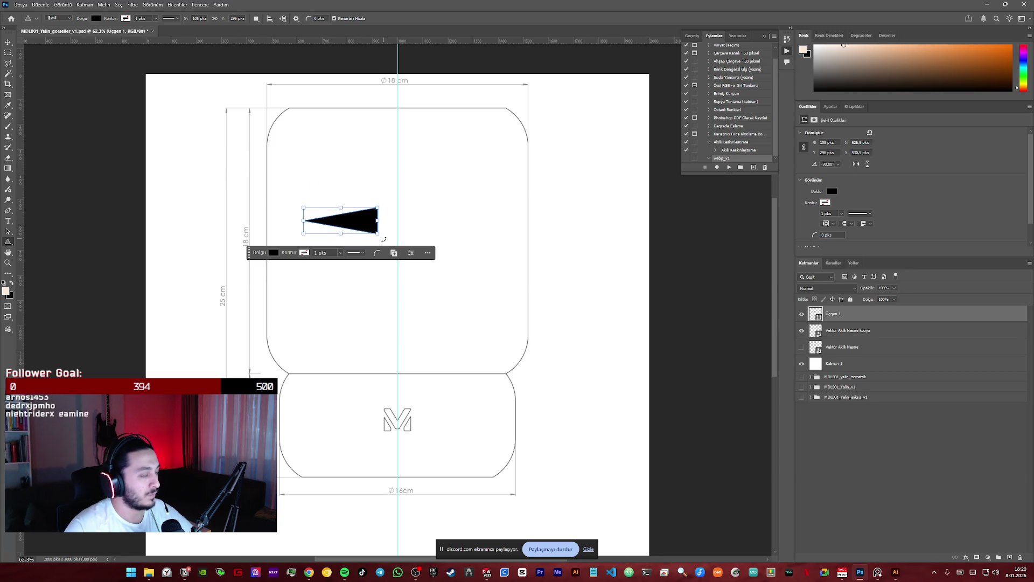
mouse_move(302, 207)
mouse_down()
mouse_move(324, 212)
mouse_move(314, 211)
mouse_move(280, 86)
mouse_up()
- Move the arrowhead down beside the M logo and shrink it further
click(8, 41)
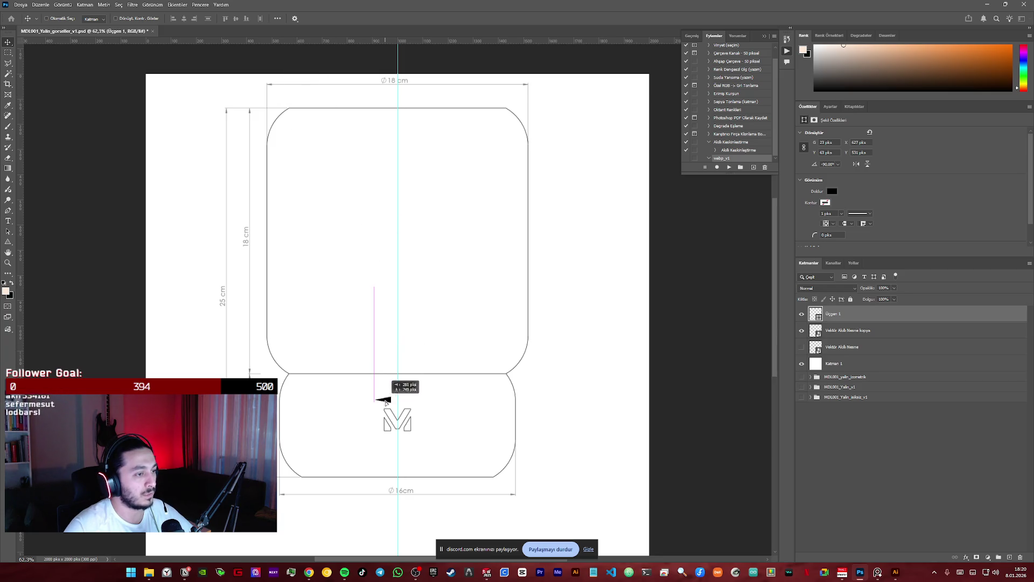
mouse_move(279, 85)
mouse_down()
mouse_move(385, 432)
mouse_move(376, 427)
mouse_up()
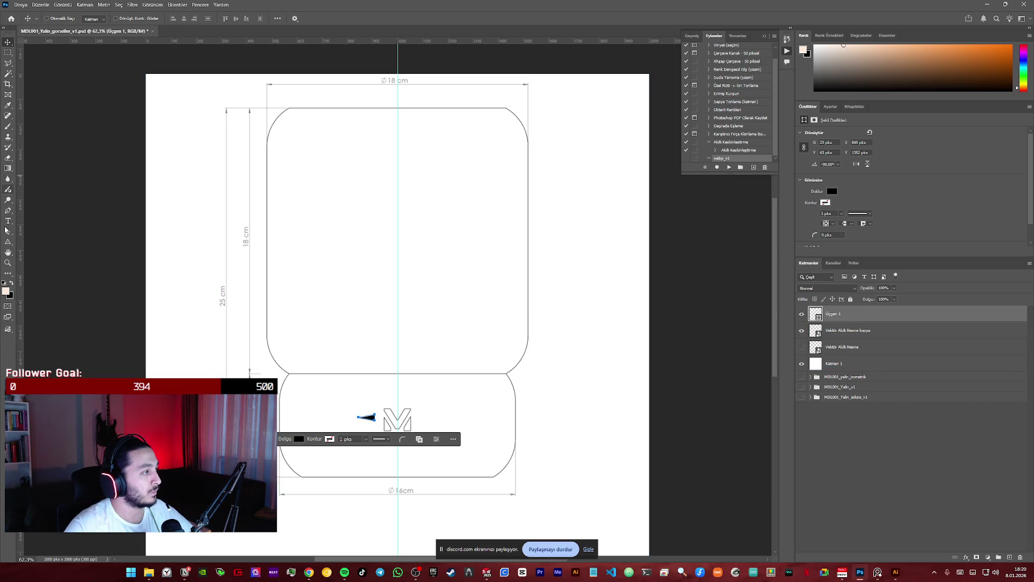
click(7, 242)
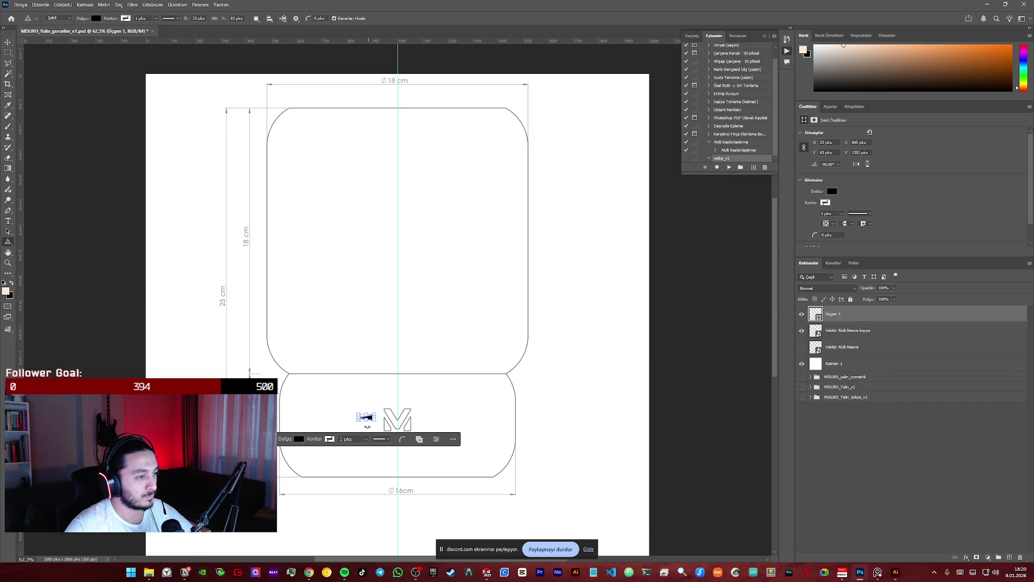
mouse_move(375, 421)
mouse_down()
mouse_move(363, 418)
mouse_move(420, 399)
mouse_up()
- Zoom in, nudge the arrowhead up and left beside the logo, then fit the page in view
key(z)
click(8, 43)
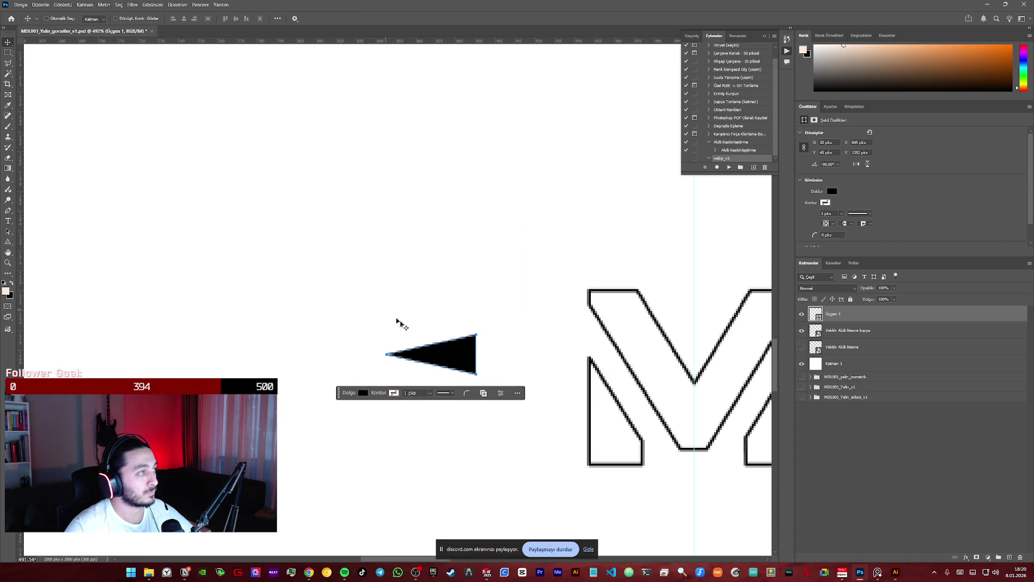
click(383, 307)
drag(453, 354, 386, 301)
click(426, 311)
key(ctrl+0)
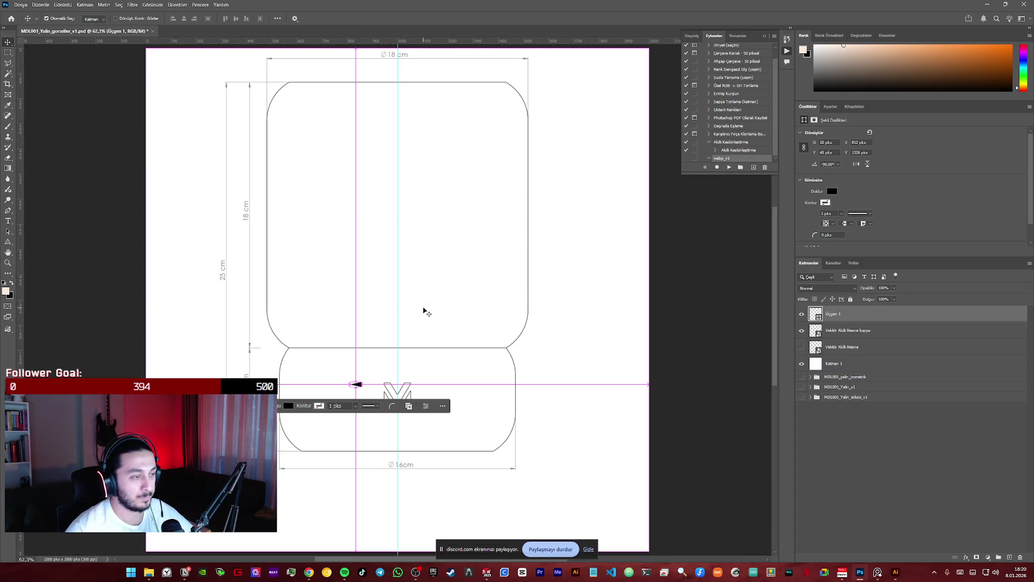
- Move an arrowhead to the upper lamp section, duplicate it and rotate the copy
mouse_move(364, 387)
mouse_down()
mouse_move(277, 50)
mouse_move(351, 171)
mouse_up()
click(365, 181)
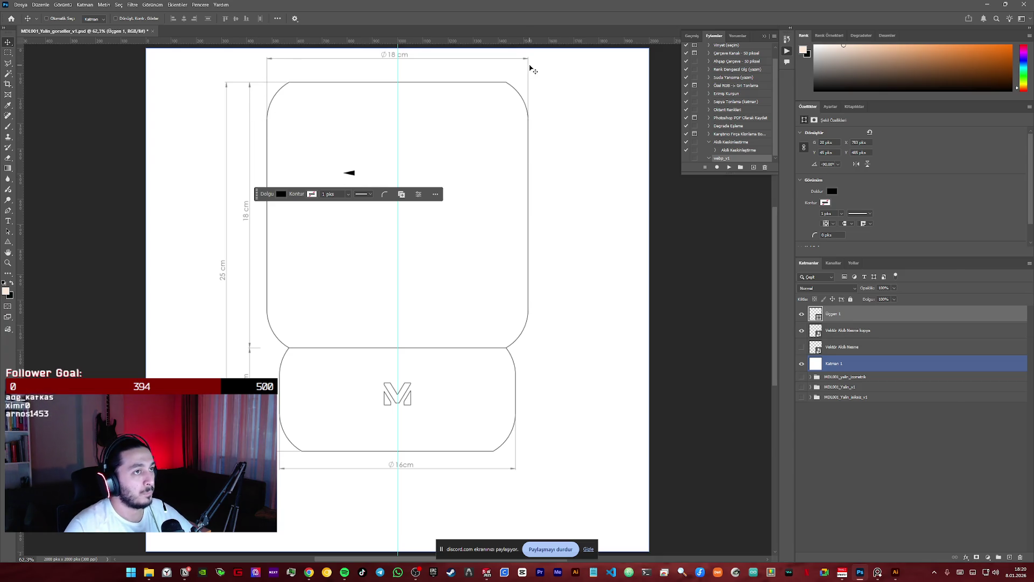
mouse_move(347, 173)
alt+mouse_down()
mouse_move(351, 200)
mouse_move(376, 198)
mouse_move(353, 242)
mouse_move(378, 229)
mouse_move(376, 174)
alt+mouse_up()
key(ctrl+t)
click(407, 220)
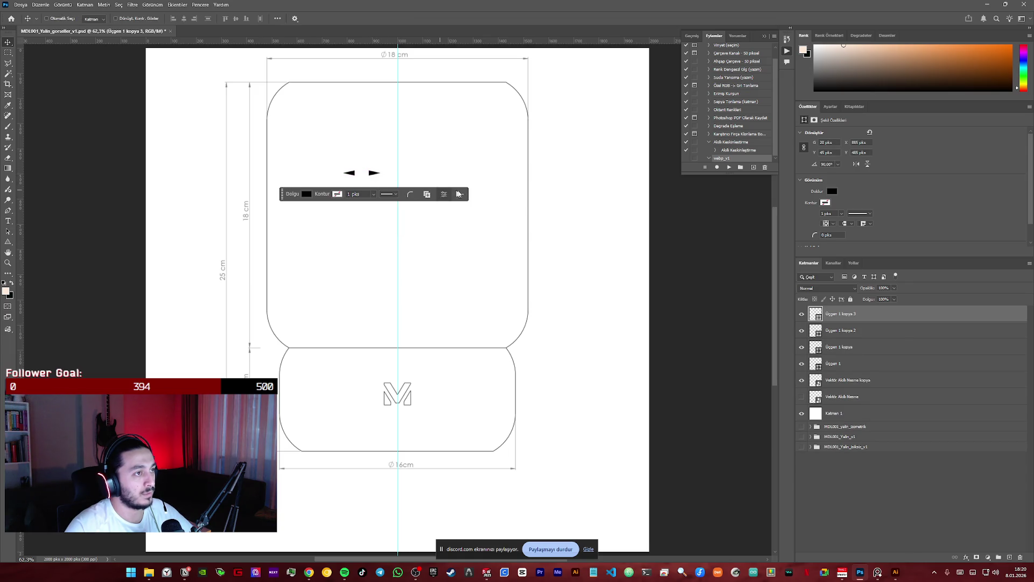
- Place arrowheads along the 18 cm dimension line, one at its left end
click(473, 154)
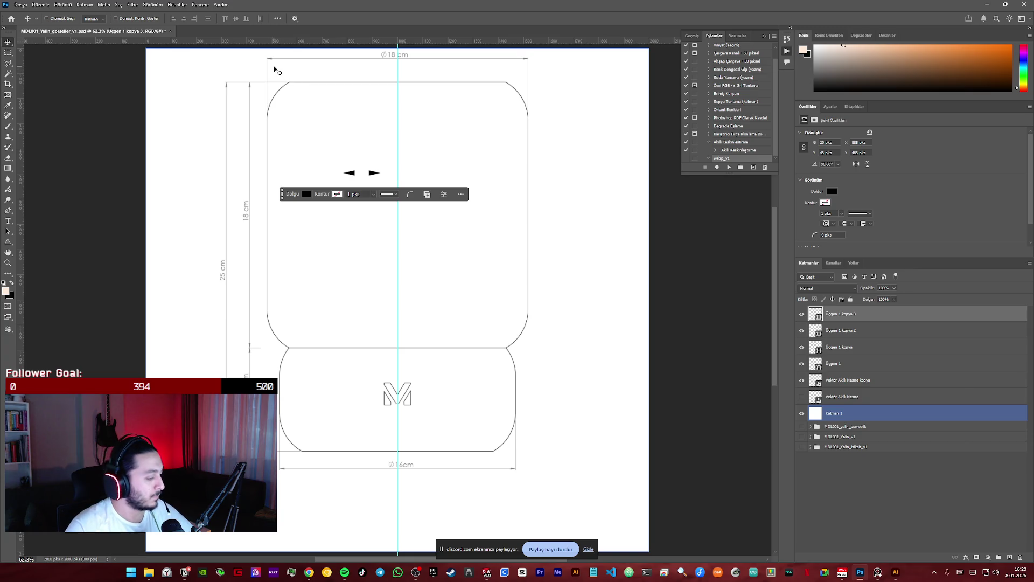
key(z)
drag(275, 71, 335, 135)
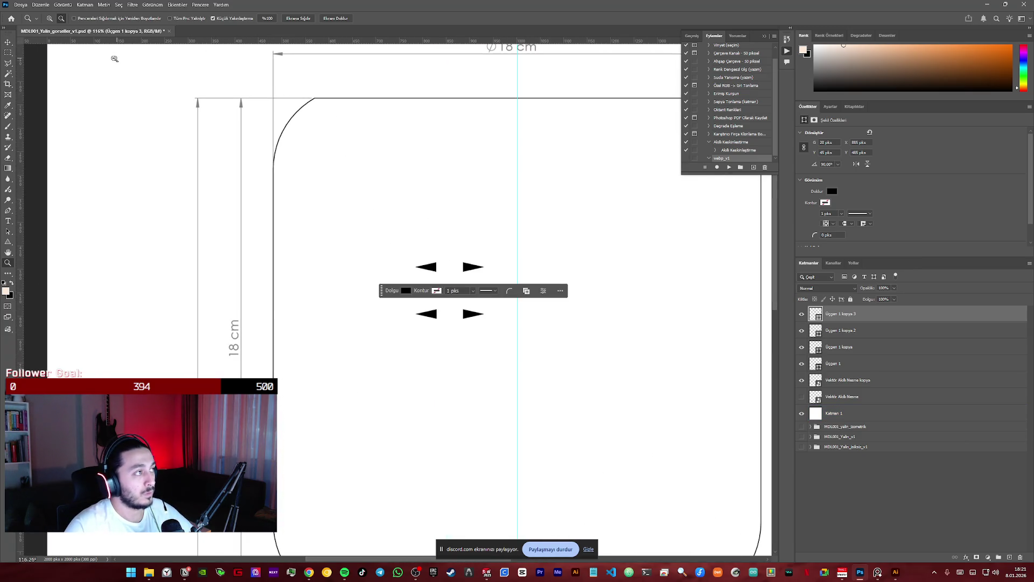
key(v)
drag(416, 259, 324, 79)
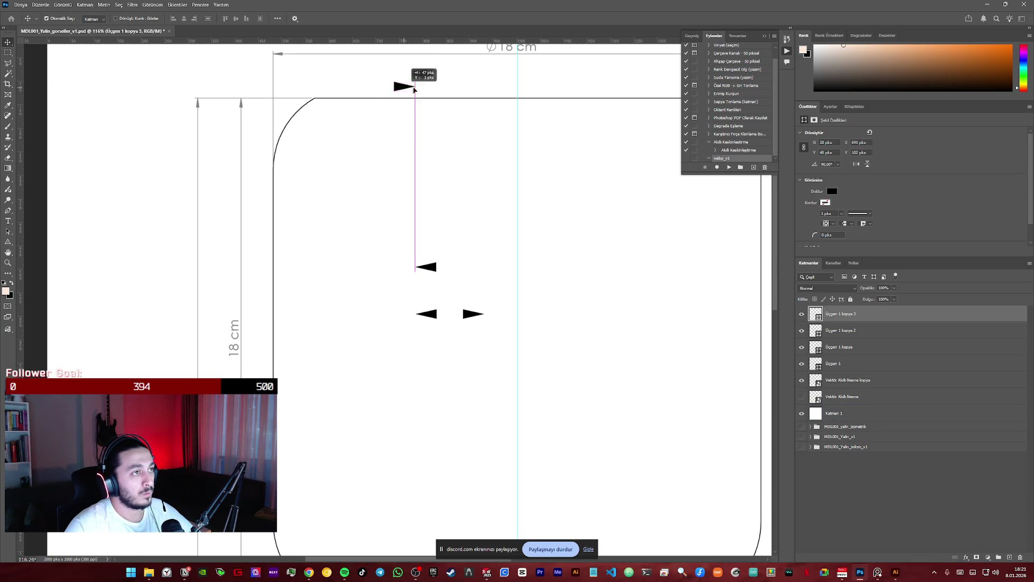
drag(378, 87, 614, 88)
click(427, 267)
drag(427, 266, 284, 52)
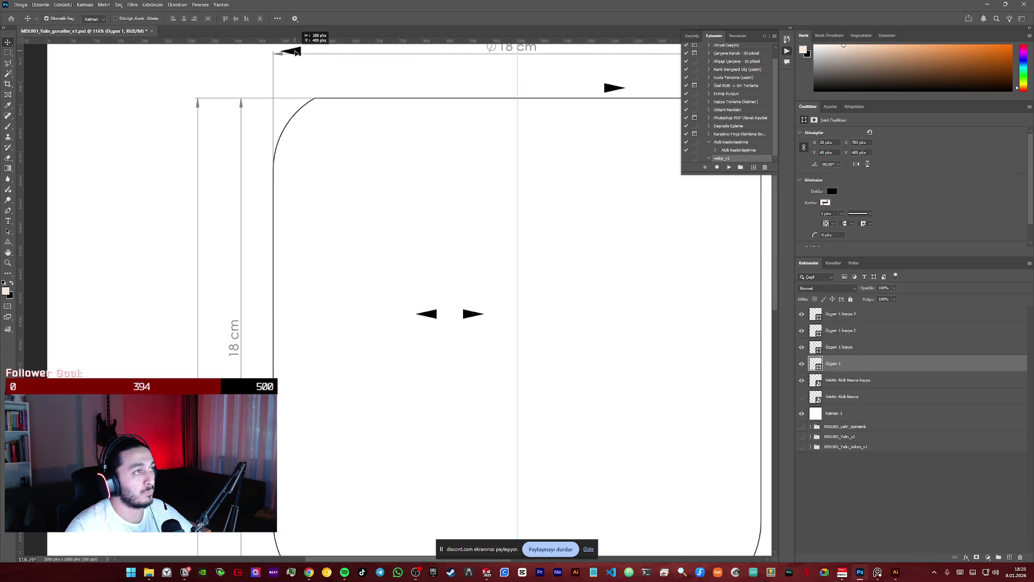
- Move arrowheads down to the 16 cm line ends and one to the 18 cm line's right end
click(433, 316)
drag(433, 316, 376, 421)
mouse_move(478, 318)
mouse_down()
mouse_move(522, 579)
mouse_move(385, 382)
mouse_up()
alt+scroll(474, 397, down, 5)
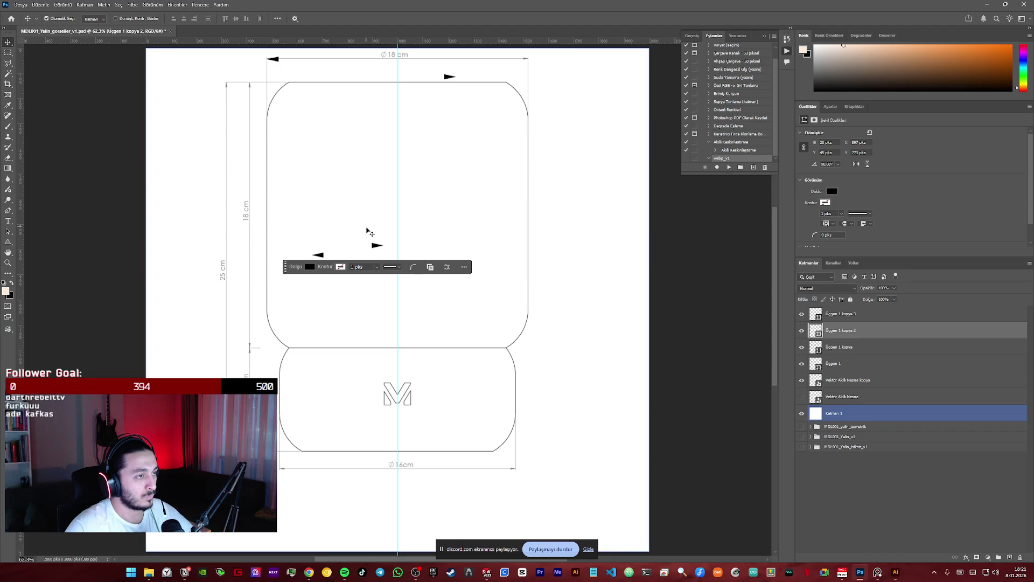
drag(377, 245, 503, 471)
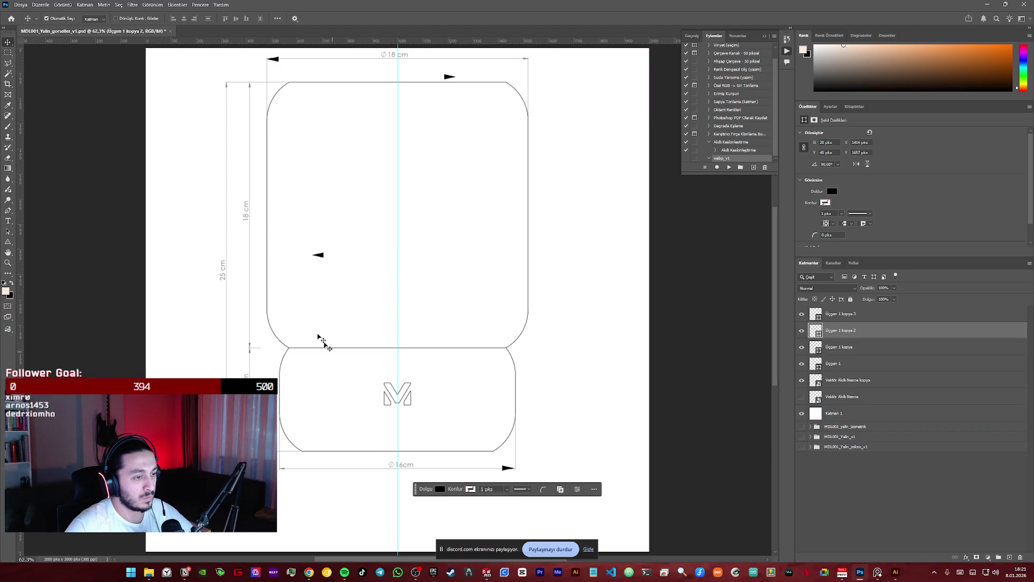
mouse_move(317, 254)
mouse_down()
mouse_move(312, 404)
mouse_move(287, 473)
mouse_up()
click(450, 77)
drag(450, 78, 523, 61)
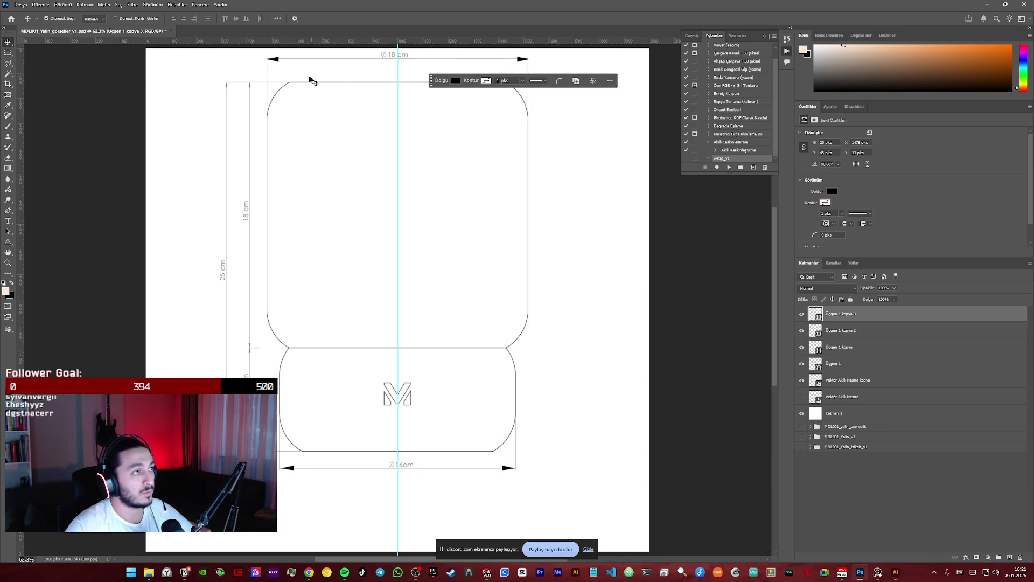
- Unhide Üçgen 1 kopya 3, reorder Üçgen 1 beneath it and select both top arrowhead layers
click(569, 146)
click(579, 194)
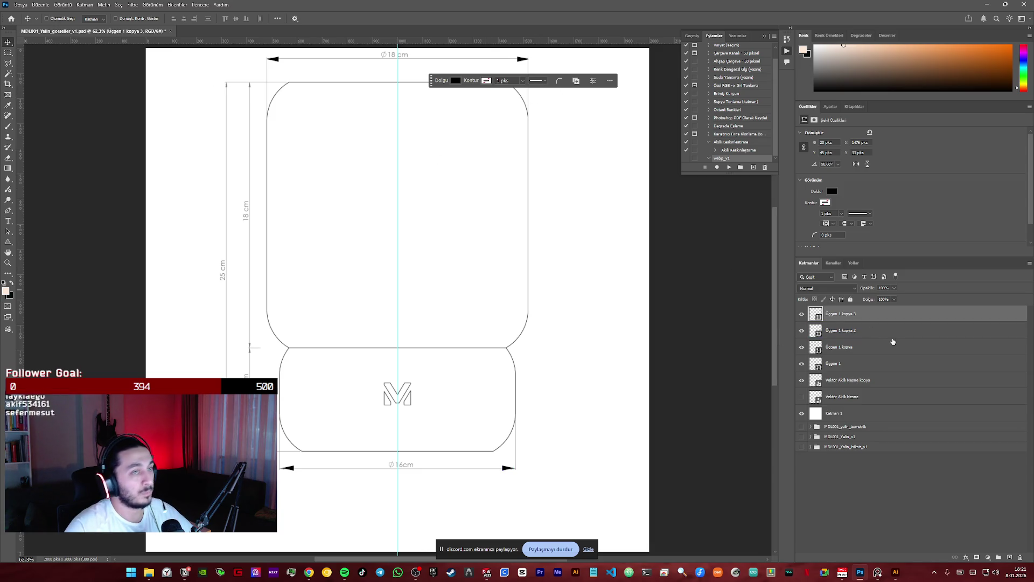
click(838, 329)
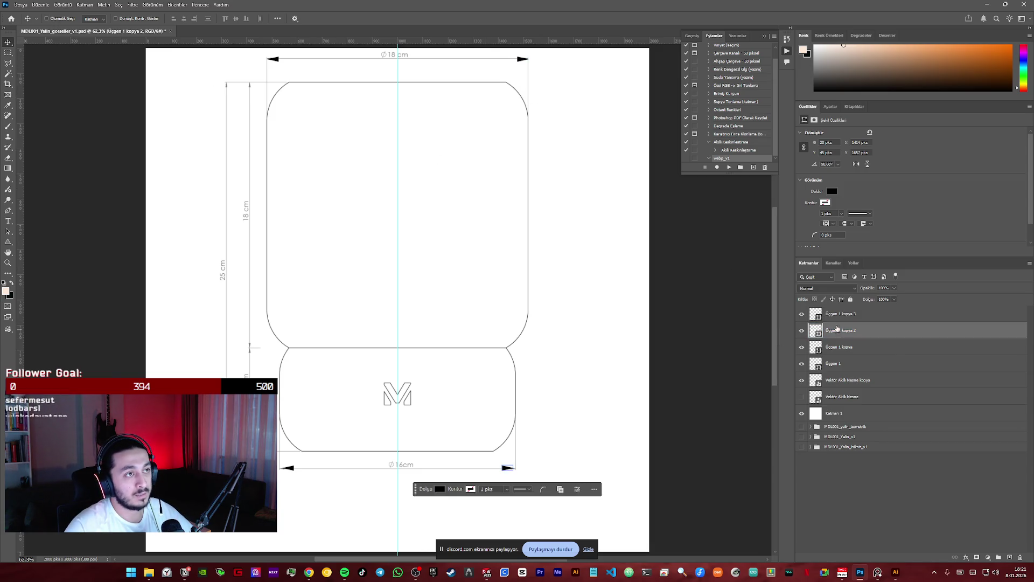
click(802, 314)
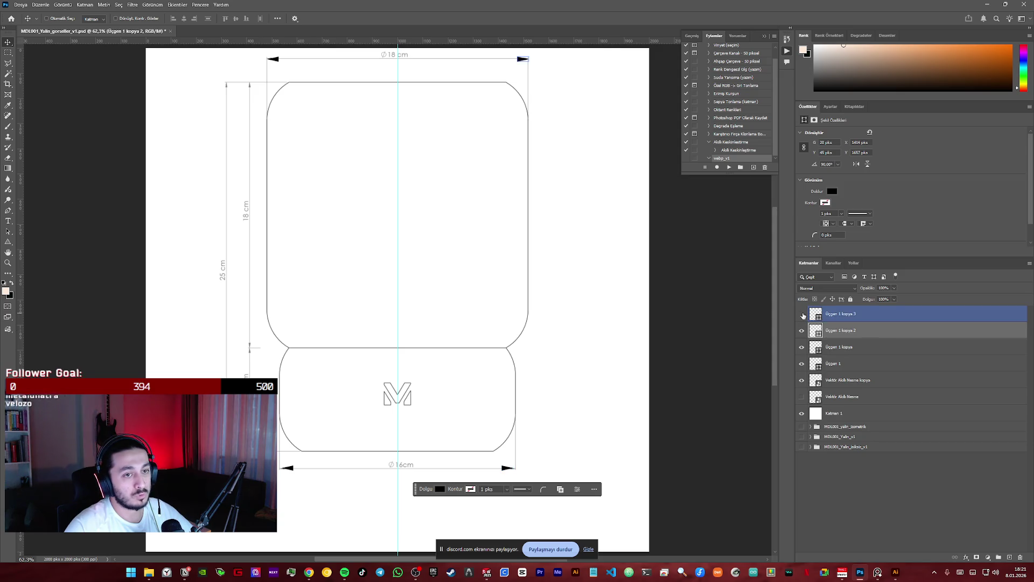
click(847, 316)
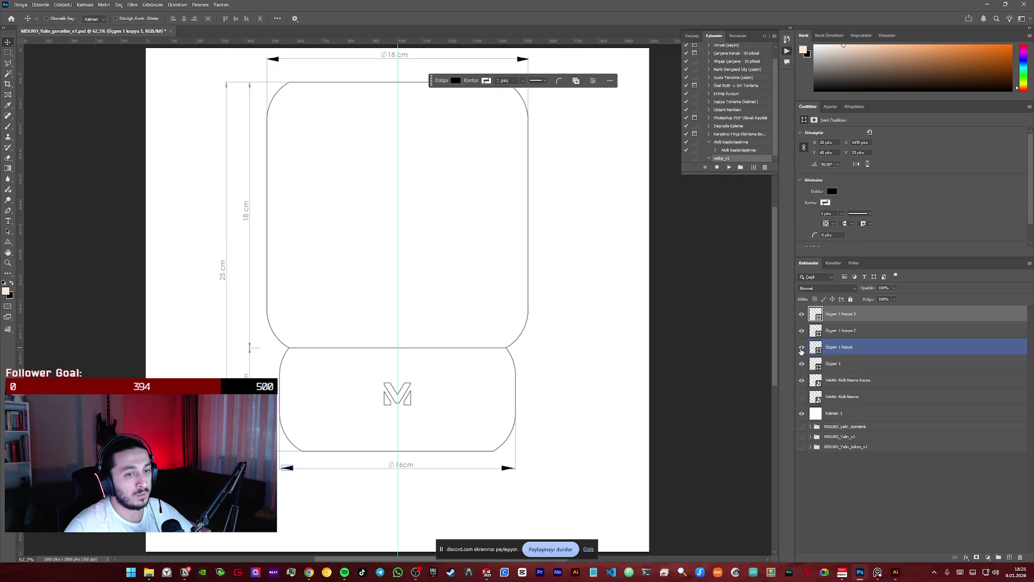
click(849, 368)
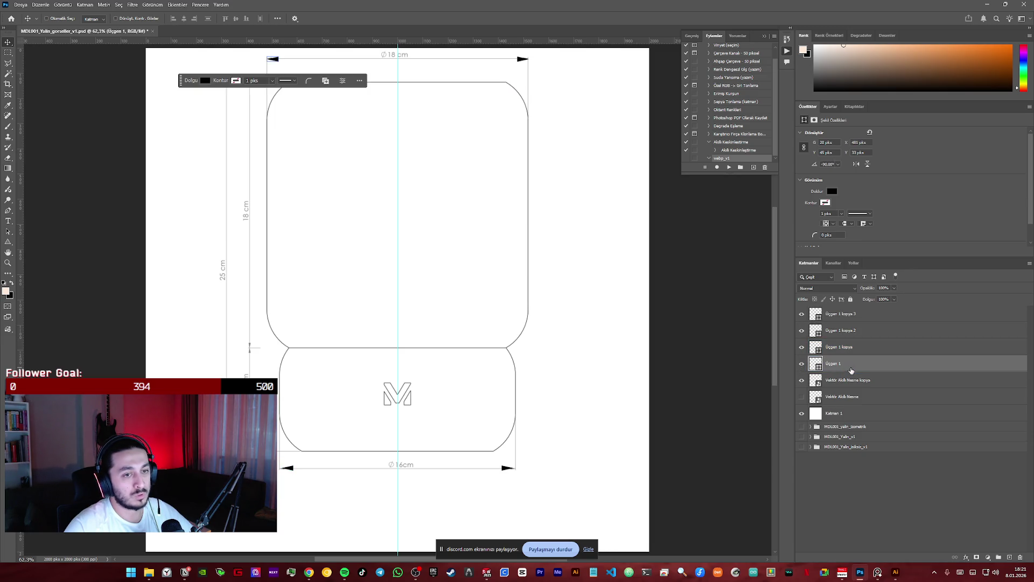
drag(849, 370, 841, 311)
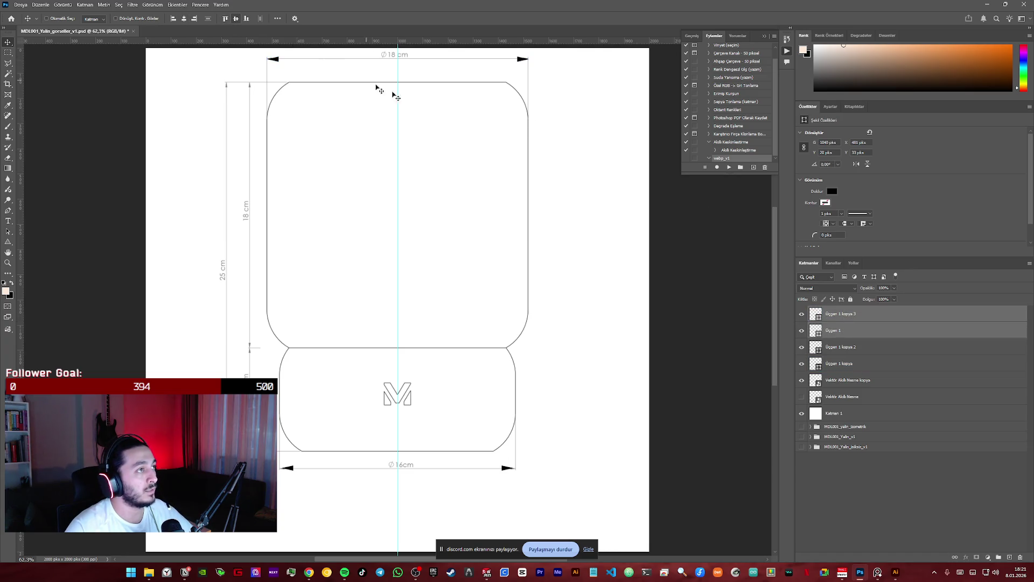
drag(851, 326, 999, 559)
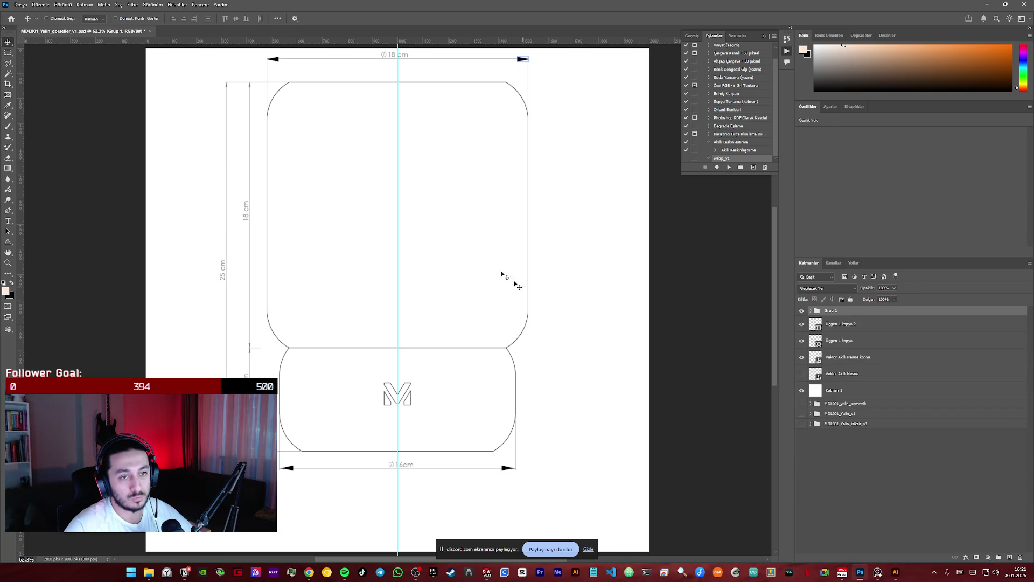
- Group the top arrowheads as Grup 1 and nudge the top-left arrowhead into place up close
click(275, 59)
key(z)
mouse_move(317, 70)
mouse_down()
mouse_move(385, 83)
mouse_move(189, 180)
mouse_up()
click(10, 44)
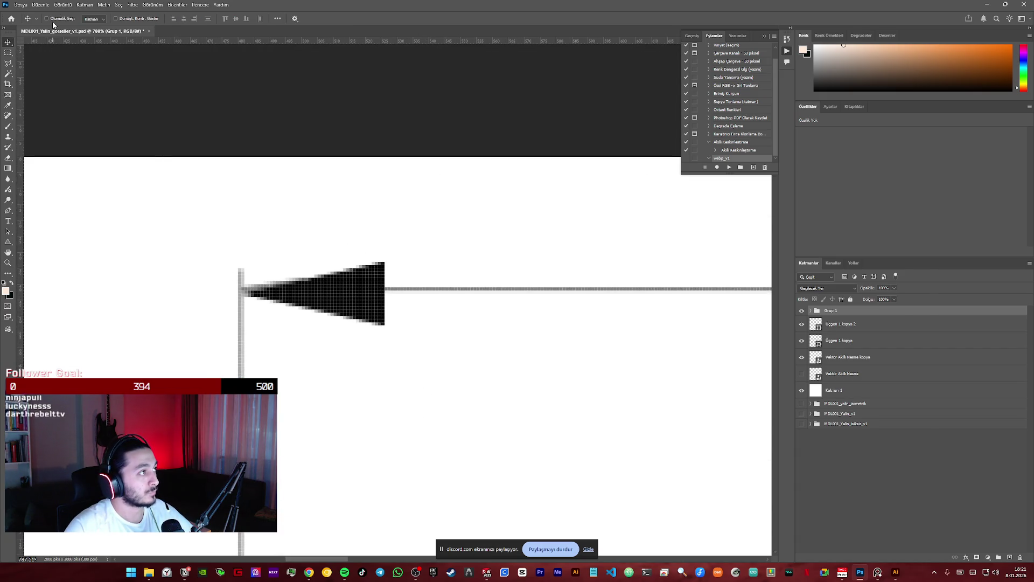
alt+drag(353, 297, 350, 282)
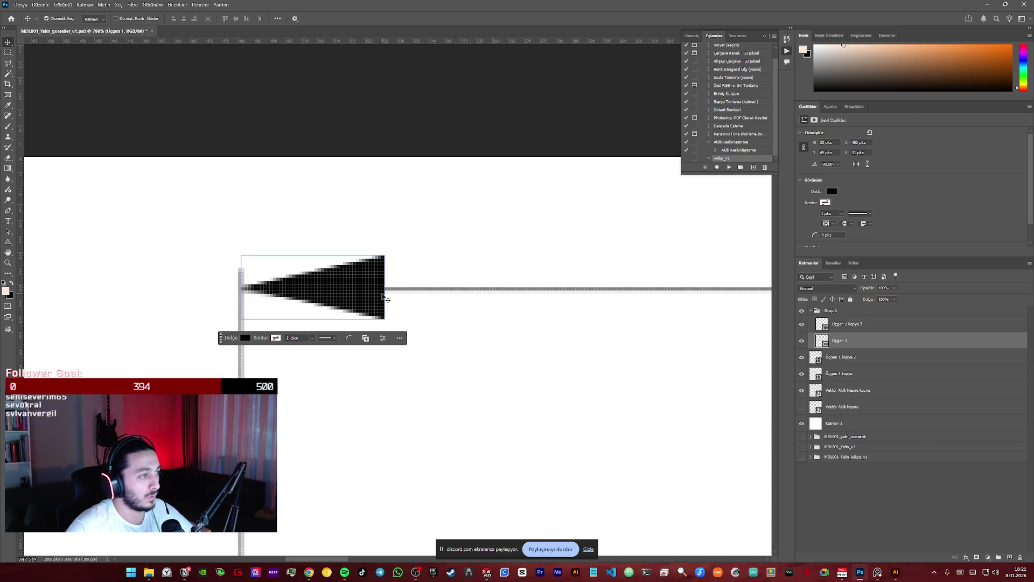
key(ctrl+0)
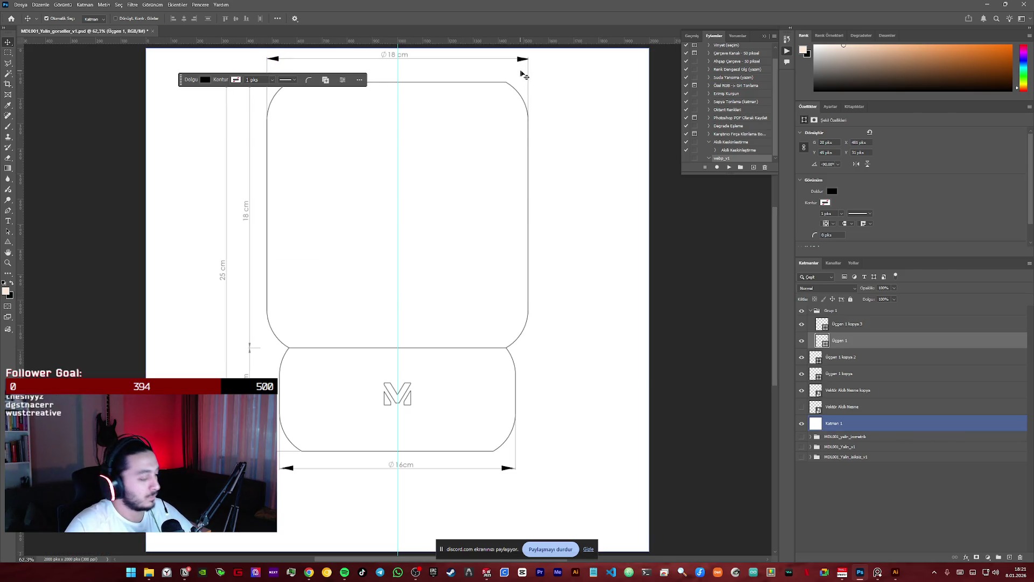
alt+scroll(522, 76, up, 10)
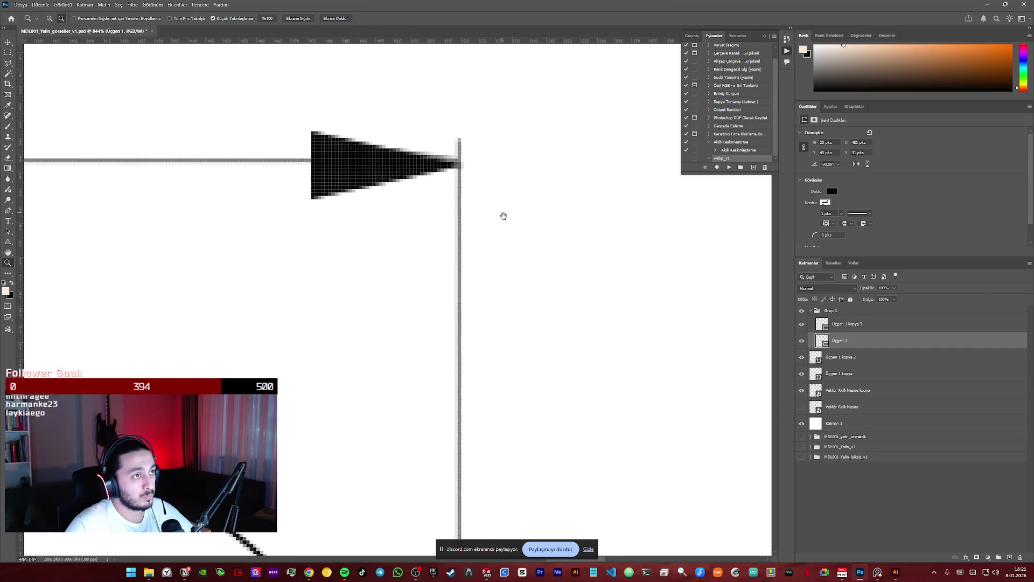
- Nudge the top-right arrowhead up one pixel to meet its extension line
drag(502, 212, 523, 256)
key(v)
click(387, 211)
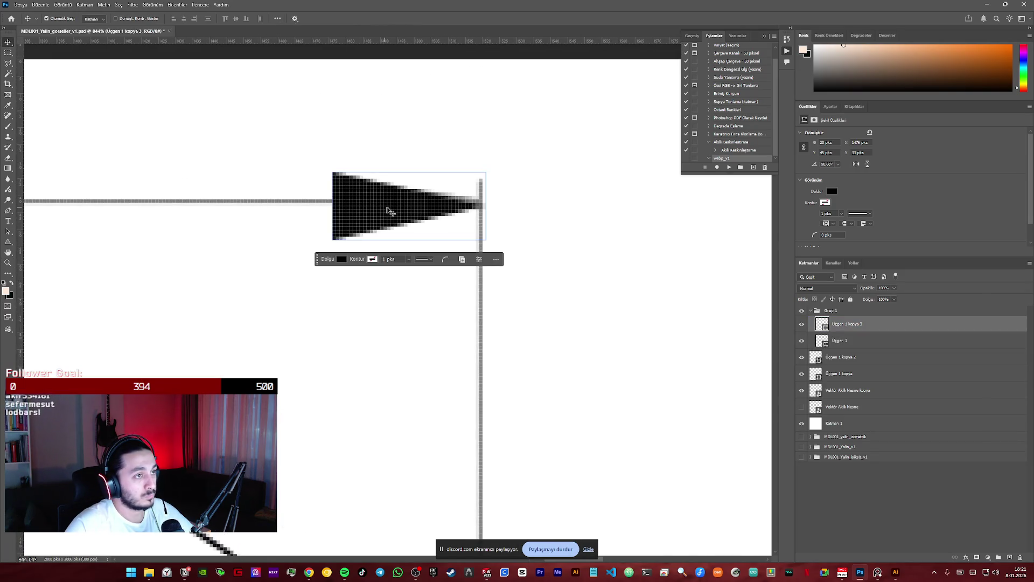
key(Up)
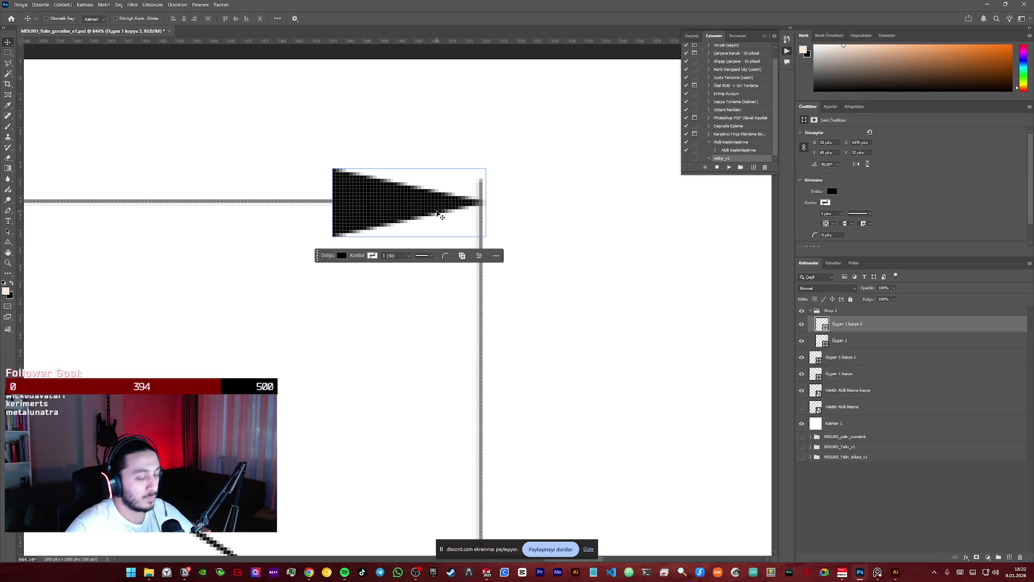
key(ctrl+0)
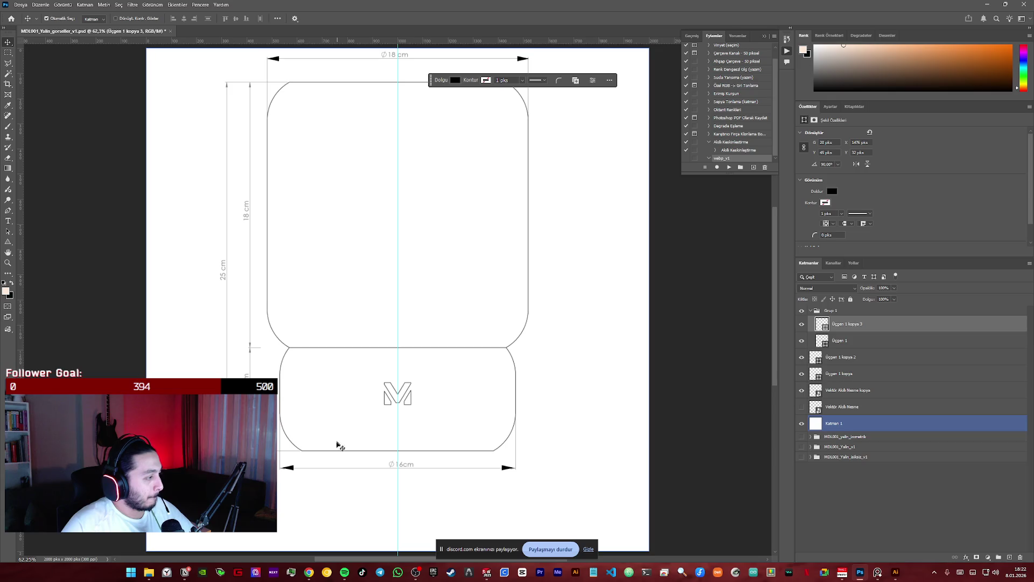
alt+scroll(338, 443, up, 5)
alt+scroll(346, 430, down, 2)
- Align the bottom-left and bottom-right arrowheads with their extension lines
mouse_move(345, 430)
mouse_down()
mouse_move(333, 360)
mouse_move(346, 323)
mouse_up()
alt+scroll(330, 342, up, 6)
click(8, 41)
click(456, 228)
drag(457, 228, 410, 246)
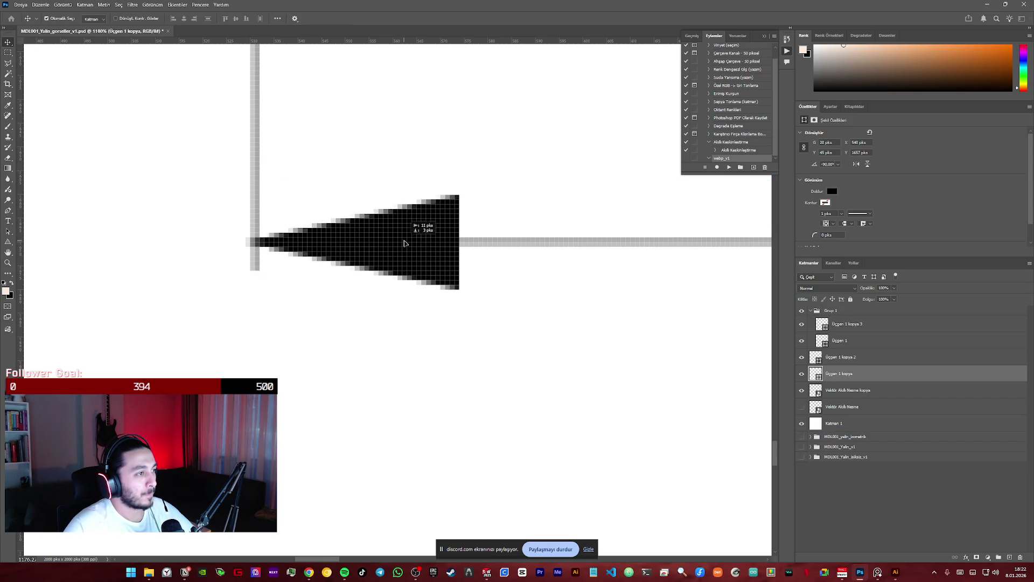
click(513, 283)
mouse_move(513, 284)
mouse_down()
mouse_move(347, 315)
mouse_move(483, 319)
mouse_move(337, 316)
mouse_move(338, 300)
mouse_move(166, 310)
mouse_up()
click(238, 248)
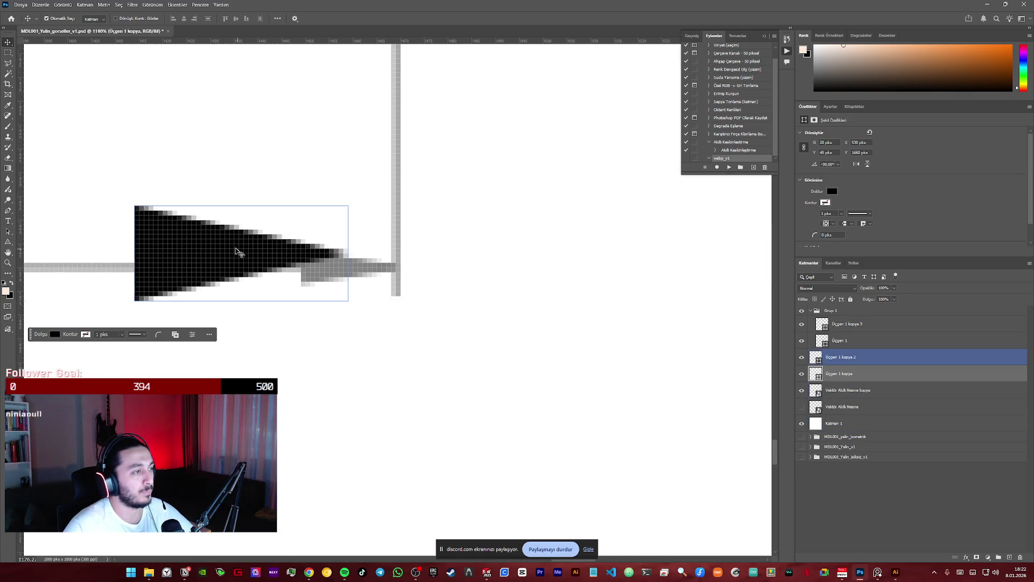
drag(217, 253, 260, 268)
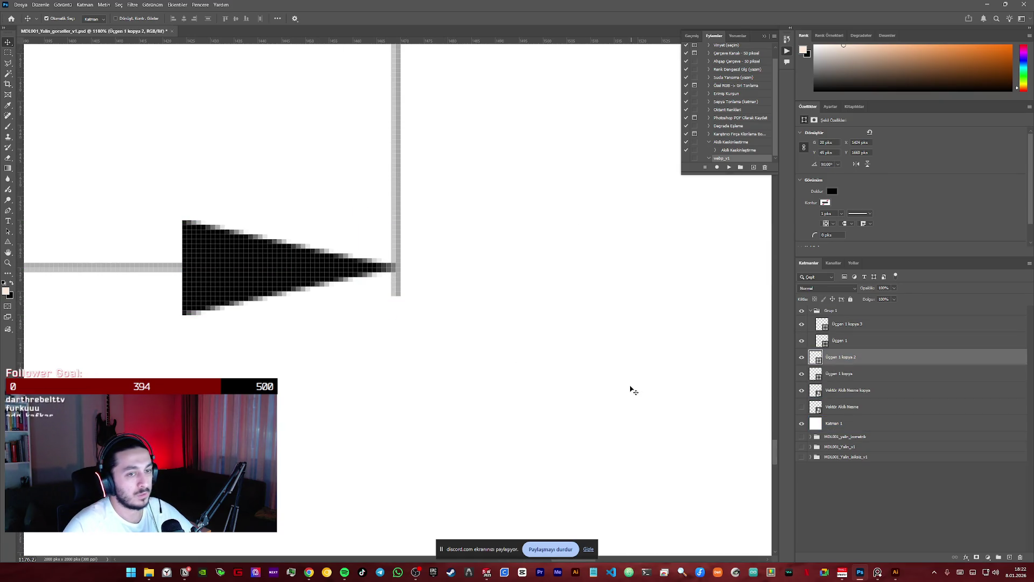
- Group the bottom arrowhead pair as Grup 2 and switch over to SOLIDWORKS
shift+click(848, 374)
drag(845, 374, 997, 557)
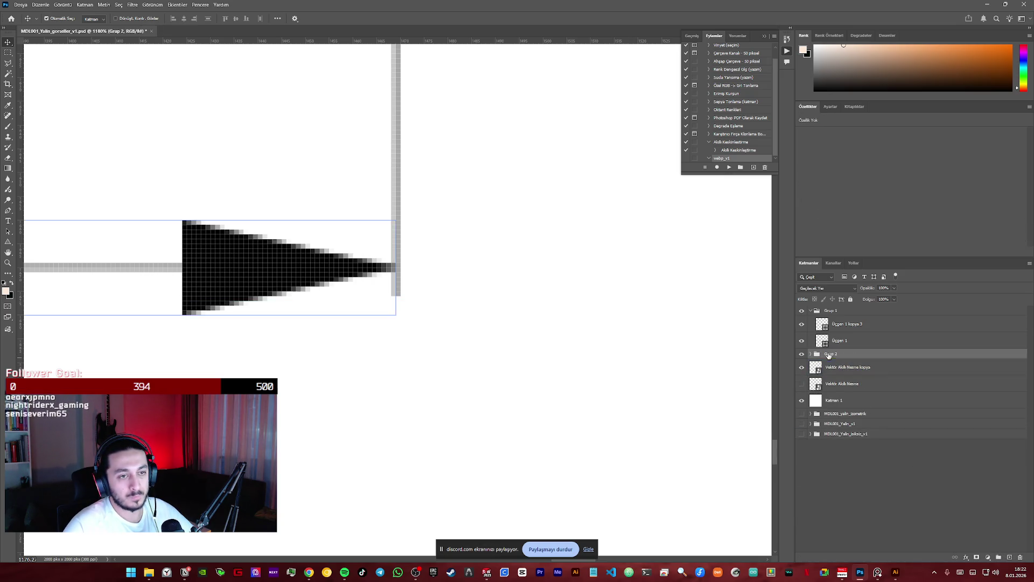
click(670, 366)
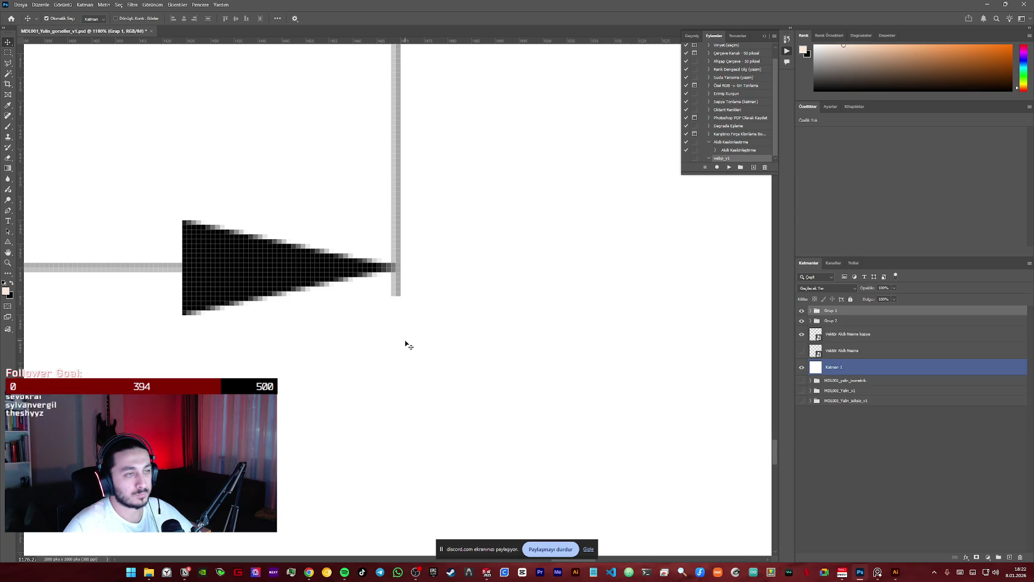
alt+scroll(408, 345, down, 1)
alt+scroll(409, 345, down, 1)
alt+scroll(408, 346, down, 1)
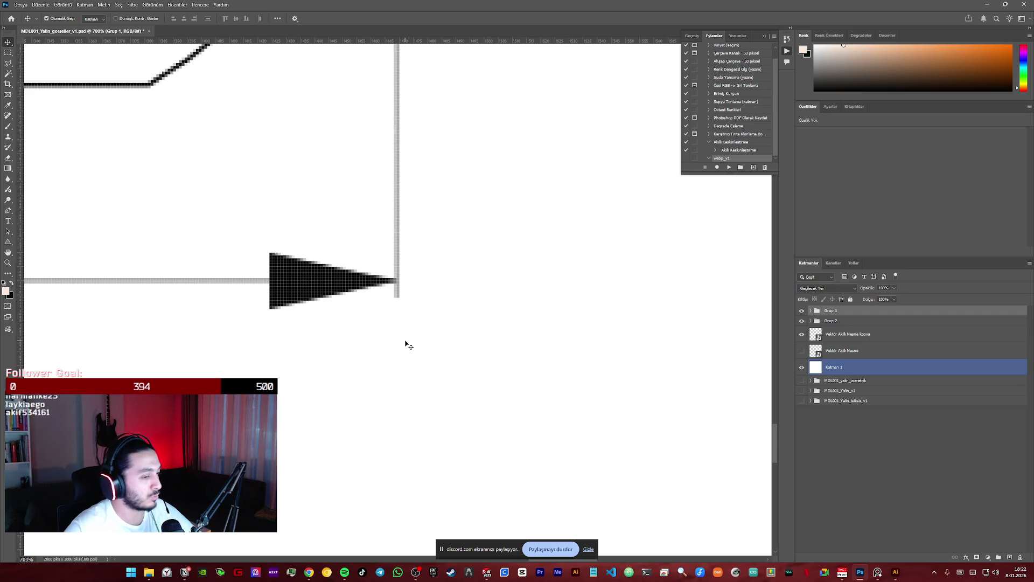
key(alt+Tab)
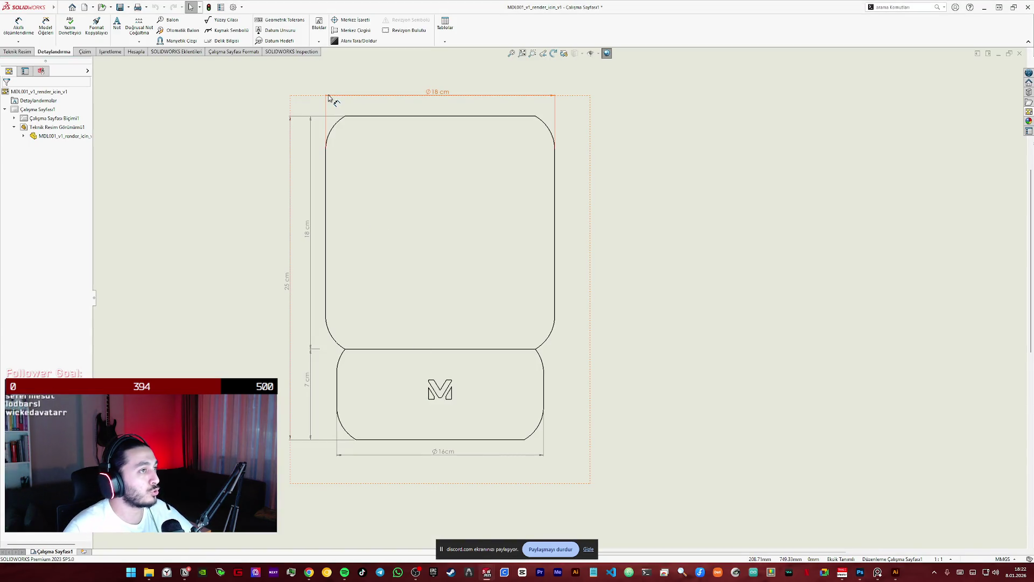
- Review the arrow style choices in Document Properties annotations for the Ø18 cm dimension
click(329, 96)
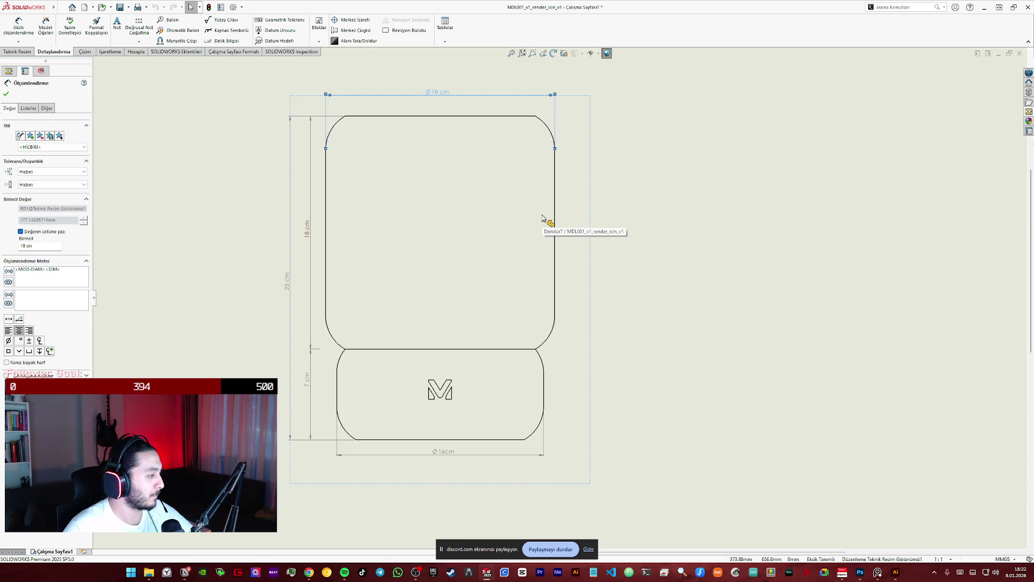
scroll(388, 122, up, 1)
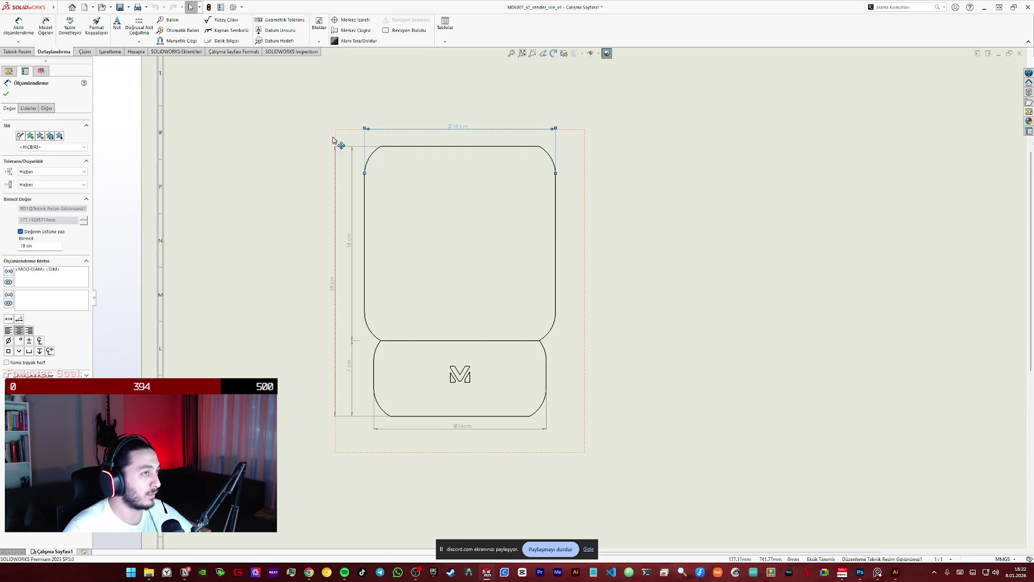
scroll(536, 252, up, 3)
scroll(525, 275, down, 3)
scroll(513, 277, down, 3)
scroll(501, 275, down, 1)
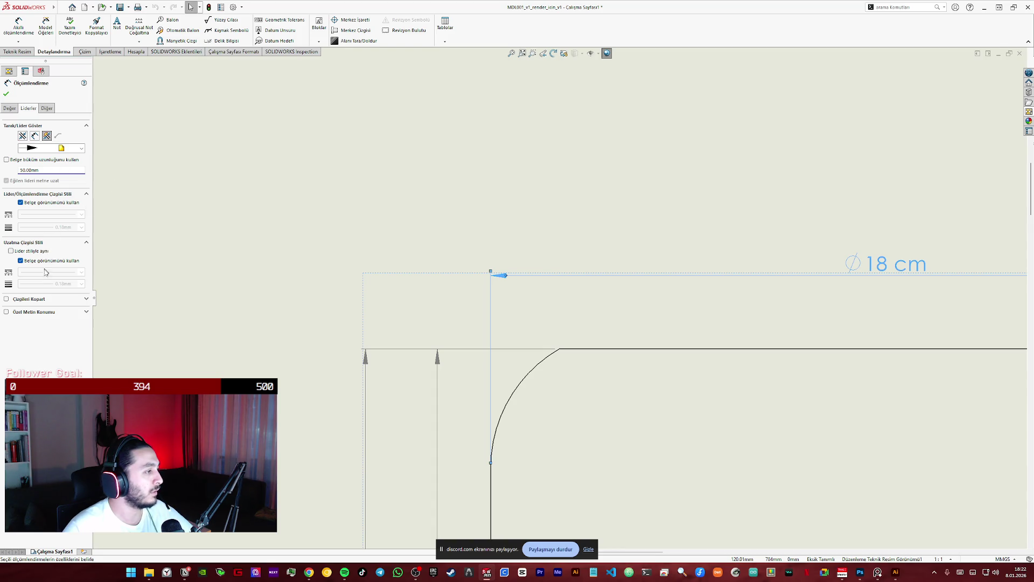
click(237, 7)
click(721, 105)
drag(766, 93, 660, 116)
click(572, 147)
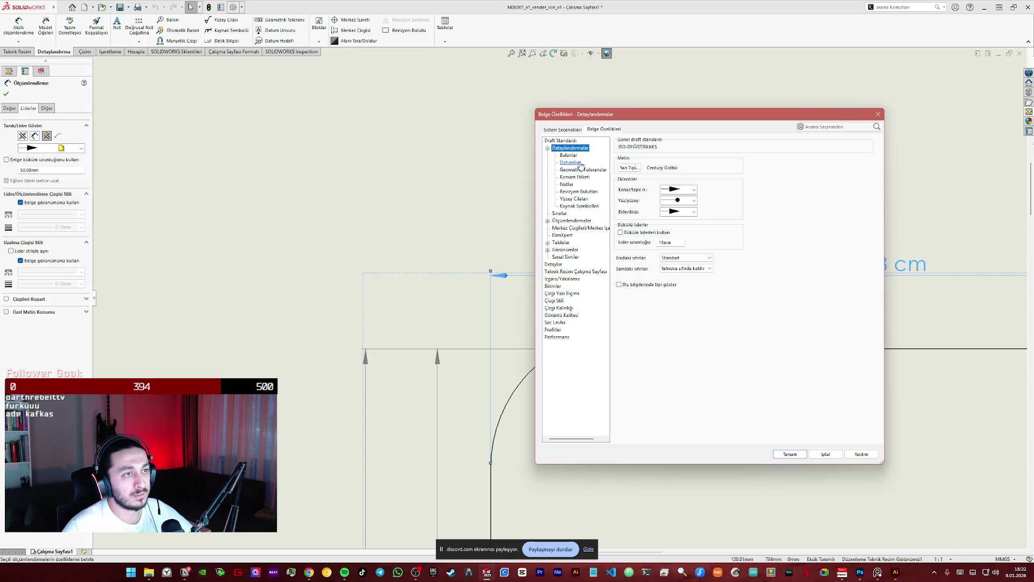
click(685, 189)
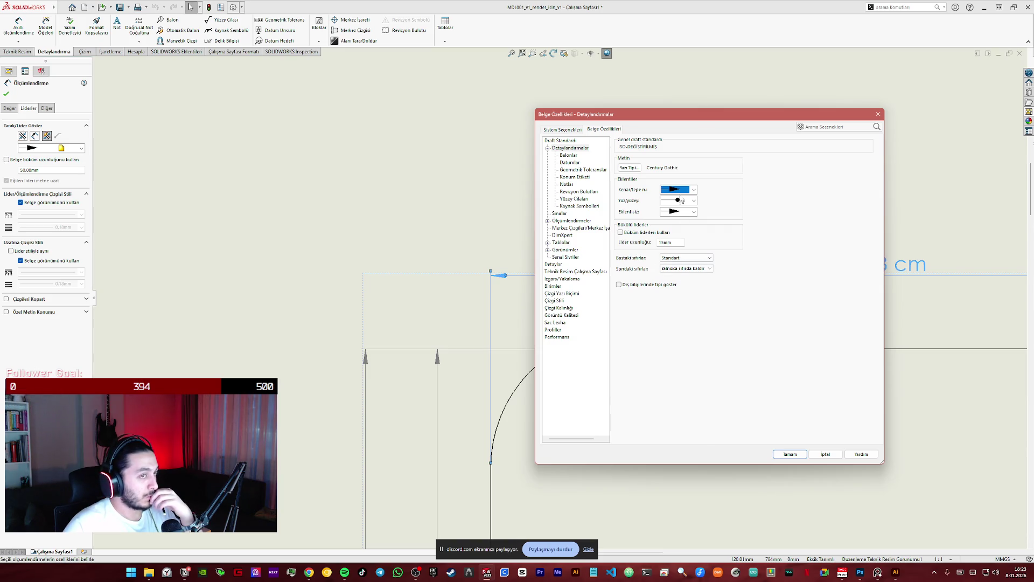
- Close Document Properties and switch over to the Photoshop arrow file
drag(849, 114, 694, 121)
click(721, 110)
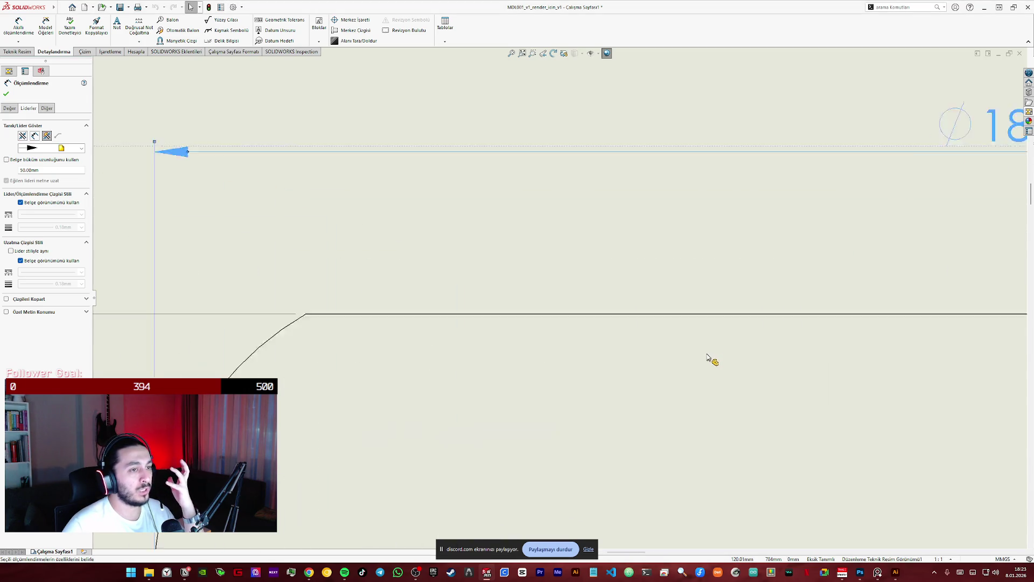
scroll(711, 358, up, 3)
scroll(711, 358, up, 3)
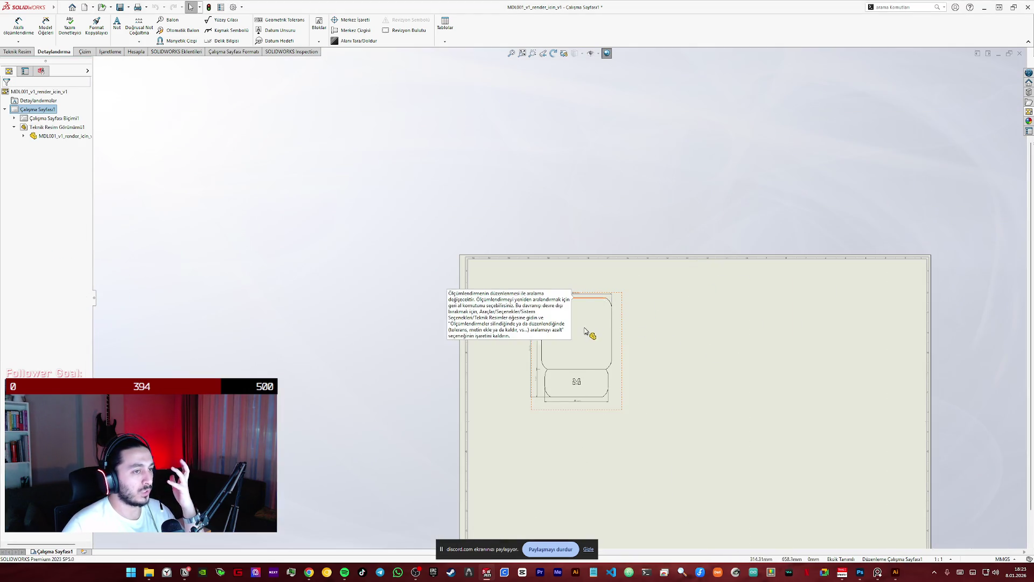
scroll(596, 341, down, 2)
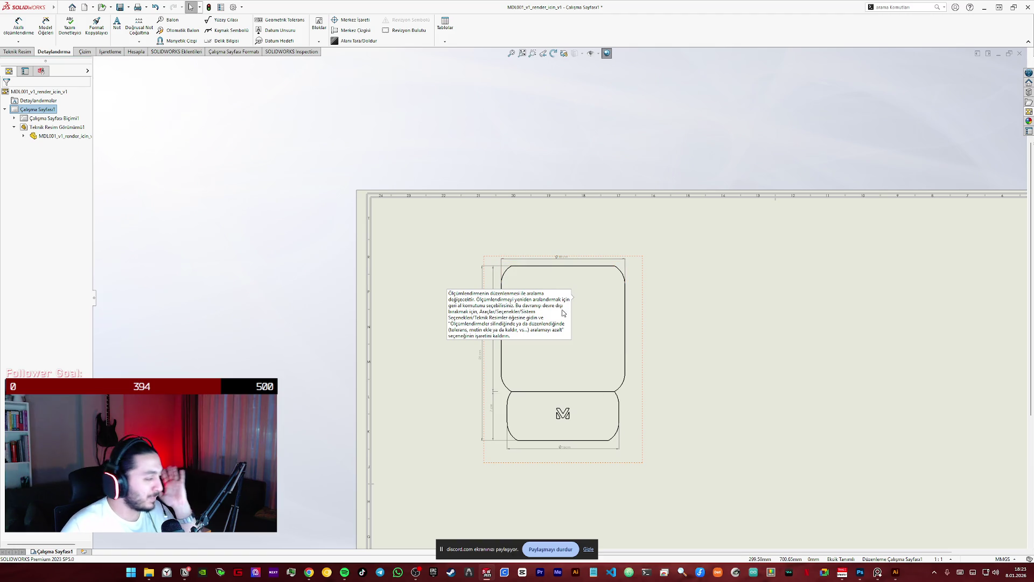
scroll(577, 364, down, 1)
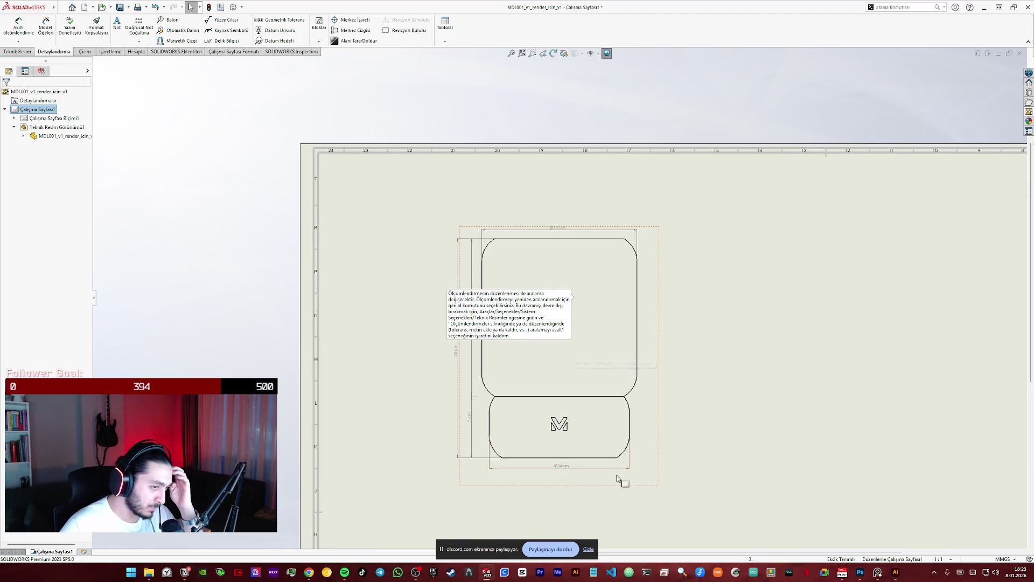
scroll(492, 472, down, 3)
scroll(526, 400, down, 2)
scroll(548, 358, down, 2)
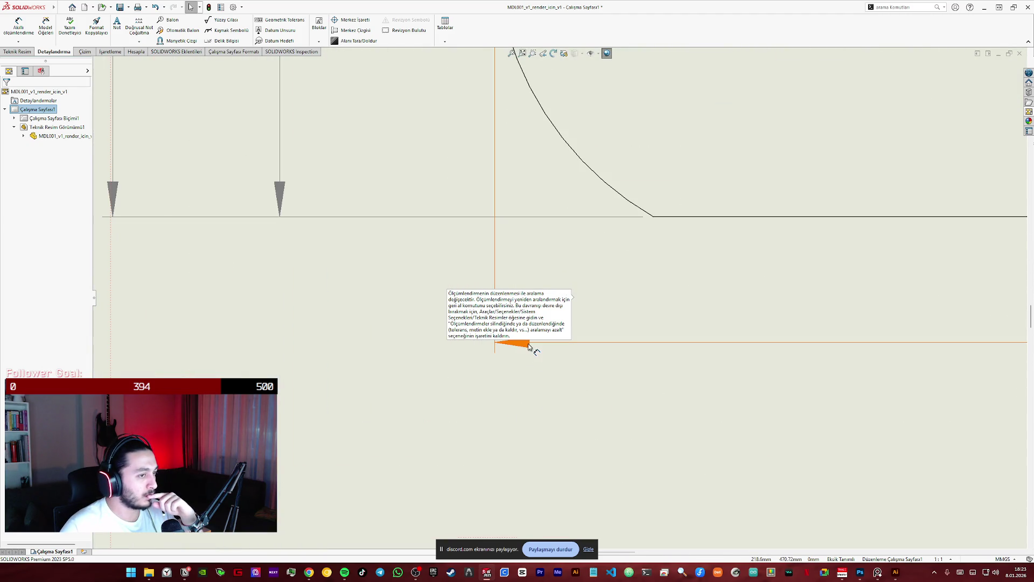
scroll(644, 388, up, 1)
scroll(644, 389, up, 2)
scroll(651, 341, up, 3)
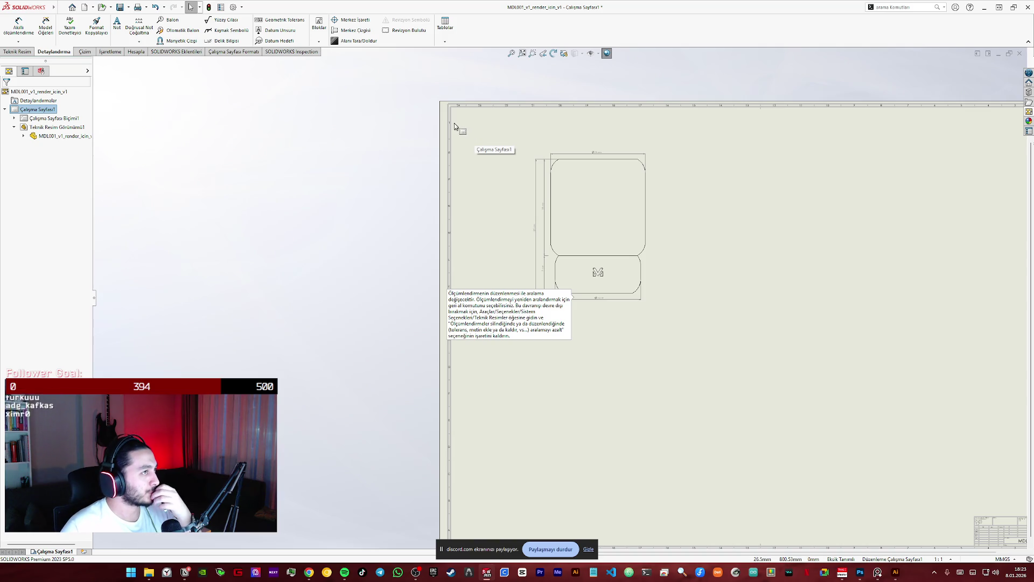
scroll(617, 186, down, 2)
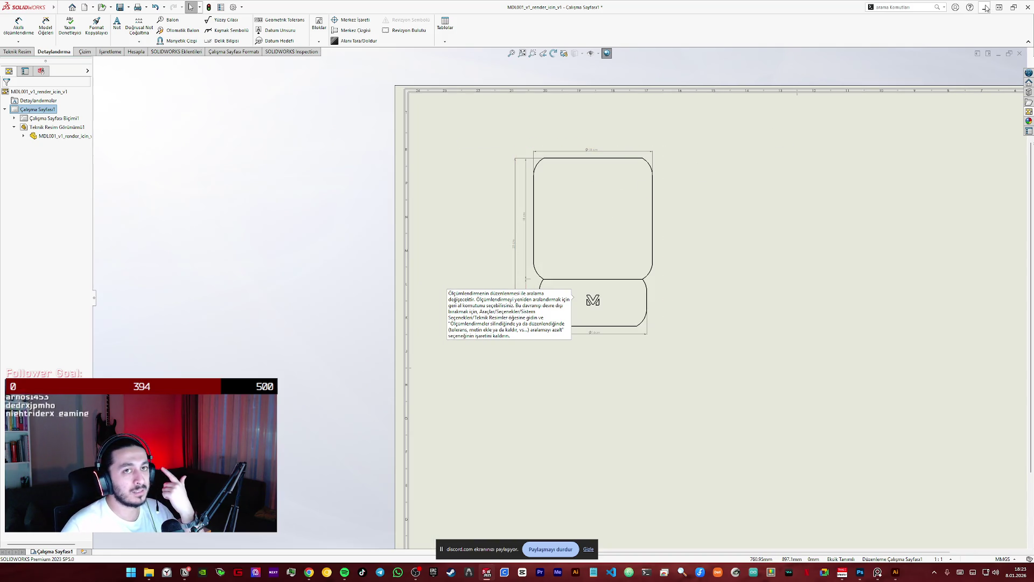
key(alt+Tab)
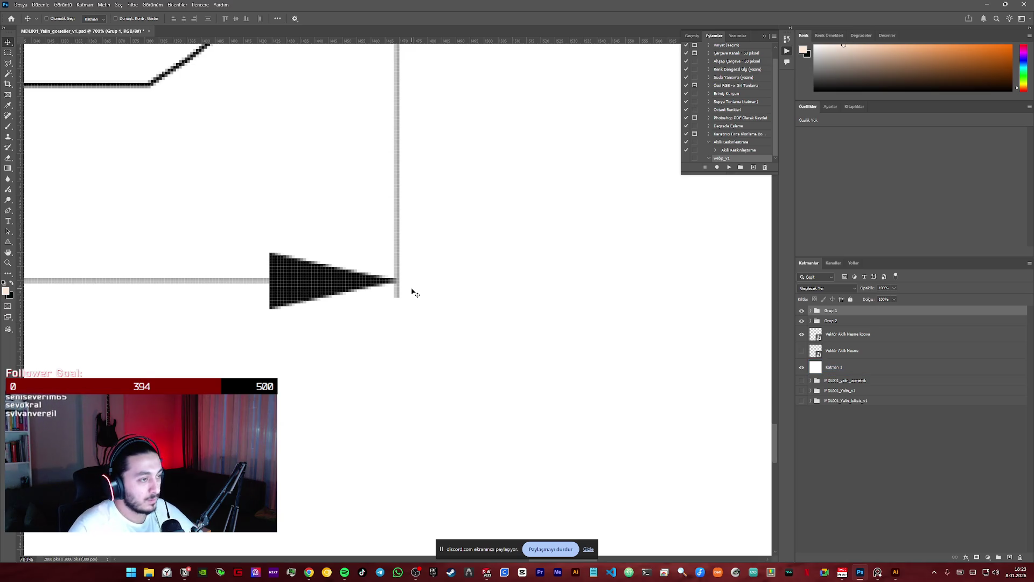
- Duplicate an arrowhead onto the lamp outline and move its layer out of Grup 1
key(ctrl+0)
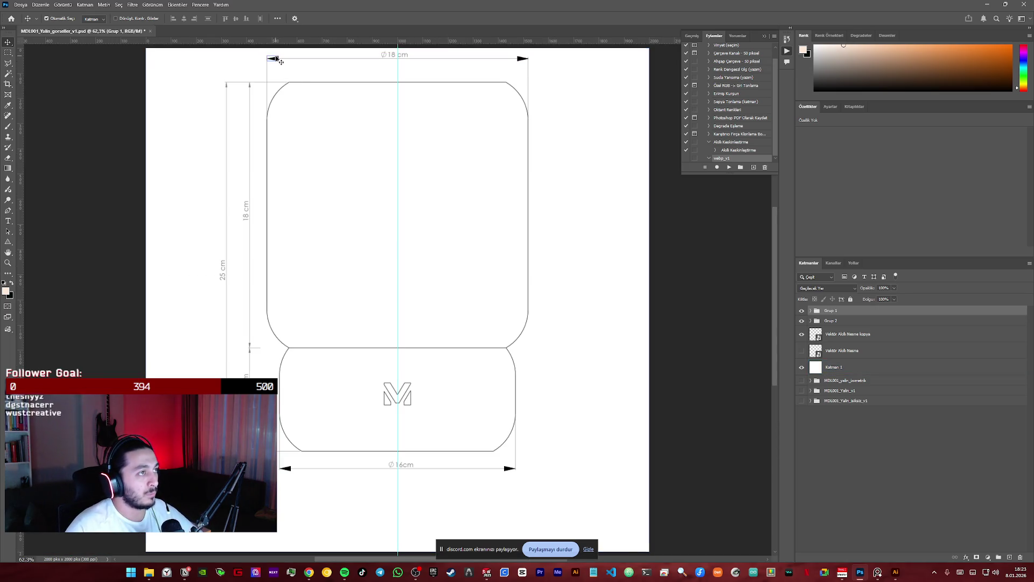
click(287, 63)
alt+drag(287, 62, 333, 159)
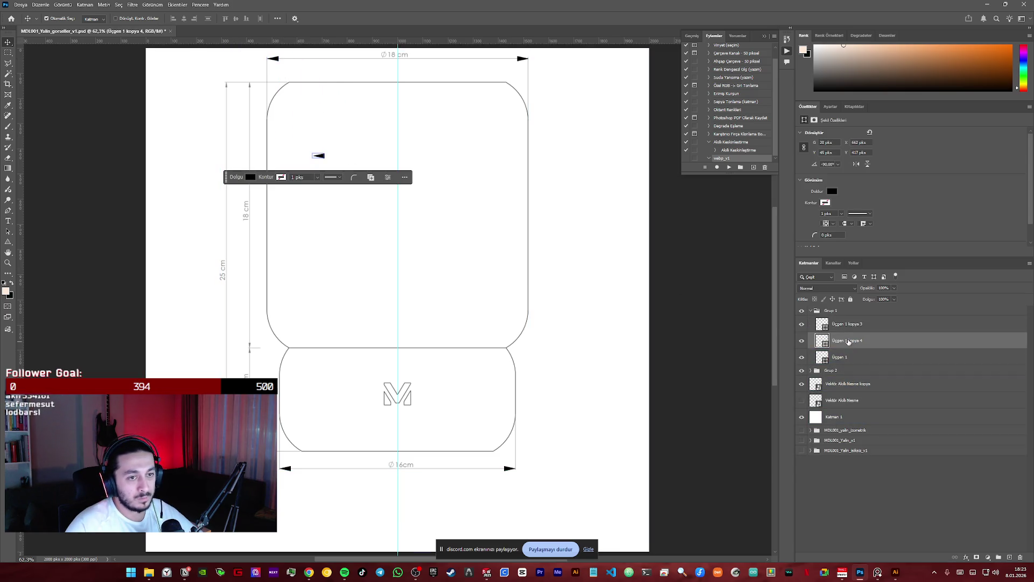
drag(840, 340, 840, 375)
click(812, 311)
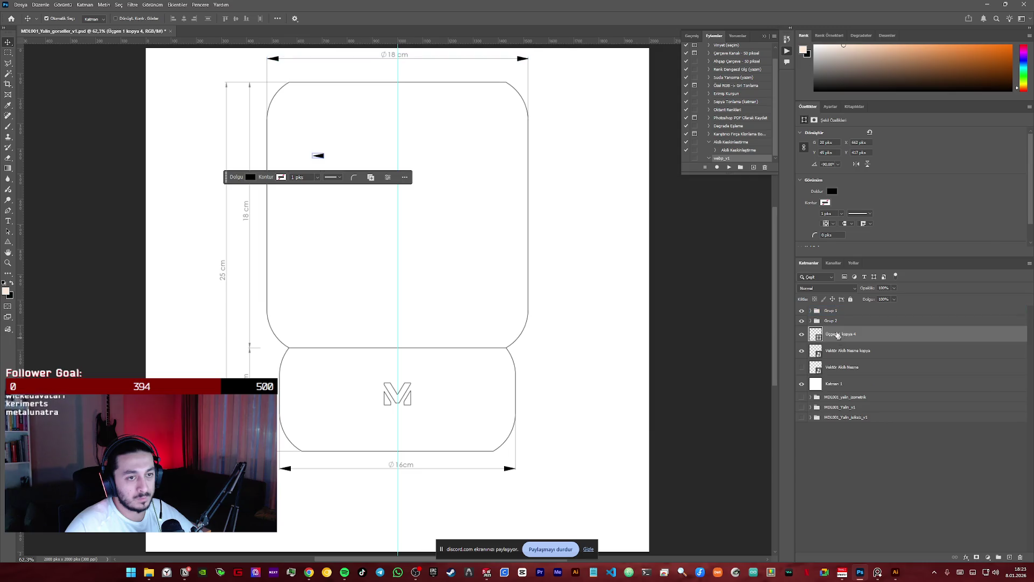
- Rotate the copied arrowhead 90° to point upward and place it atop the vertical line
key(ctrl+t)
drag(342, 138, 338, 187)
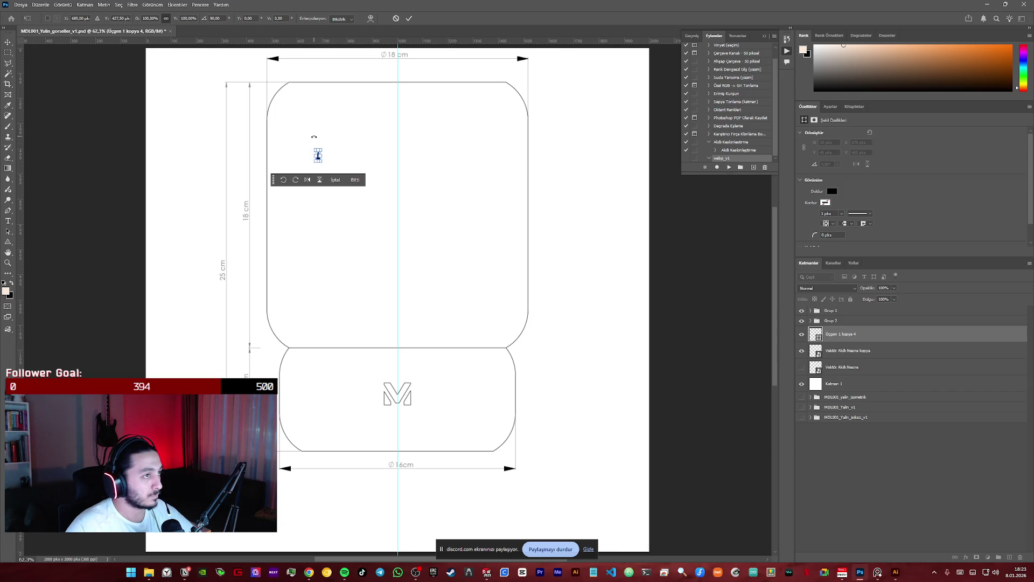
key(Return)
key(z)
click(335, 148)
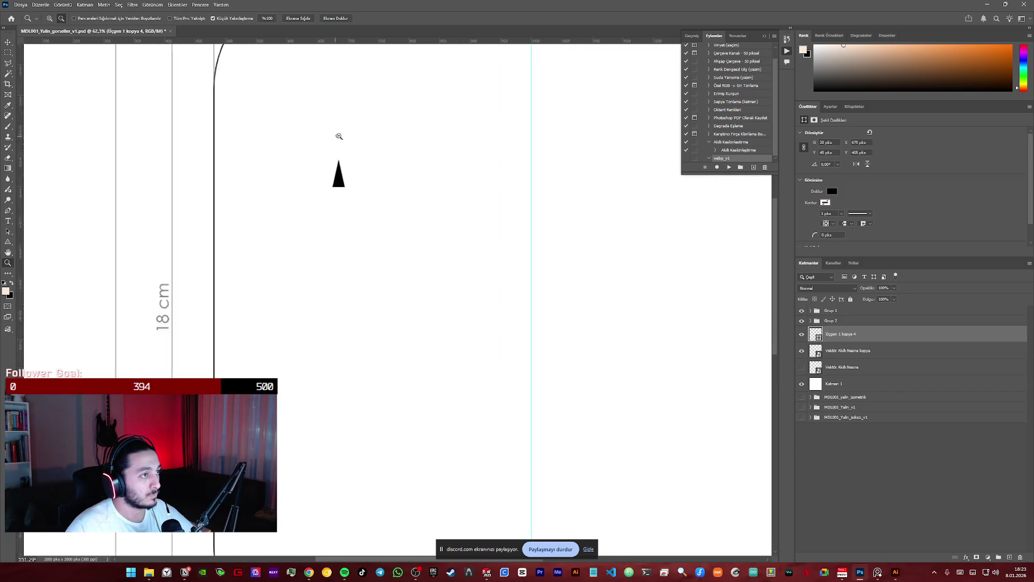
key(ctrl+0)
key(v)
drag(349, 157, 278, 86)
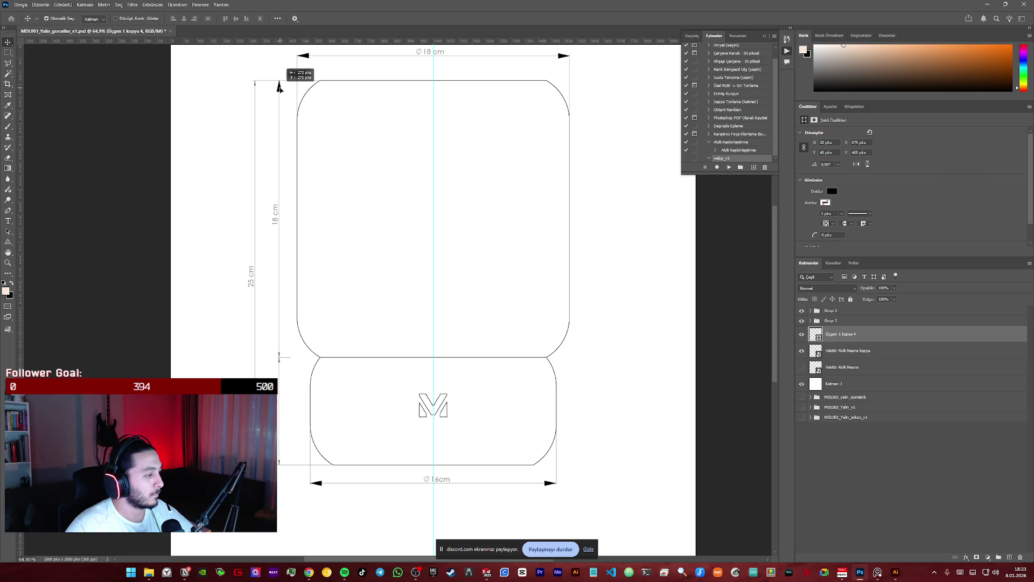
- Rotate an arrowhead copy to point down and place it at the 18 cm line's bottom
drag(279, 87, 396, 293)
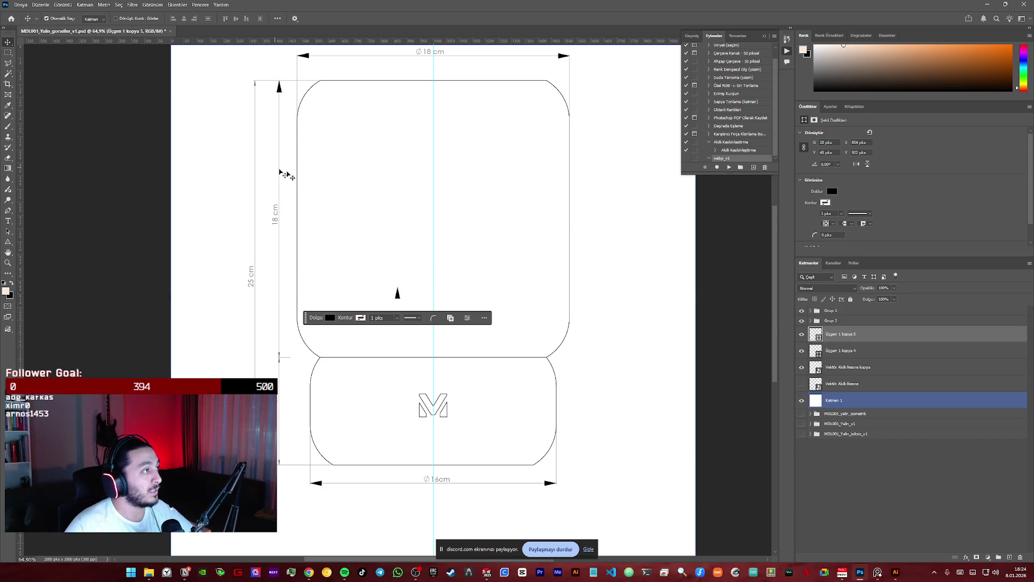
key(ctrl+t)
mouse_move(398, 307)
mouse_down()
mouse_move(399, 362)
mouse_move(363, 356)
mouse_up()
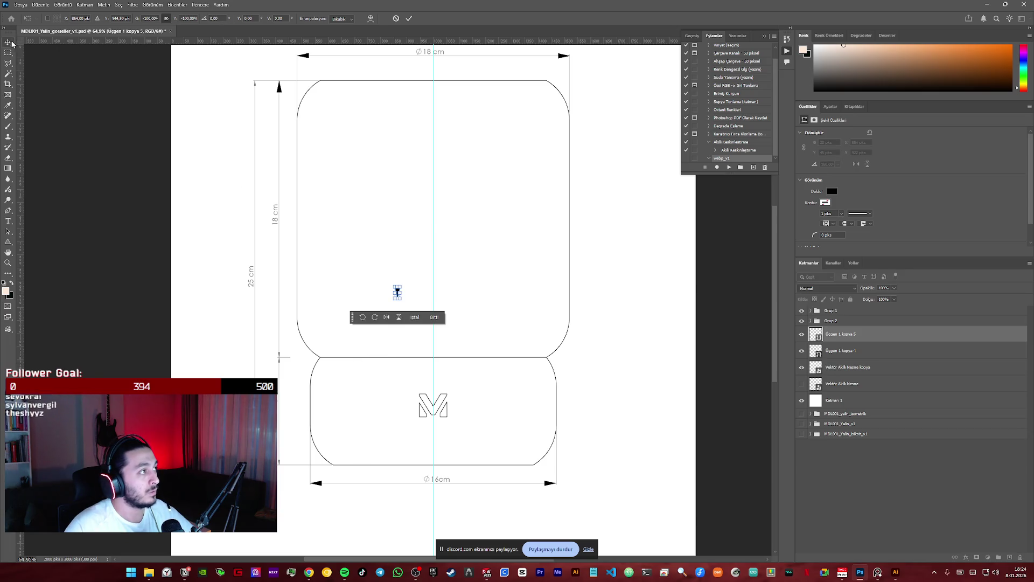
key(Return)
mouse_move(397, 293)
mouse_down()
mouse_move(280, 454)
mouse_move(280, 349)
mouse_up()
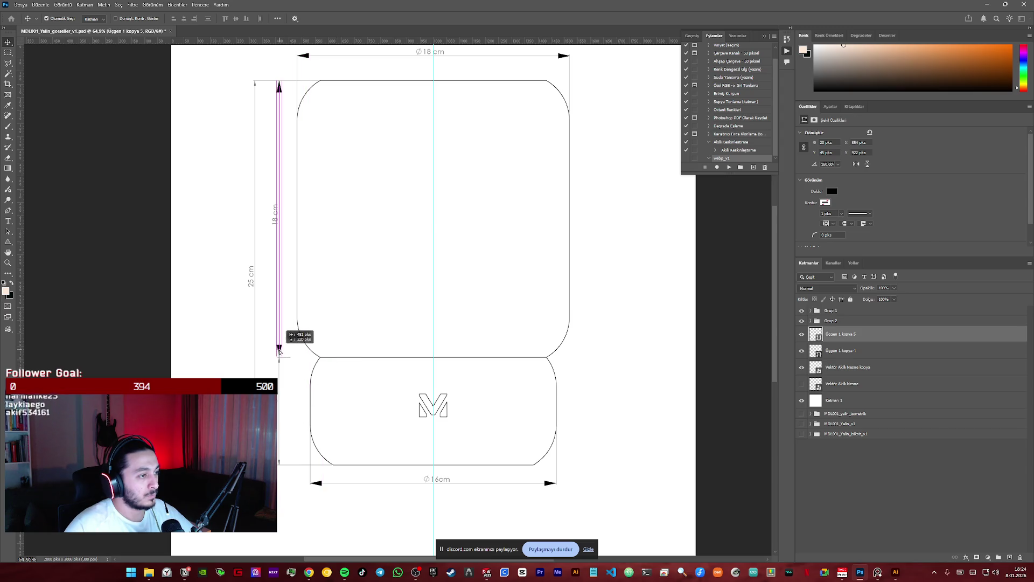
- Copy another arrowhead onto the short lower vertical dimension line
mouse_move(279, 349)
alt+mouse_down()
mouse_move(280, 454)
mouse_move(294, 373)
alt+mouse_up()
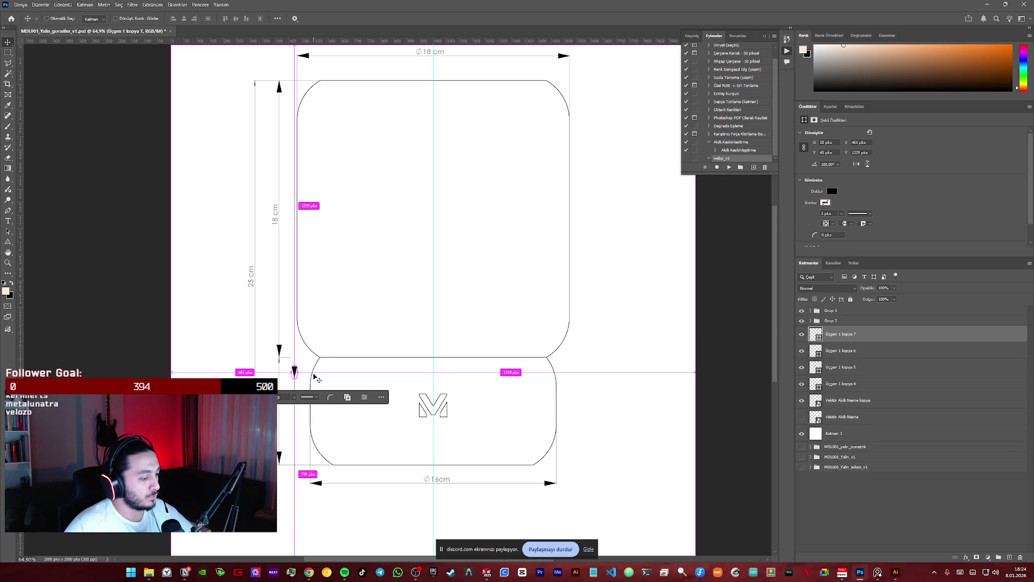
key(ctrl+t)
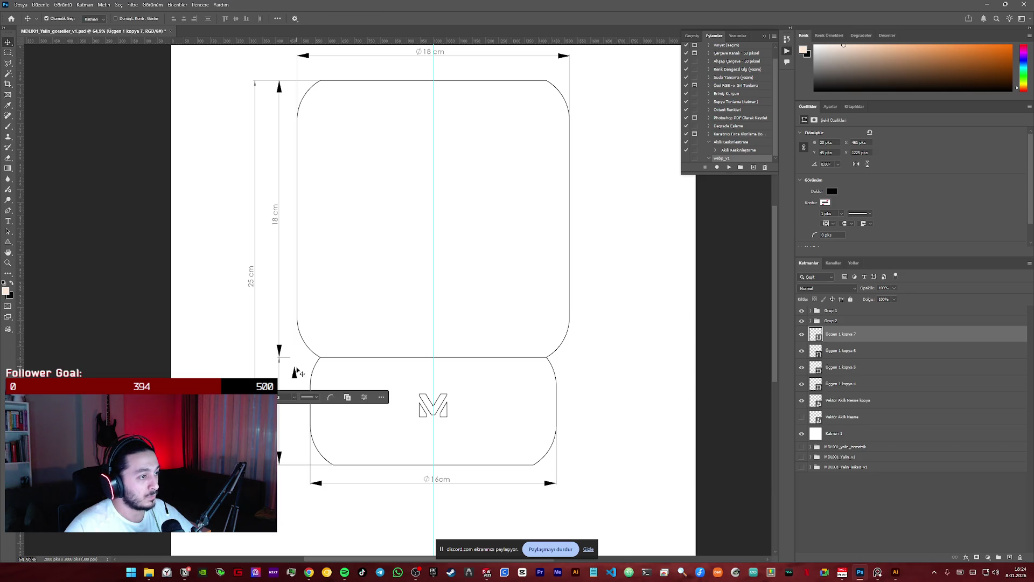
key(Return)
mouse_move(297, 376)
mouse_down()
mouse_move(273, 368)
mouse_move(279, 360)
mouse_up()
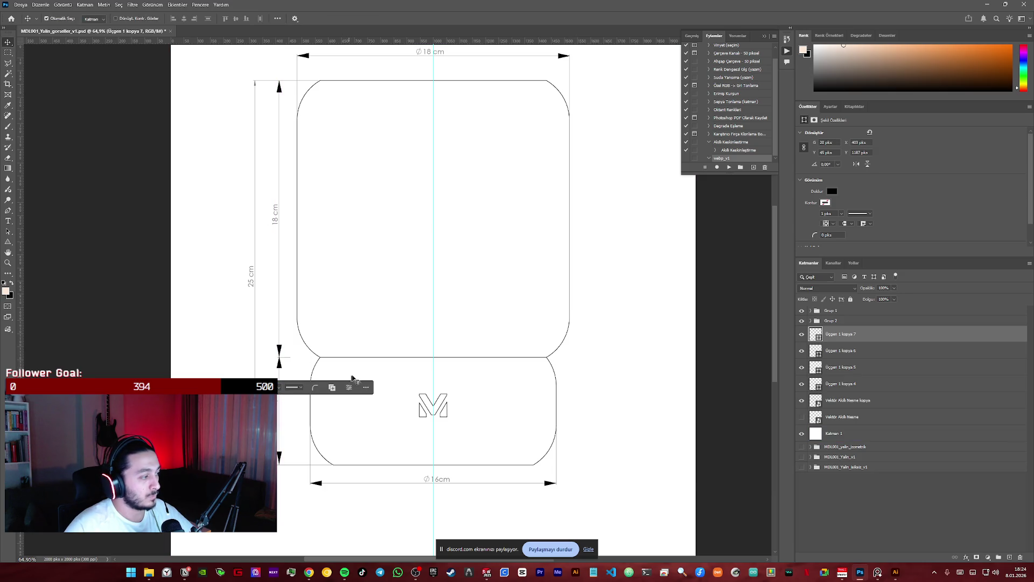
click(416, 275)
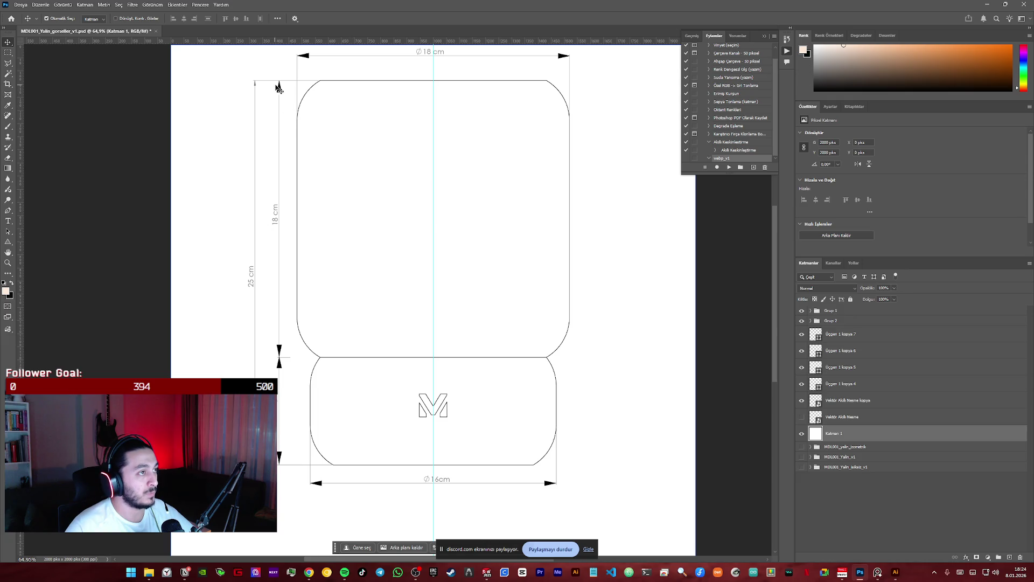
- Copy two arrowheads to the right of the lamp and flip the upper one
alt+drag(279, 362, 629, 324)
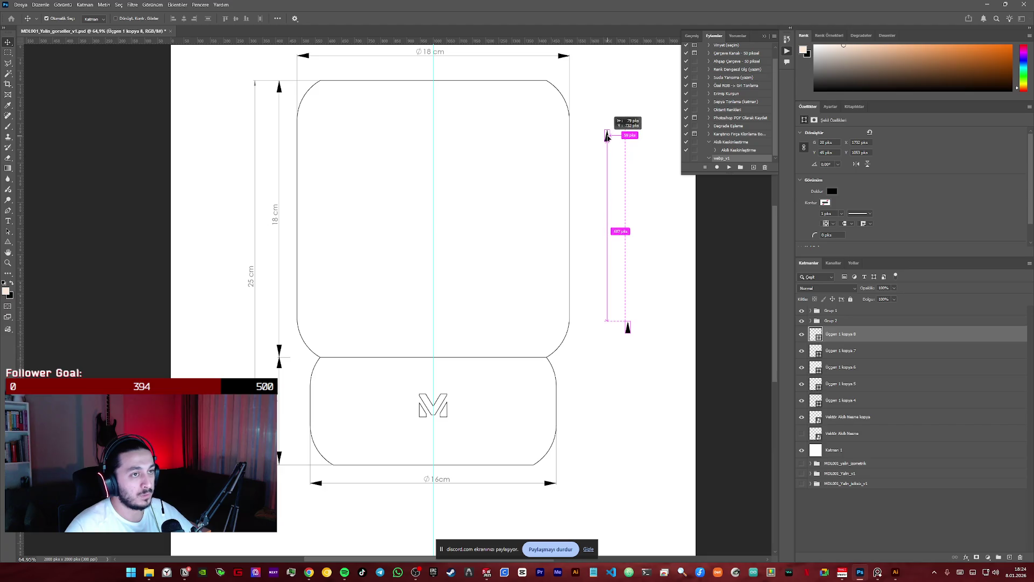
alt+drag(615, 270, 612, 134)
key(ctrl+t)
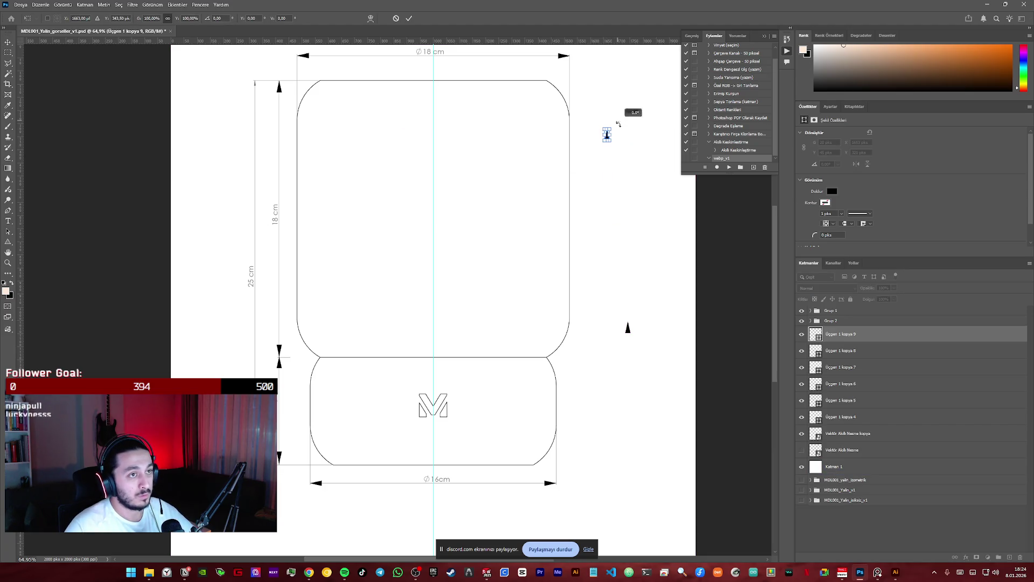
key(Return)
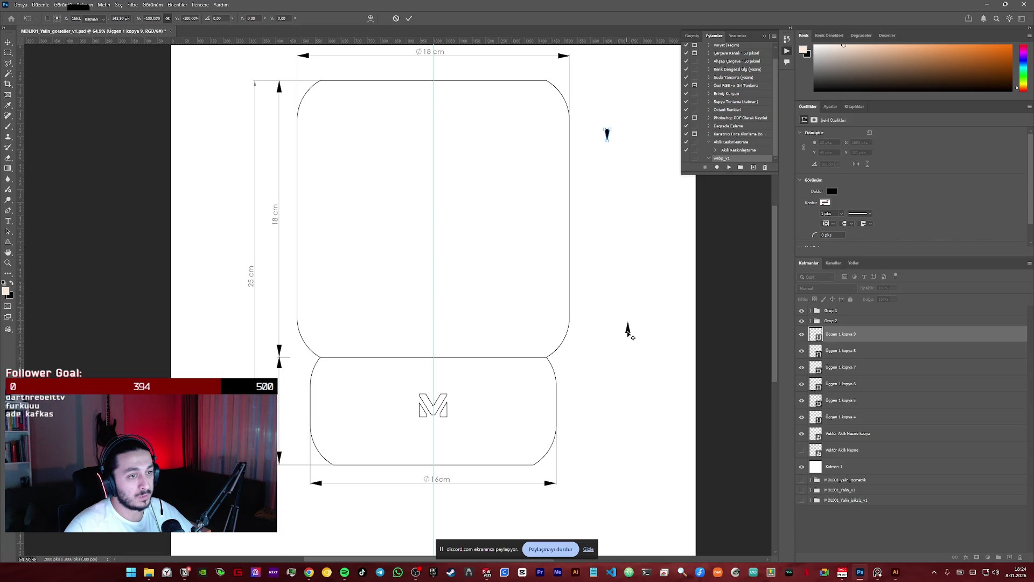
shift+click(628, 328)
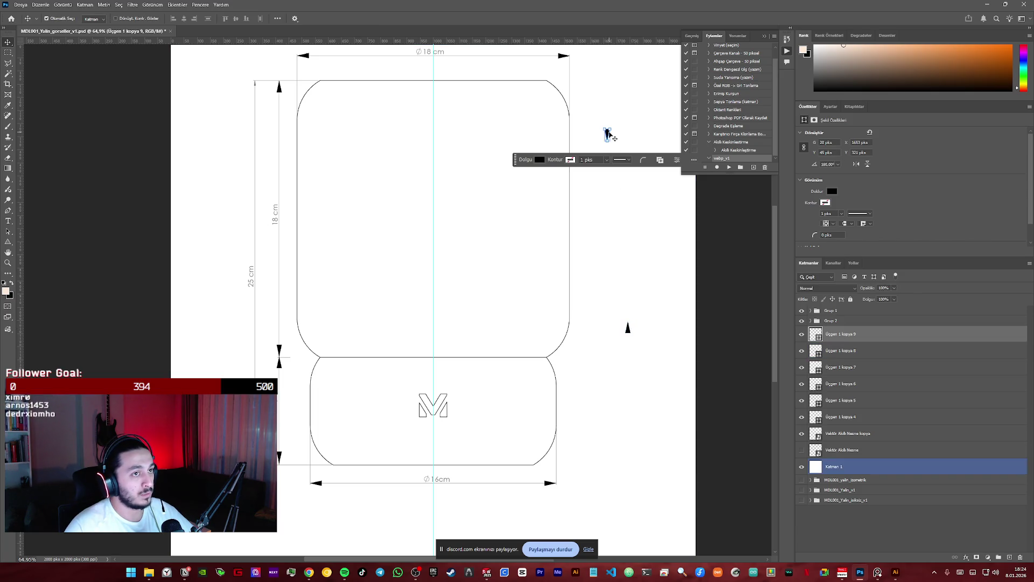
- Move the right-side arrowheads to the lamp's base and top for the height dimension
click(605, 140)
drag(606, 140, 599, 446)
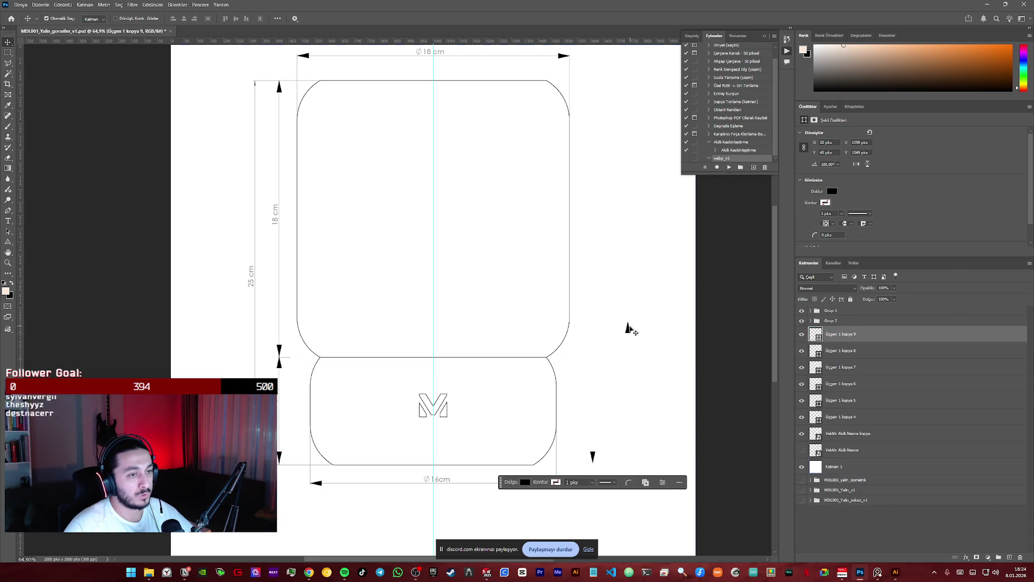
drag(628, 328, 594, 91)
click(635, 162)
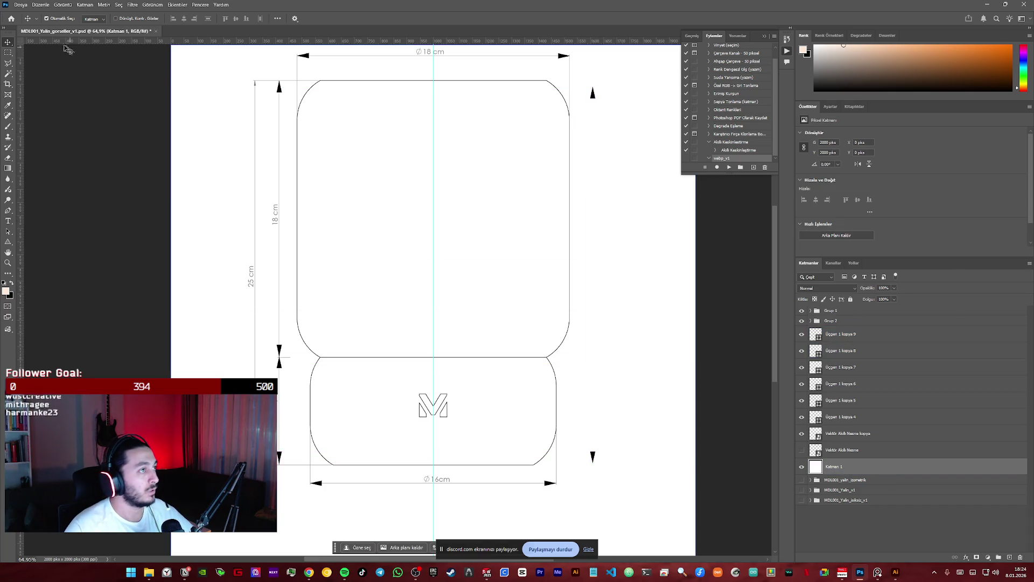
key(m)
- Stretch the new Çizgi 1 line to span between the Ø18 cm dimension arrowheads
key(ctrl+t)
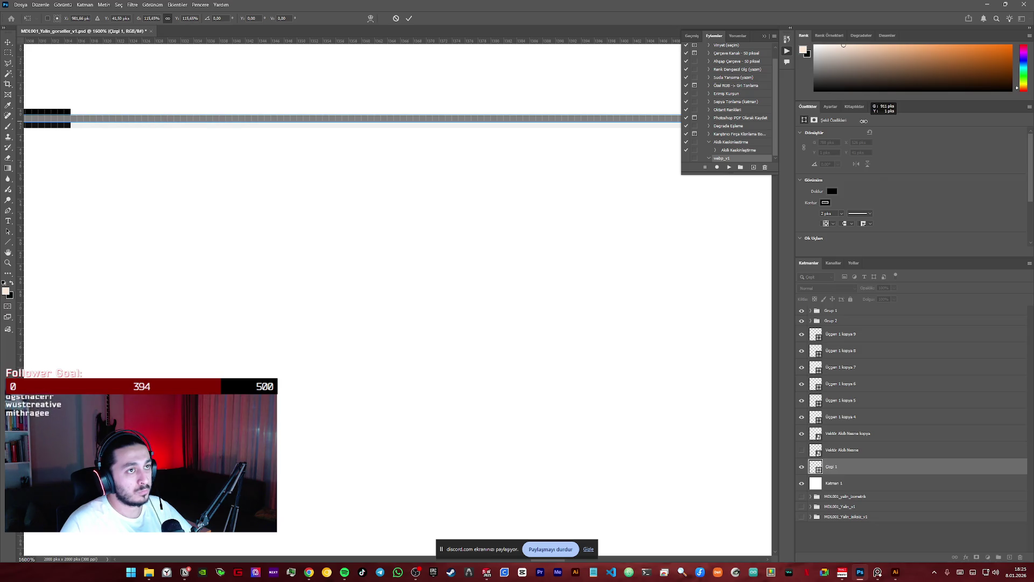
drag(862, 115, 380, 120)
key(Return)
key(ctrl+0)
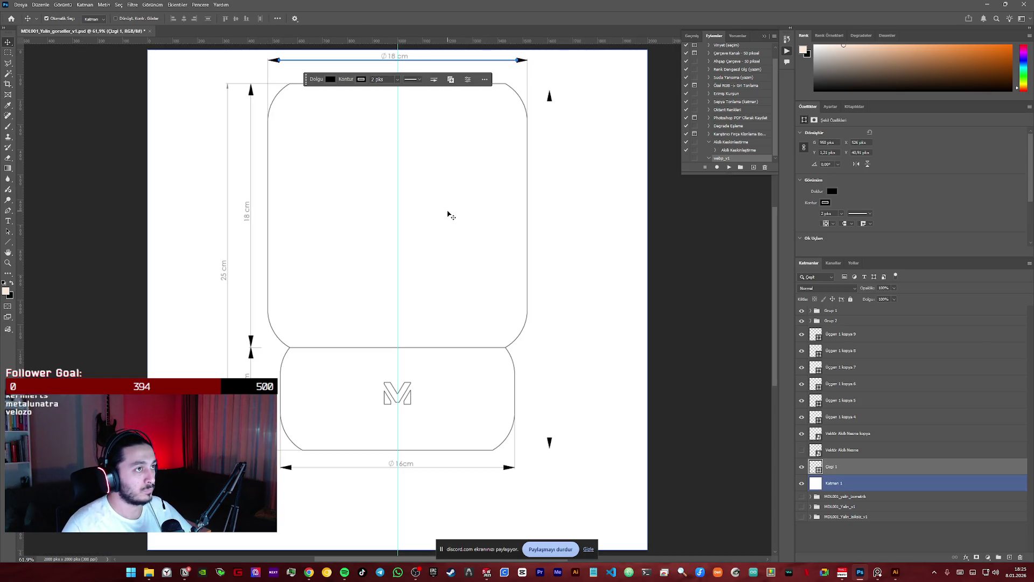
- Duplicate the top dimension line, rotate it vertical and move it right of the lamp
click(603, 215)
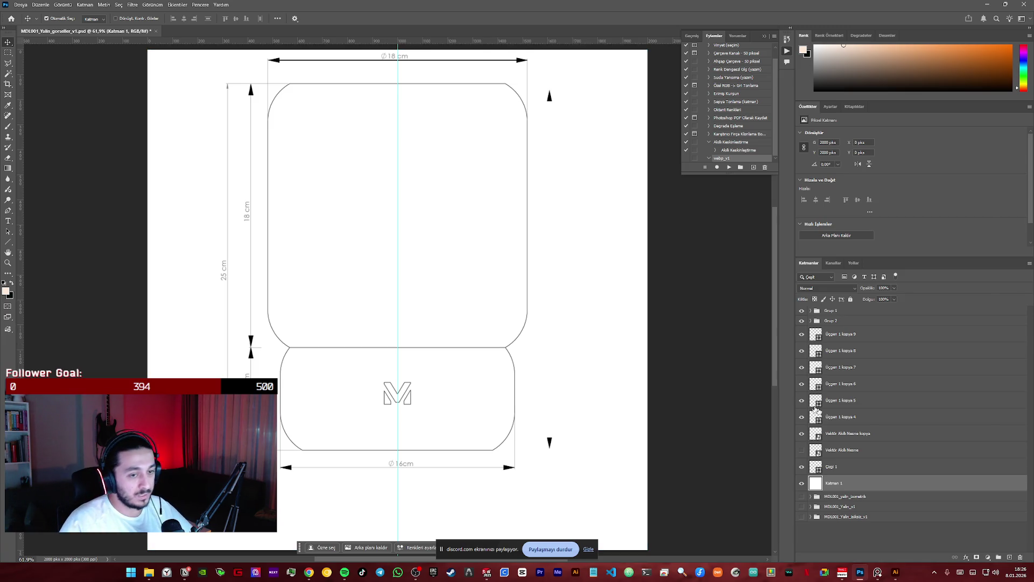
click(856, 473)
mouse_move(346, 71)
mouse_down()
mouse_move(361, 113)
mouse_move(361, 226)
mouse_up()
key(ctrl+t)
mouse_move(549, 192)
mouse_down()
mouse_move(540, 275)
mouse_move(427, 323)
mouse_up()
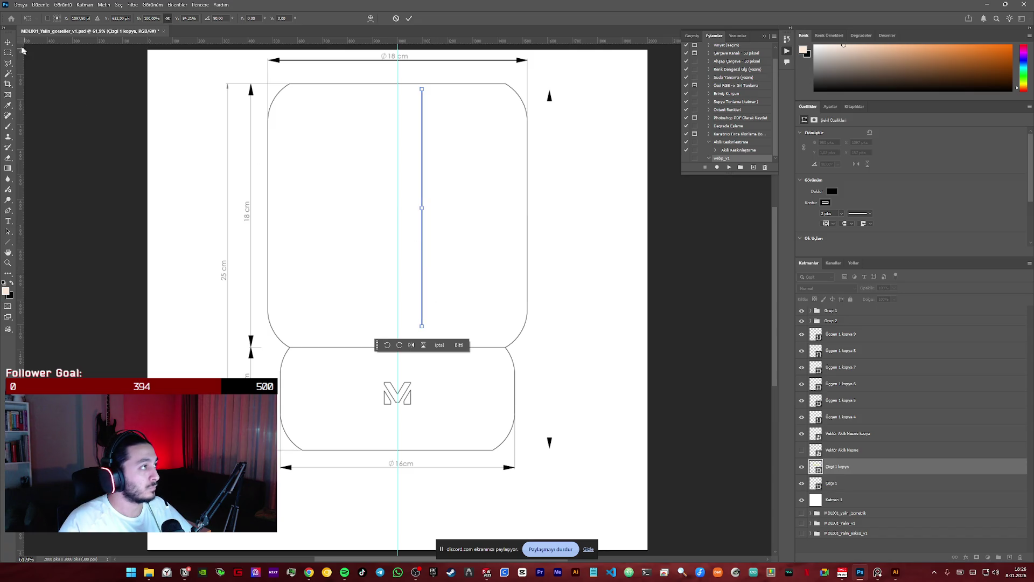
key(Return)
mouse_move(422, 154)
mouse_down()
mouse_move(558, 178)
mouse_move(550, 182)
mouse_up()
click(585, 180)
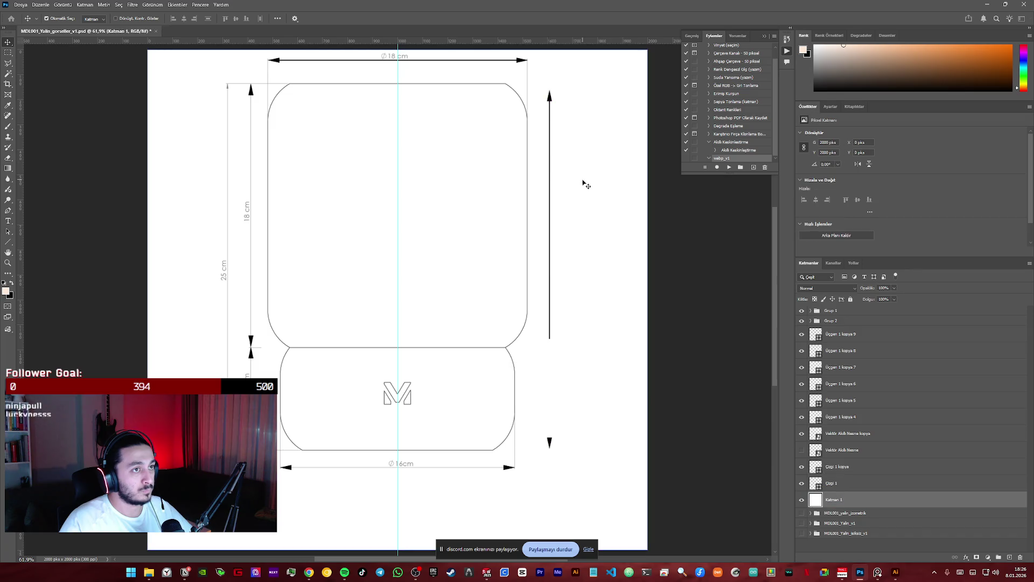
- Lengthen the vertical line down to reach the lower right-side arrowhead
key(ctrl+t)
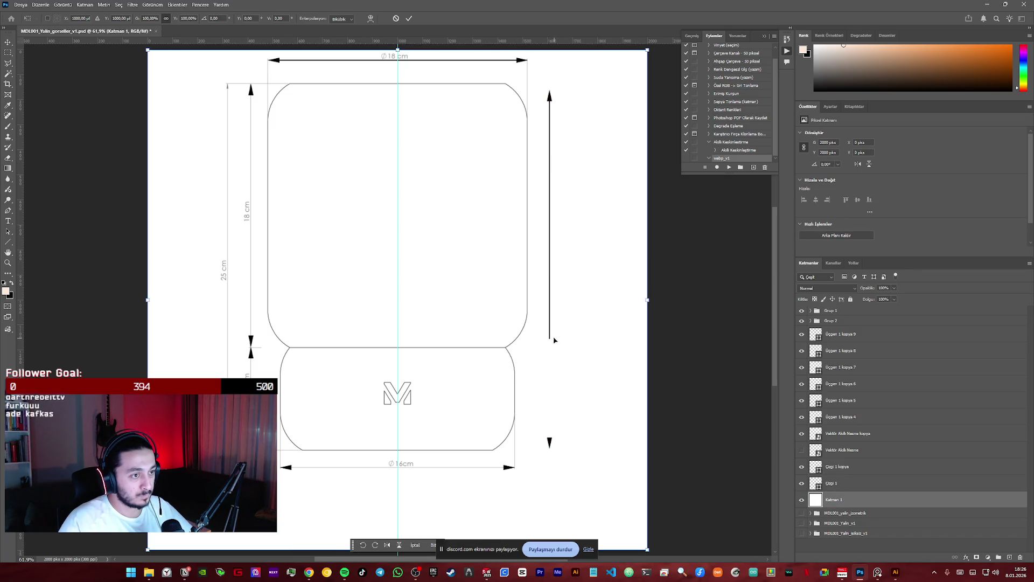
click(846, 483)
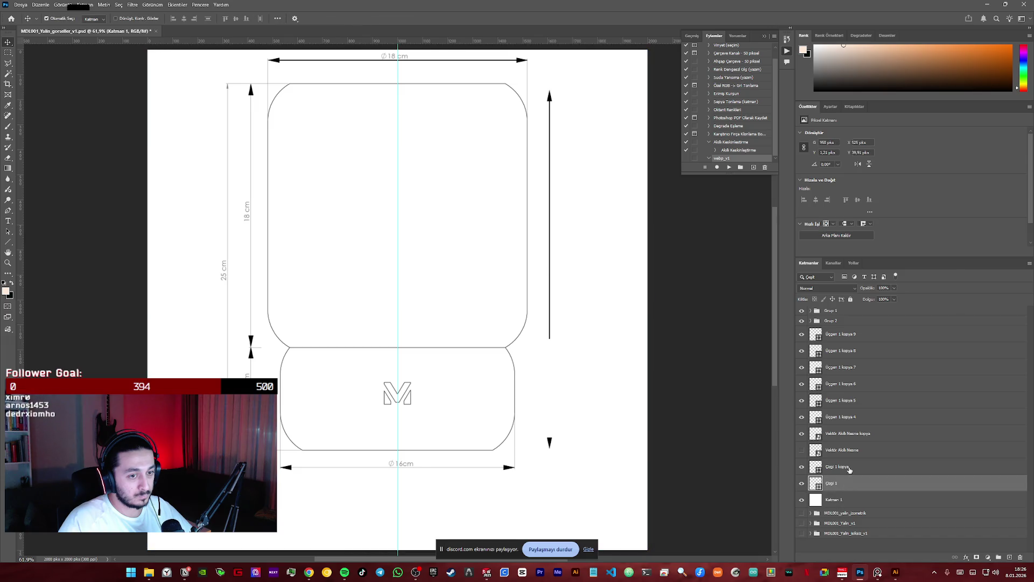
key(ctrl+t)
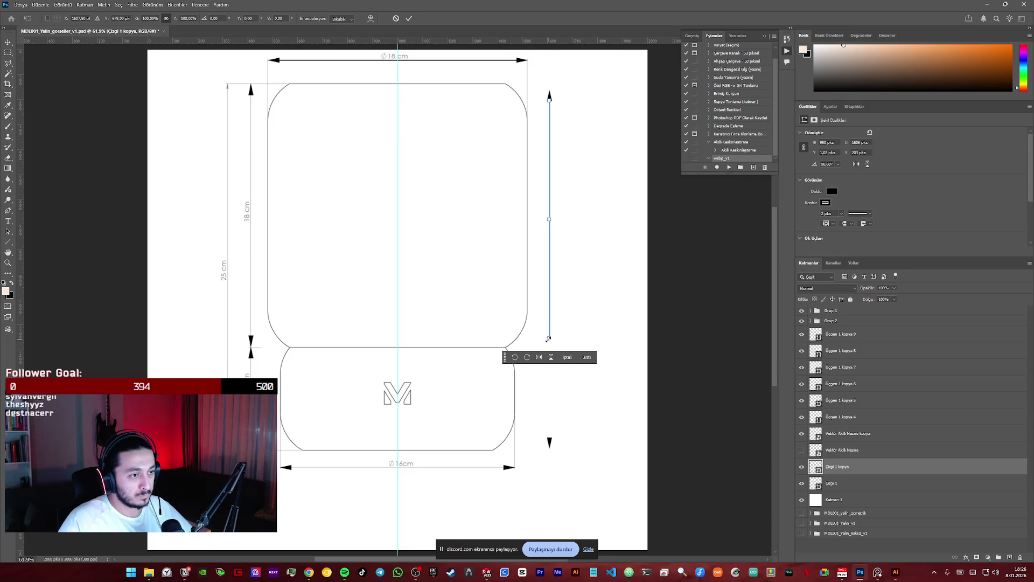
drag(551, 340, 558, 439)
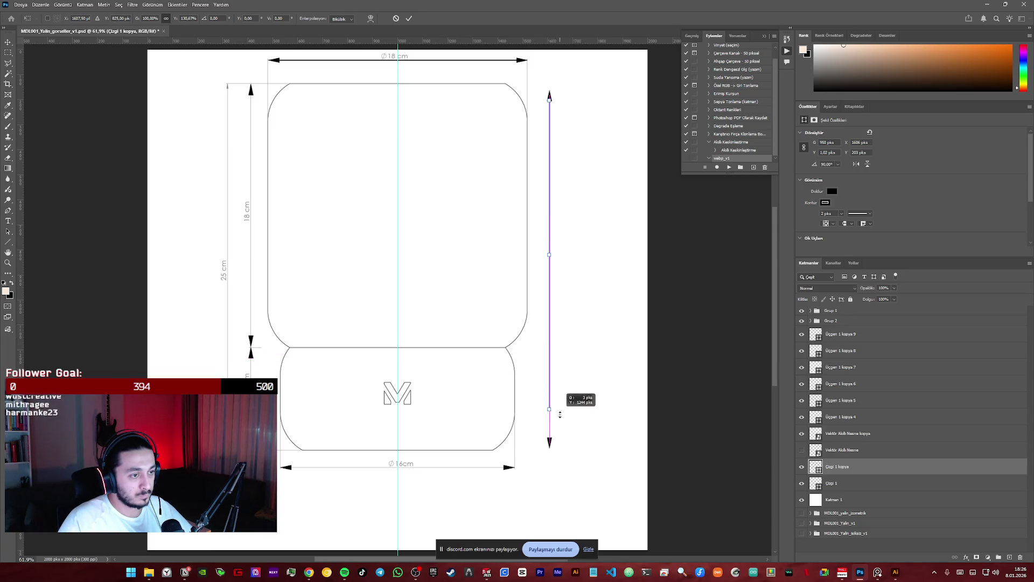
key(Return)
click(417, 122)
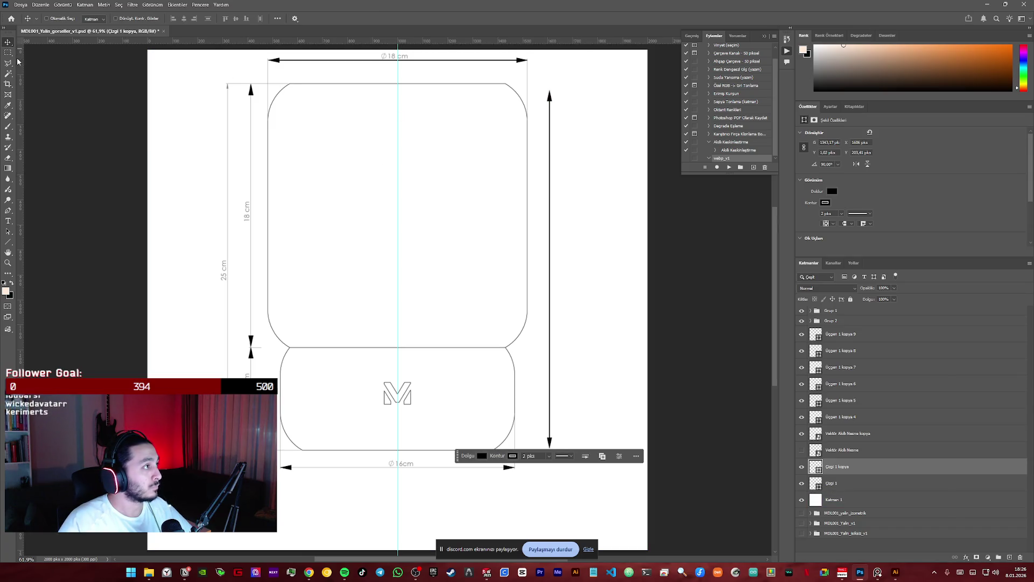
- Move the horizontal line up toward the lamp's top edge
click(465, 62)
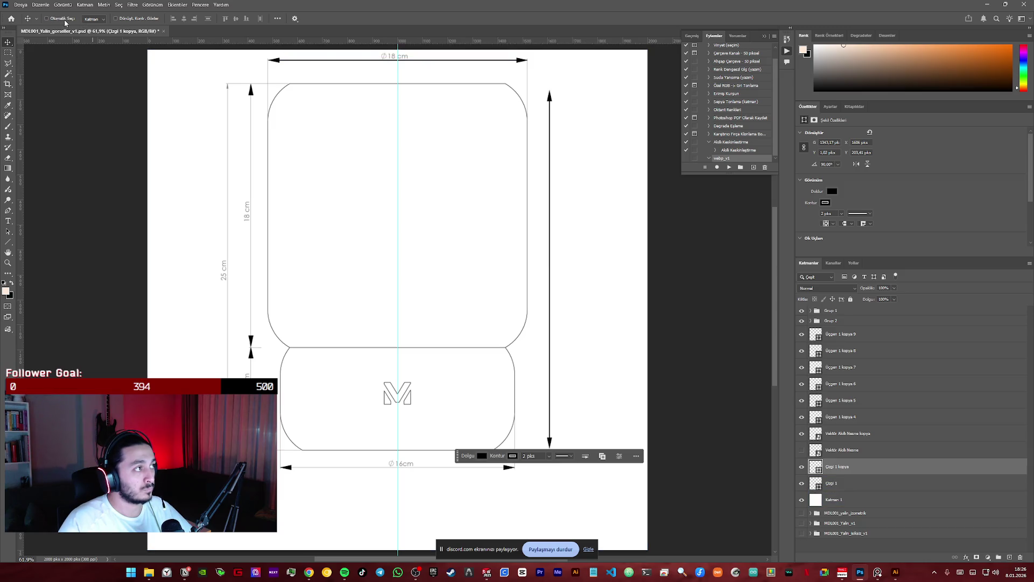
click(467, 71)
drag(467, 66, 461, 100)
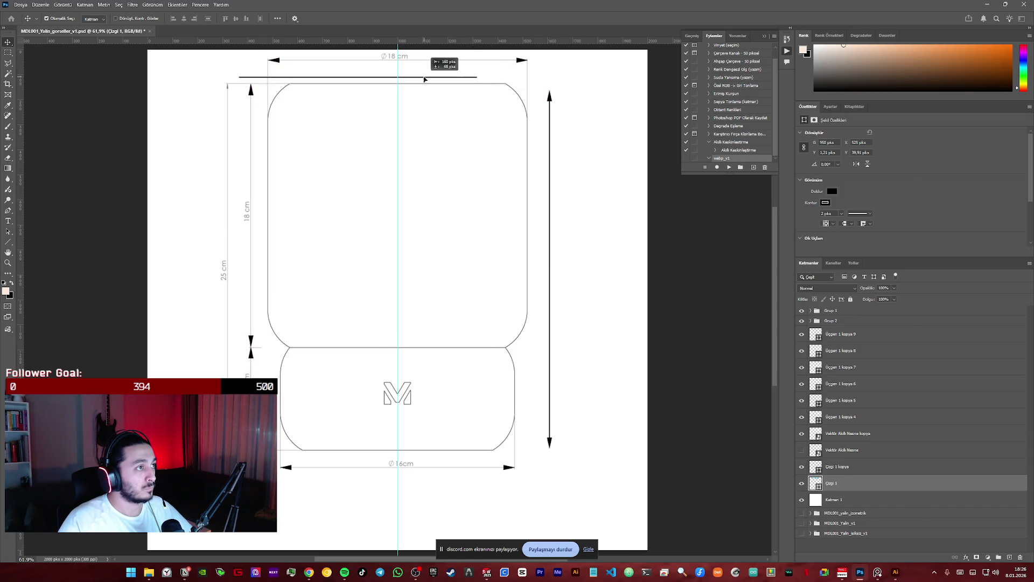
- Snap the horizontal line onto the lamp's top edge and zoom in on it
mouse_move(461, 100)
mouse_down()
mouse_move(477, 84)
mouse_move(502, 85)
mouse_move(385, 79)
mouse_up()
key(z)
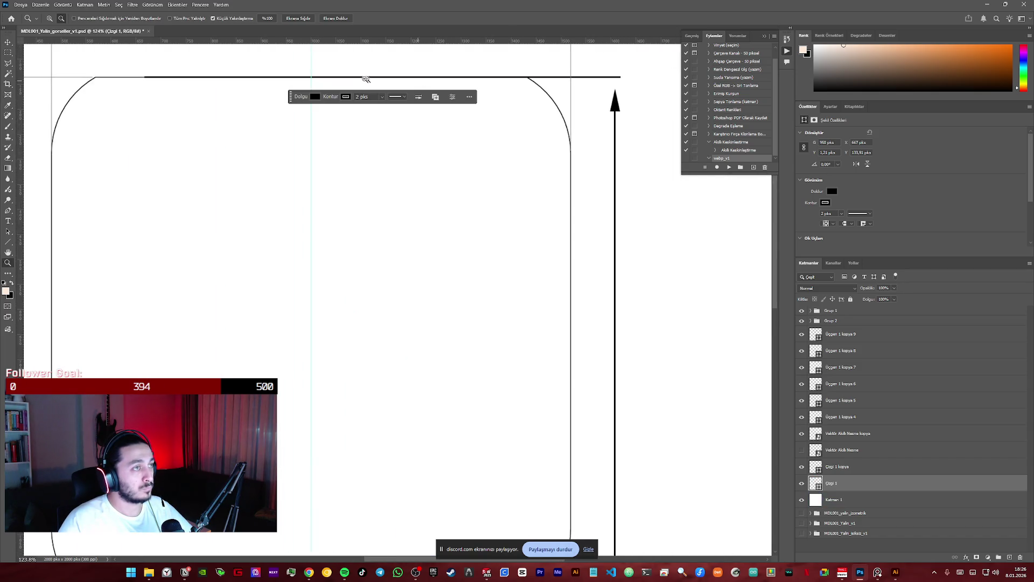
key(v)
drag(217, 76, 229, 76)
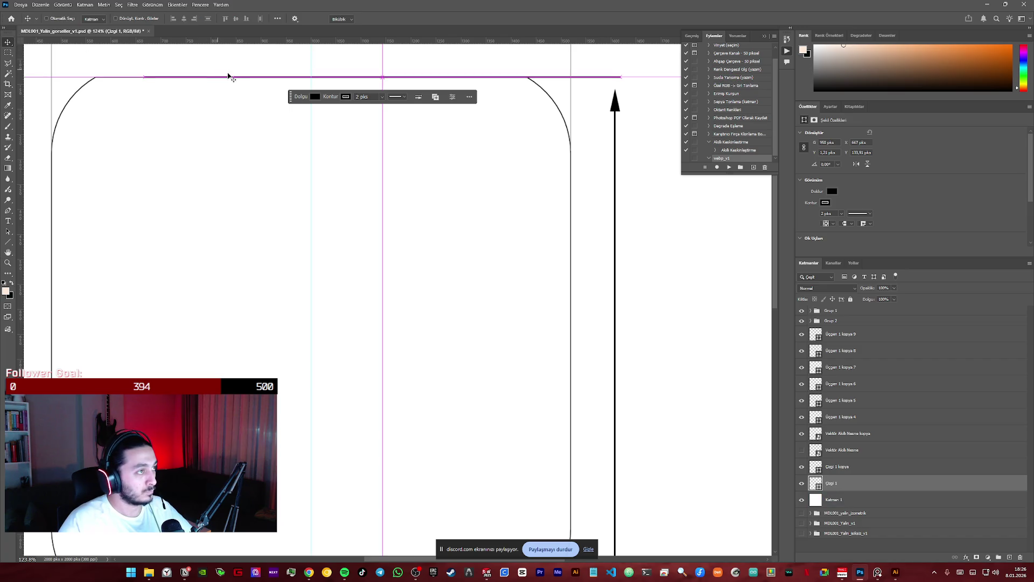
- Shorten the line from its left end into a short extension line to the height arrow
key(ctrl+t)
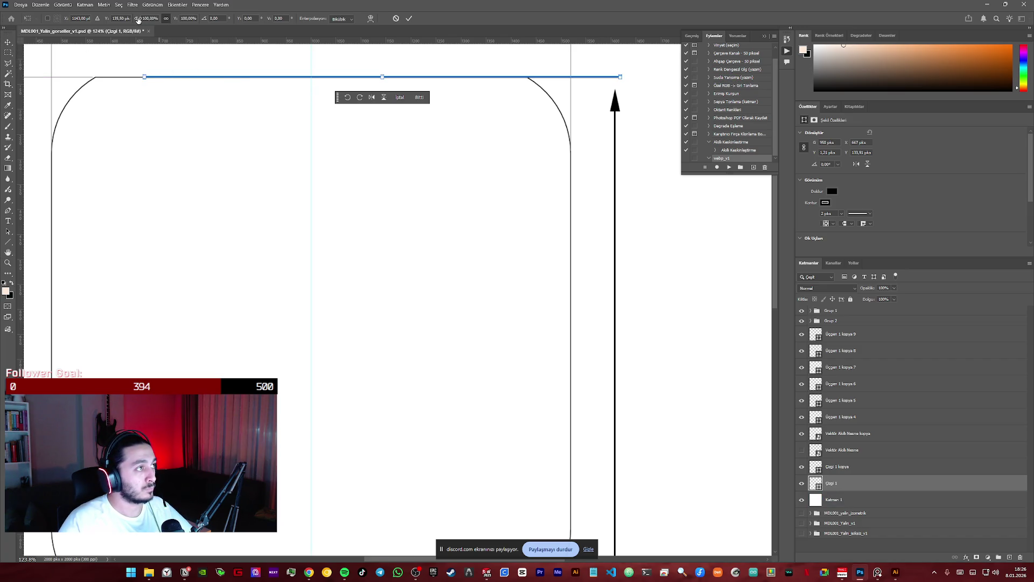
drag(143, 76, 522, 109)
key(ctrl+minus)
key(ctrl+minus)
key(ctrl+minus)
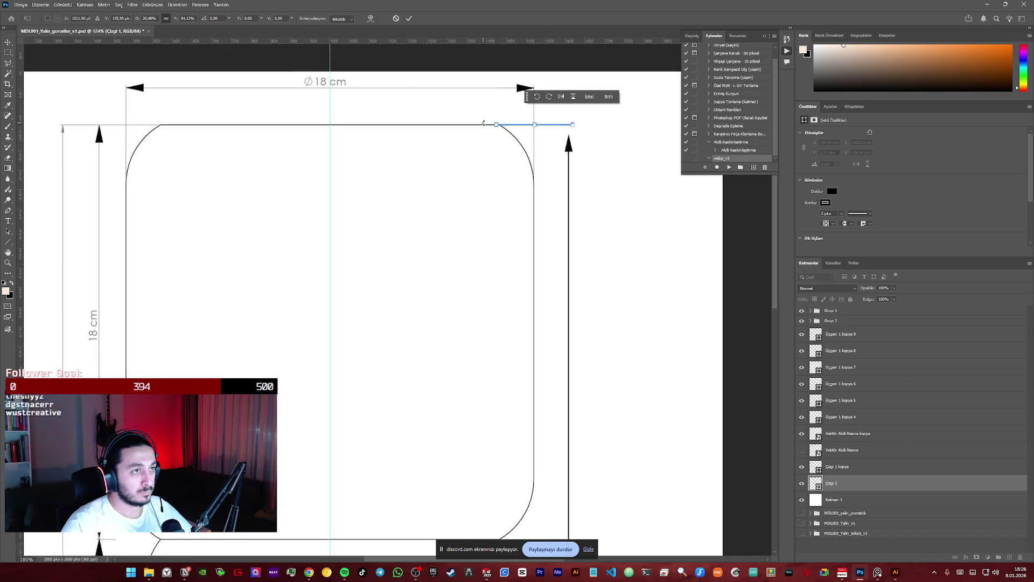
key(Return)
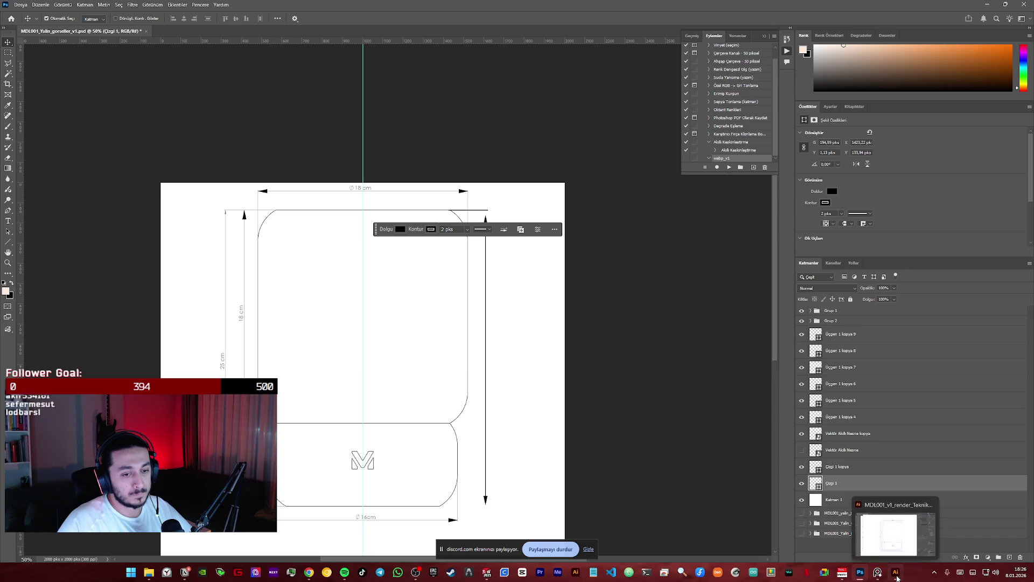
- Switch to SolidWorks and set the drawing sheet to A4 (ISO) via Sheet Properties
click(487, 573)
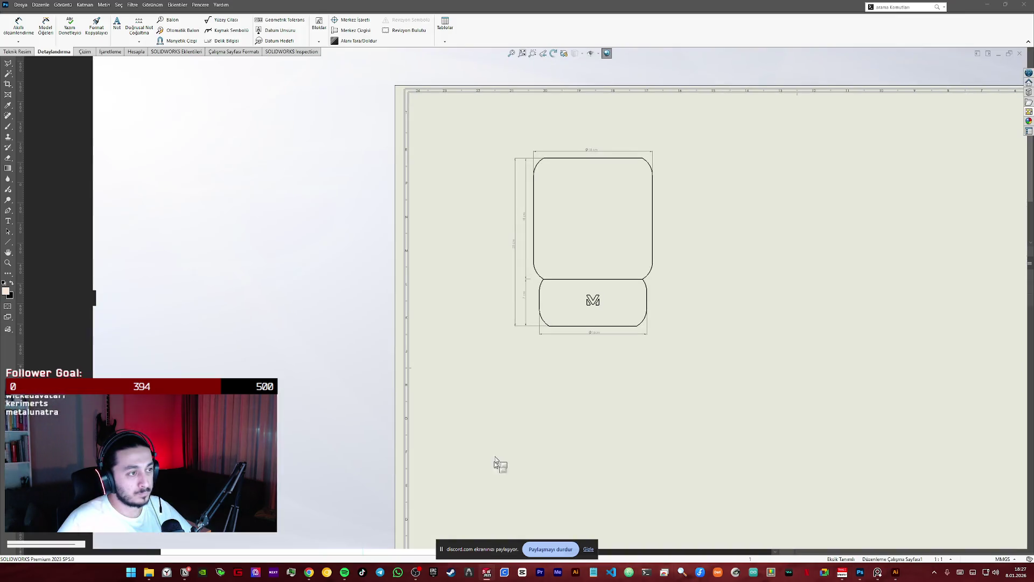
click(652, 212)
scroll(744, 319, down, 3)
scroll(743, 319, up, 5)
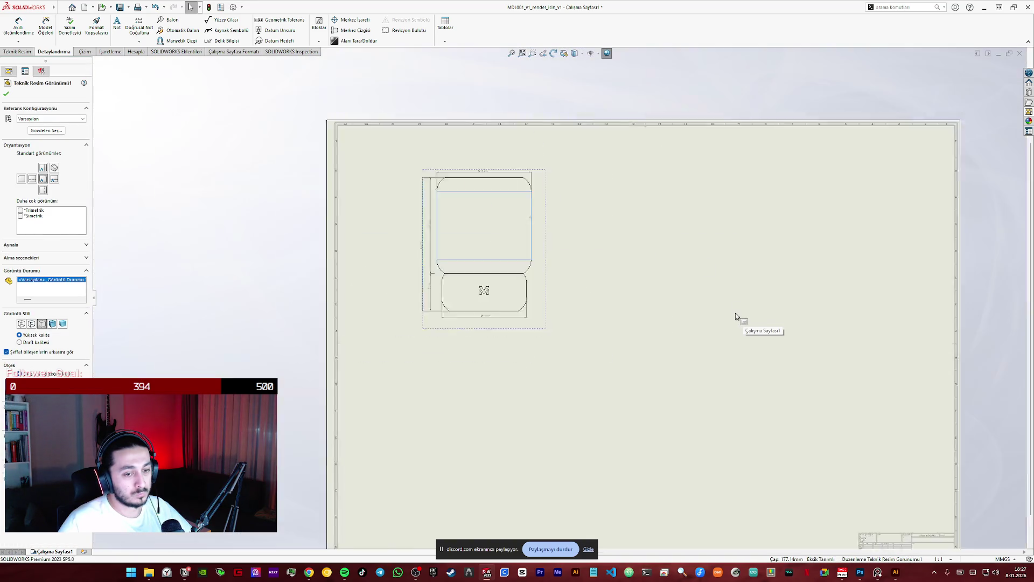
scroll(736, 322, down, 3)
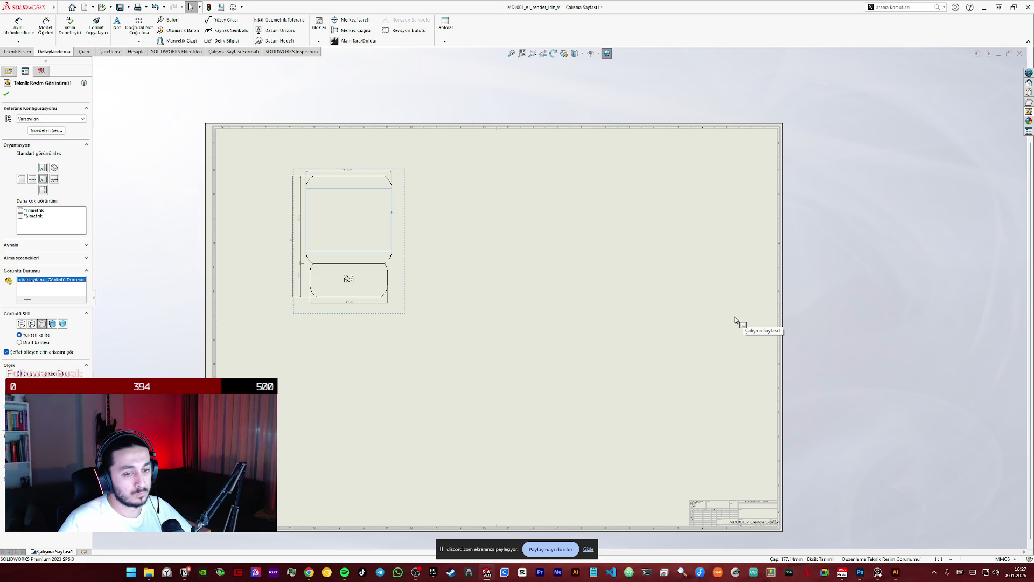
click(951, 563)
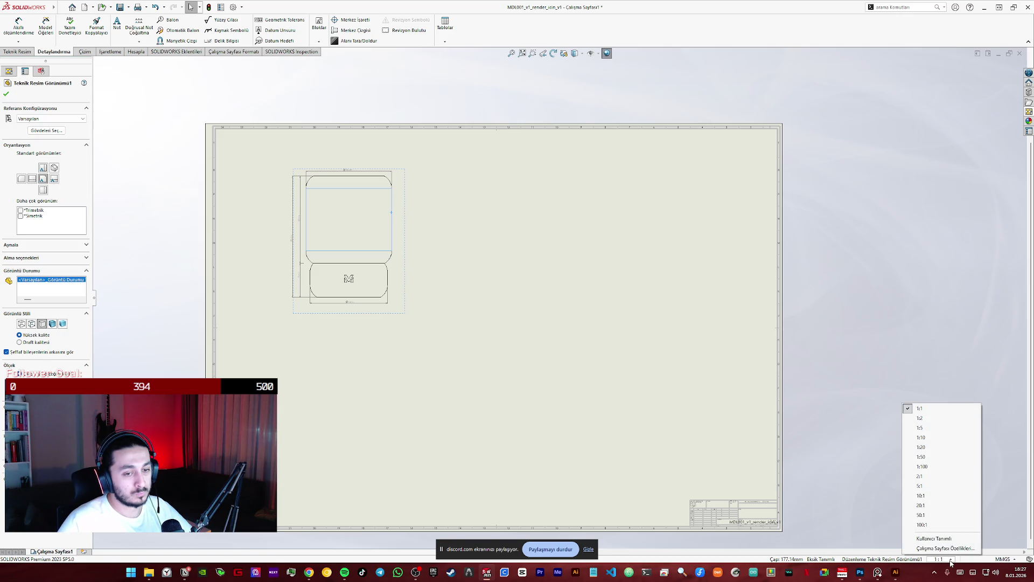
click(944, 548)
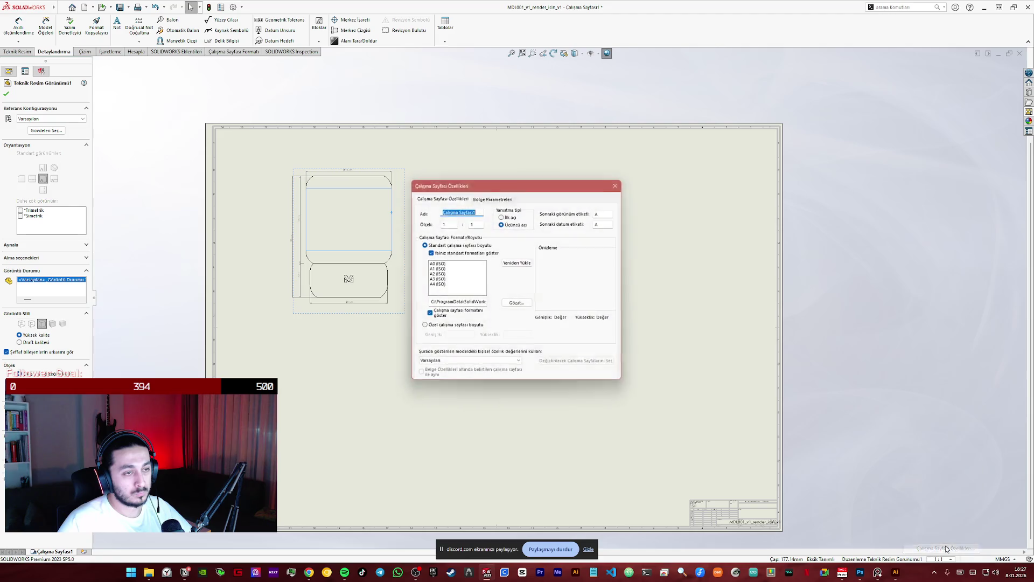
click(437, 285)
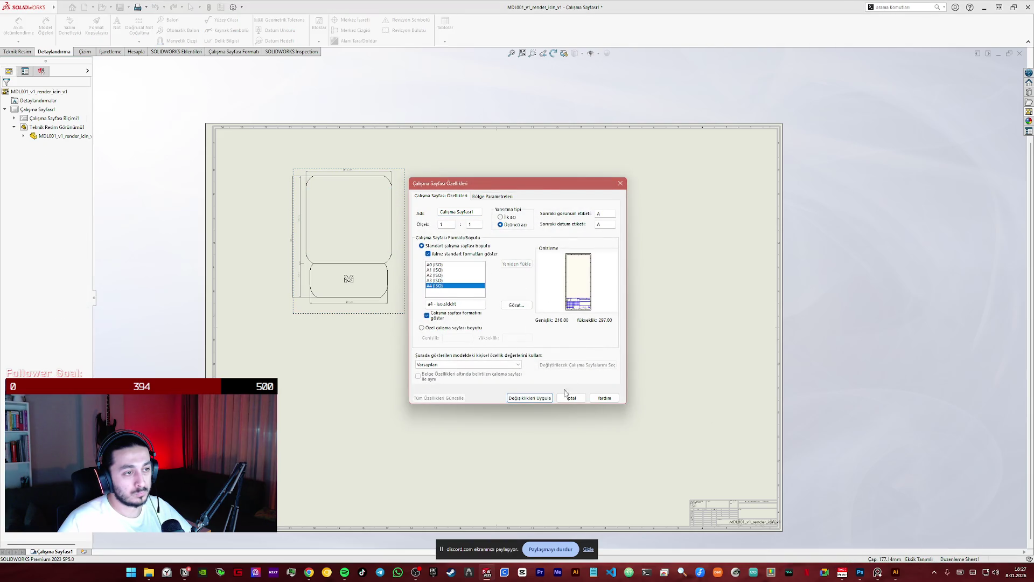
click(530, 398)
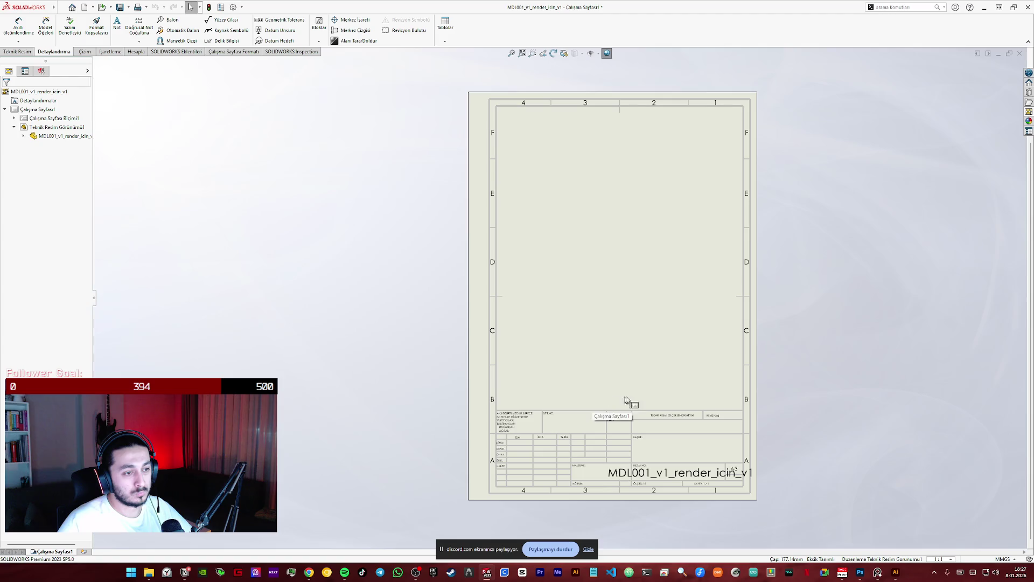
scroll(642, 291, up, 3)
scroll(598, 278, up, 3)
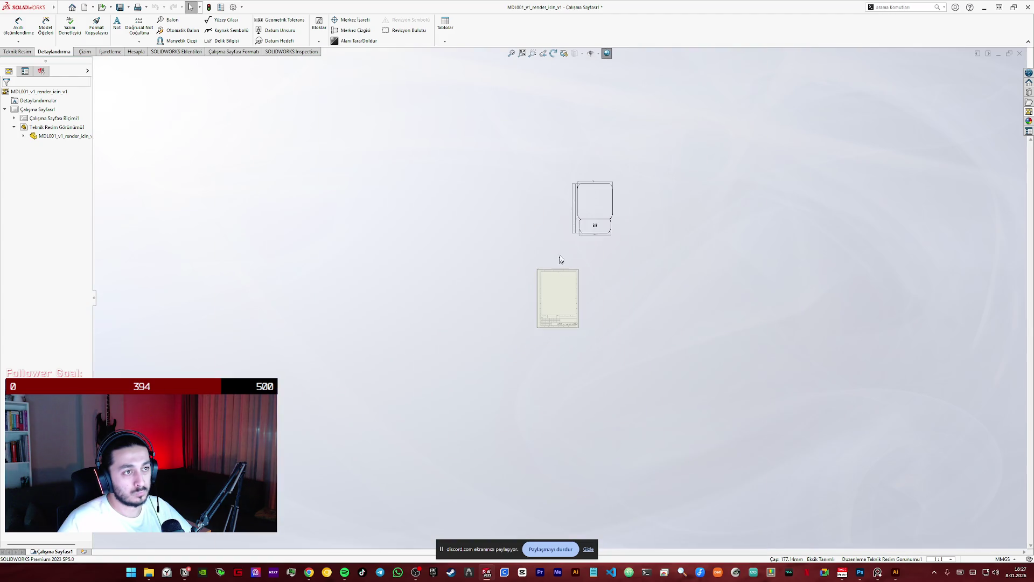
scroll(589, 218, down, 2)
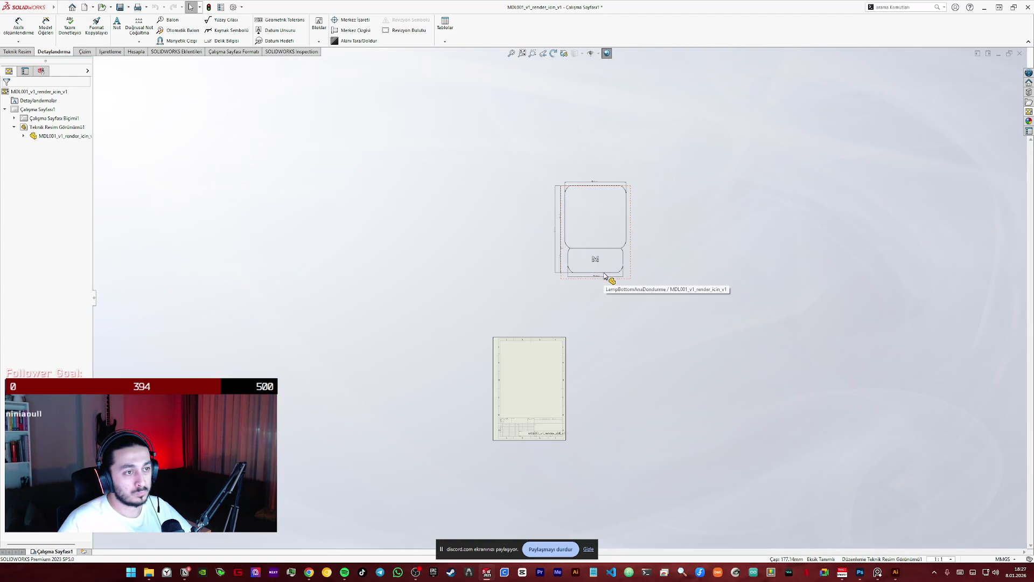
- Move the dimensioned lamp view onto the A4 sheet
click(600, 277)
click(655, 268)
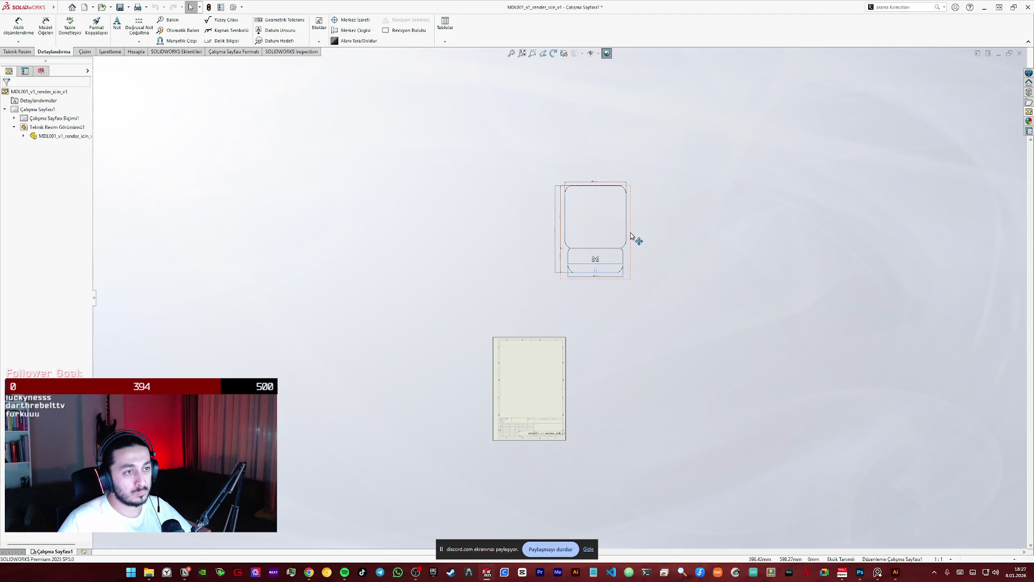
drag(628, 235, 541, 368)
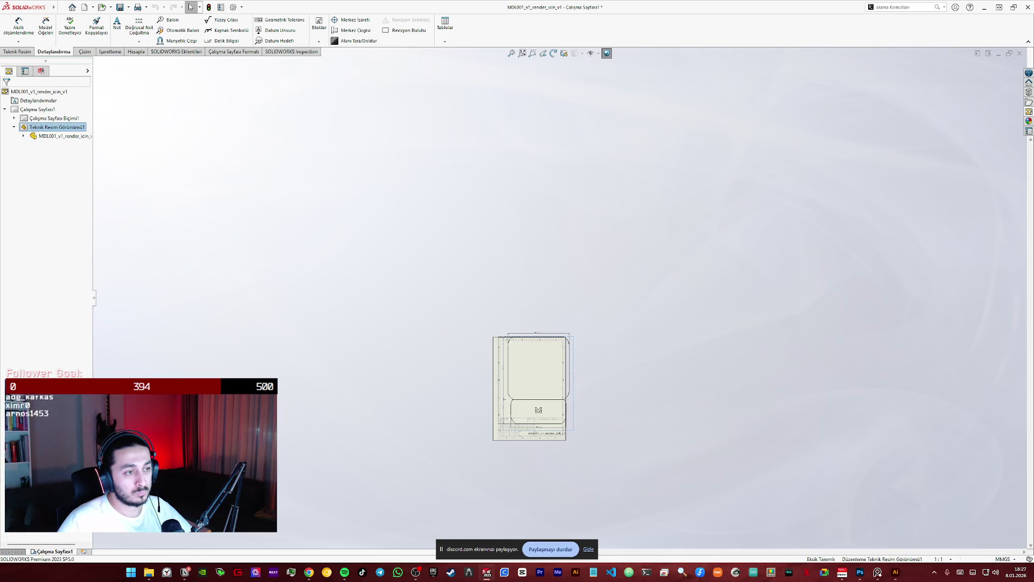
scroll(542, 367, down, 2)
scroll(533, 363, down, 3)
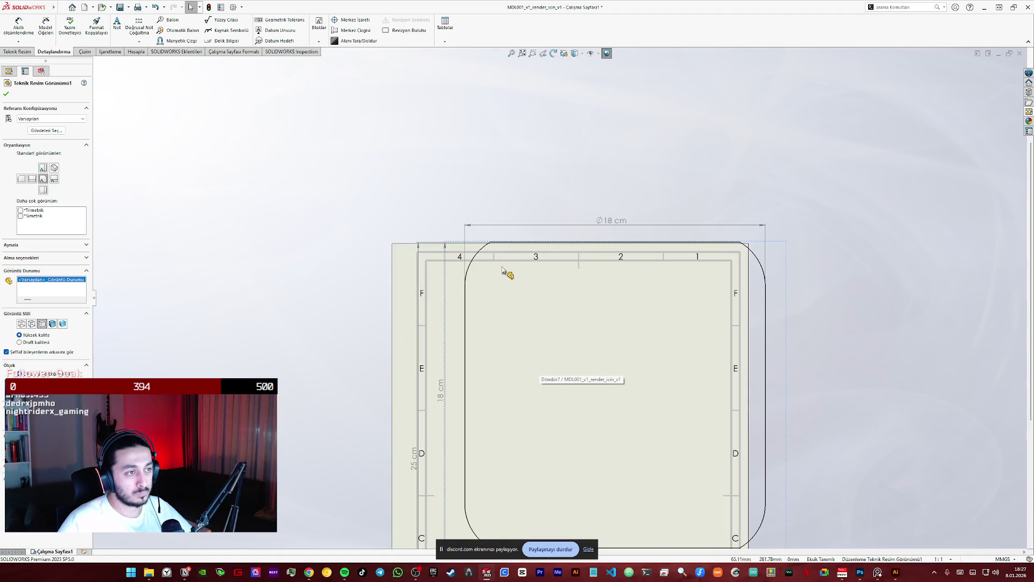
- Try filled then open arrowheads on the 18 cm dimension's leader settings
click(474, 230)
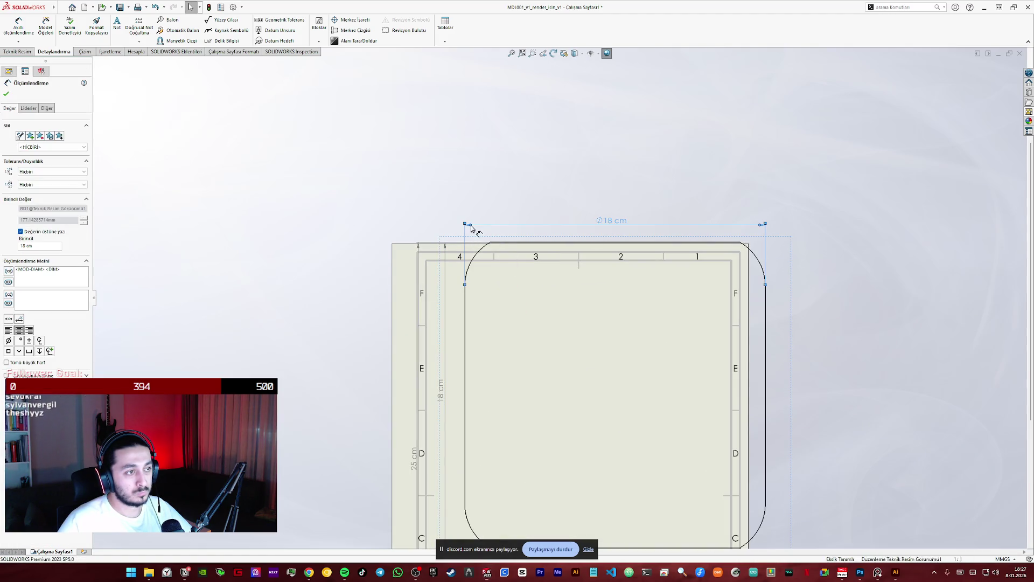
click(29, 108)
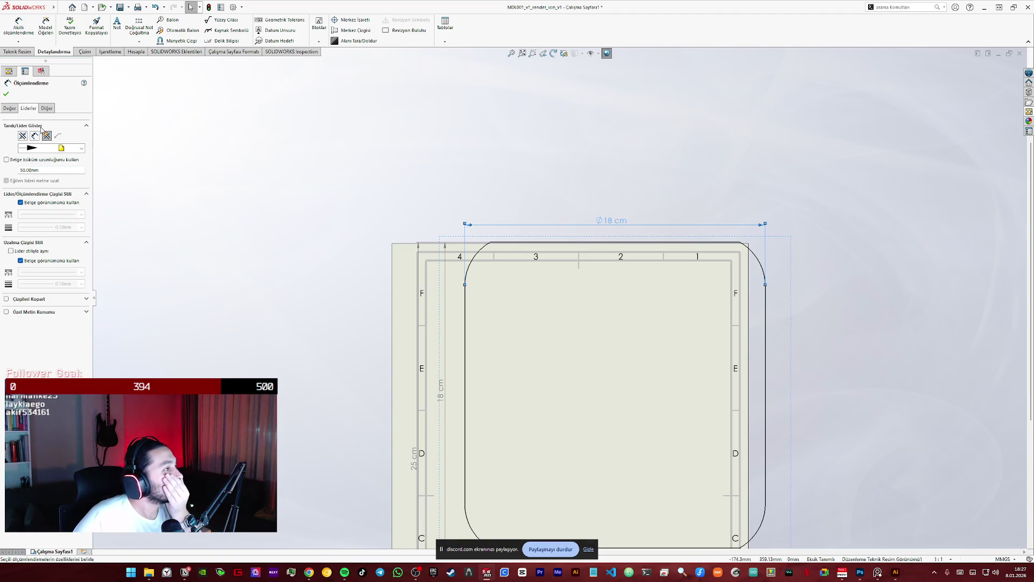
click(74, 149)
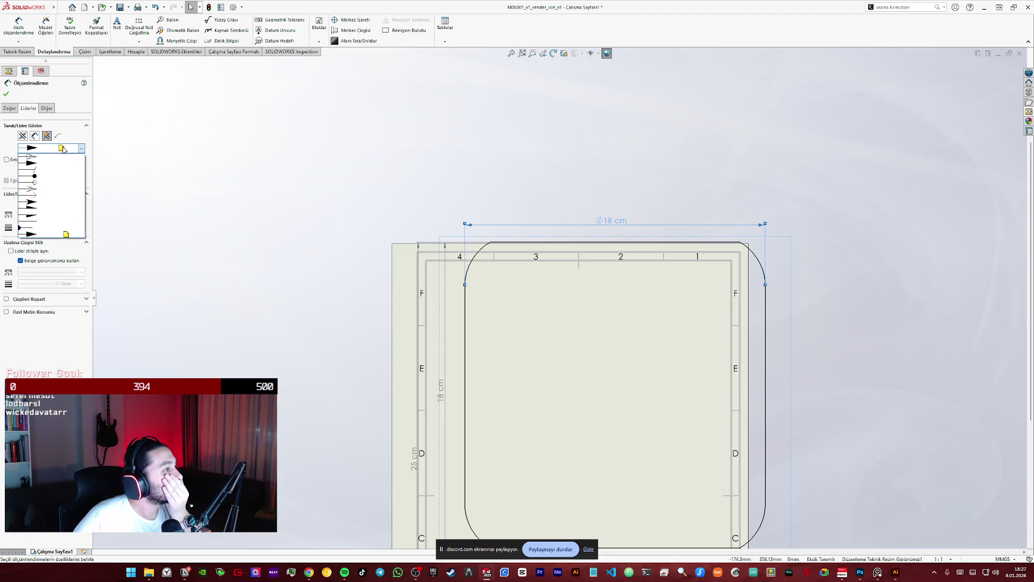
click(64, 163)
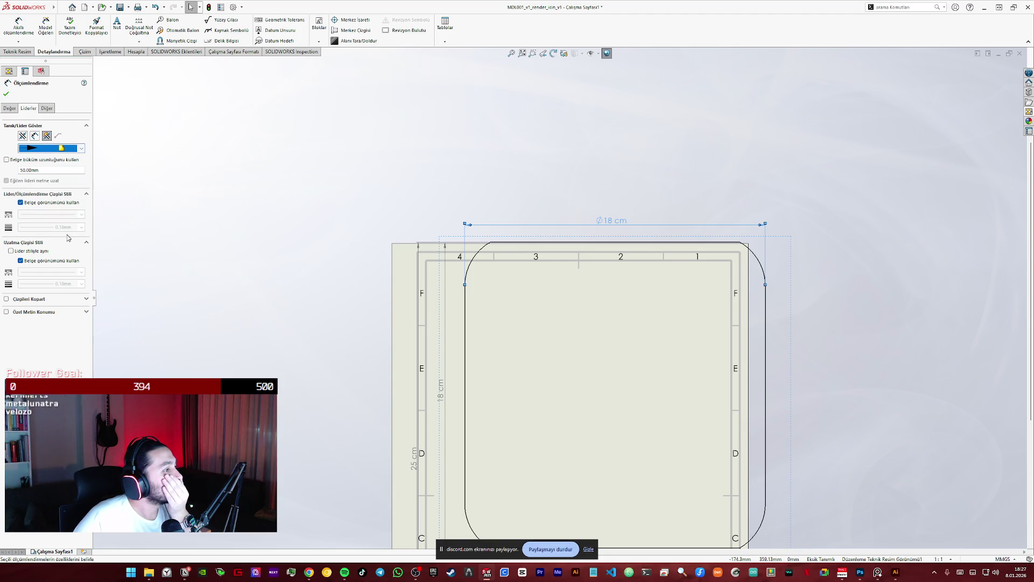
click(66, 148)
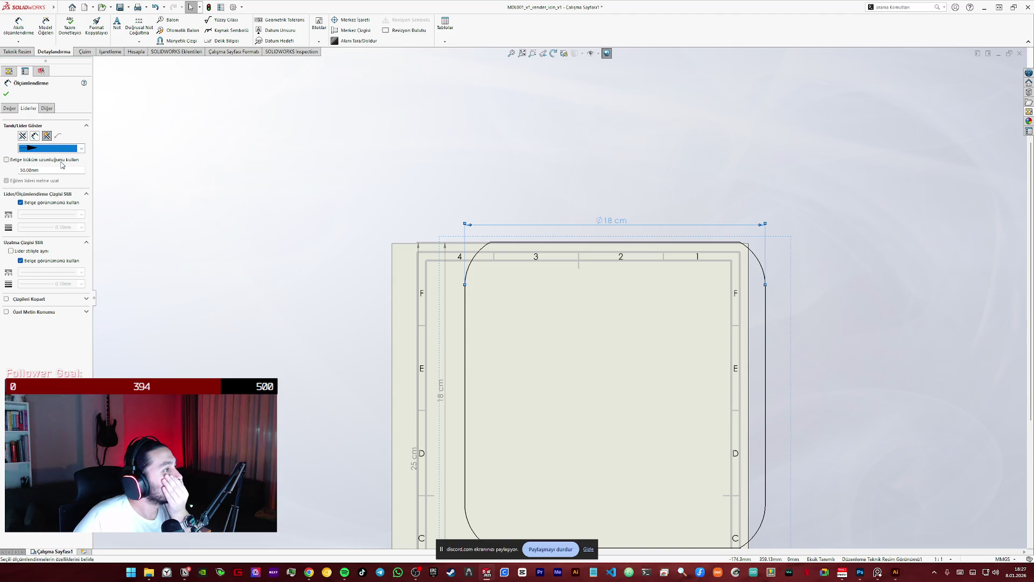
click(75, 149)
click(64, 170)
key(Escape)
scroll(487, 250, down, 4)
scroll(487, 251, down, 4)
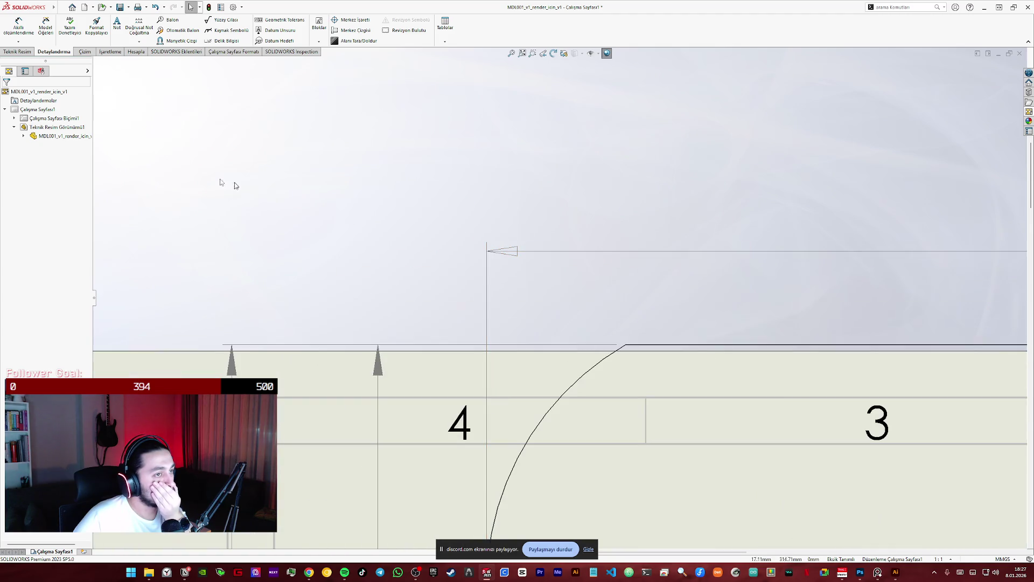
- Give the top 18 cm dimension filled arrowheads and review its 50.00mm length value
click(512, 251)
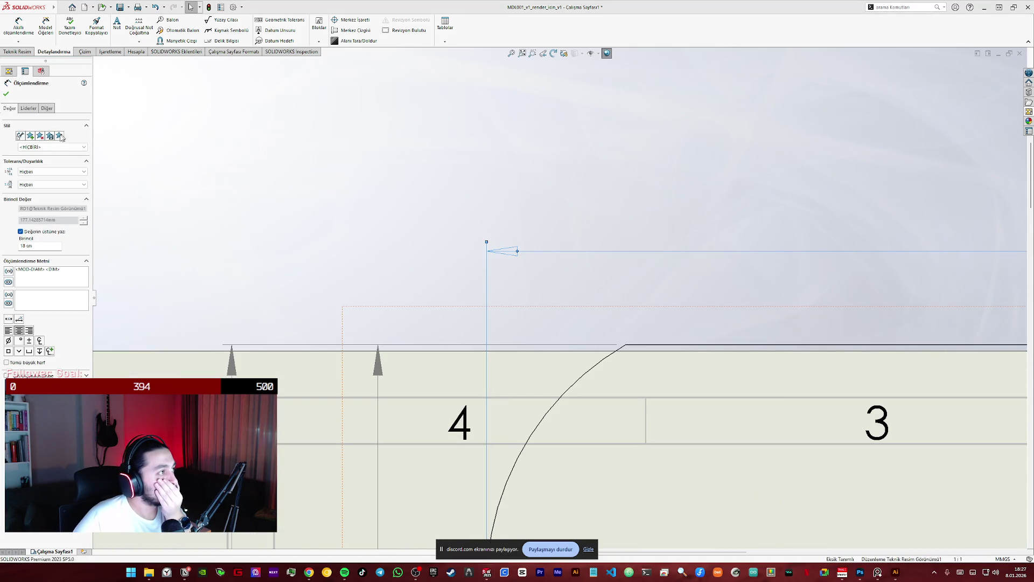
click(30, 108)
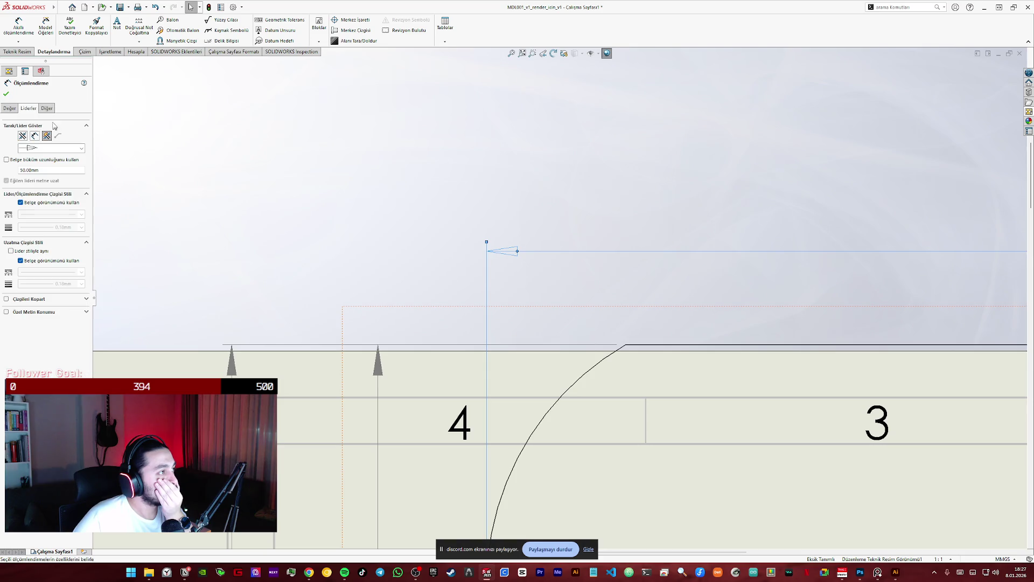
click(63, 149)
click(55, 168)
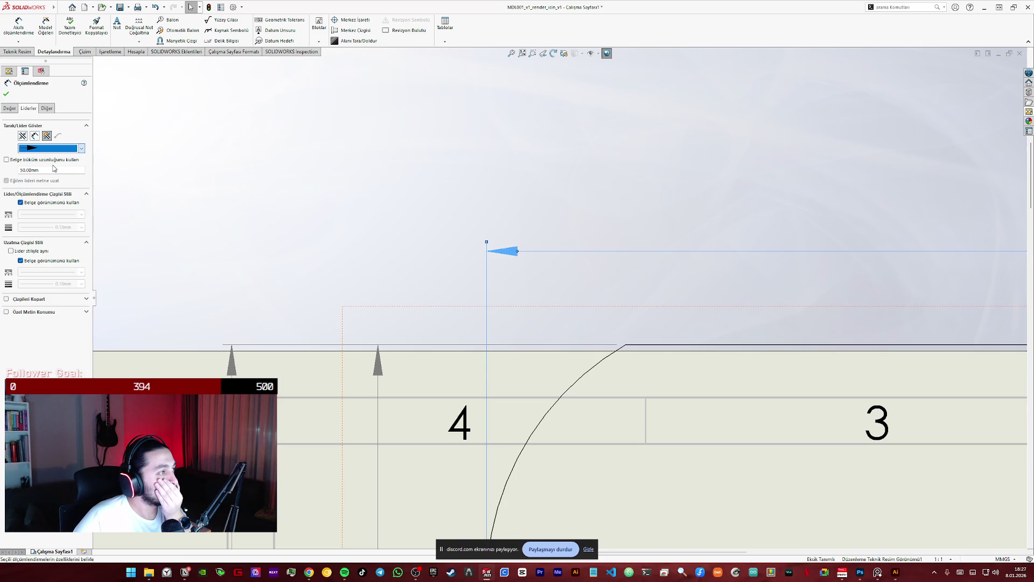
click(26, 171)
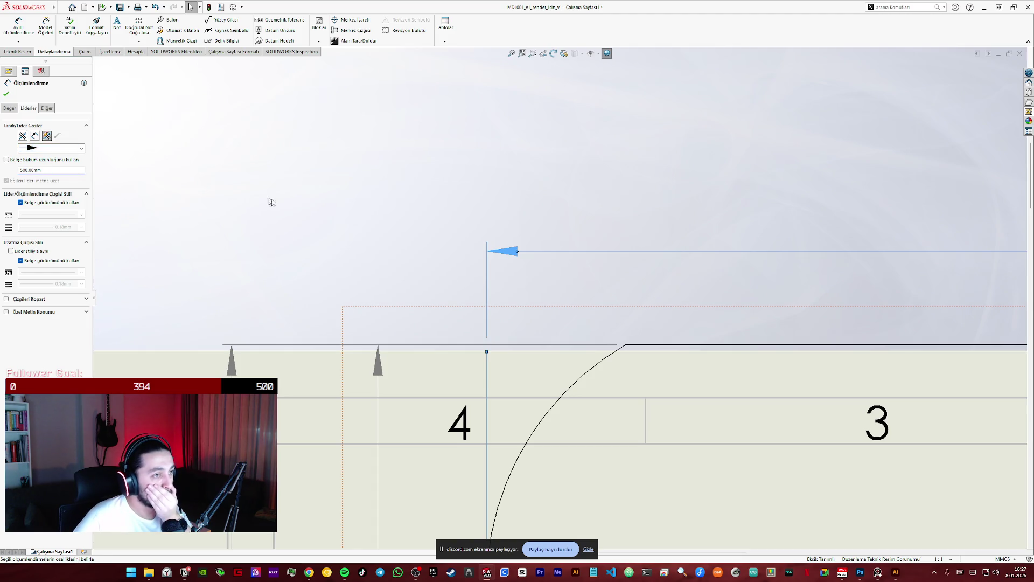
click(401, 226)
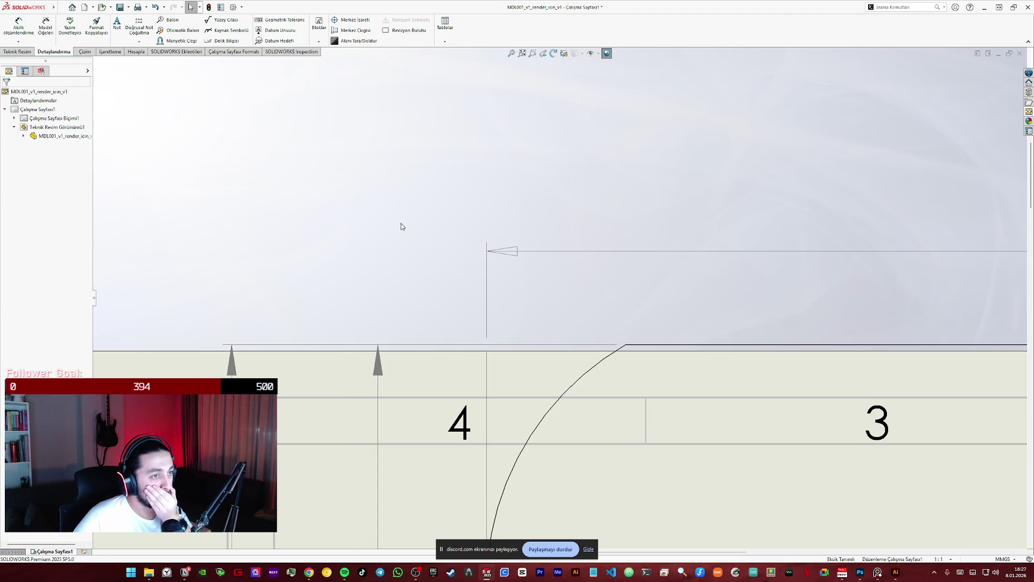
- Reselect the 18 cm dimension and confirm the filled arrowhead style
click(516, 253)
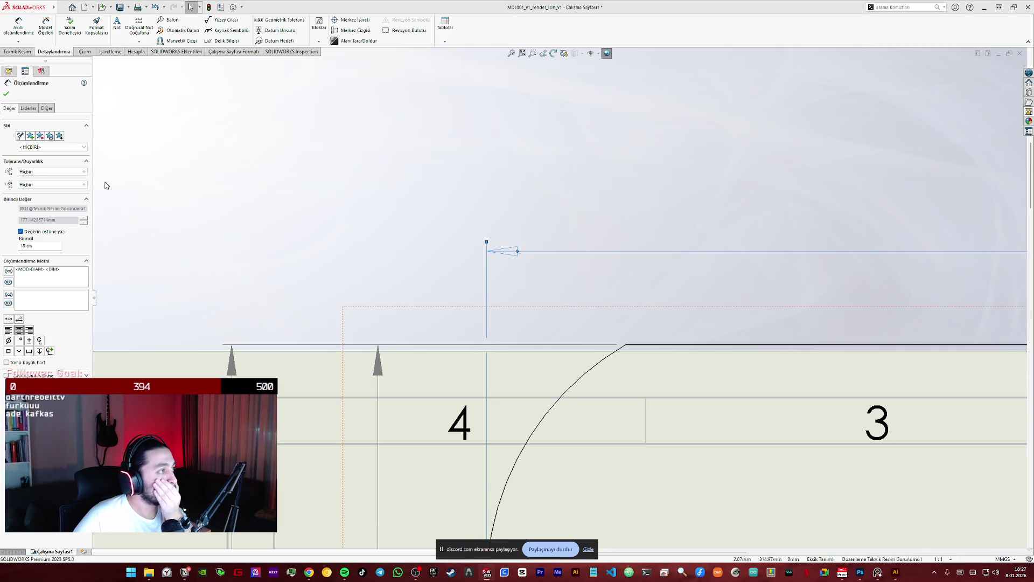
click(27, 107)
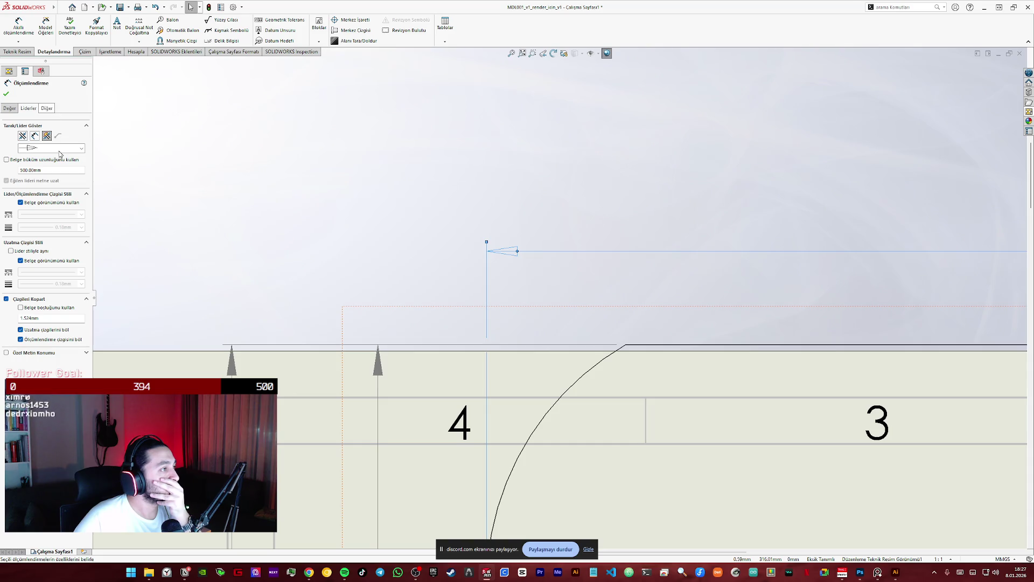
click(50, 159)
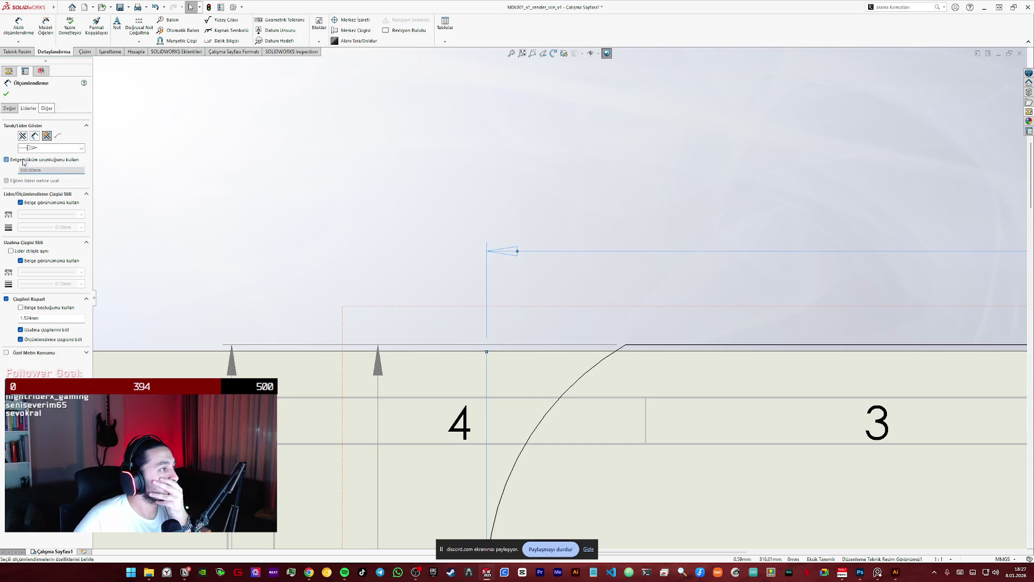
click(54, 161)
key(Escape)
click(514, 256)
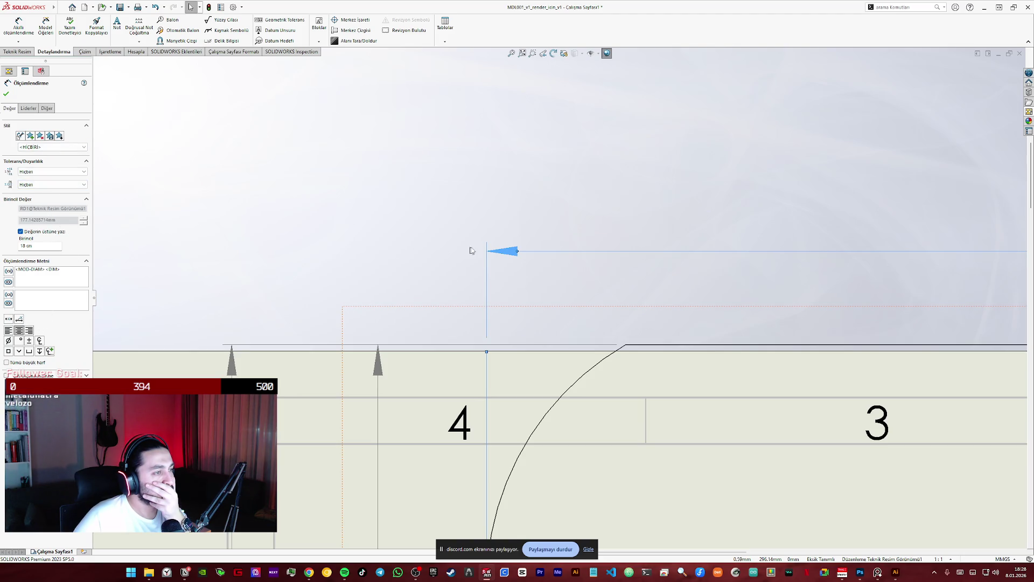
right_click(505, 254)
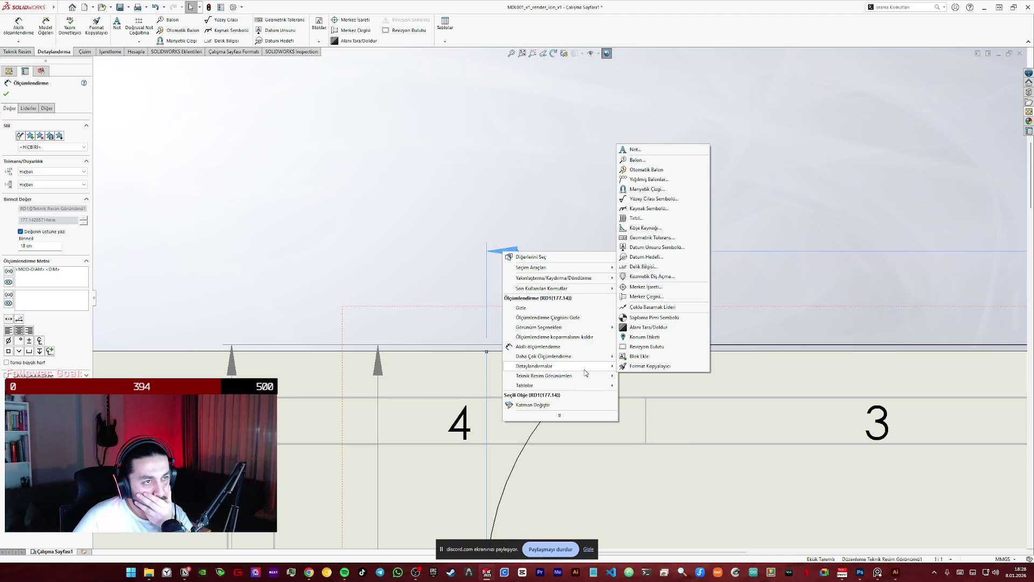
mouse_move(561, 427)
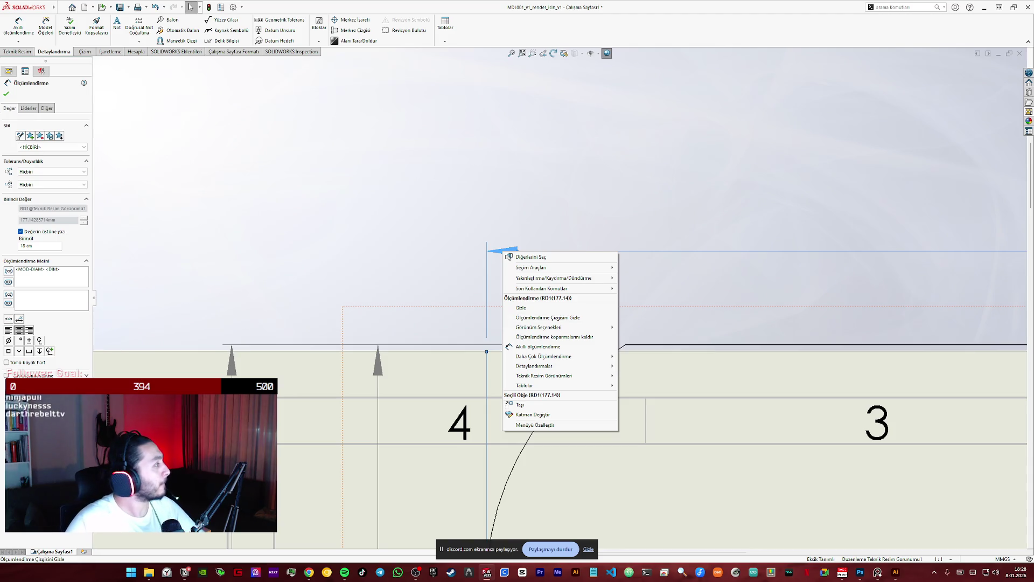
- Dismiss the dimension's context menu and bring up the Options gear commands
key(Escape)
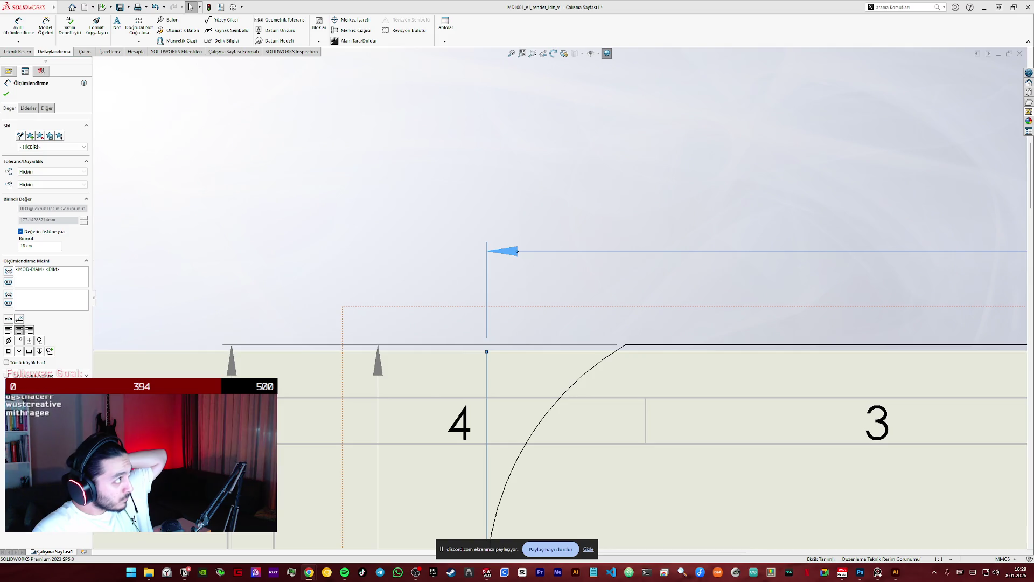
click(235, 7)
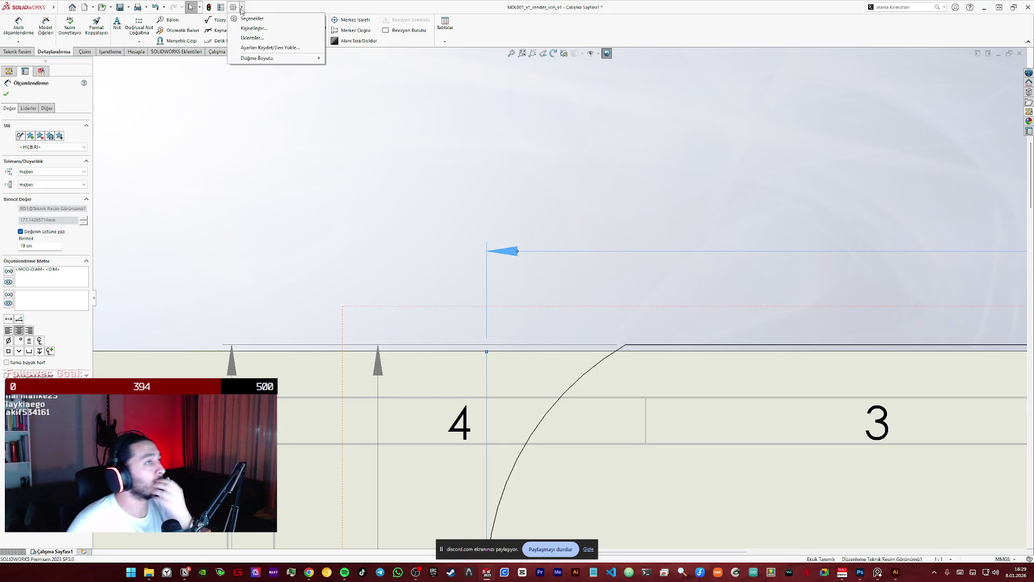
- Review Document Properties > Dimensions settings, close them and show the sheet scale list
click(259, 24)
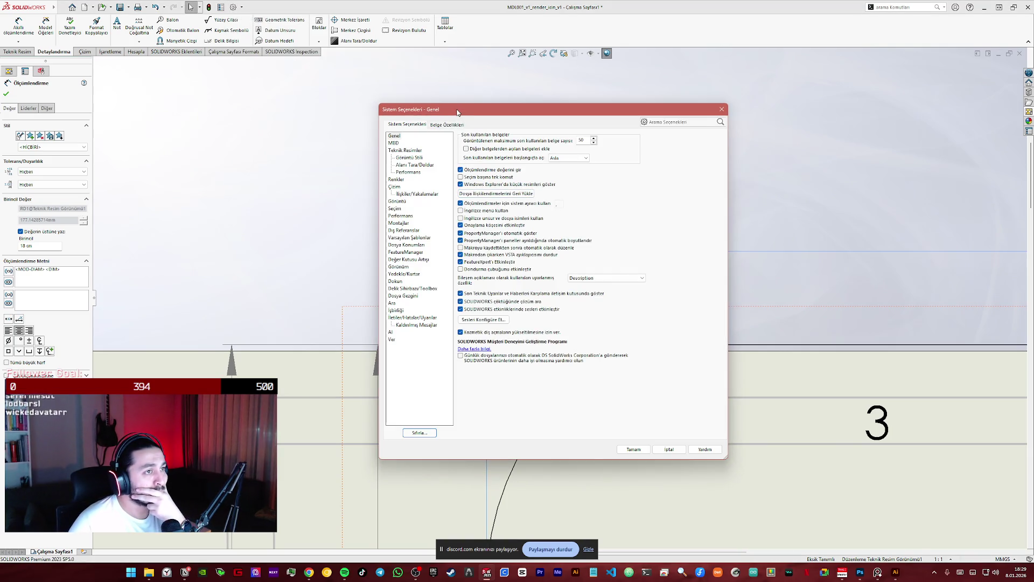
drag(456, 106, 721, 139)
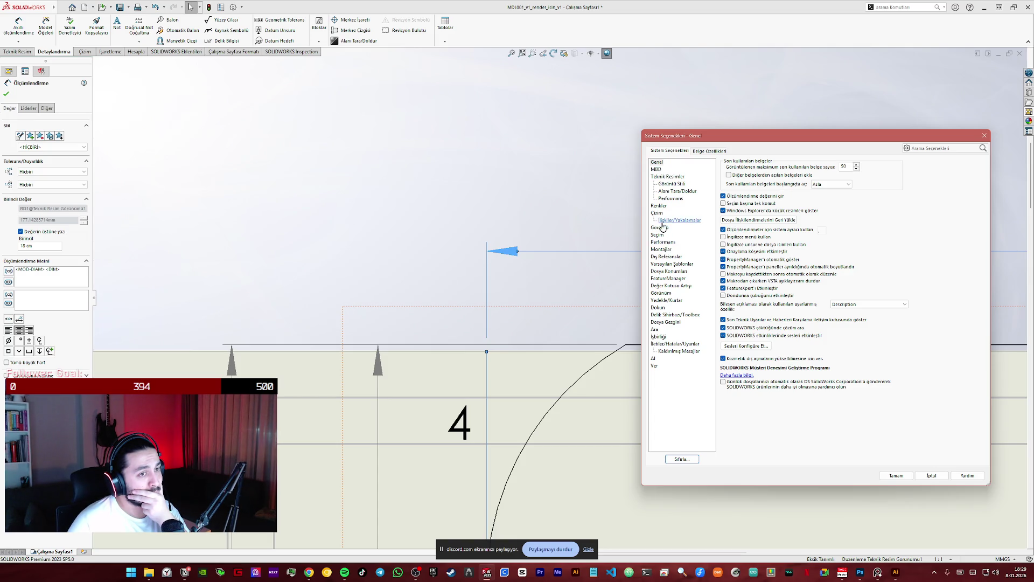
click(703, 150)
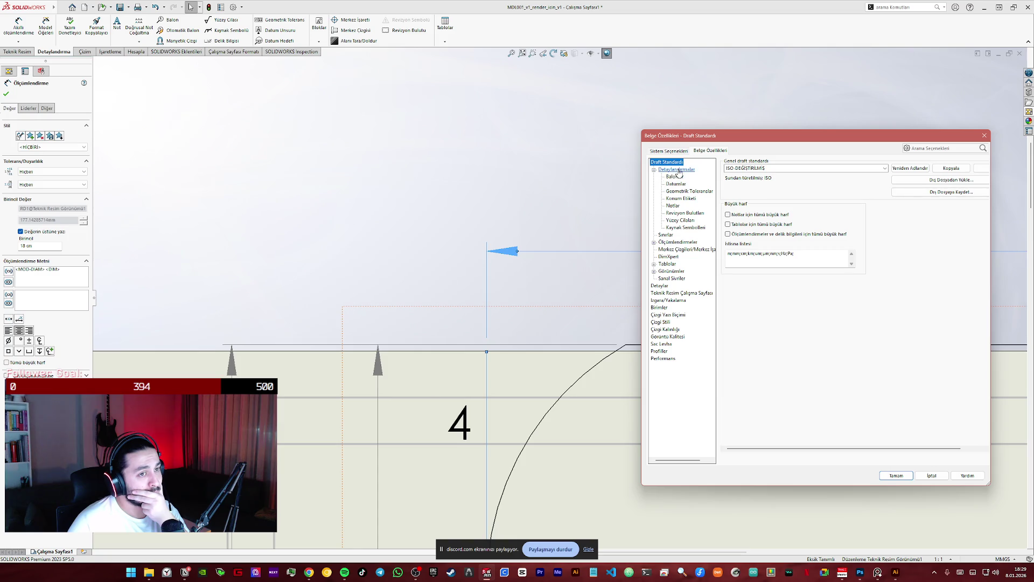
click(670, 244)
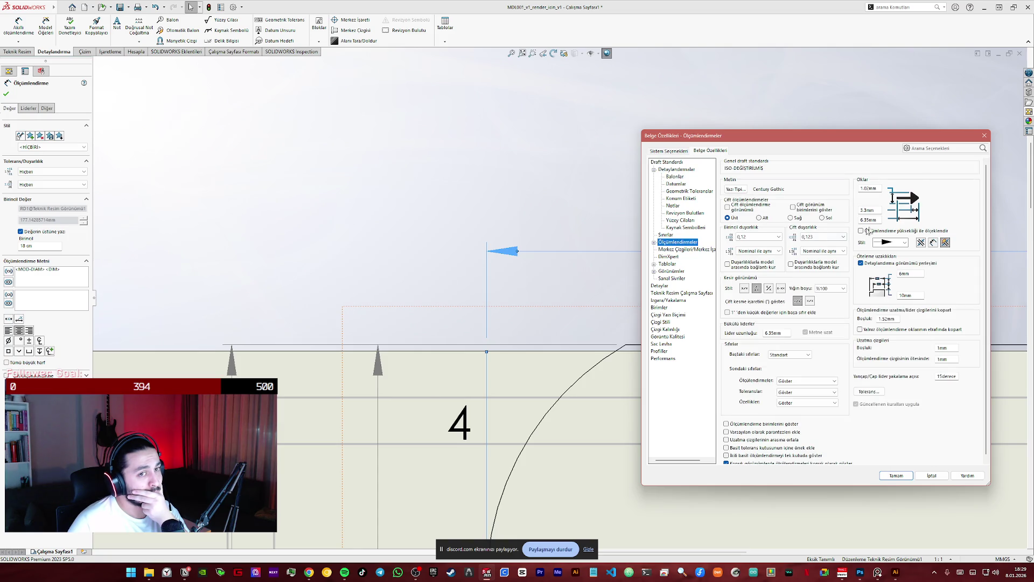
mouse_move(808, 135)
mouse_down()
mouse_move(331, 119)
mouse_move(355, 94)
mouse_up()
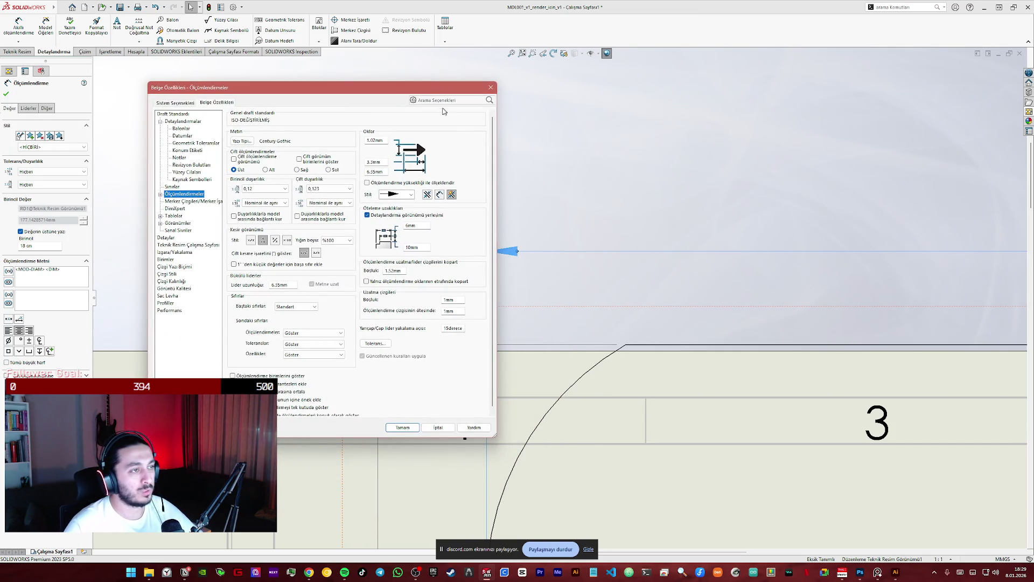
click(462, 85)
scroll(640, 324, down, 3)
scroll(640, 325, up, 4)
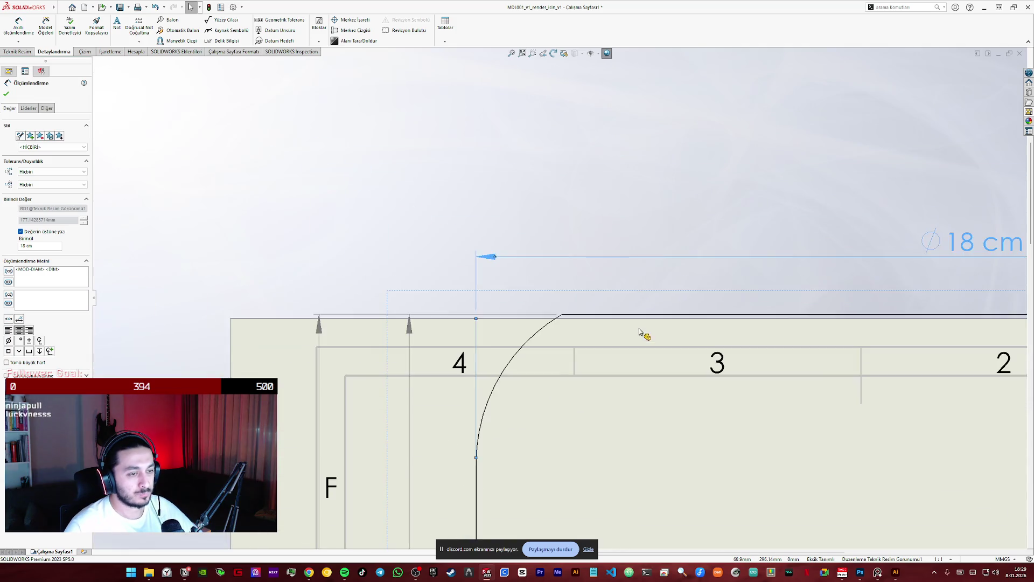
scroll(641, 332, up, 5)
scroll(628, 358, down, 1)
click(948, 560)
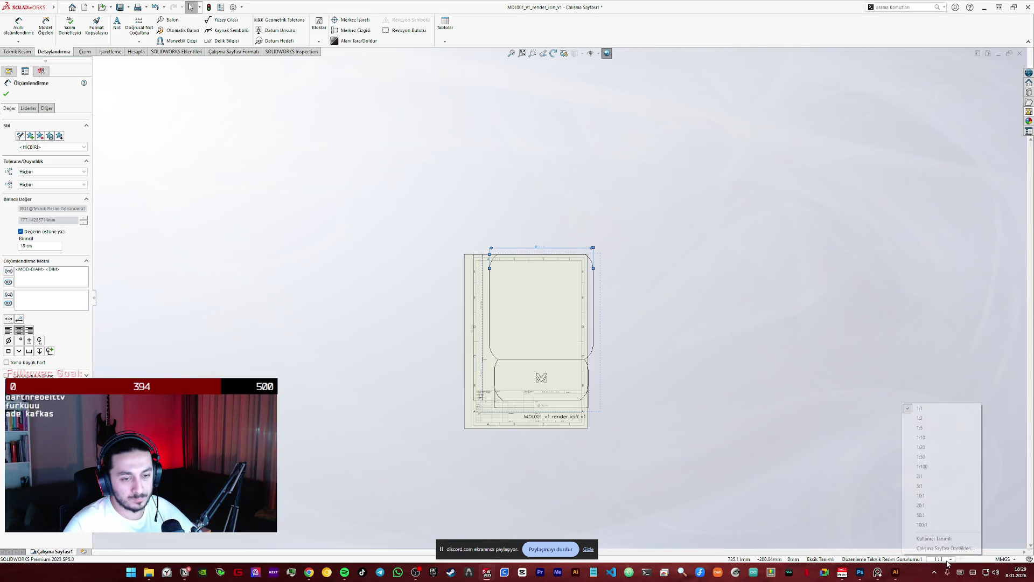
- Change the sheet size to A0 (ISO) and move the lamp view up and right
click(950, 547)
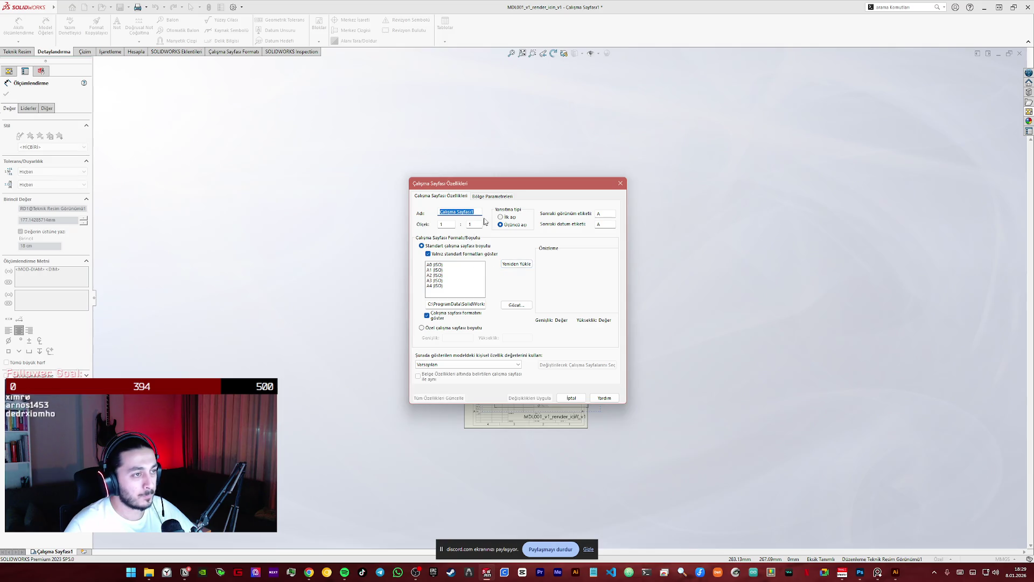
click(449, 265)
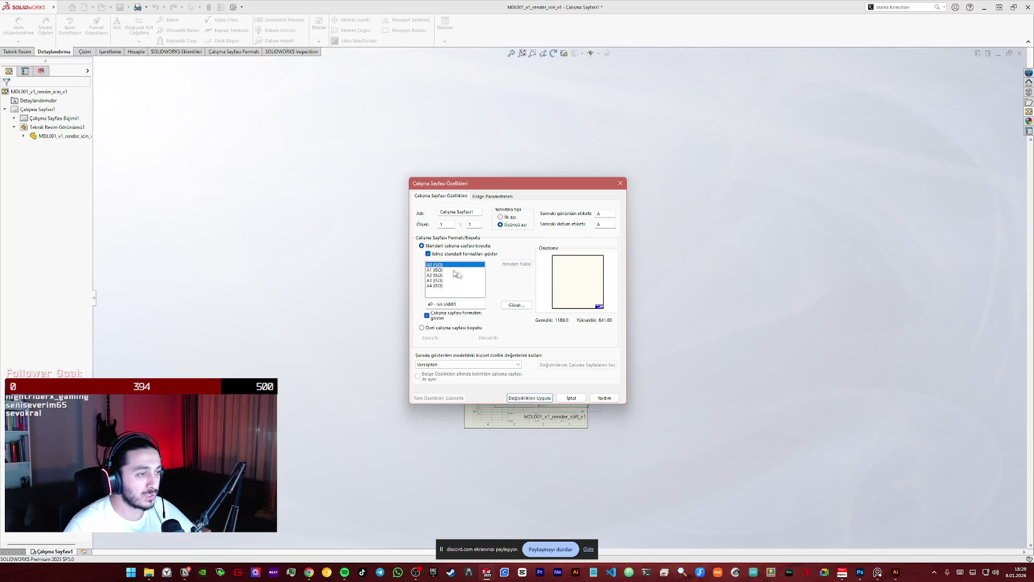
click(539, 400)
scroll(299, 429, up, 2)
scroll(459, 345, up, 3)
scroll(491, 351, down, 2)
scroll(607, 202, down, 2)
scroll(583, 197, down, 2)
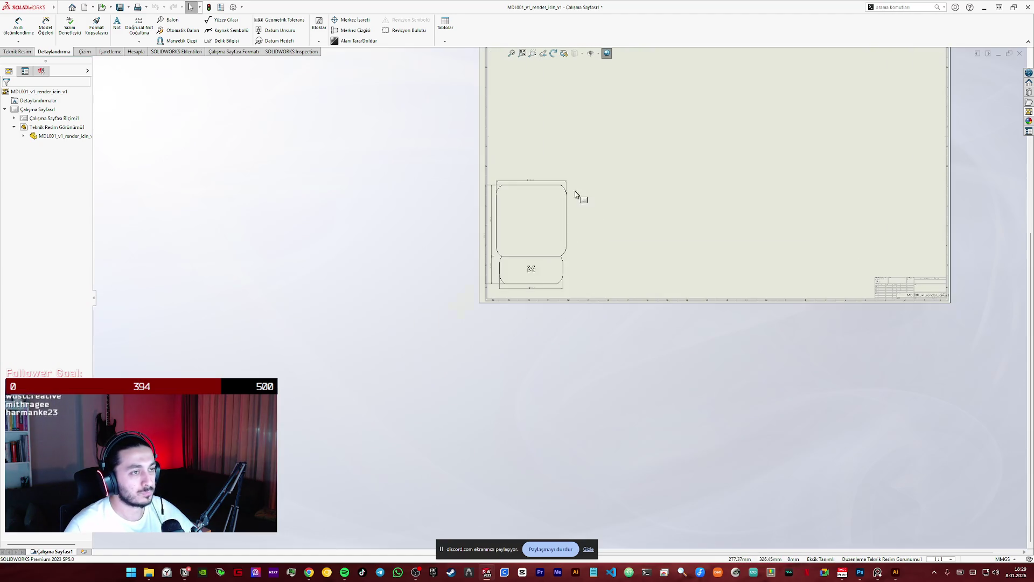
scroll(535, 220, down, 3)
drag(519, 224, 726, 72)
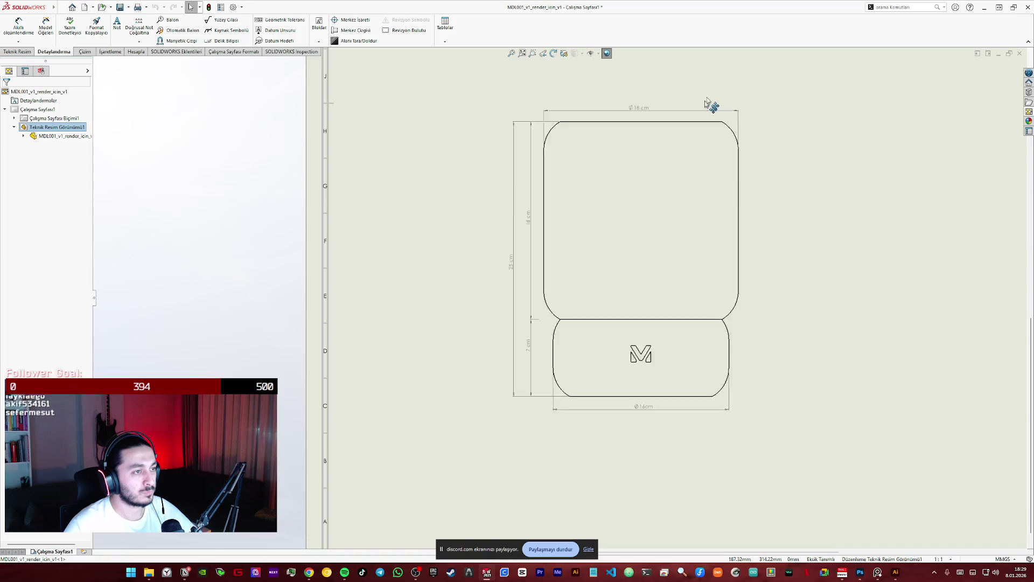
- Move the 25 cm height dimension closer to the lamp, then bring up system options
click(742, 224)
scroll(703, 222, up, 1)
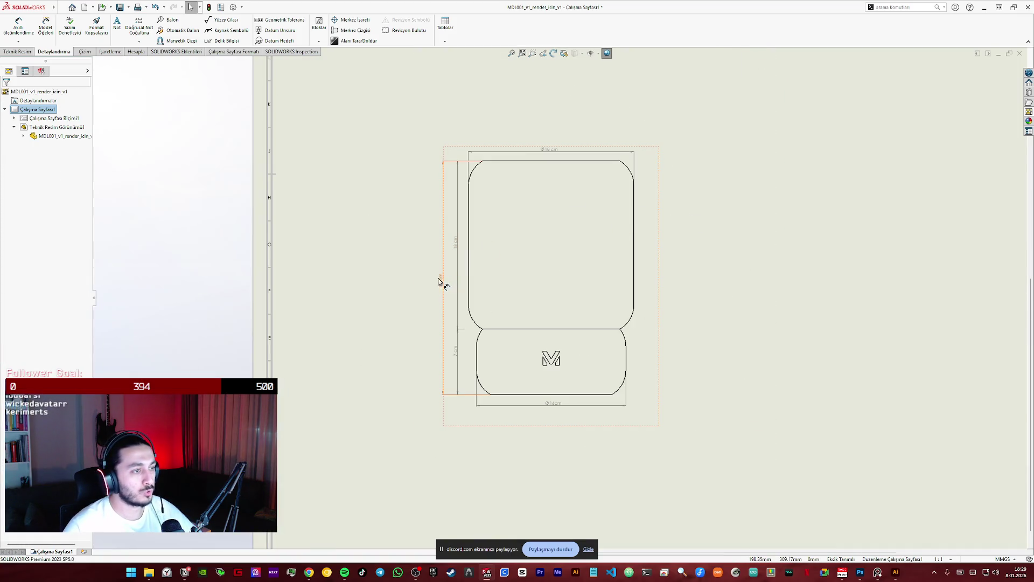
click(655, 285)
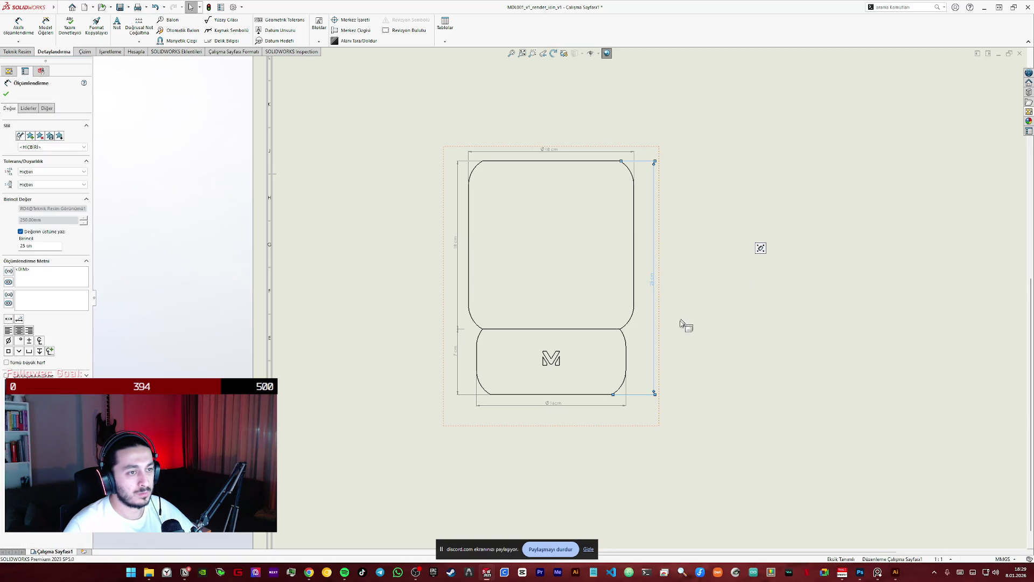
click(688, 319)
scroll(615, 332, up, 2)
scroll(640, 196, up, 1)
scroll(566, 212, up, 1)
drag(617, 320, 599, 326)
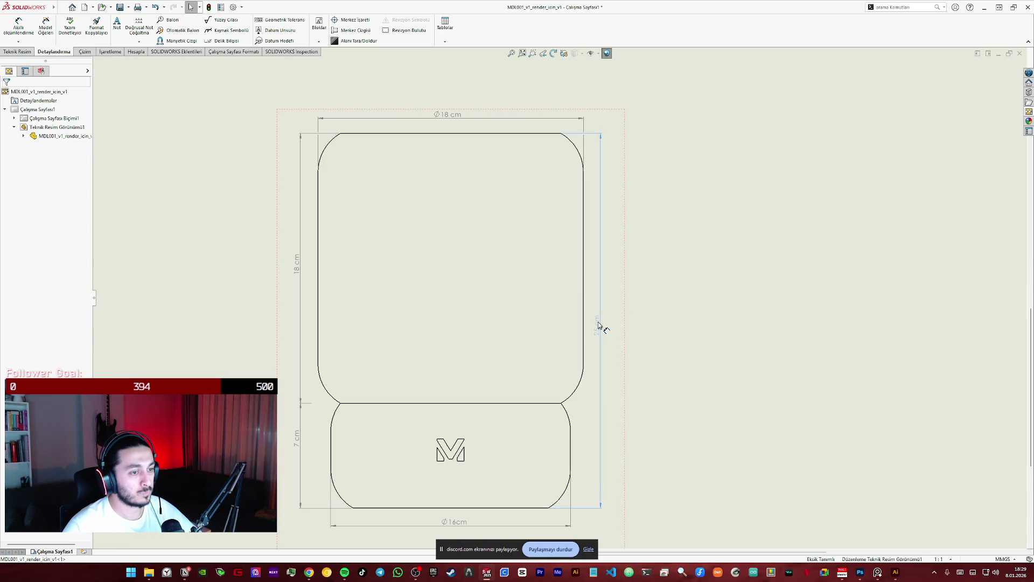
click(723, 300)
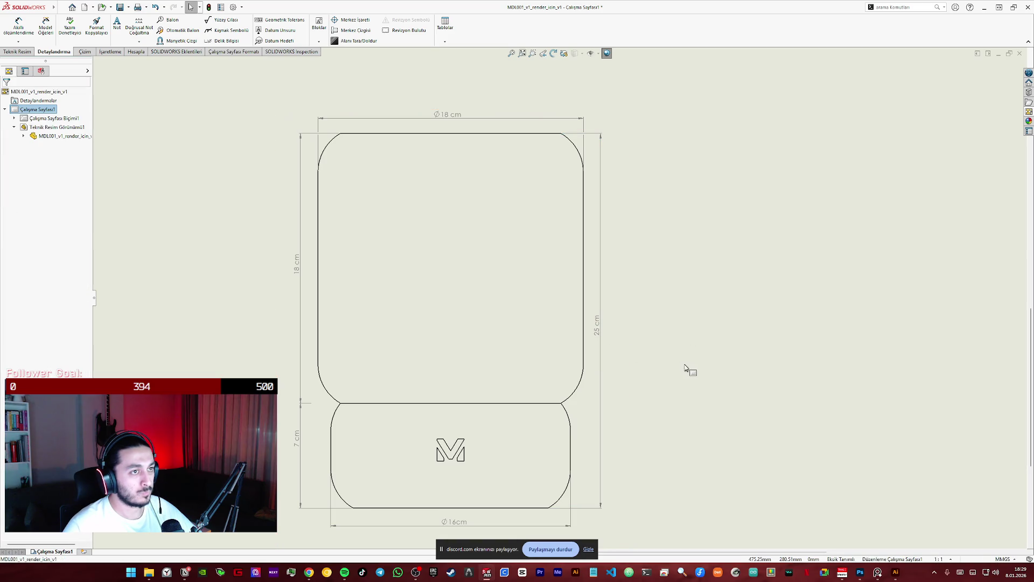
scroll(662, 383, up, 1)
scroll(566, 372, down, 3)
scroll(533, 363, up, 1)
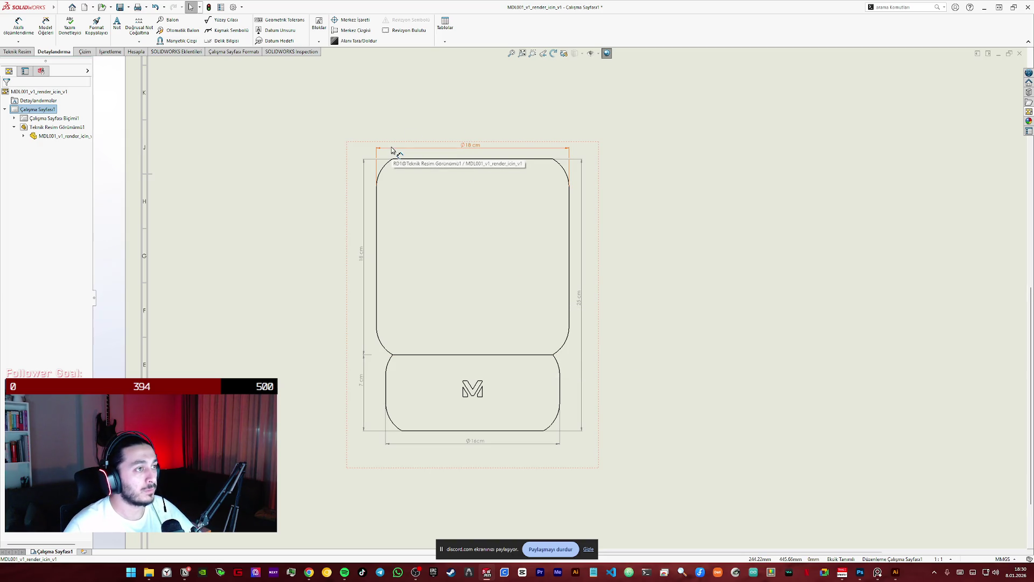
click(251, 18)
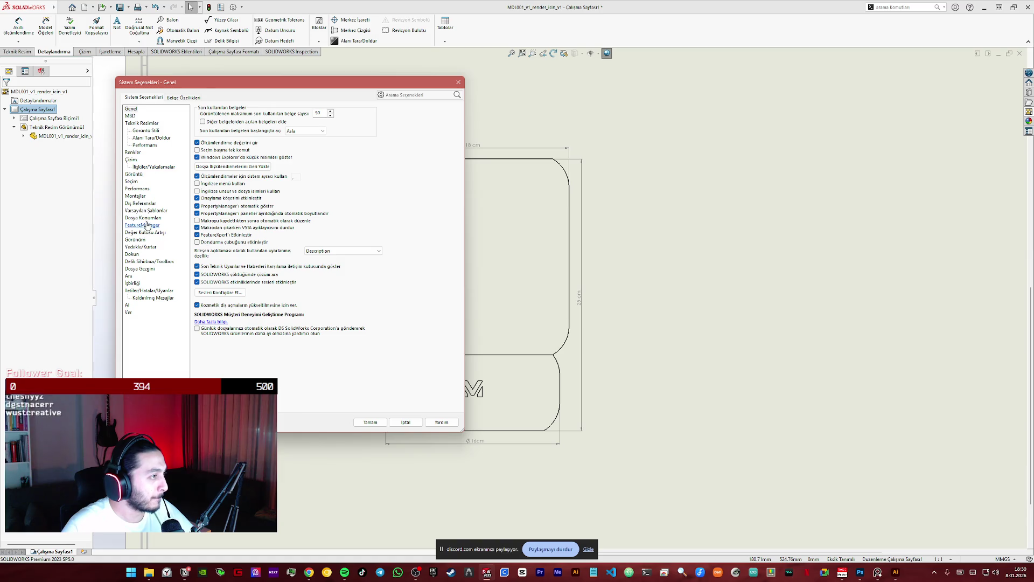
- Set the document's dimension arrow size to 2 mm in Document Properties > Dimensions
click(183, 97)
click(152, 188)
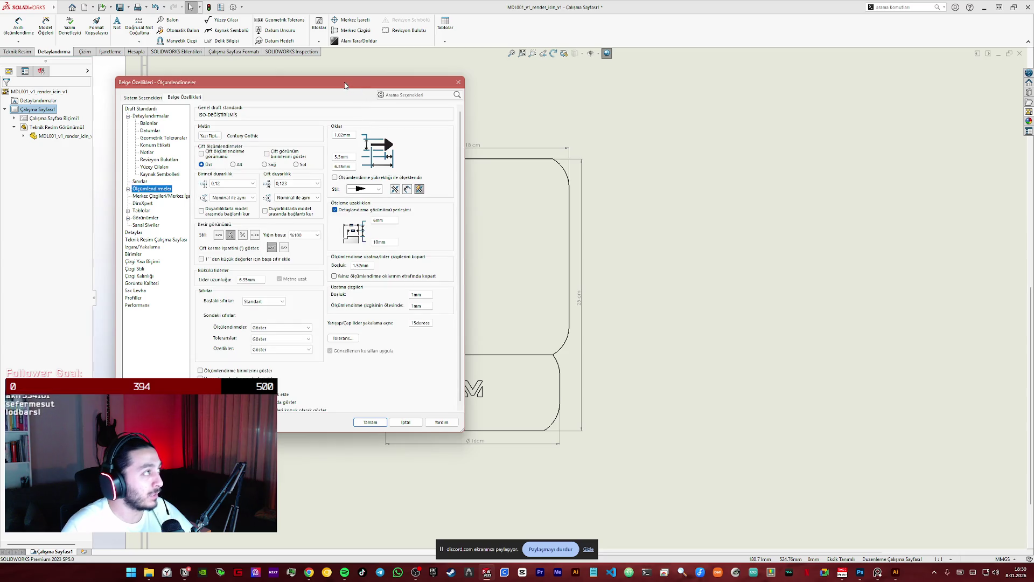
drag(346, 85, 868, 99)
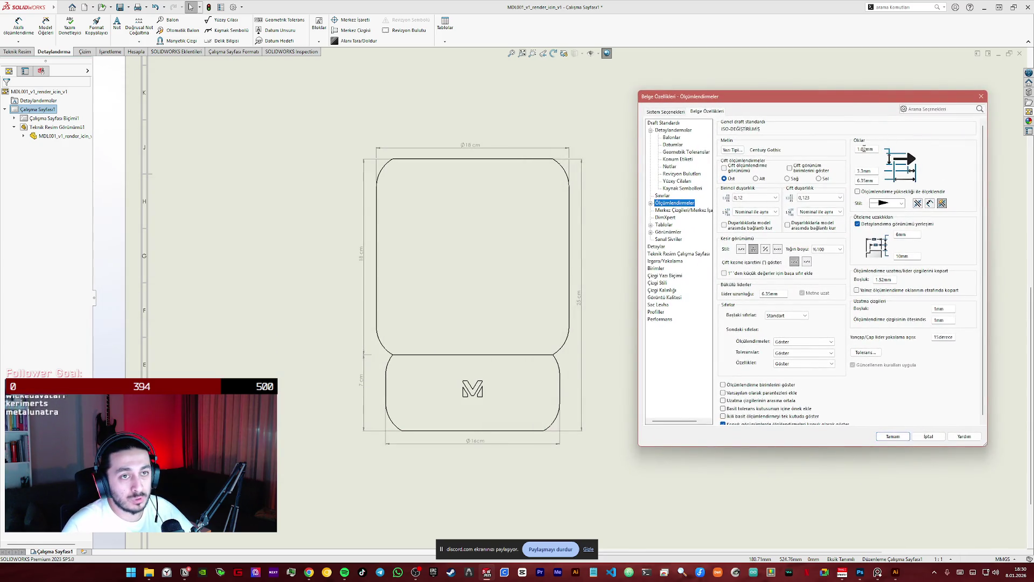
key(Tab)
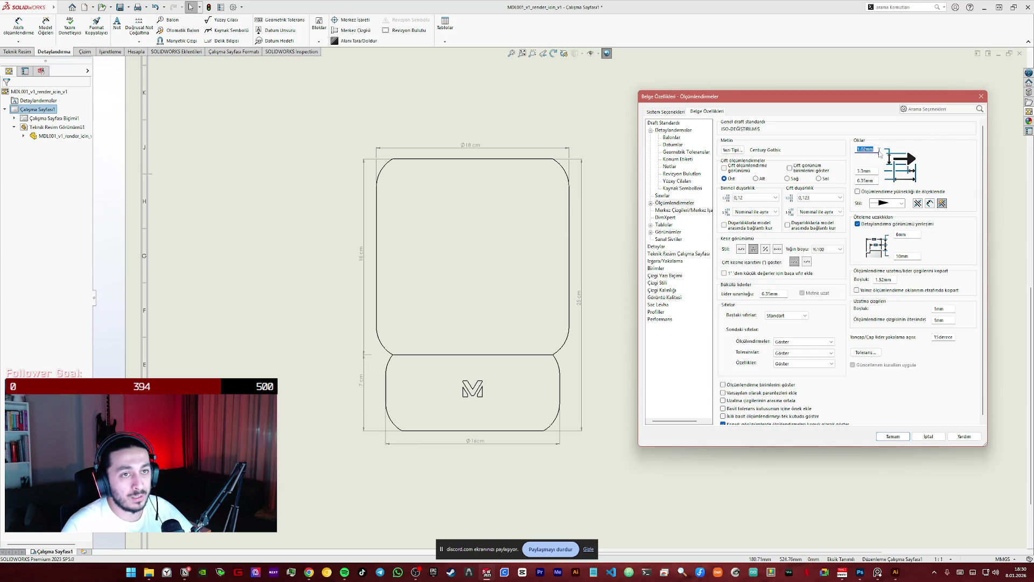
text(2)
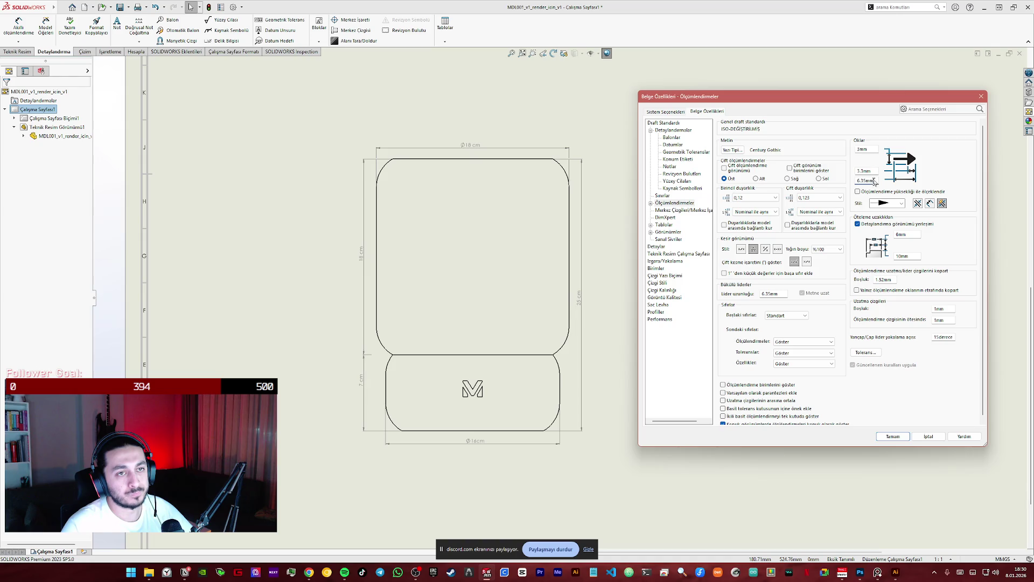
click(892, 436)
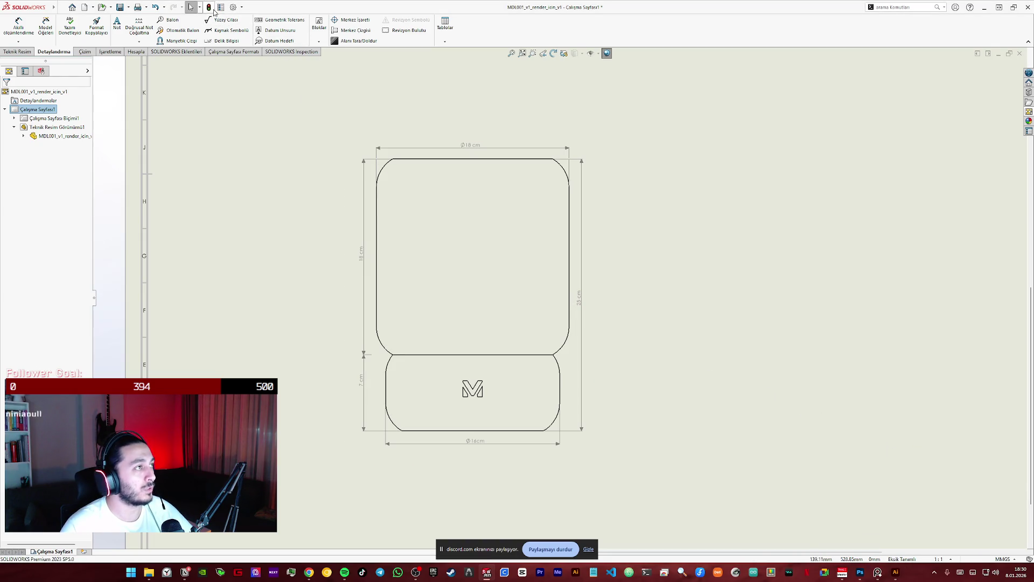
- Reopen the dimension settings, check the 3mm arrow length value and close without changes
click(240, 7)
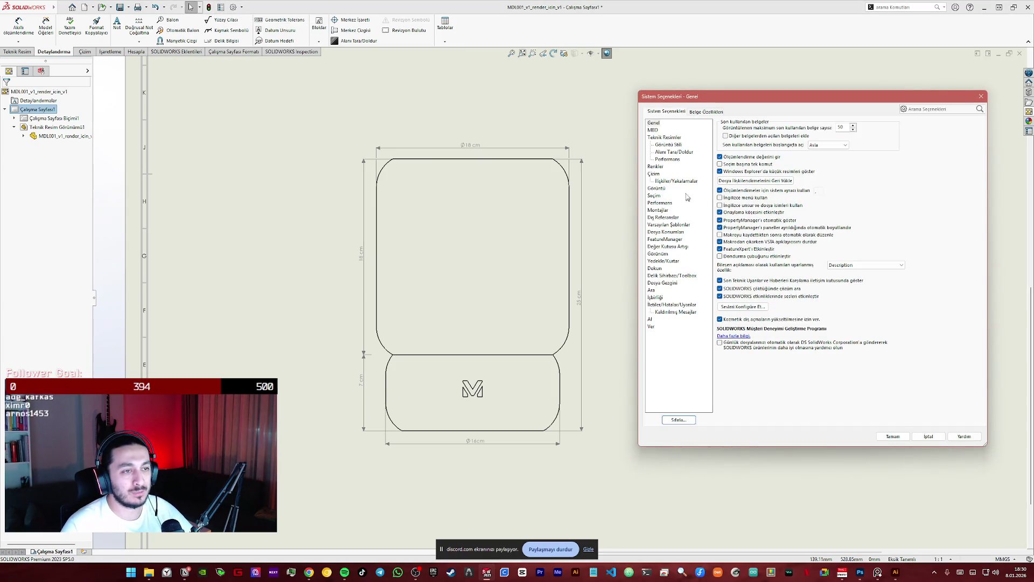
click(707, 112)
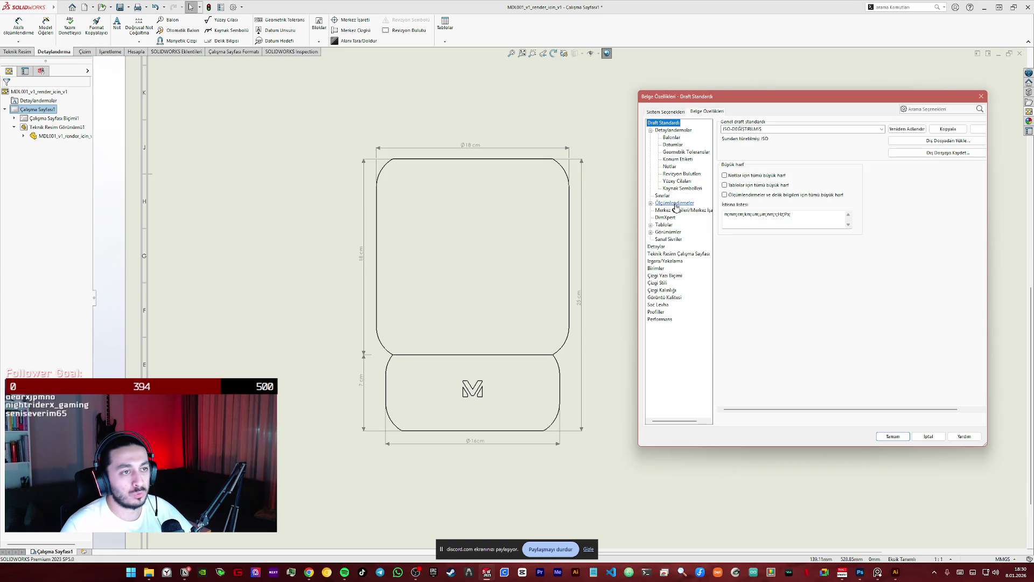
click(675, 203)
double_click(864, 149)
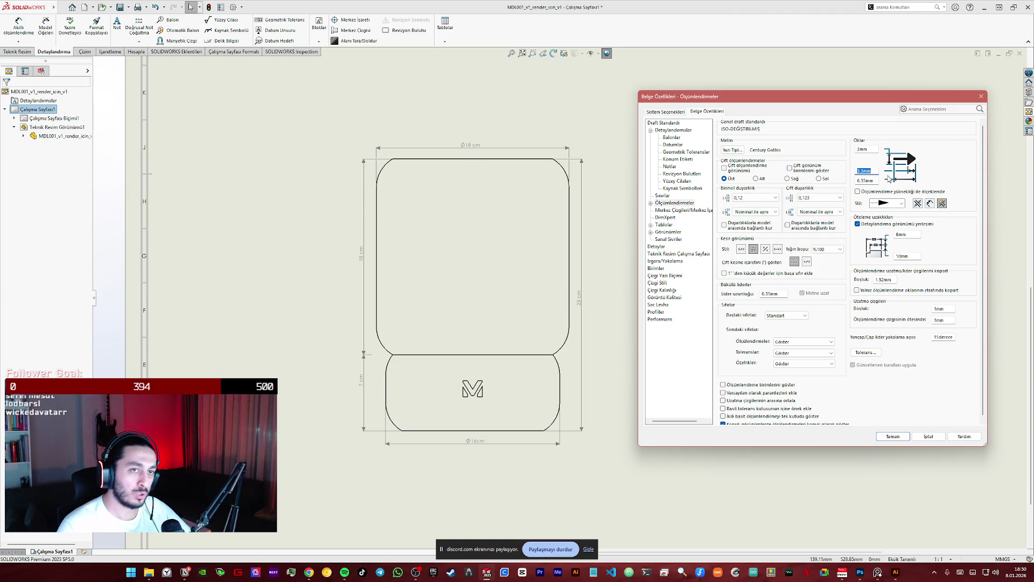
text(1)
key(Return)
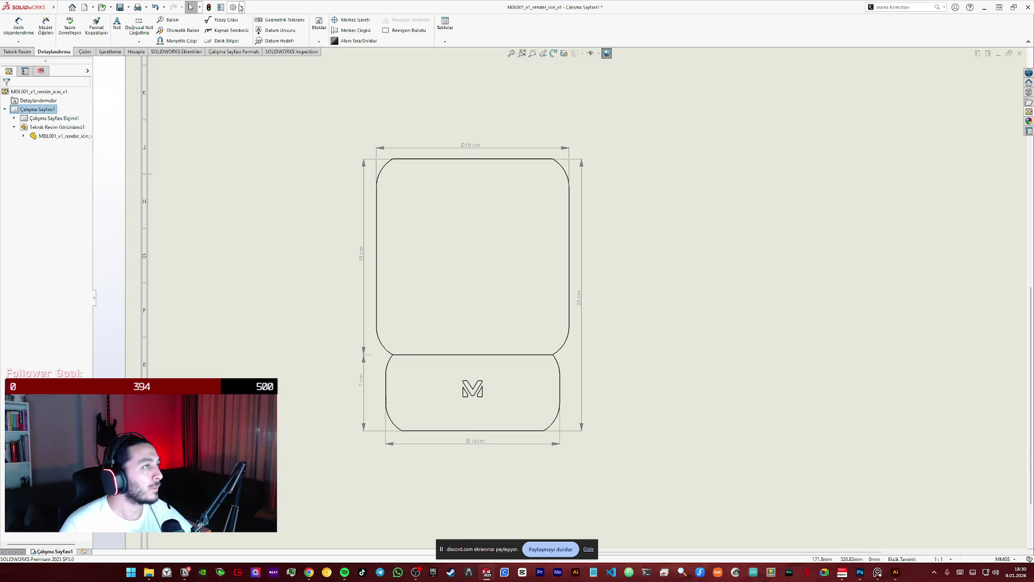
- Reopen Document Properties and return to its Dimensions page
click(707, 110)
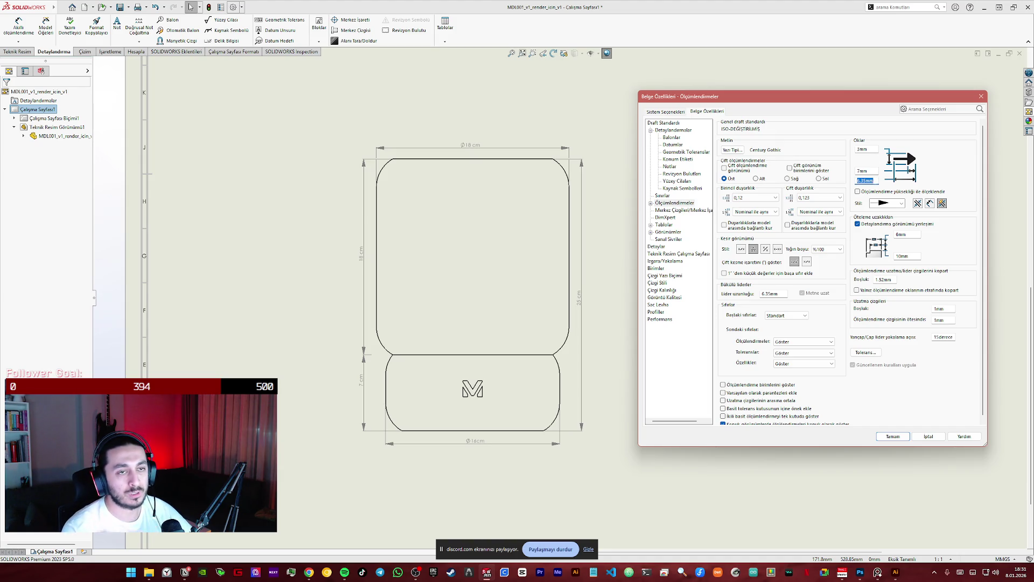
key(Return)
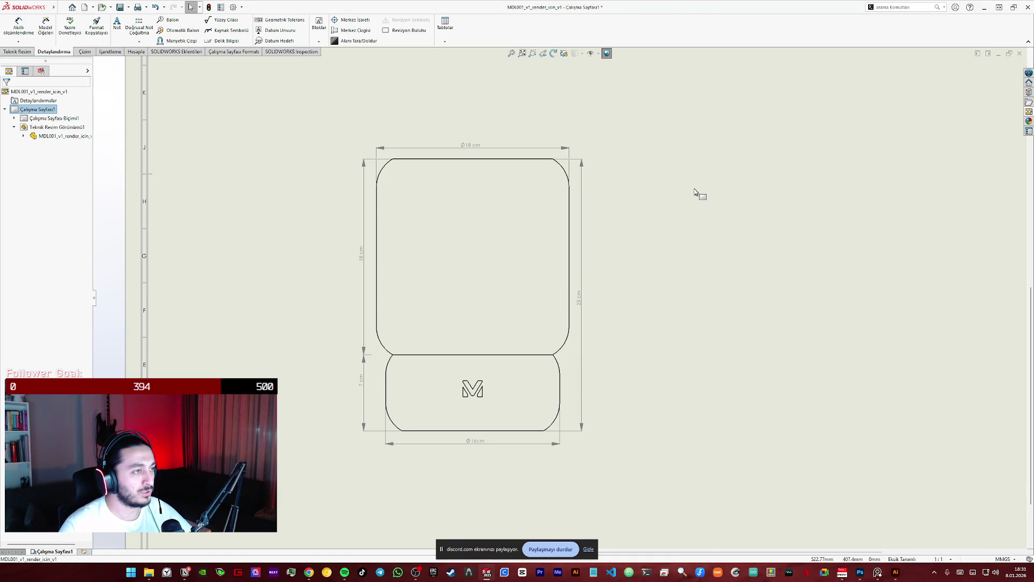
click(242, 12)
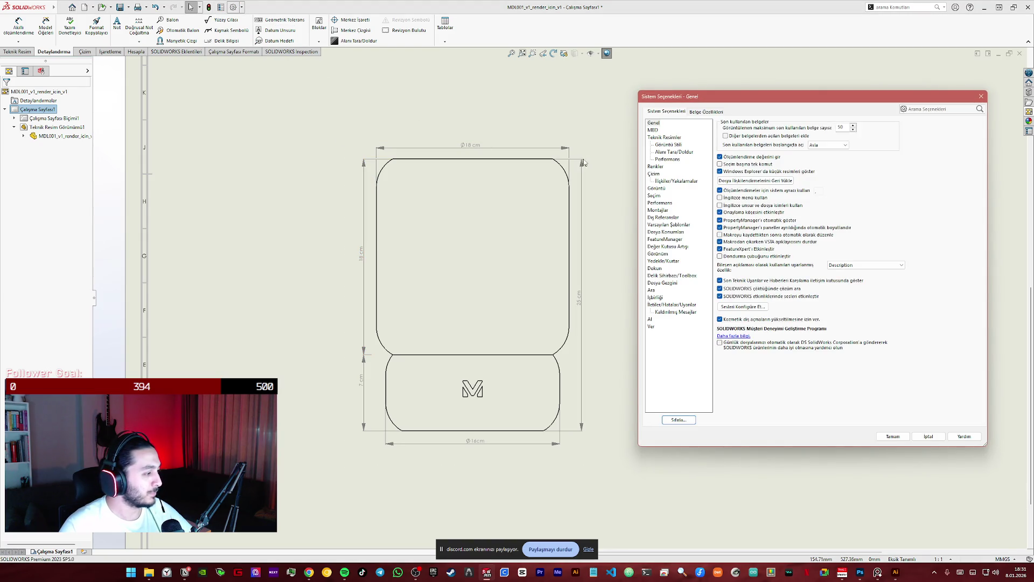
click(709, 112)
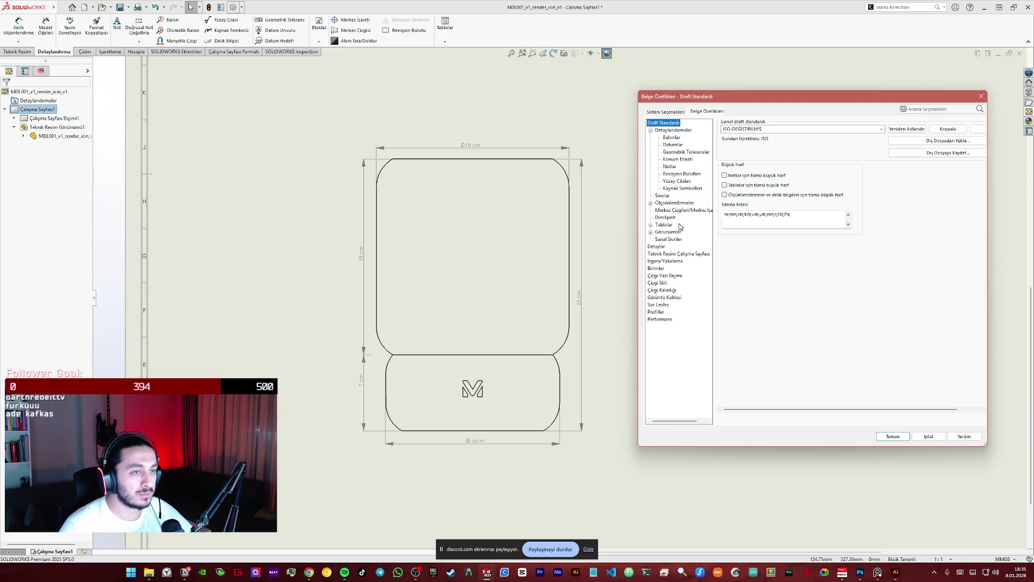
click(675, 203)
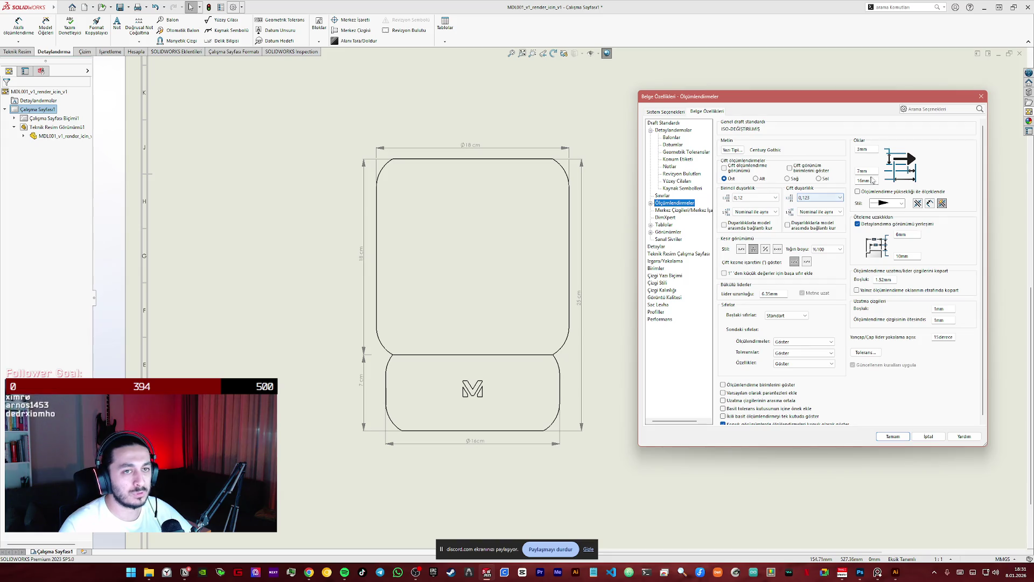
- Browse arrow styles and Centerlines/Center Marks, close the dialog and select the top 18 cm dimension
click(901, 204)
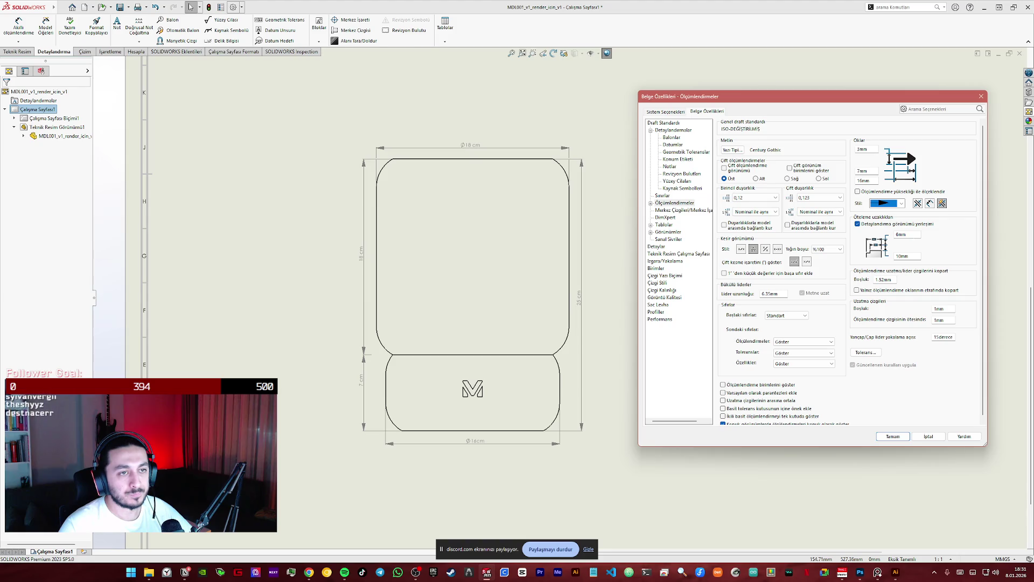
click(675, 203)
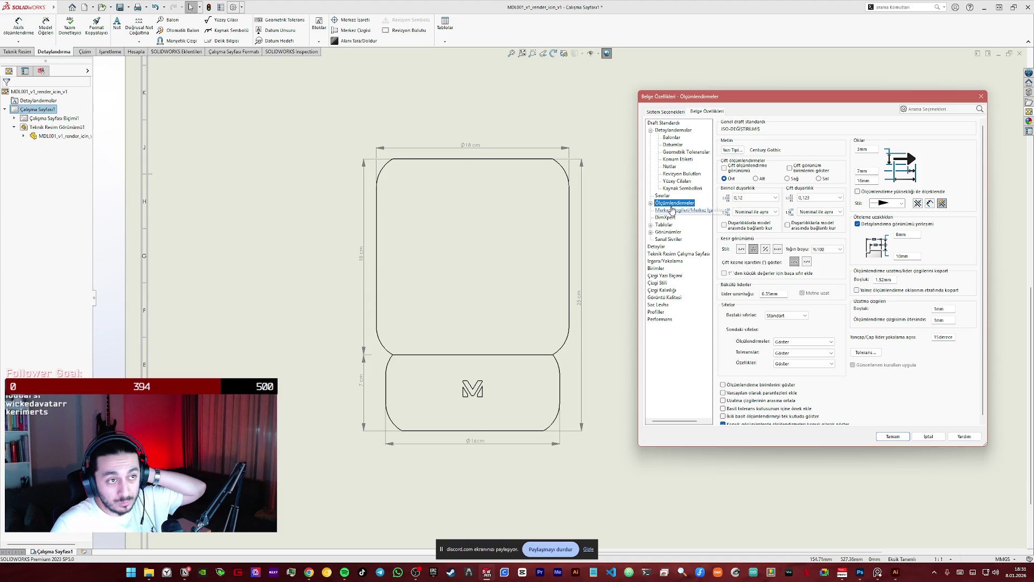
click(677, 210)
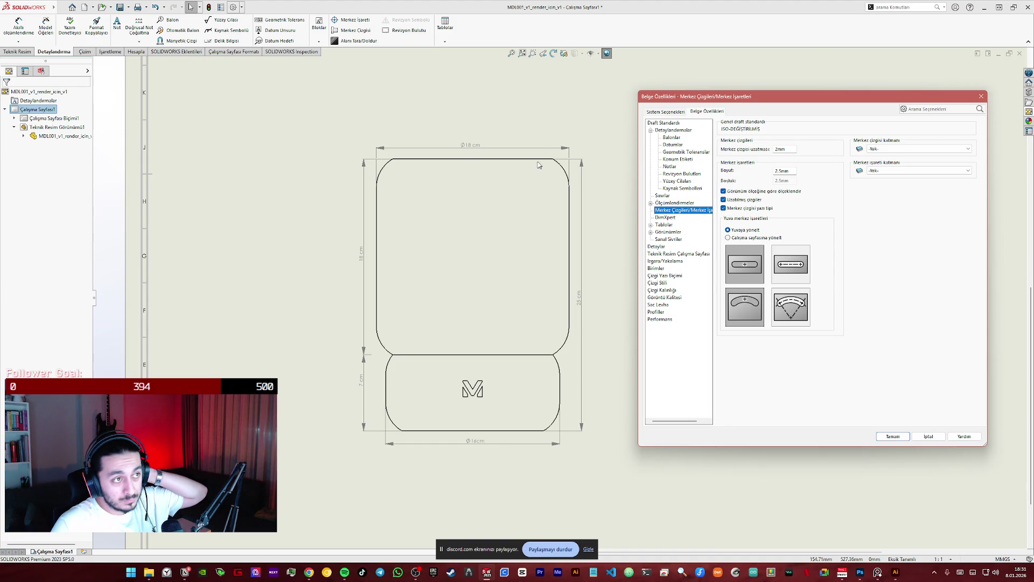
click(926, 436)
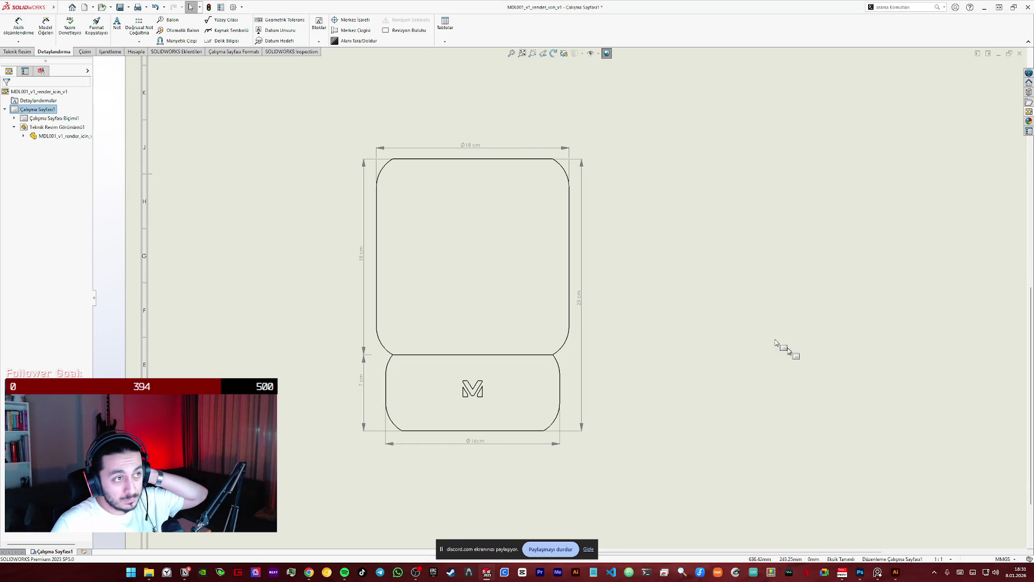
click(563, 149)
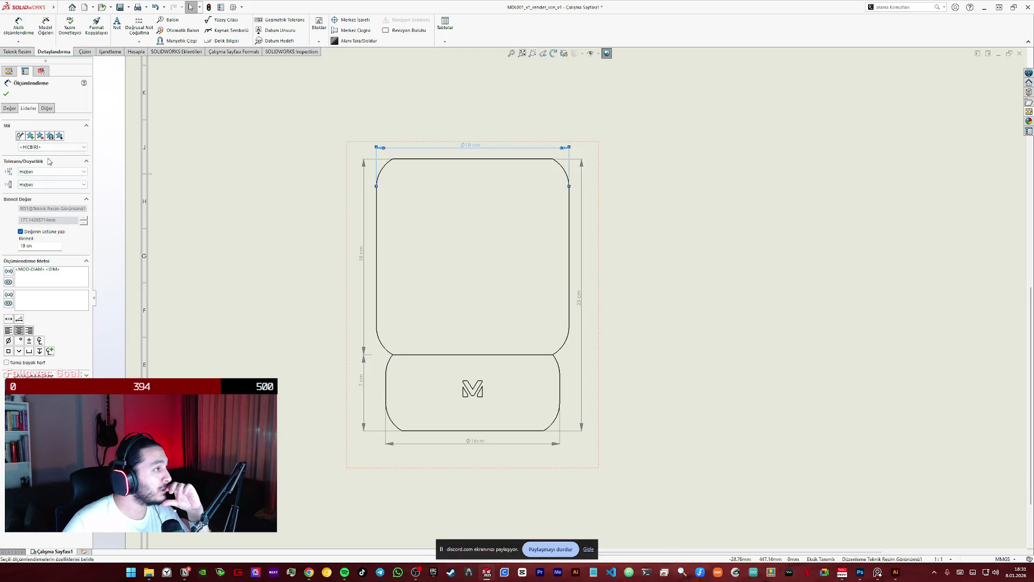
- Give the top 18 cm dimension a custom line thickness, trying 1 mm and 0.5 mm before settling
click(53, 207)
click(80, 228)
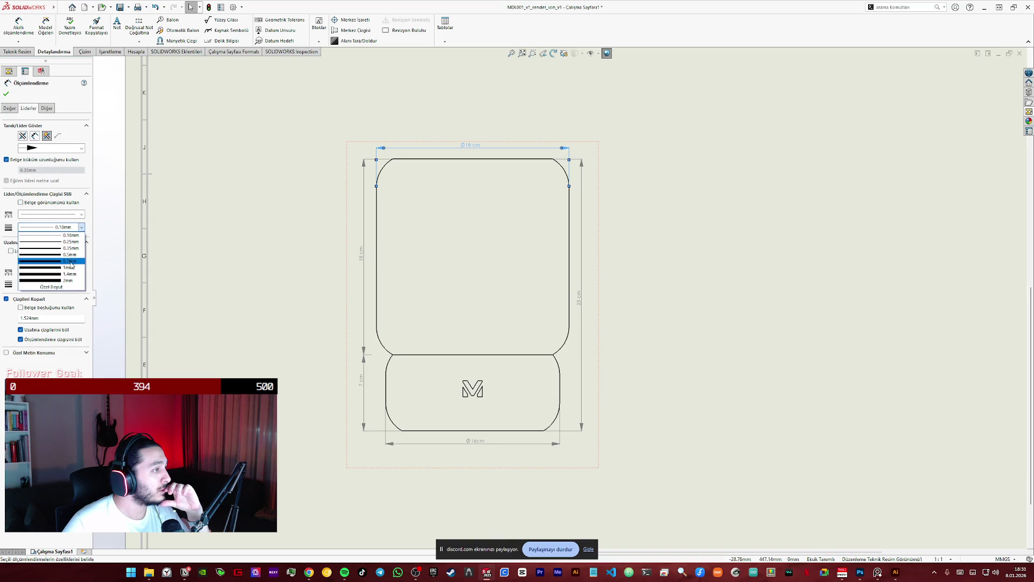
click(72, 263)
click(77, 228)
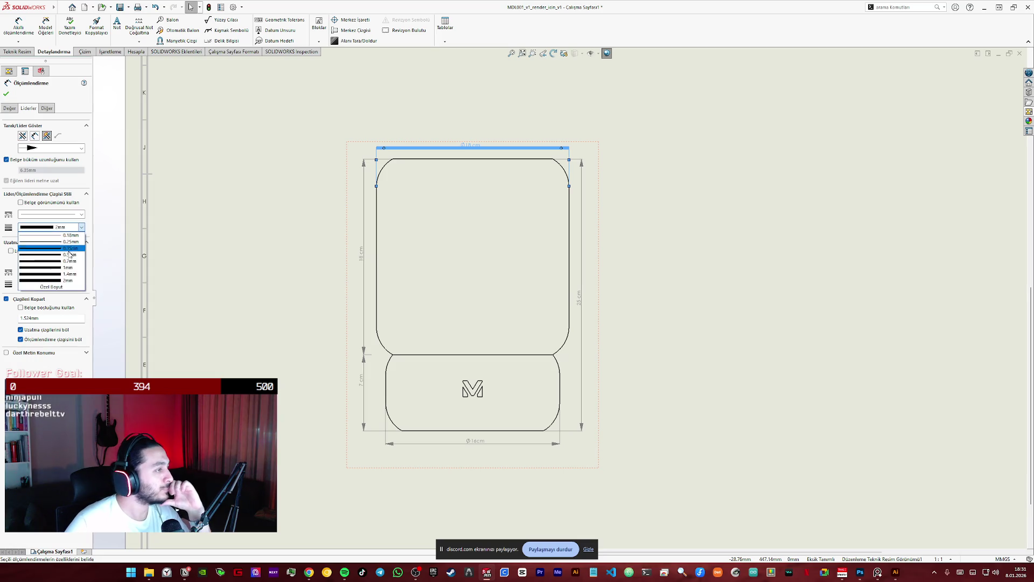
click(70, 248)
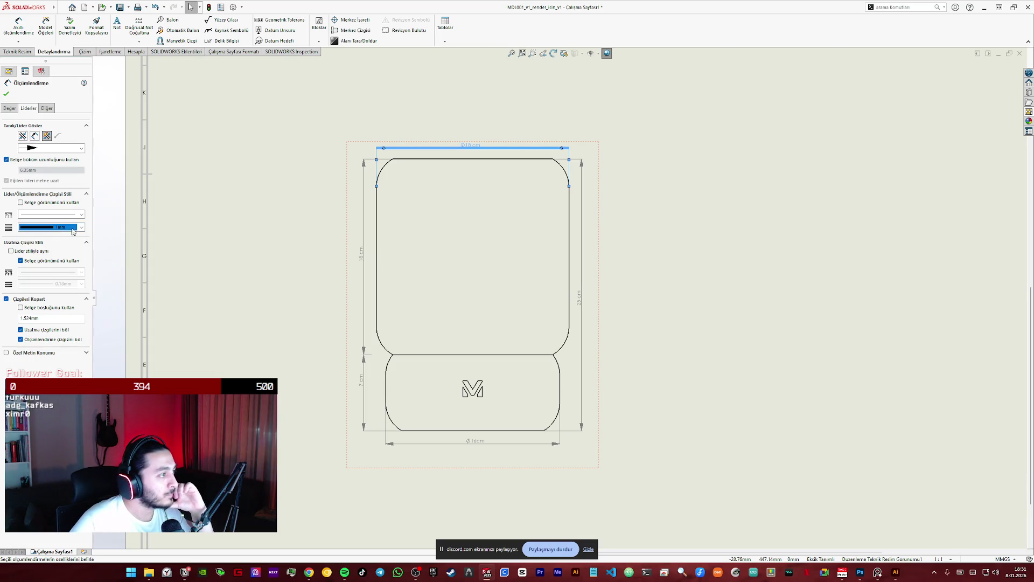
click(71, 229)
click(75, 258)
click(80, 229)
click(80, 237)
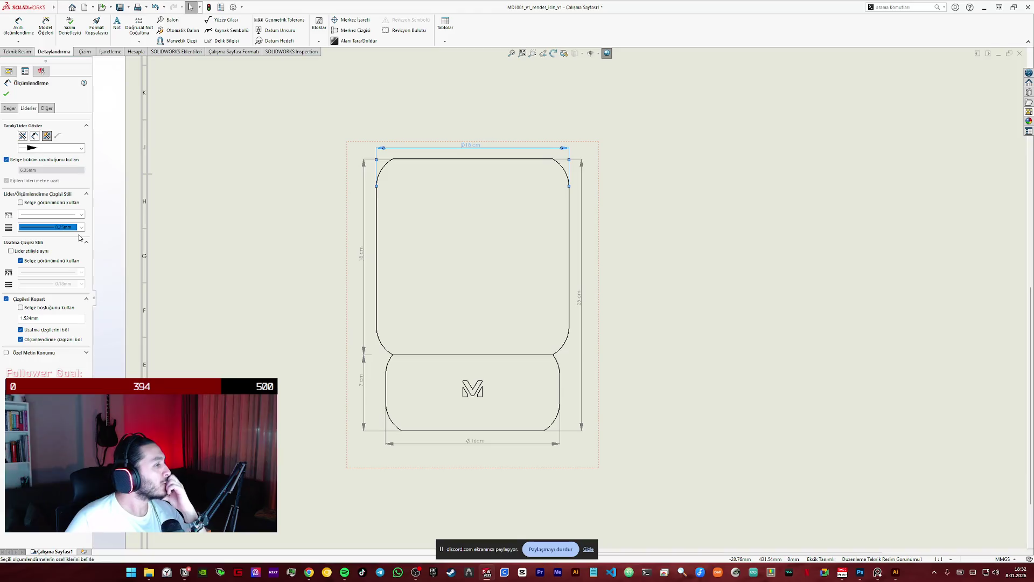
click(254, 210)
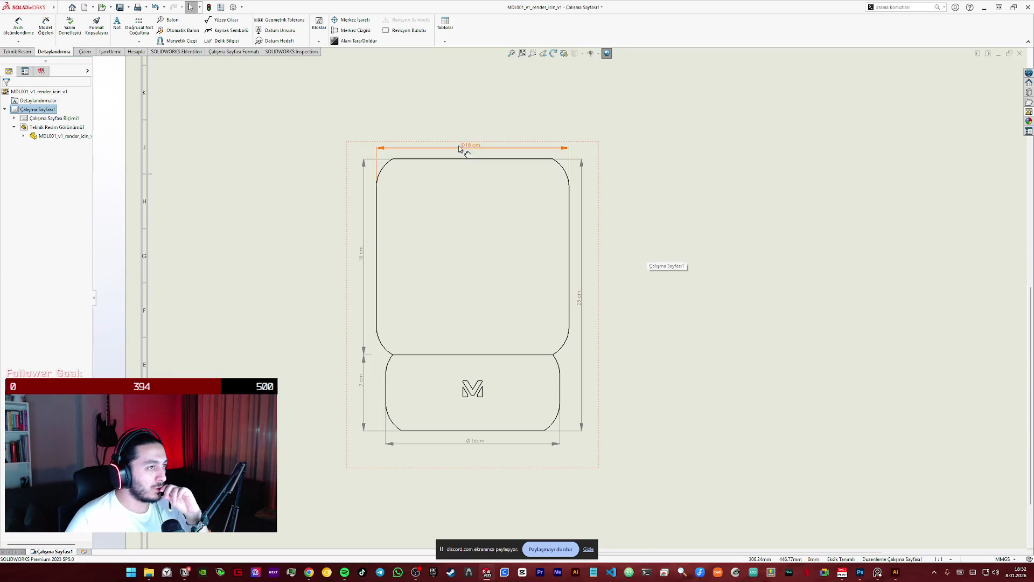
scroll(485, 178, down, 3)
scroll(511, 214, down, 1)
scroll(548, 307, up, 3)
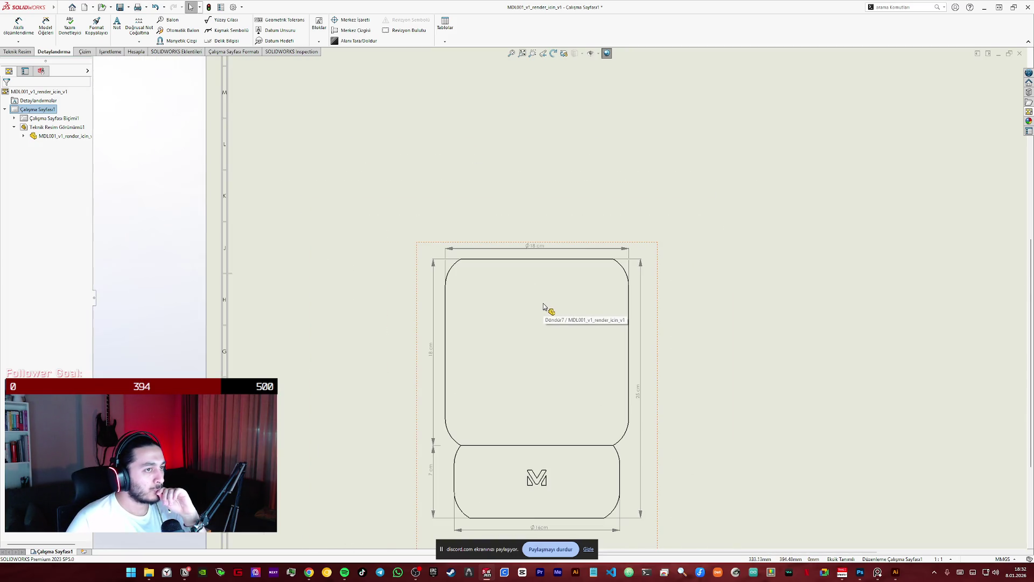
scroll(645, 397, down, 1)
scroll(695, 404, up, 1)
scroll(646, 392, down, 1)
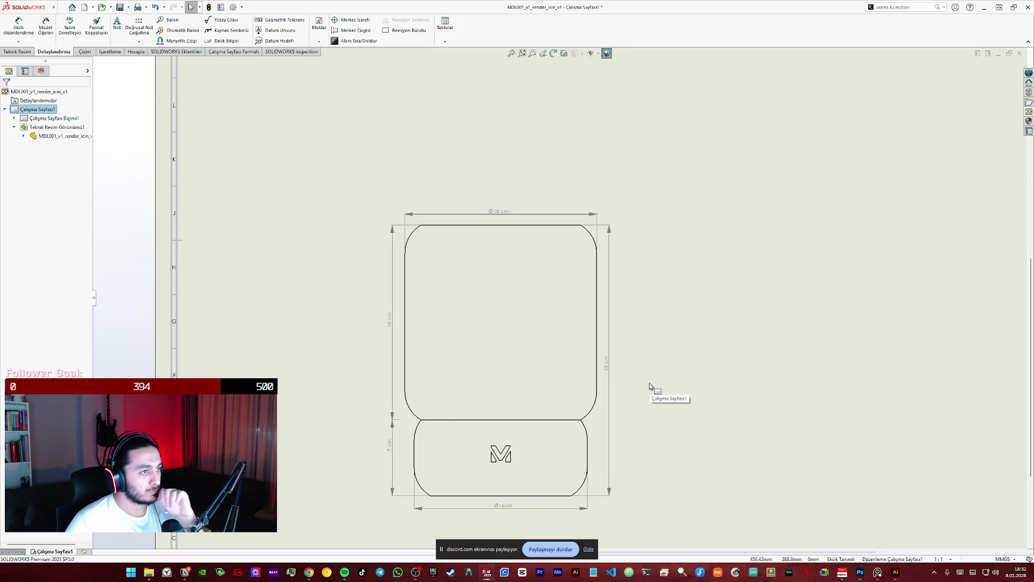
scroll(519, 224, down, 2)
scroll(513, 265, down, 1)
scroll(509, 272, down, 1)
scroll(566, 324, up, 2)
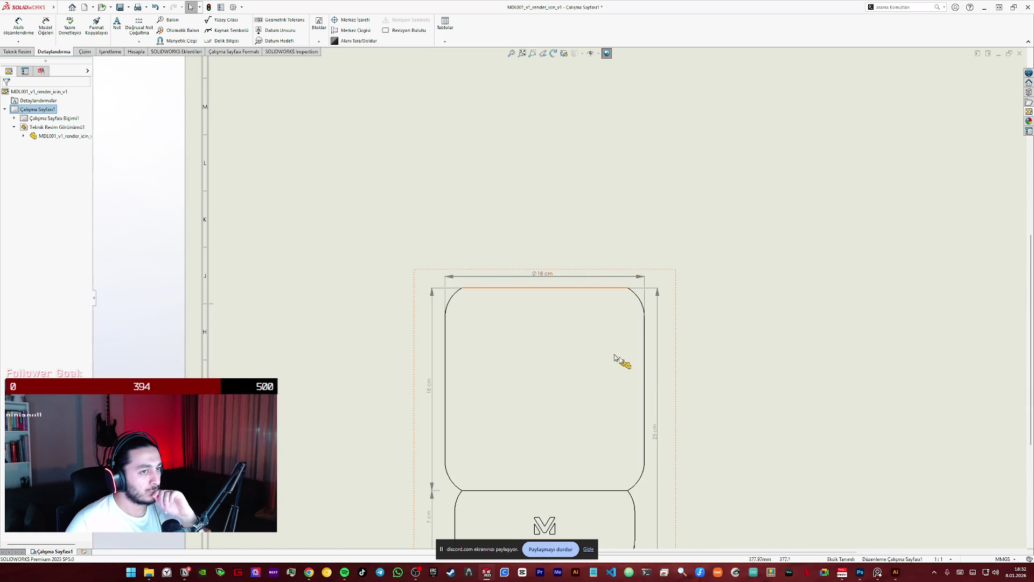
- Recheck the top dimension's line thickness in its leader settings
middle_drag(742, 388, 664, 233)
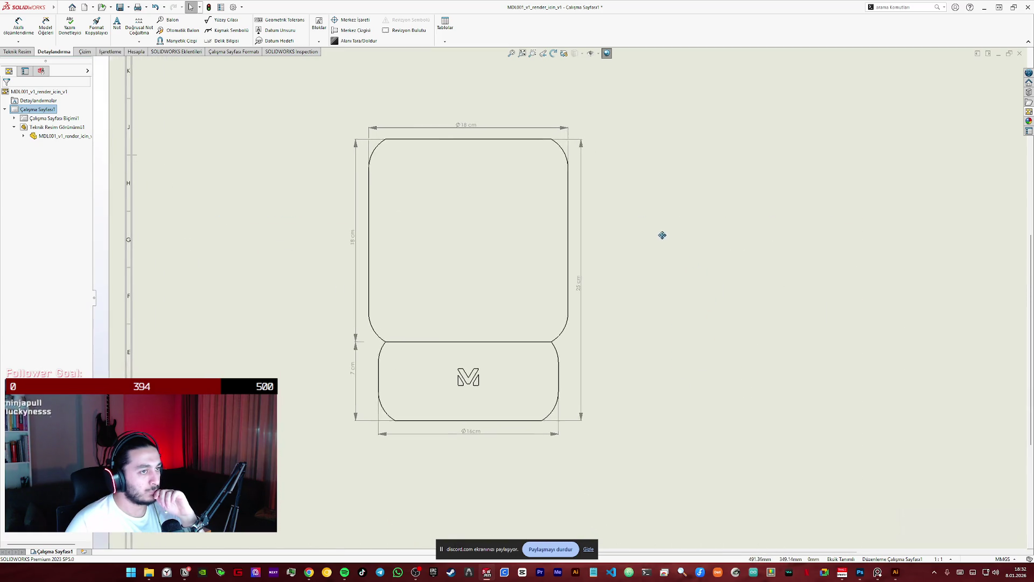
click(518, 129)
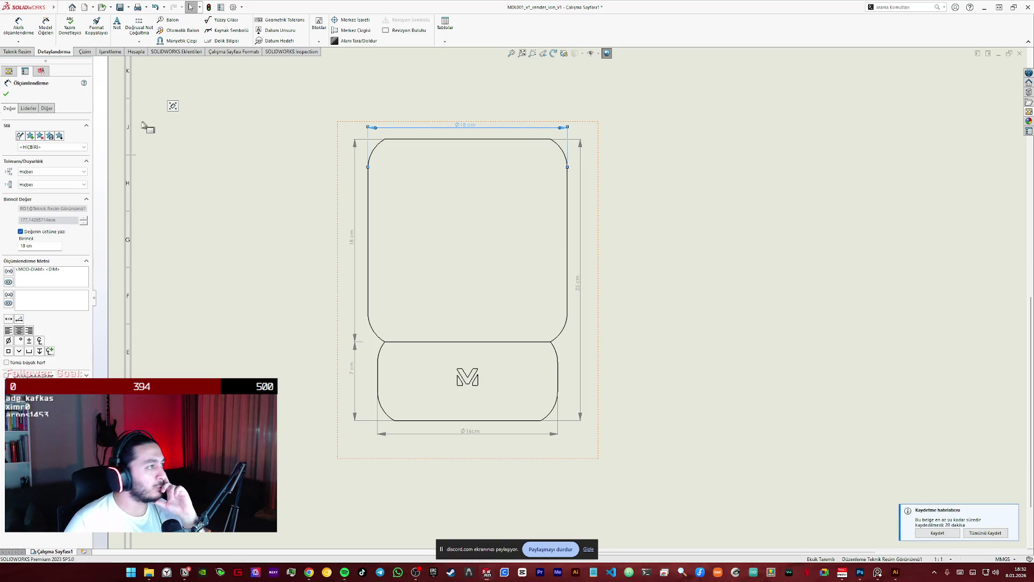
click(28, 108)
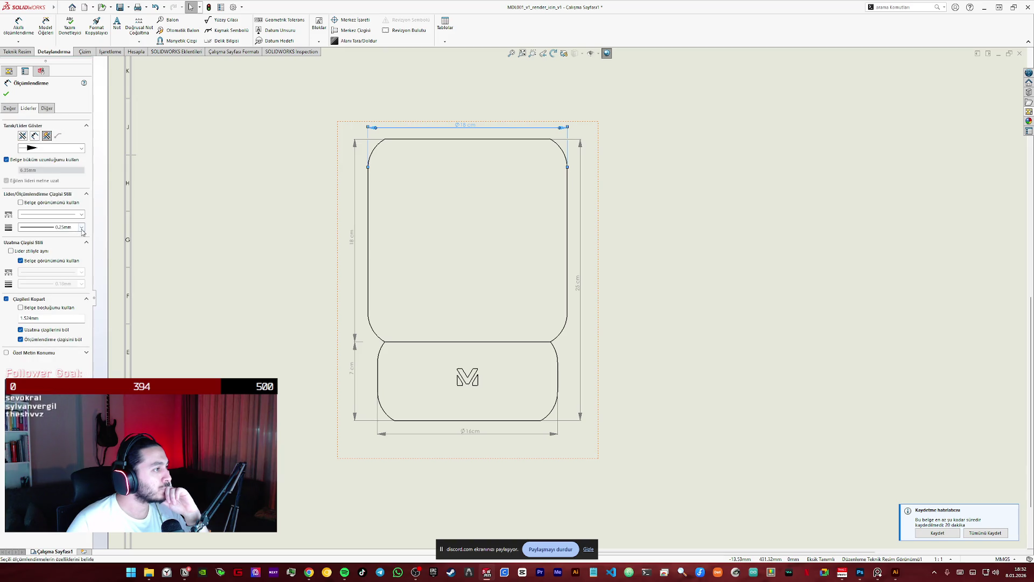
click(82, 230)
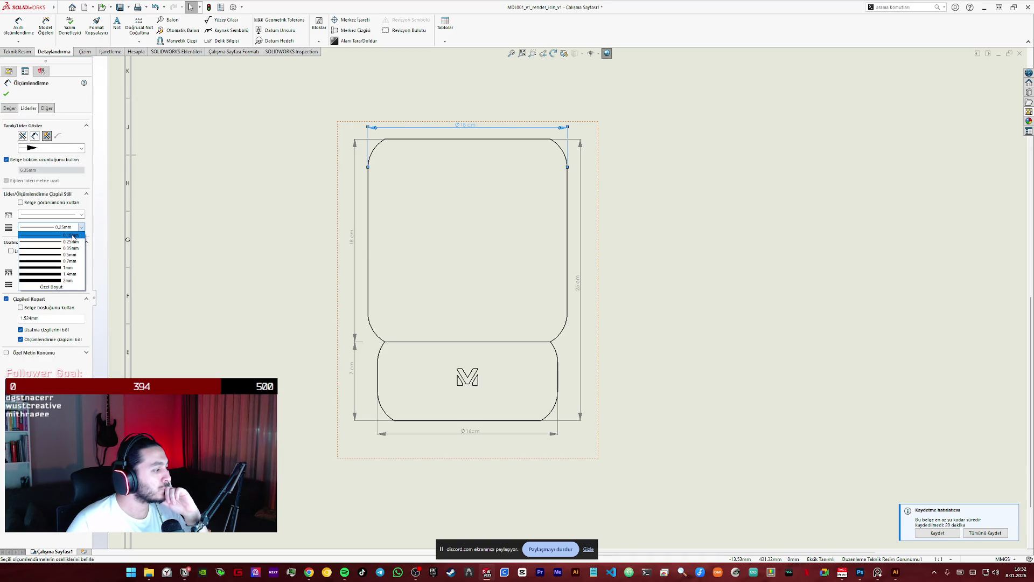
click(73, 237)
- Apply the thicker dimension line weight to the 18, 7, 16 and 25 cm dimensions together
click(375, 147)
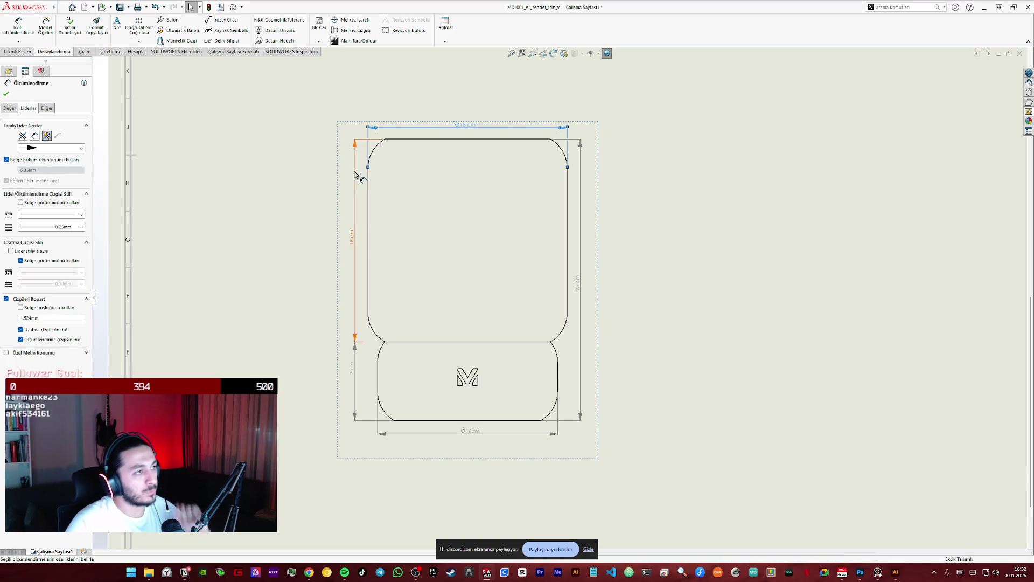
ctrl+click(356, 380)
ctrl+click(414, 434)
ctrl+click(580, 374)
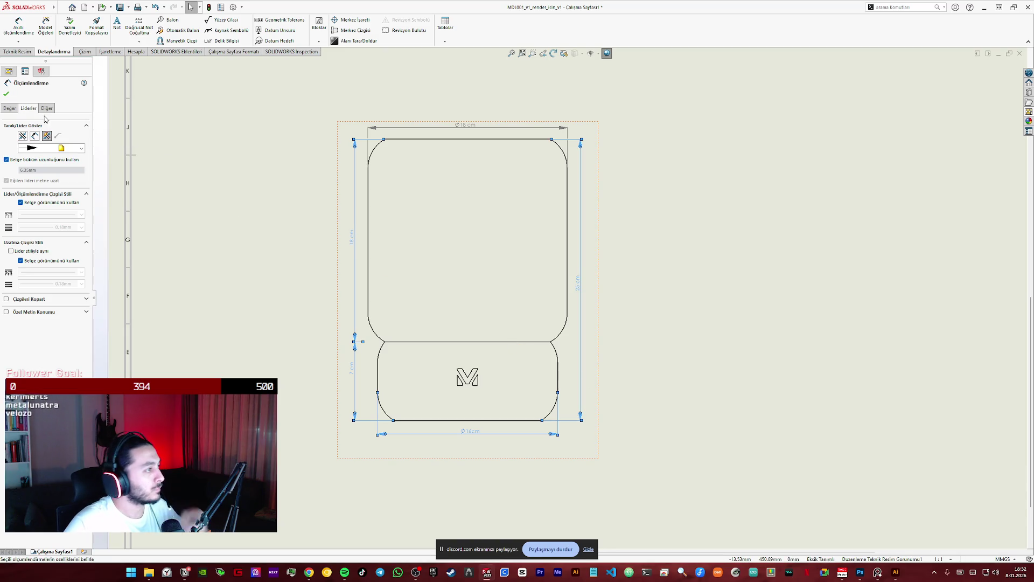
click(42, 207)
click(49, 227)
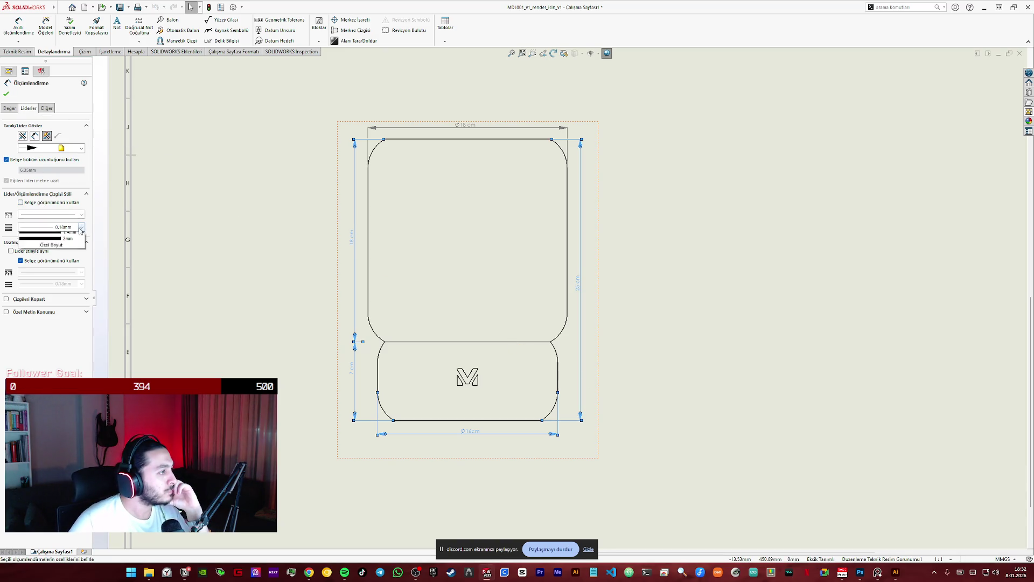
click(48, 243)
click(492, 284)
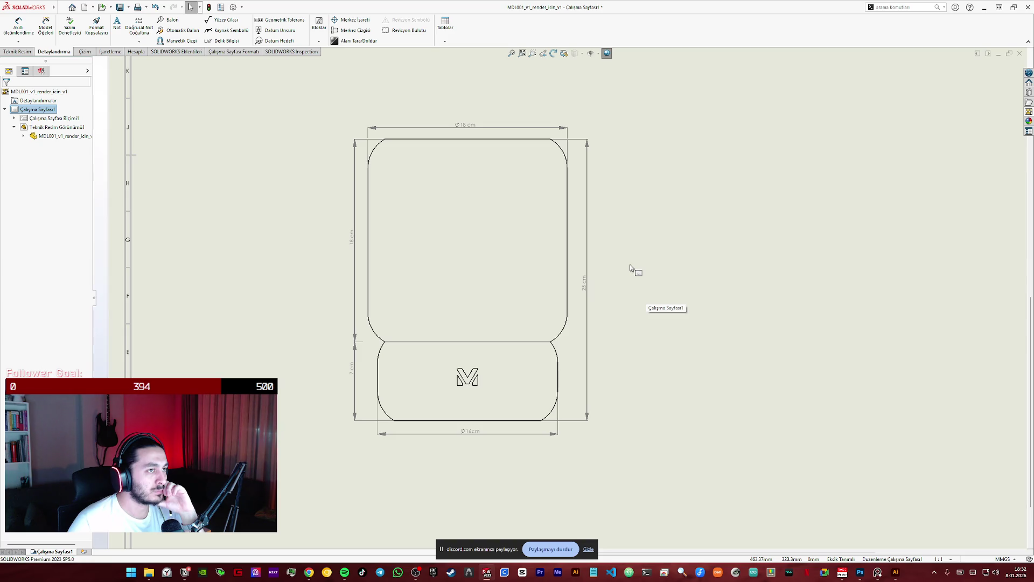
- Give all dimensions custom 0.25mm extension lines instead of the document display
click(356, 215)
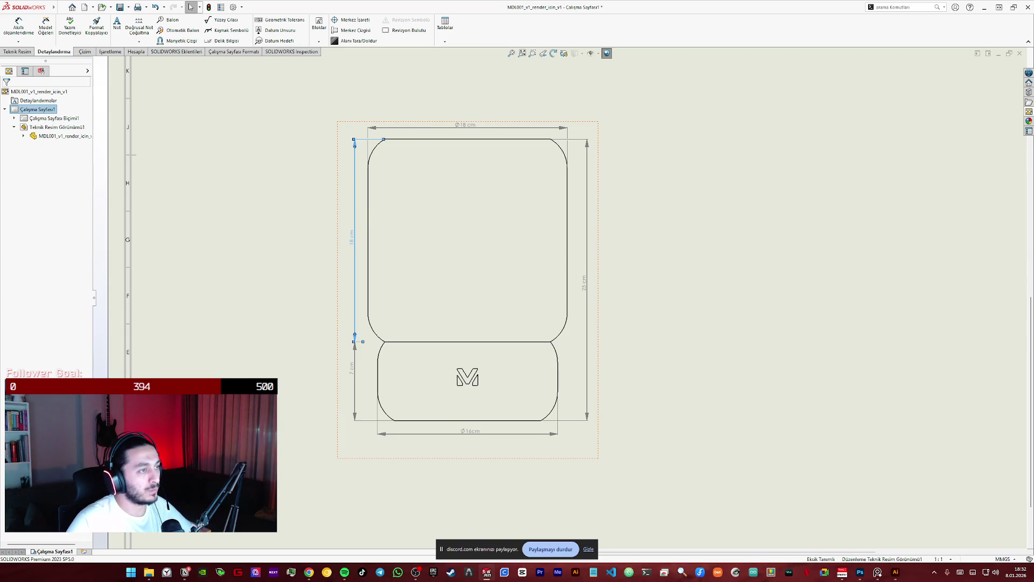
ctrl+click(416, 130)
ctrl+click(586, 169)
ctrl+click(517, 432)
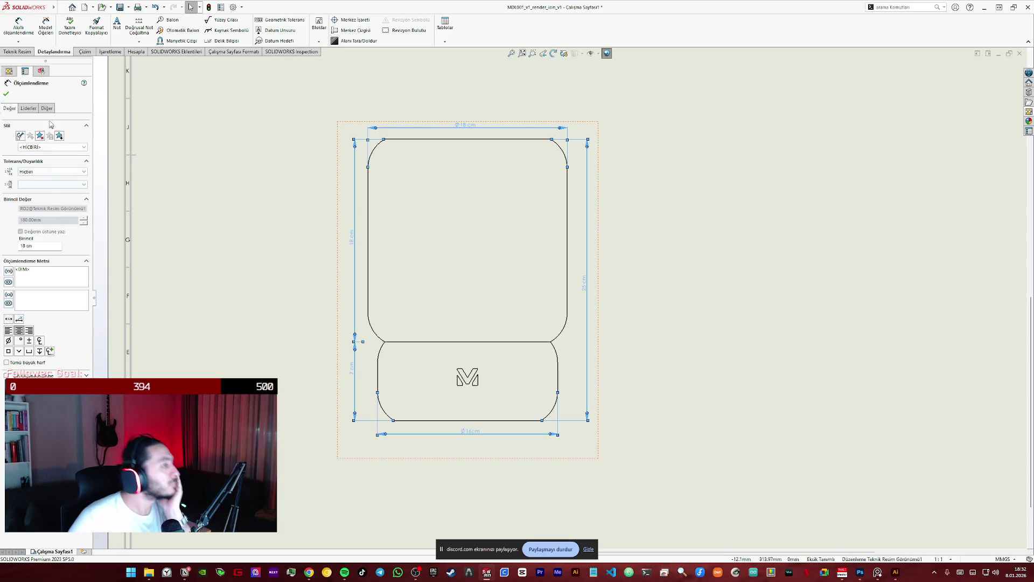
click(28, 108)
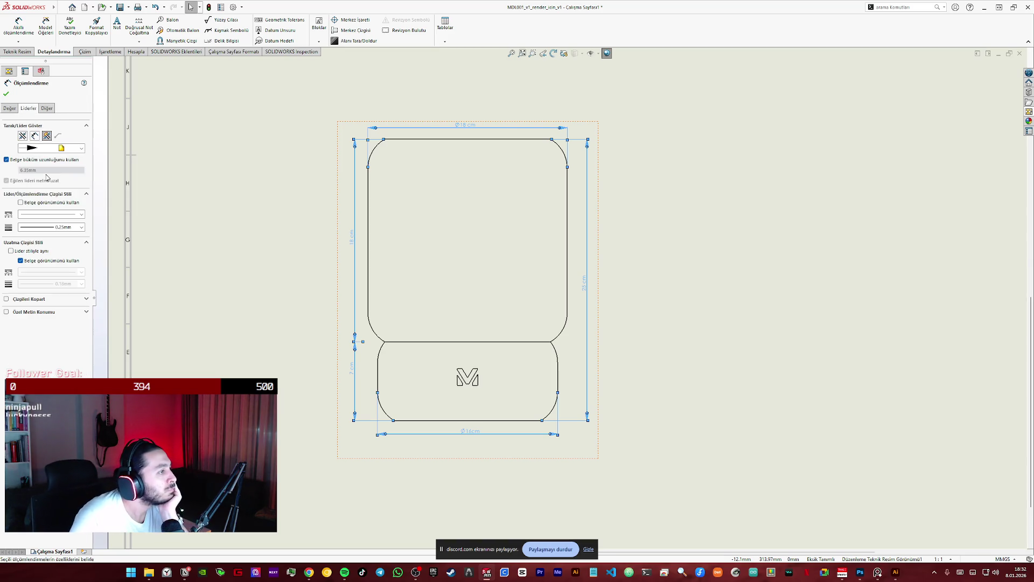
click(20, 261)
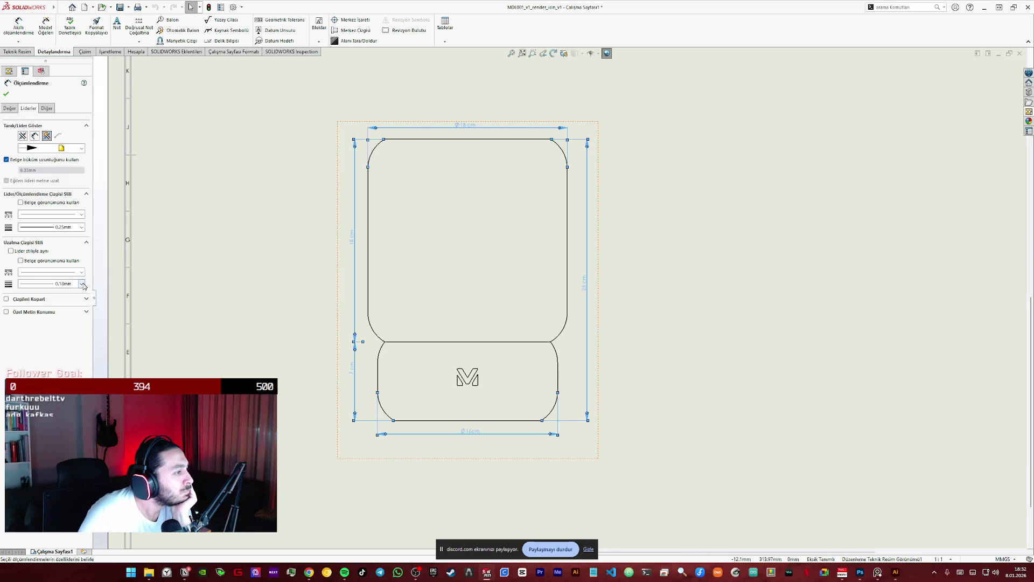
click(71, 284)
click(71, 298)
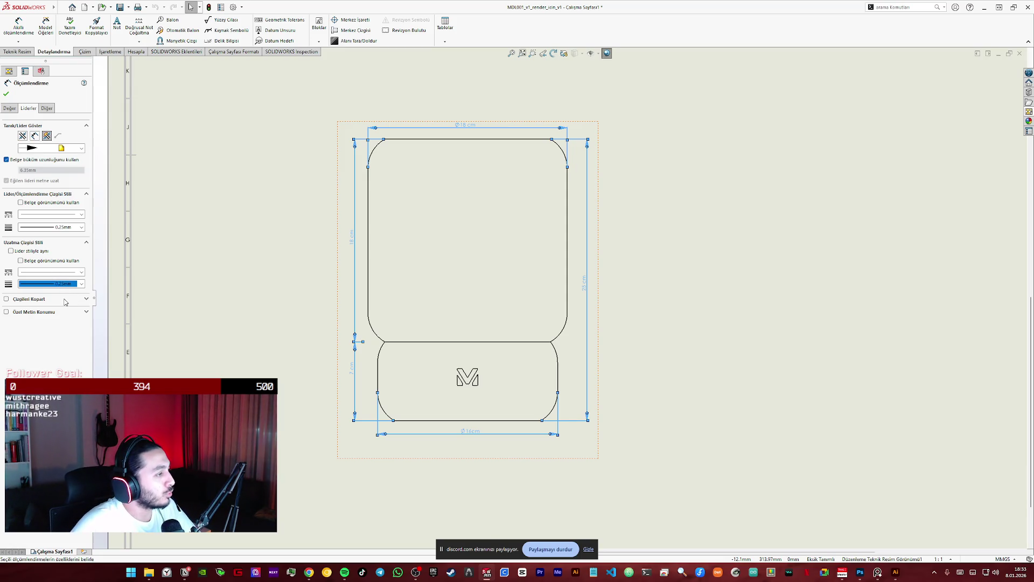
click(6, 94)
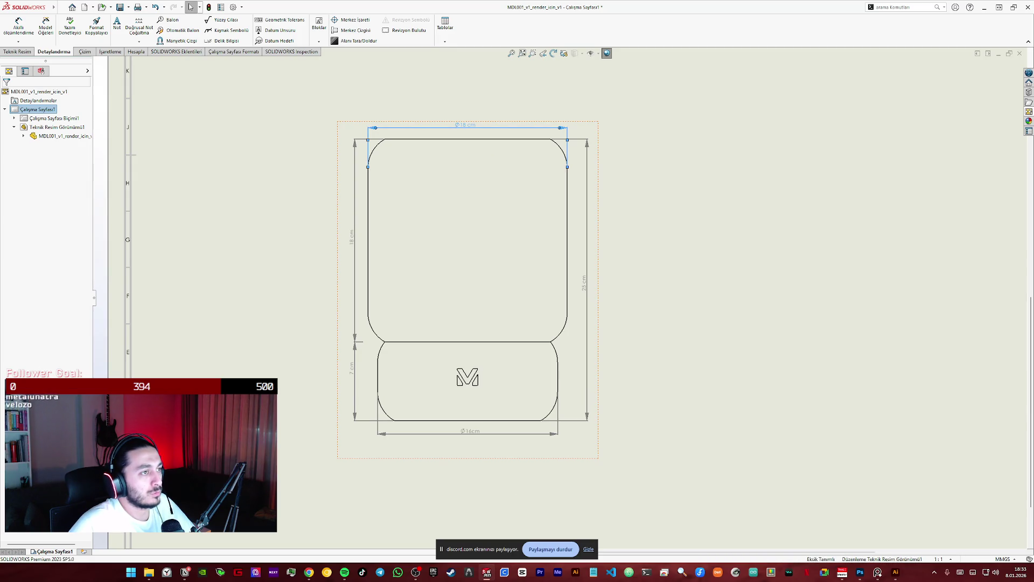
- Select all five dimensions and reach their text font options on the Other tab
click(476, 133)
ctrl+click(352, 235)
ctrl+click(588, 283)
ctrl+click(472, 432)
ctrl+click(354, 371)
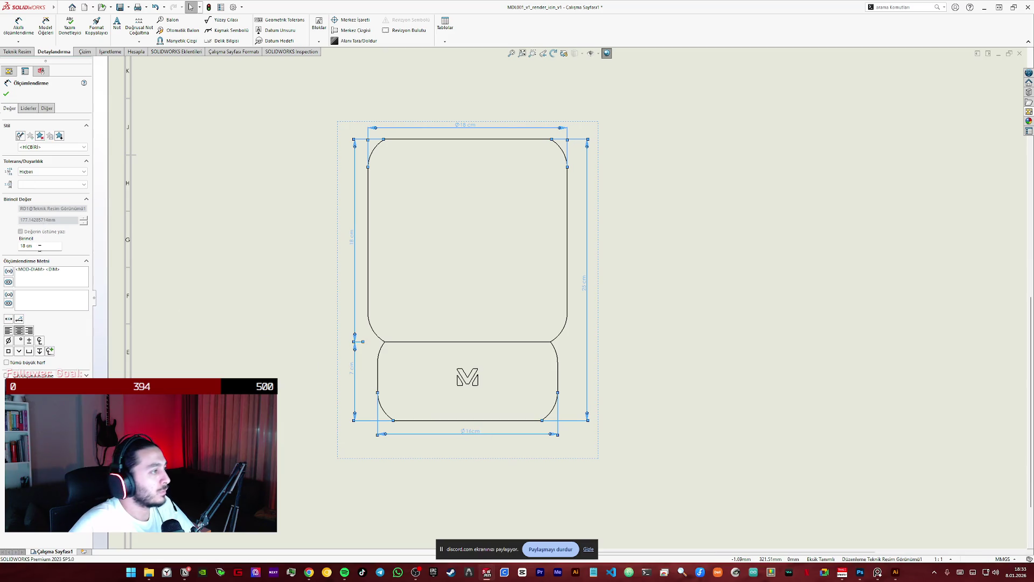
click(37, 109)
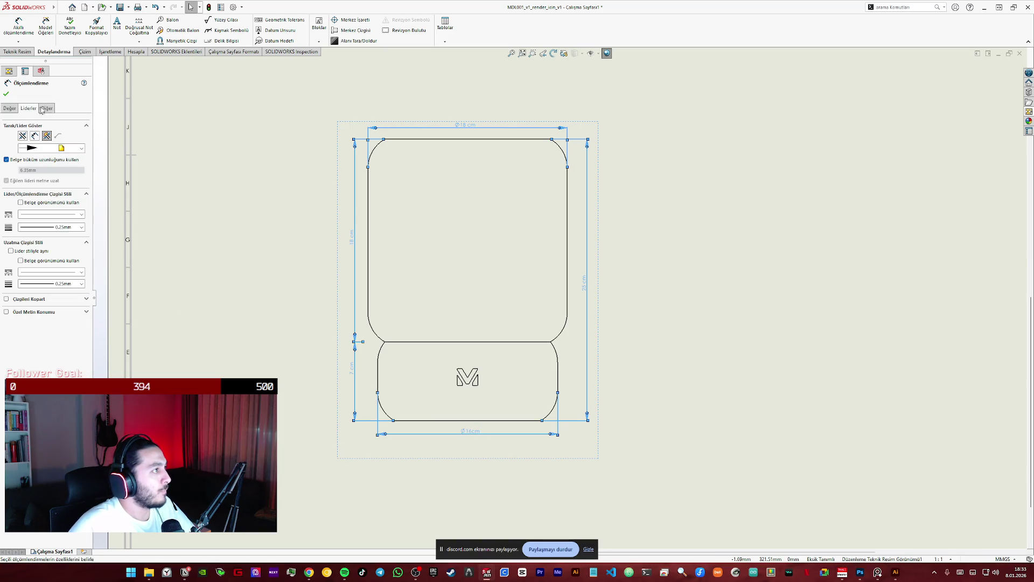
click(46, 108)
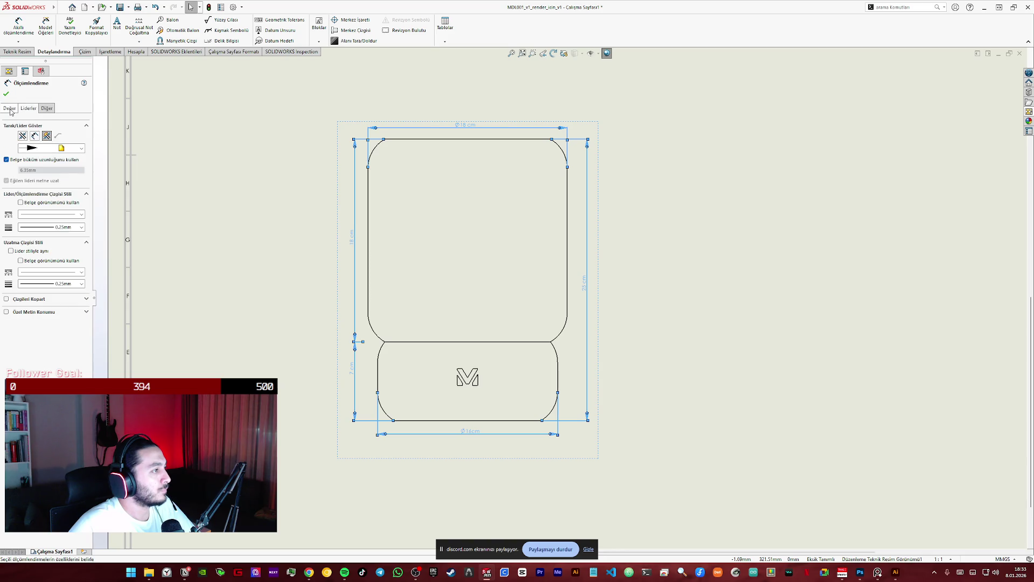
click(10, 108)
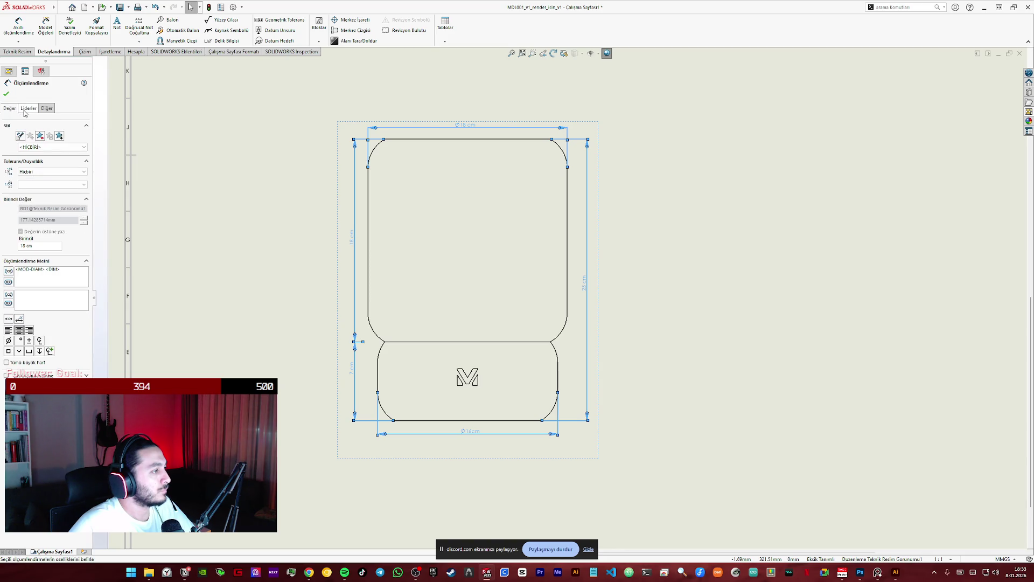
click(26, 109)
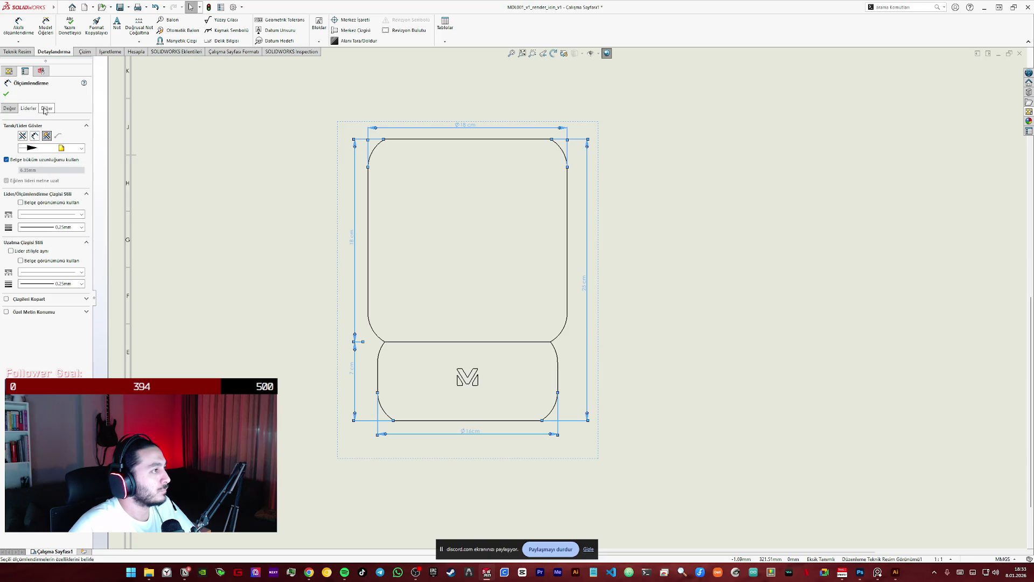
click(47, 109)
- Replace the document font with Montserrat for all dimensions, then reopen the font chooser
click(6, 156)
click(41, 166)
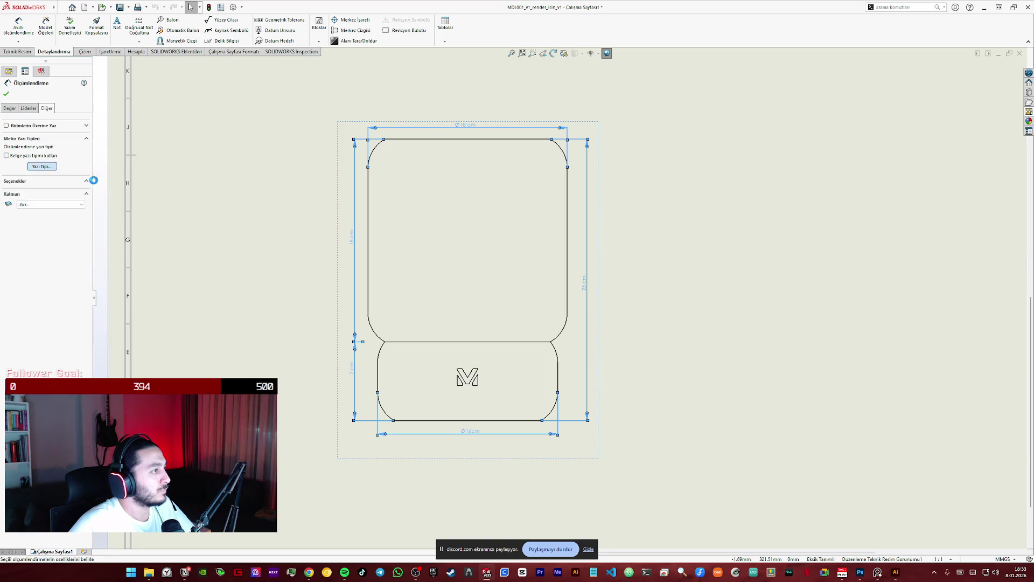
text(mont)
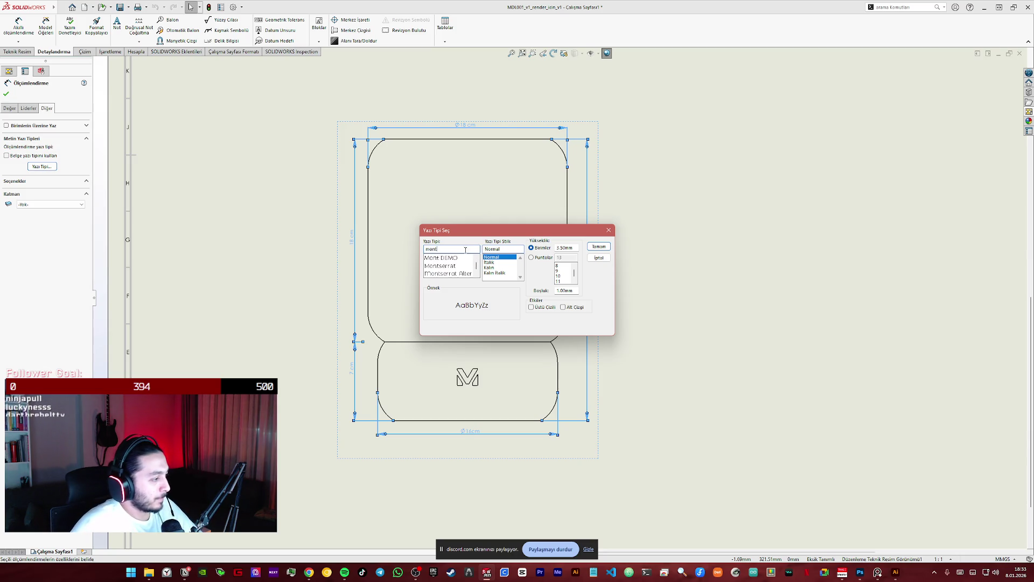
click(445, 265)
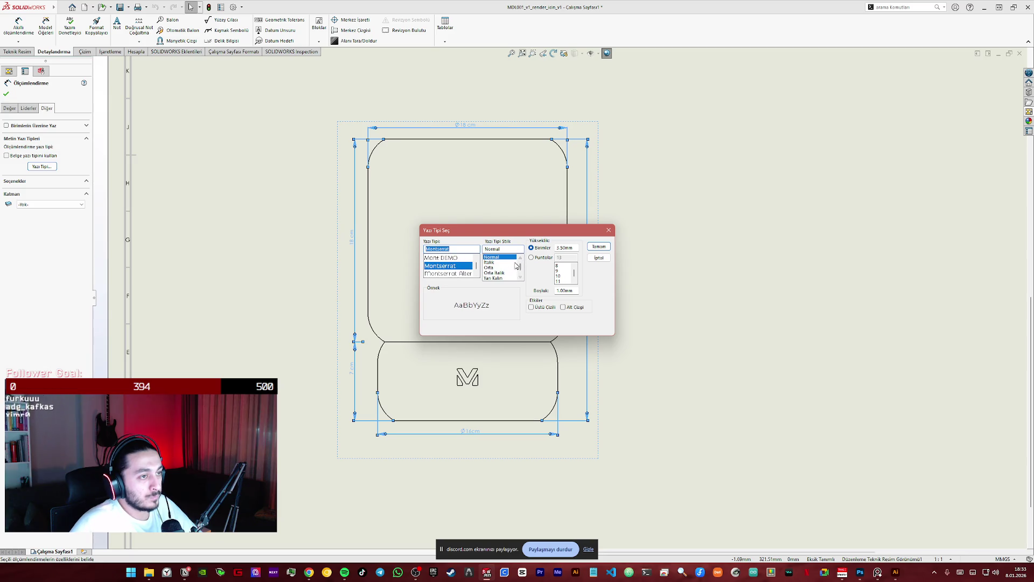
click(499, 267)
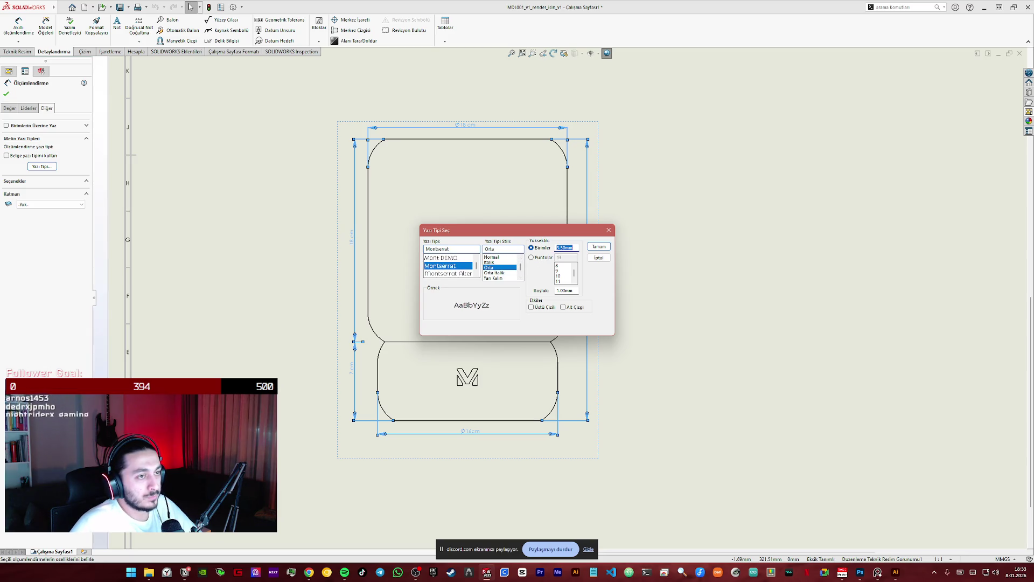
text(1)
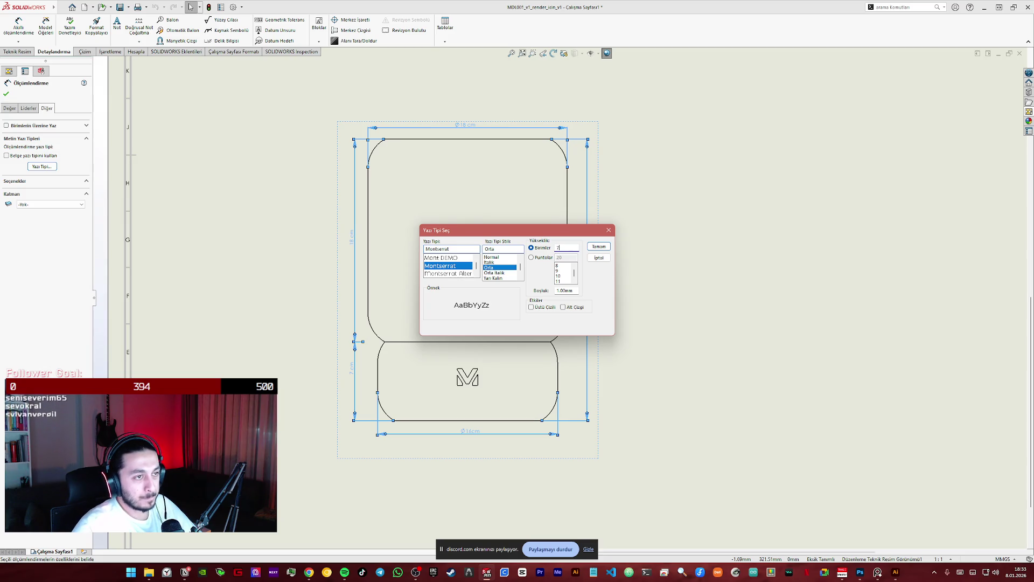
click(598, 247)
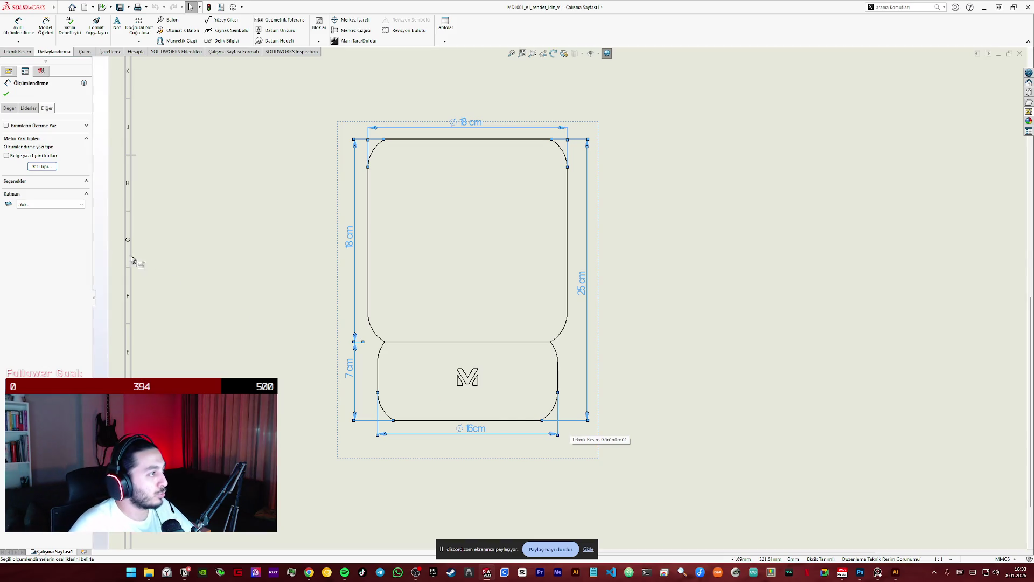
click(40, 165)
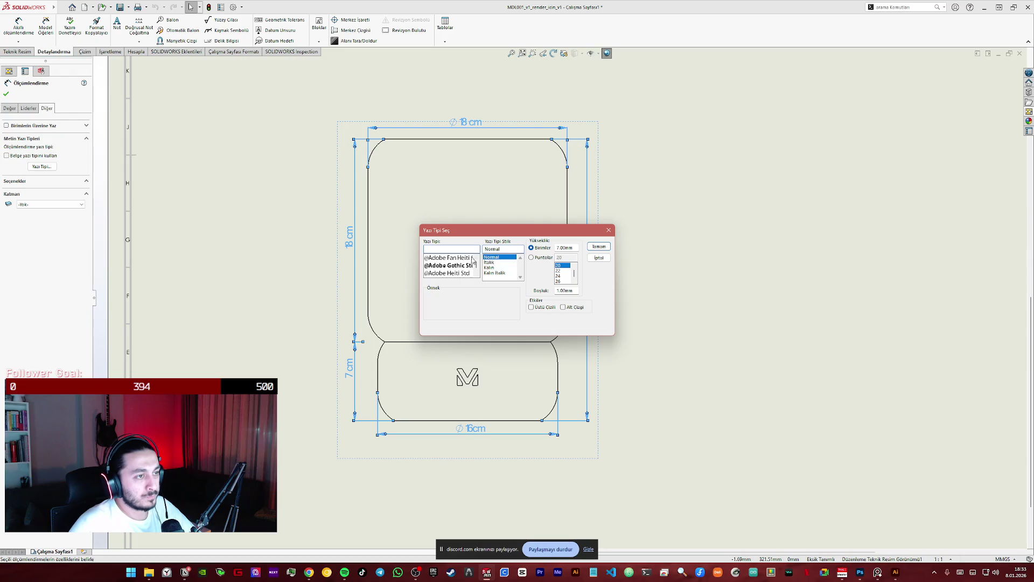
text(ari)
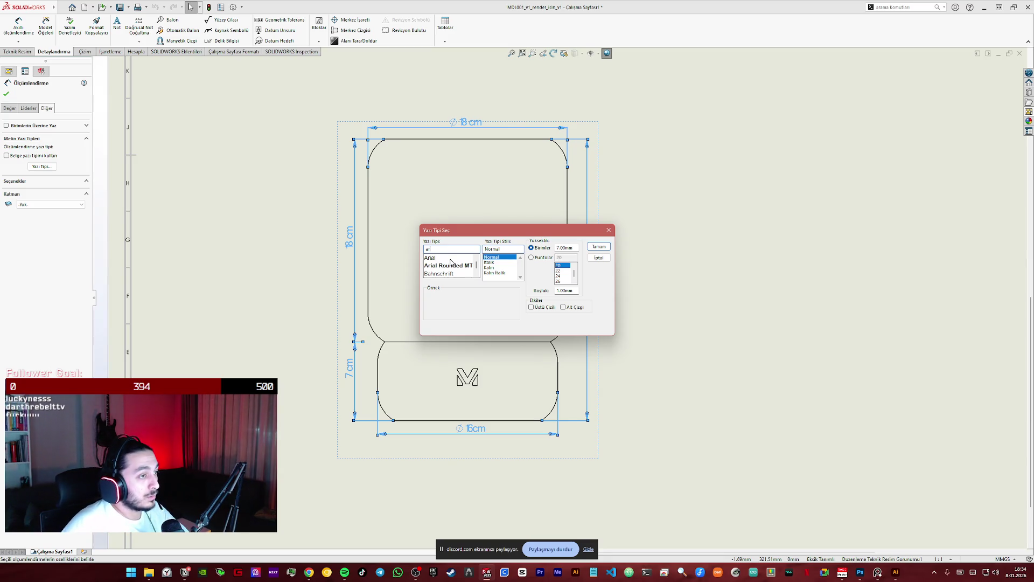
- Try Arial, return to Montserrat and try the bold style for the dimension text
click(453, 257)
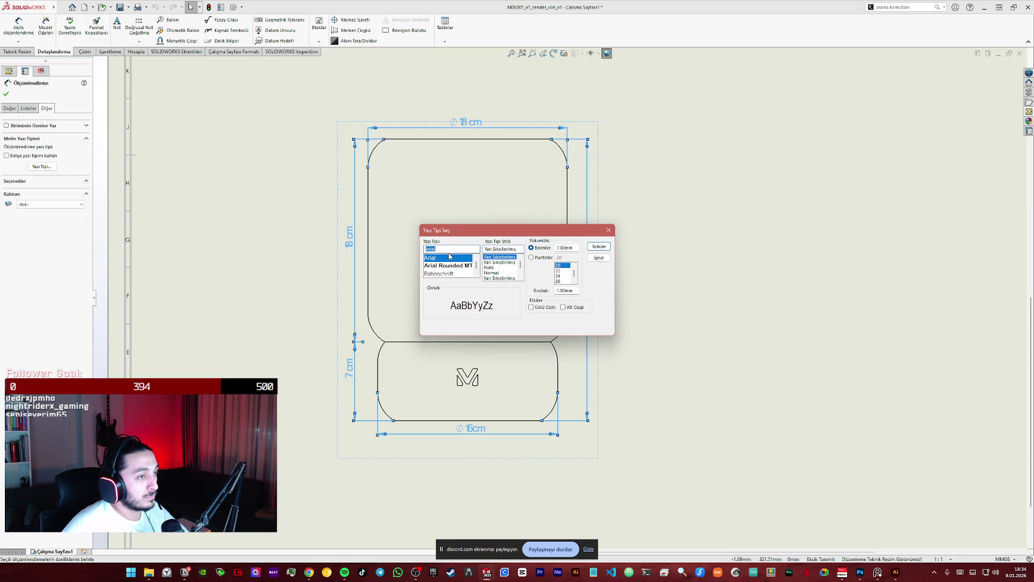
click(431, 249)
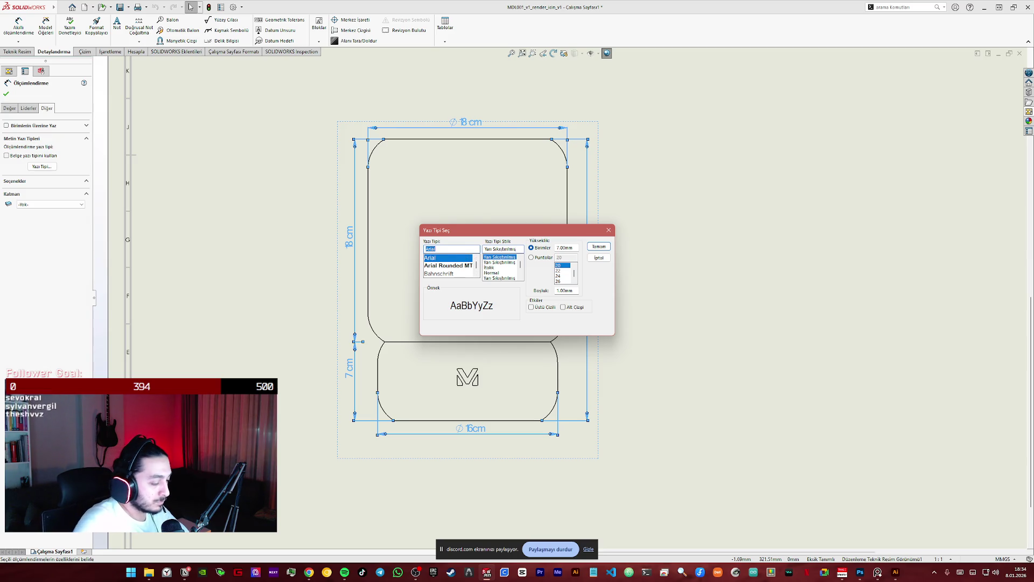
text(mon)
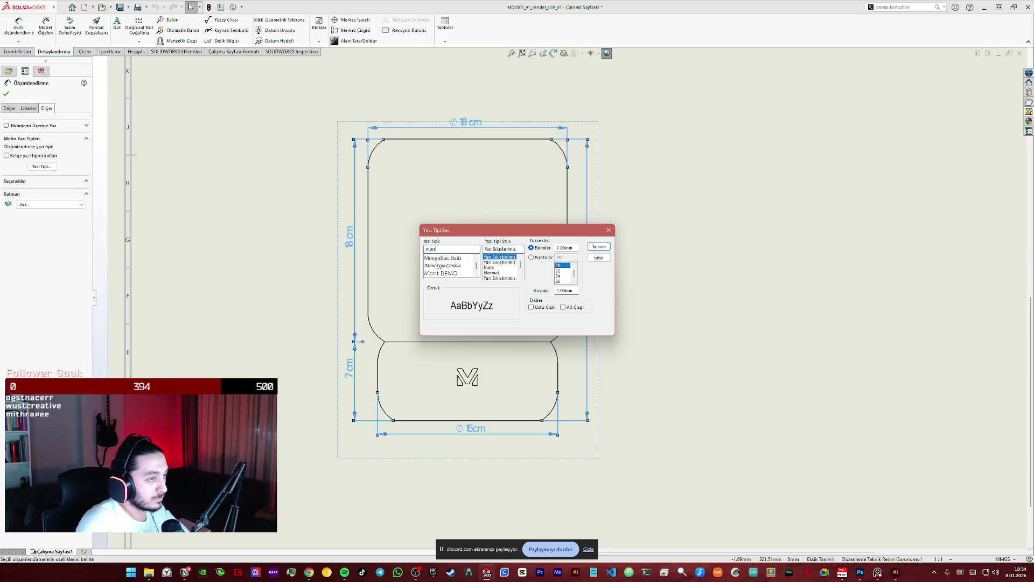
text(ts)
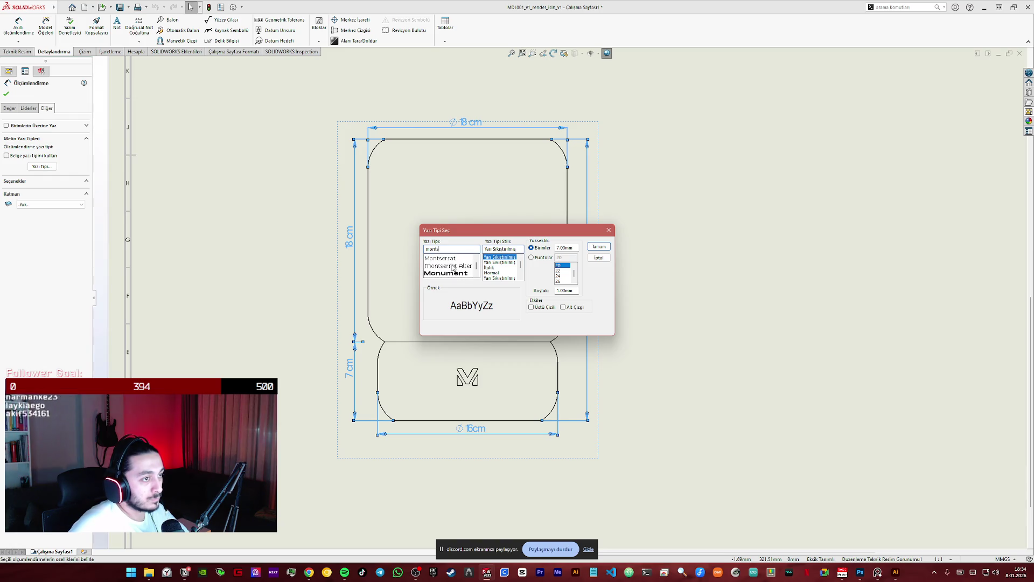
click(451, 260)
scroll(500, 271, down, 1)
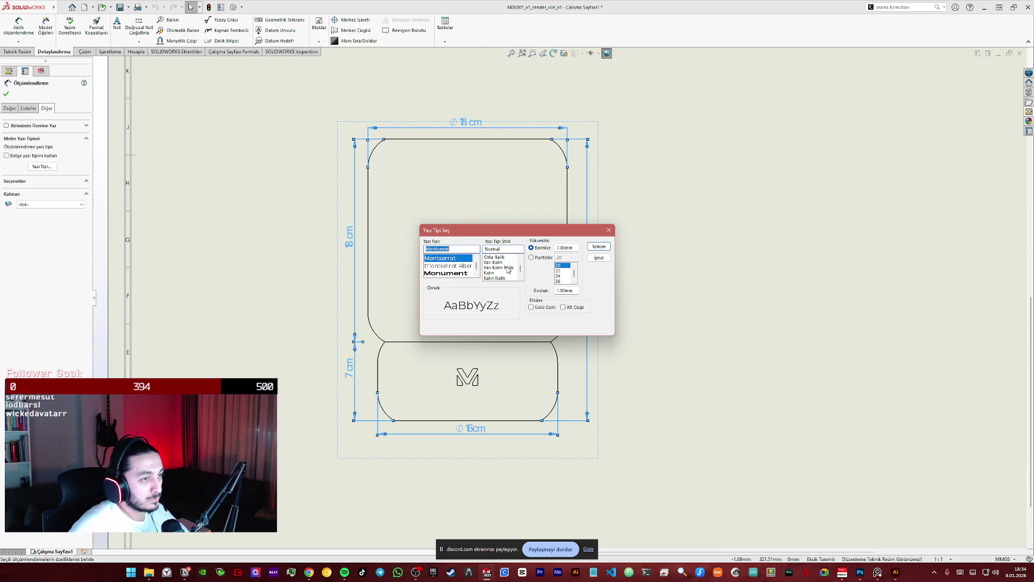
click(498, 273)
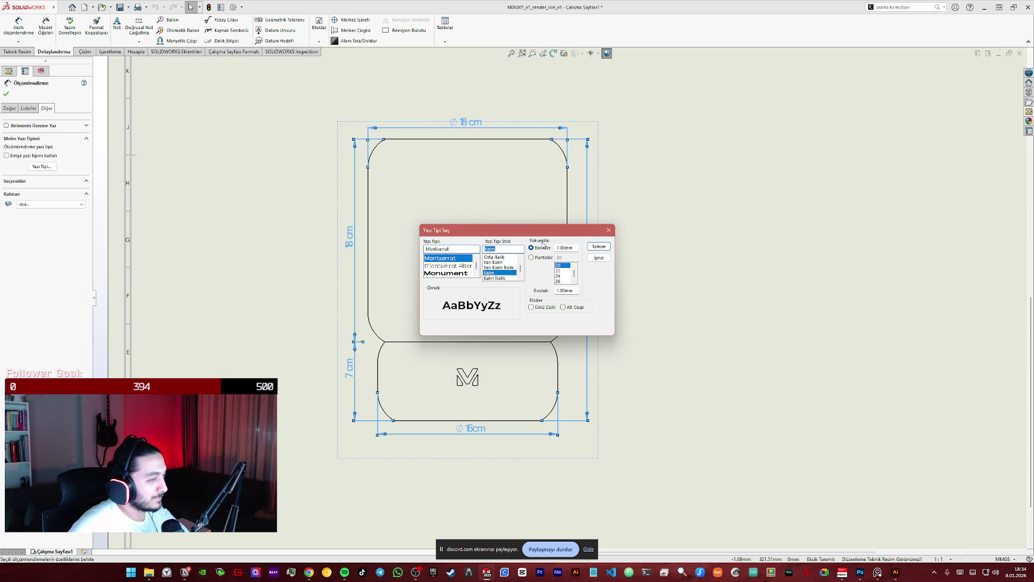
scroll(500, 272, up, 1)
scroll(500, 272, down, 2)
scroll(500, 273, up, 2)
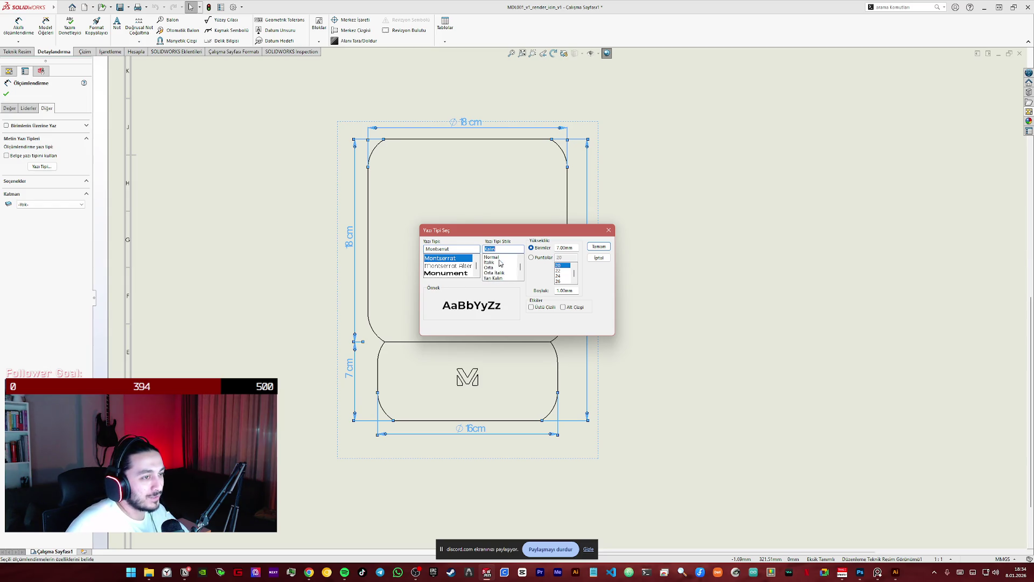
- Keep Montserrat Normal at 7 mm, confirm the font and deselect the dimensions
click(498, 257)
click(600, 246)
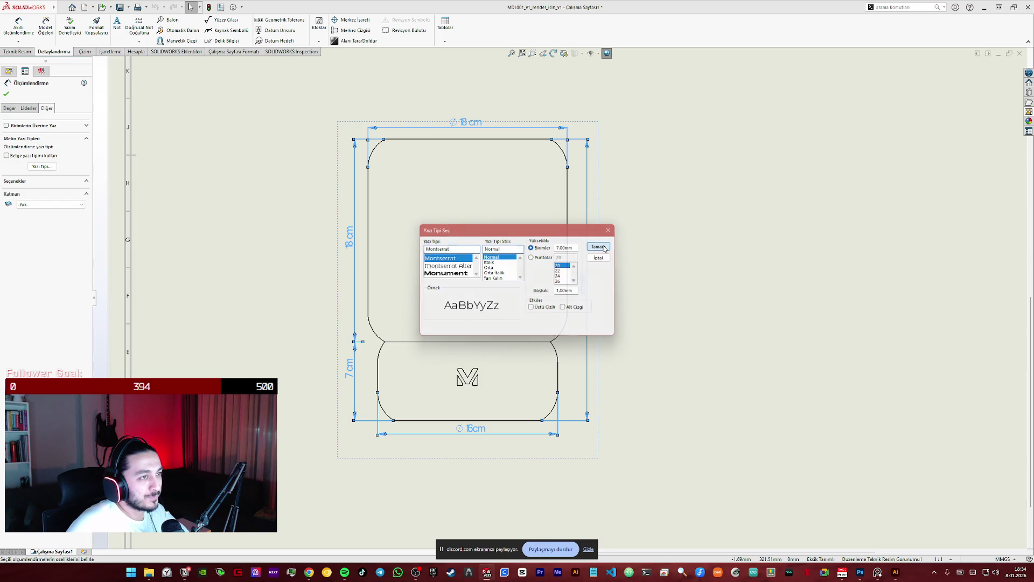
click(704, 298)
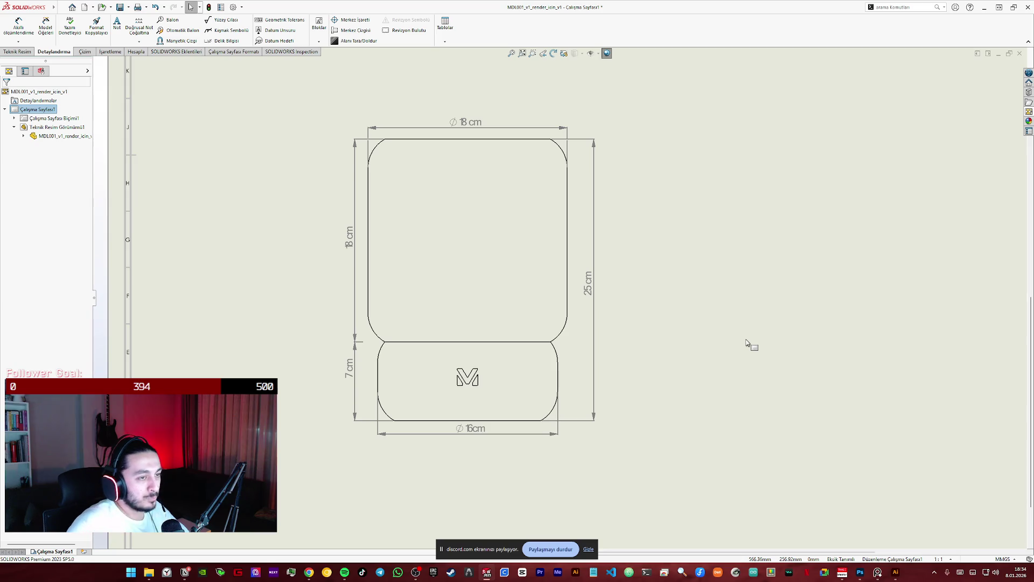
- Select the 25, 18, 7 and 15 cm dimensions together for editing
click(589, 283)
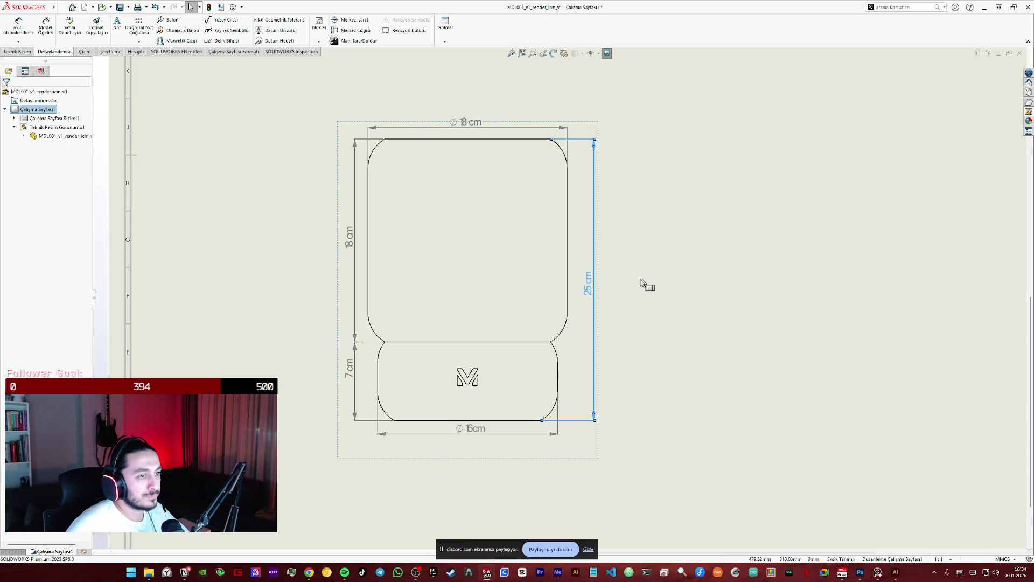
click(589, 283)
ctrl+click(360, 245)
ctrl+click(354, 359)
ctrl+click(478, 432)
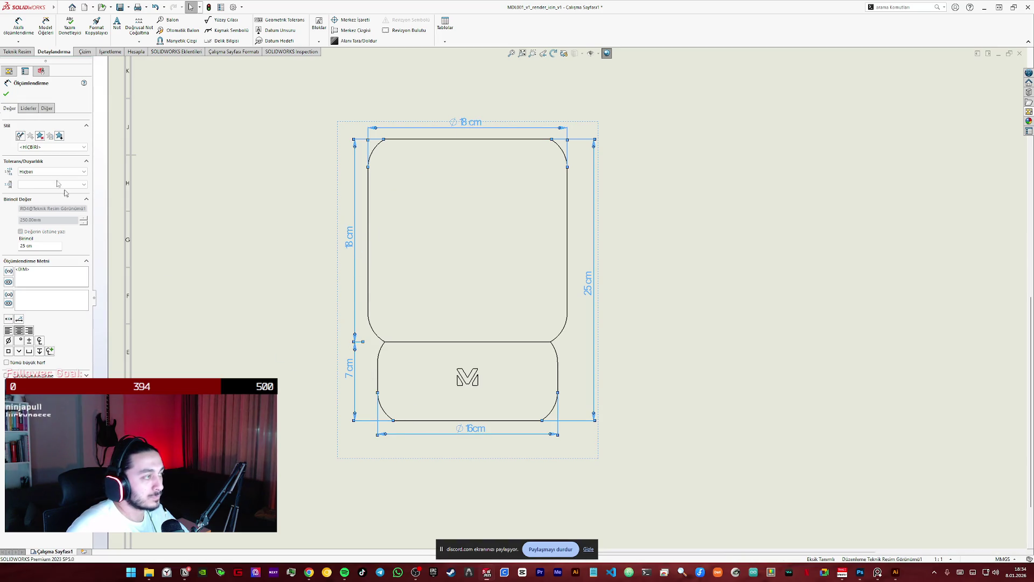
- Reach the dimension font chooser under Other, dismiss it once and reopen it for the height change
click(29, 108)
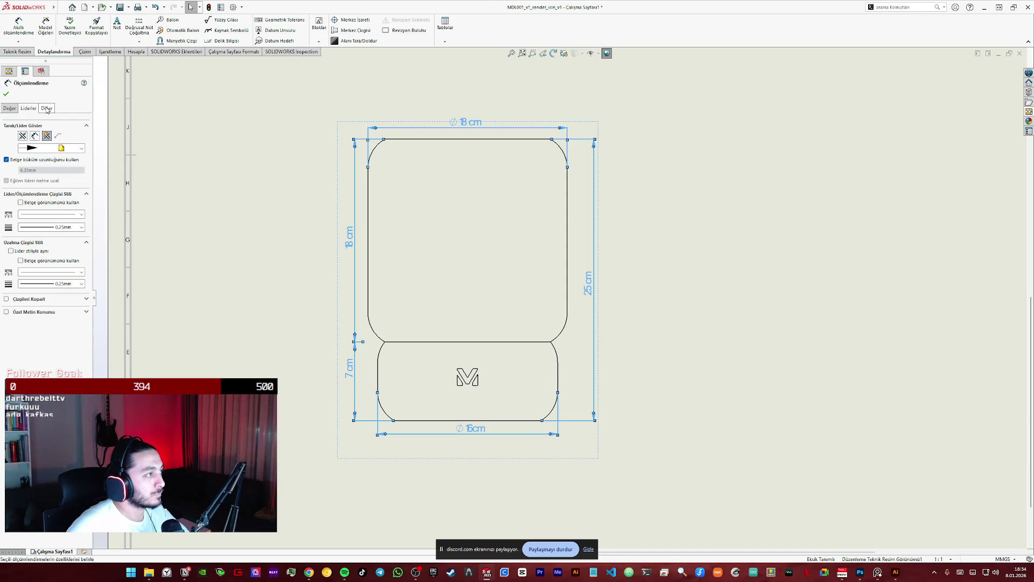
click(47, 109)
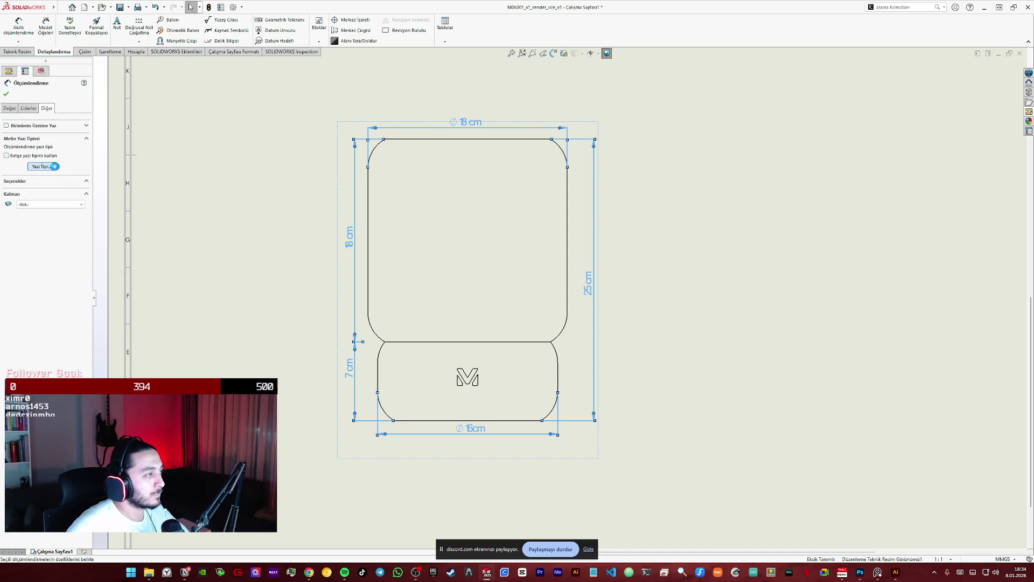
click(42, 165)
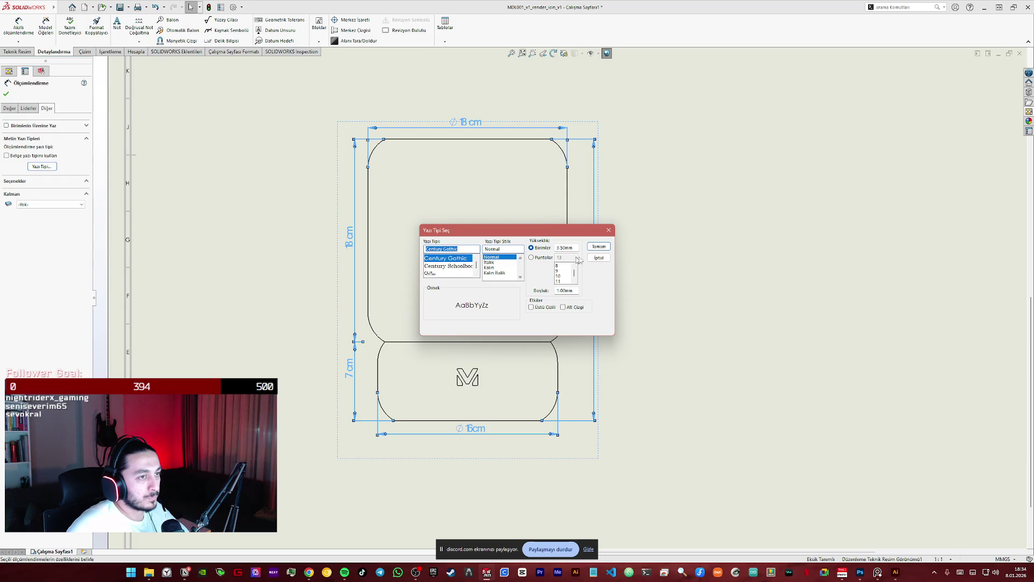
click(599, 247)
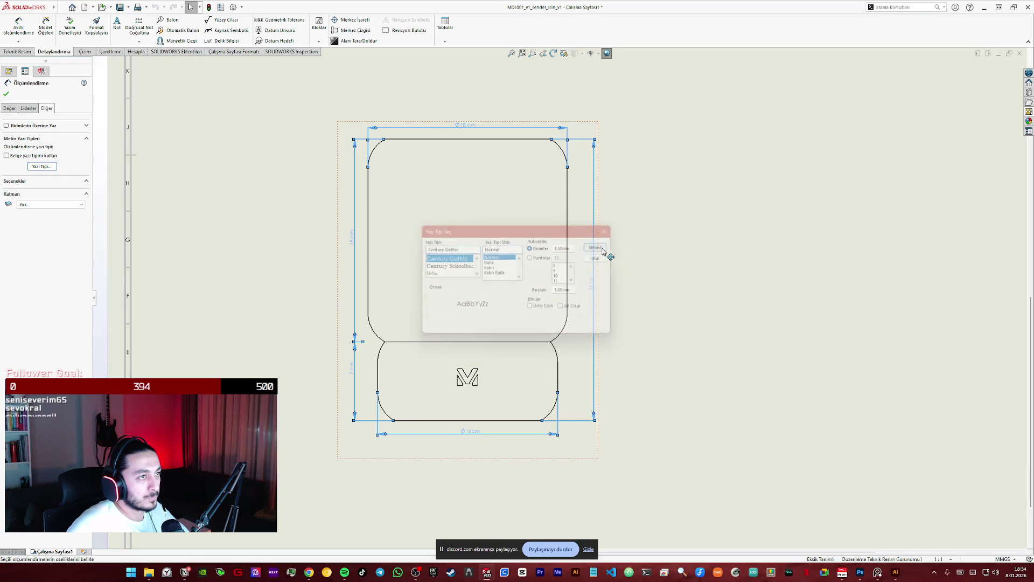
click(42, 166)
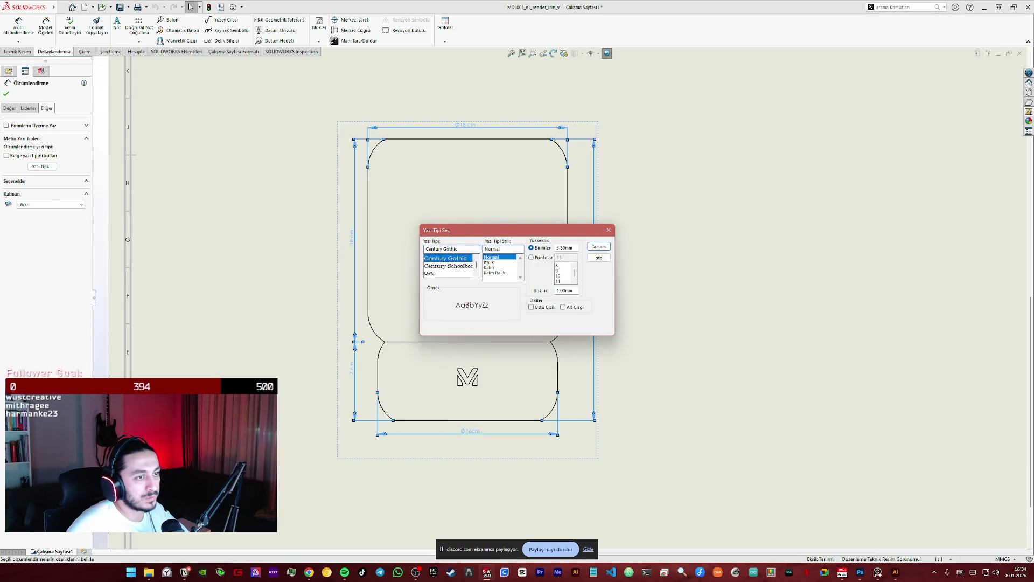
text(7)
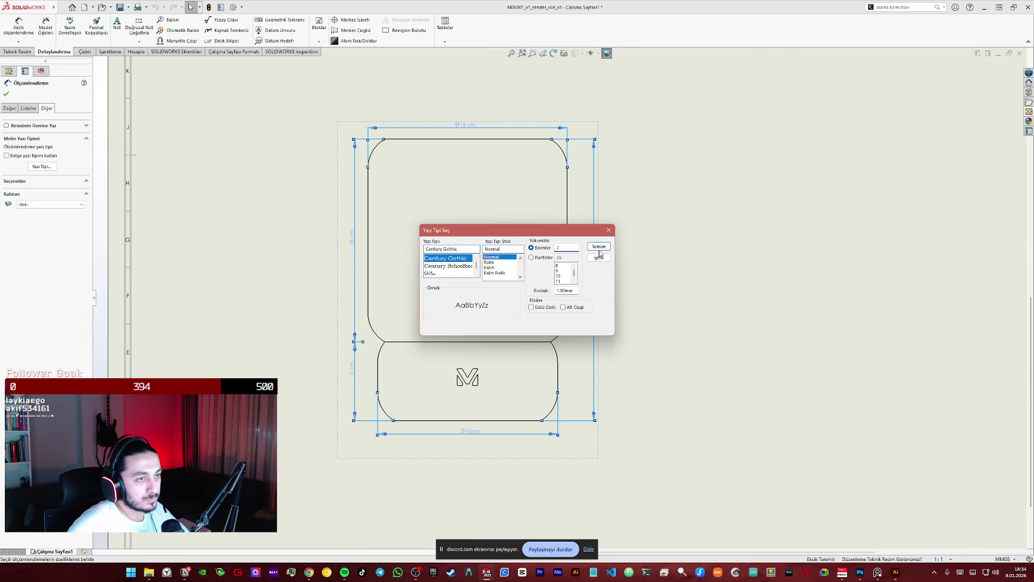
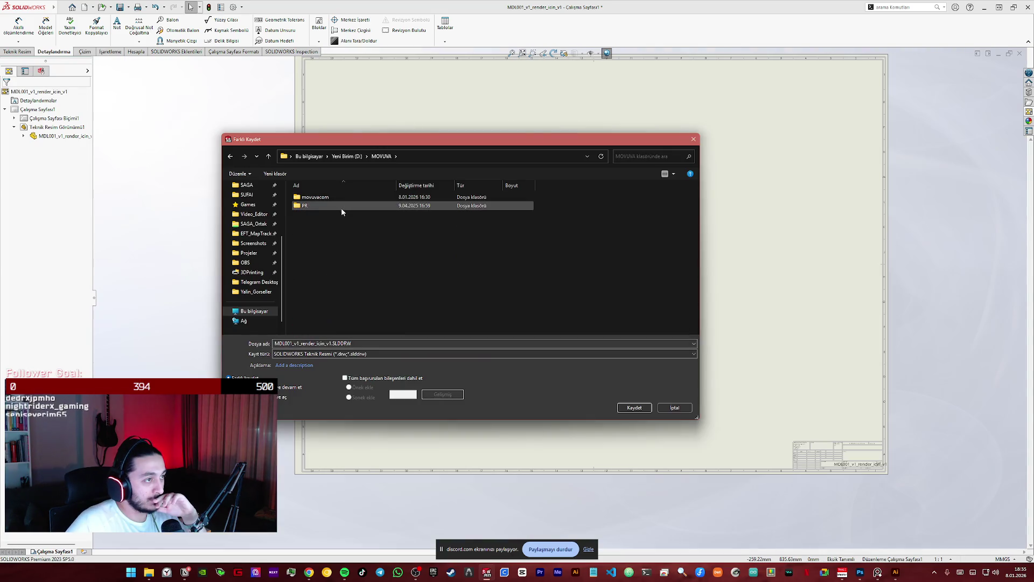
- Browse the Save As dialog to movuvacom > Products > MDL001 > TeknikResim
double_click(331, 199)
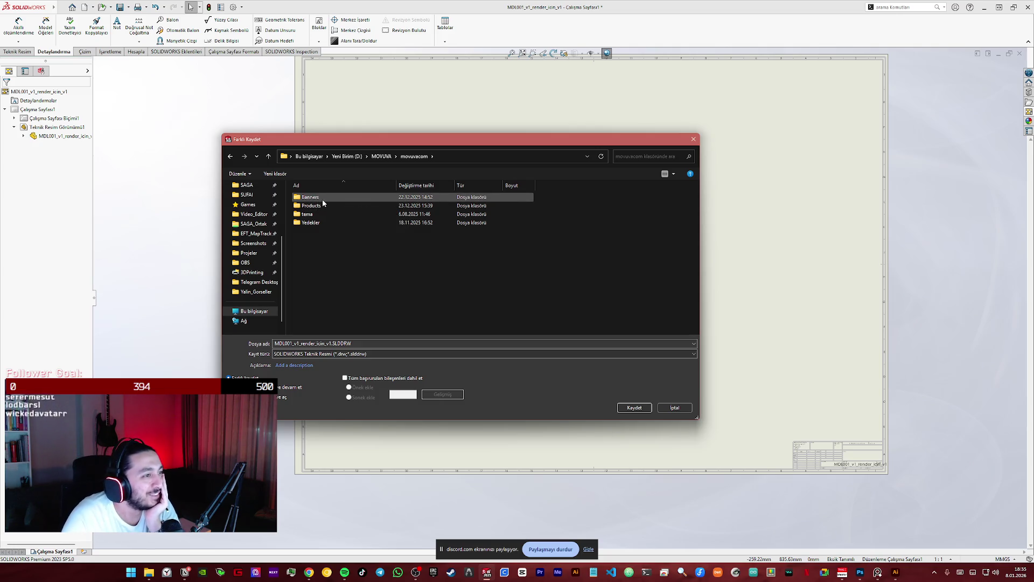
click(316, 222)
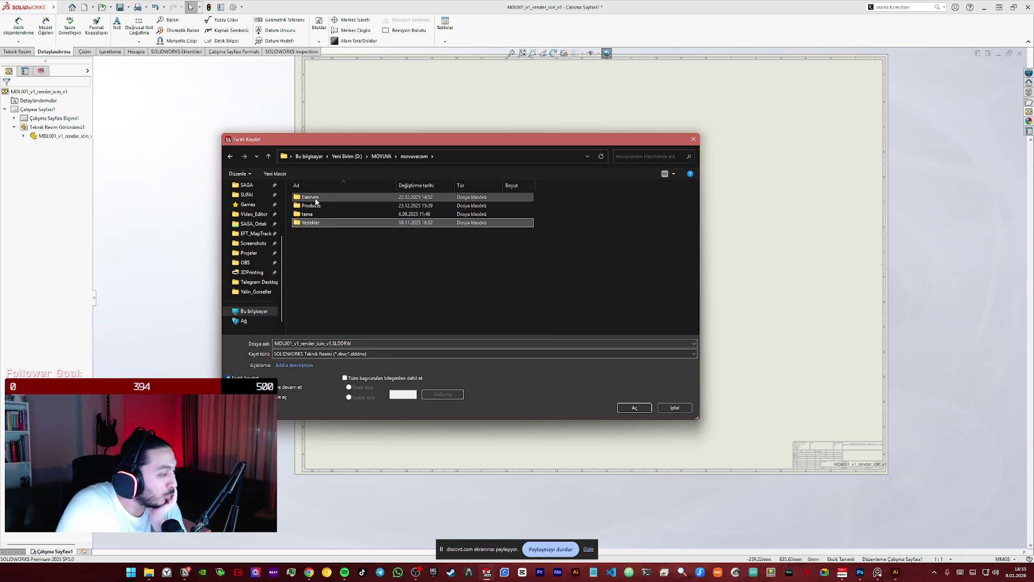
double_click(318, 206)
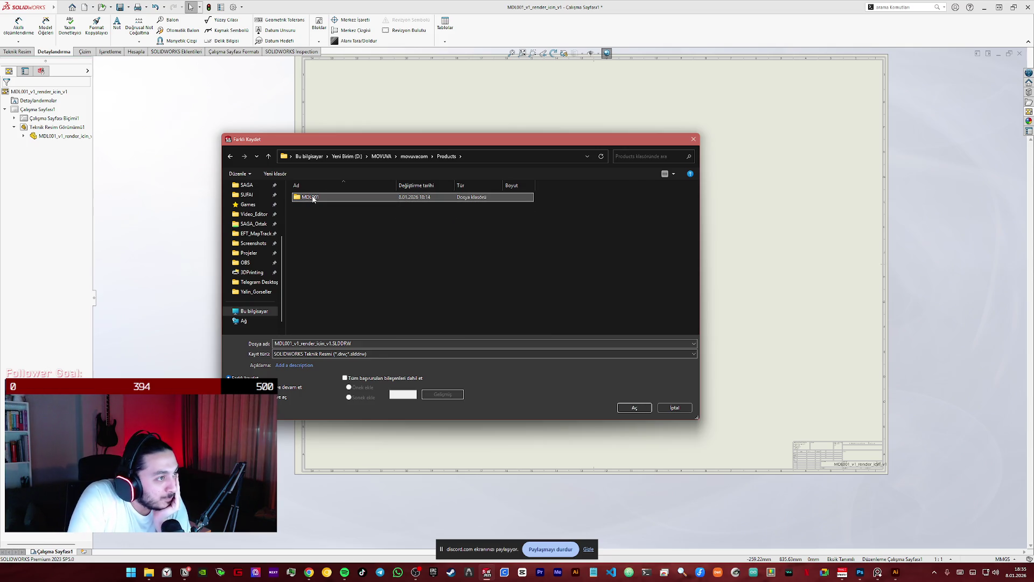
double_click(312, 196)
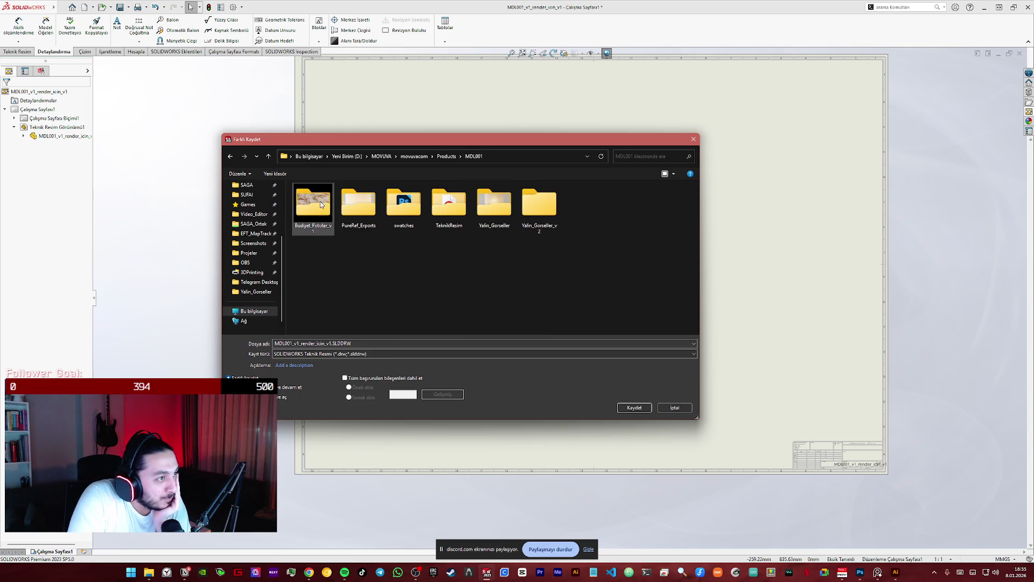
click(500, 215)
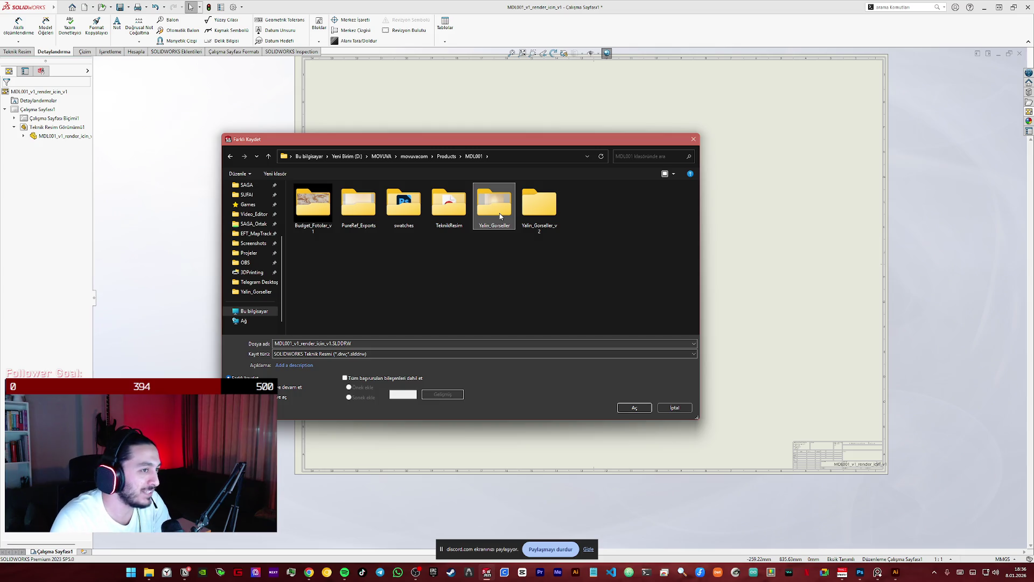
click(555, 212)
double_click(555, 212)
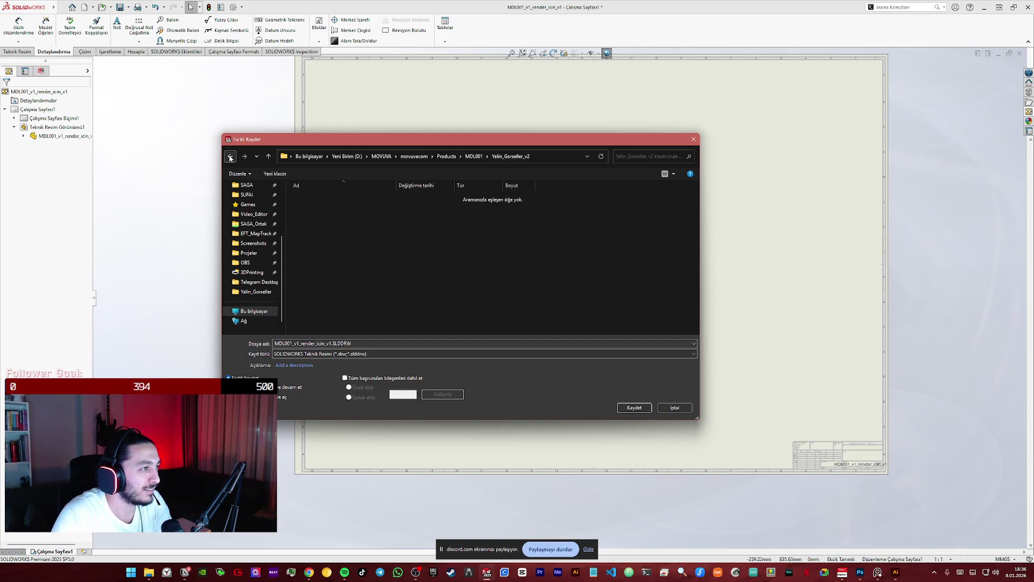
click(230, 157)
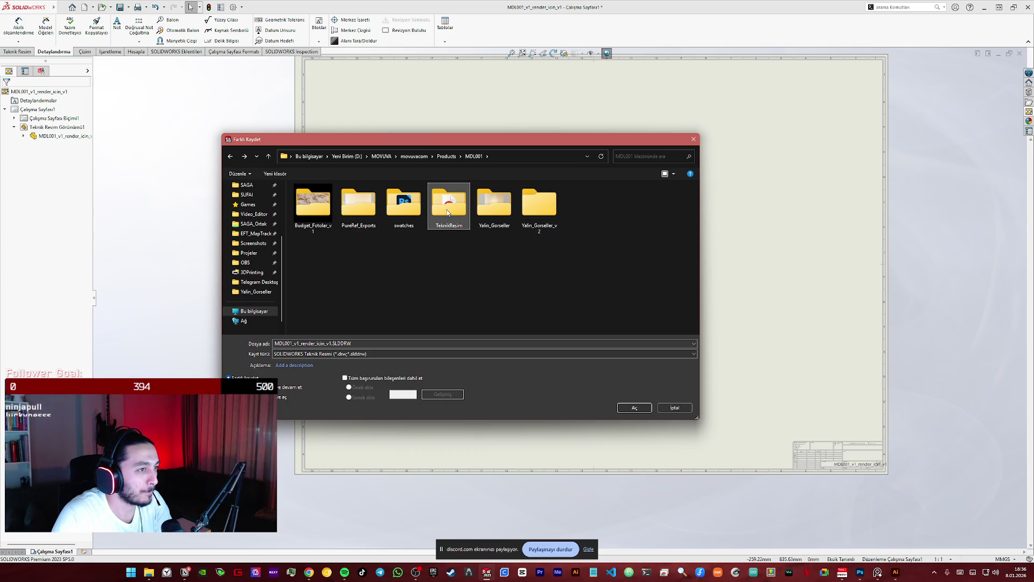
double_click(449, 206)
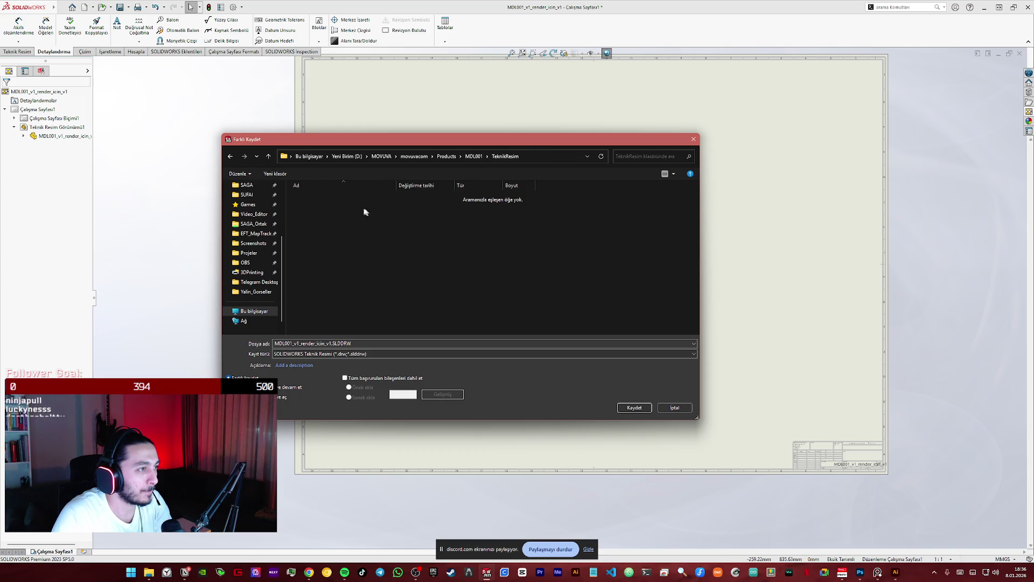
- Save the drawing as PDF, overwriting the existing file, and return to Photoshop
click(379, 354)
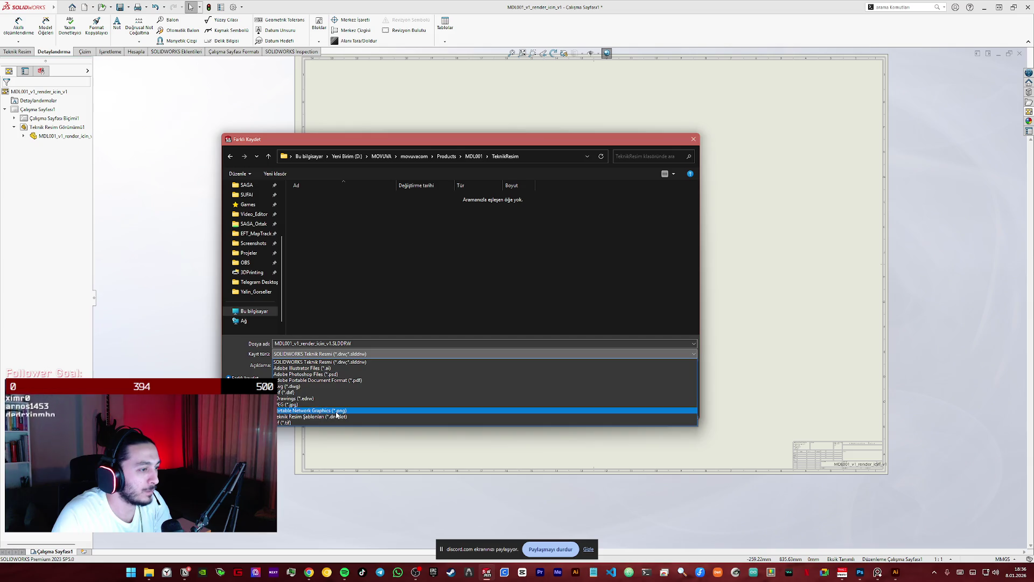
click(360, 384)
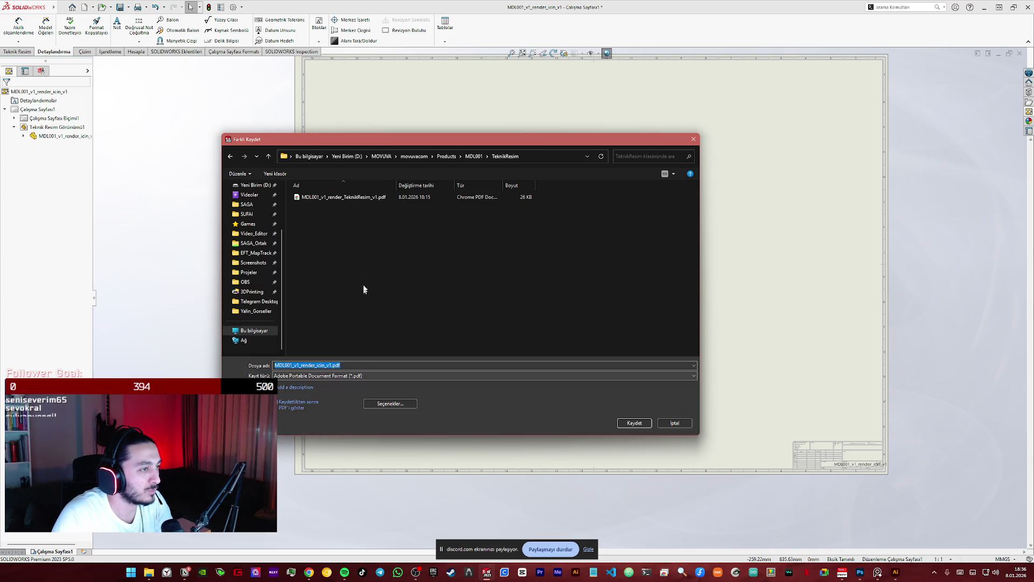
click(634, 422)
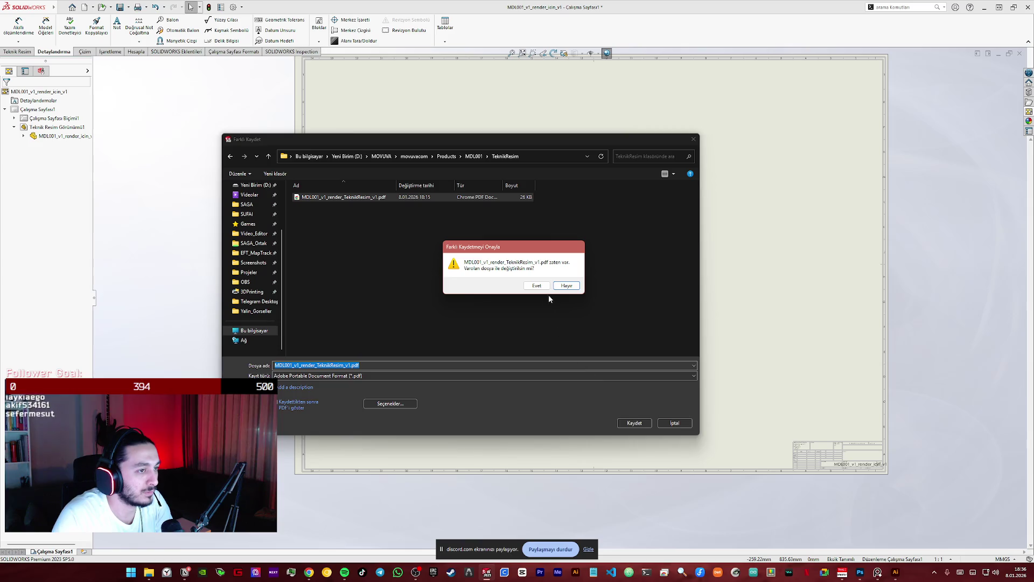
click(537, 285)
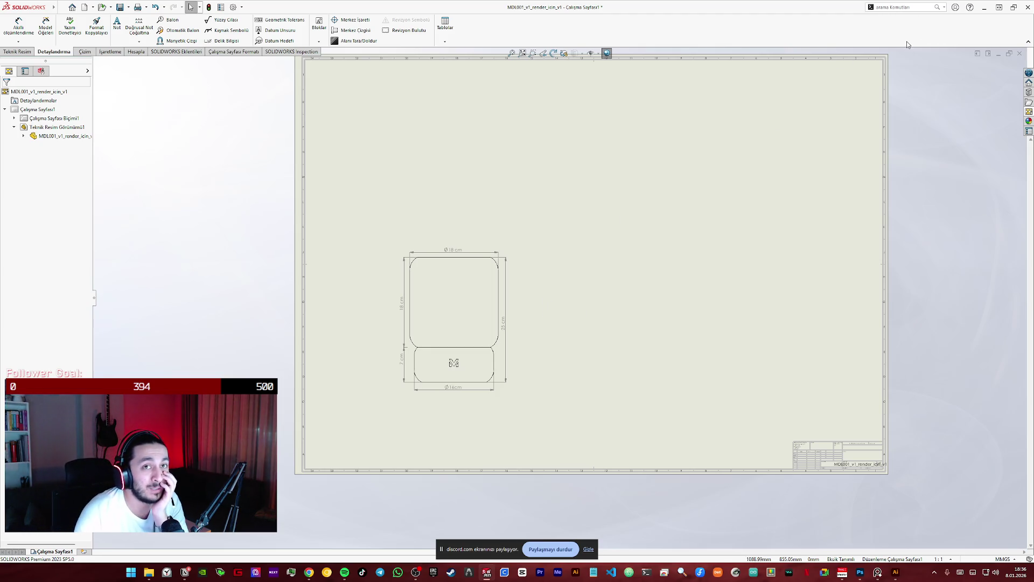
click(984, 7)
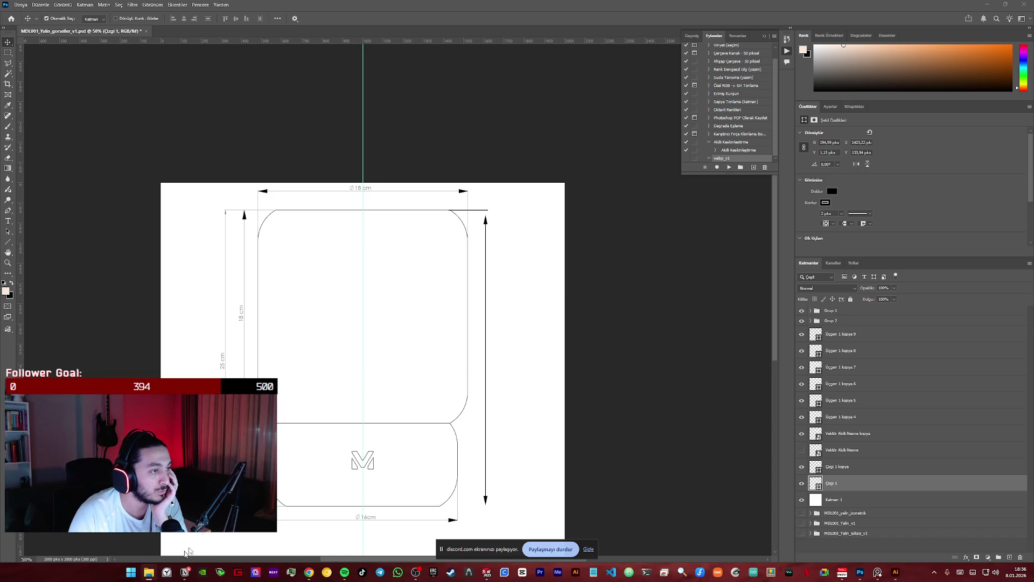
- In File Explorer reach Products > MDL001 > TeknikResim, preview the exported PDF and open it in Illustrator
click(148, 573)
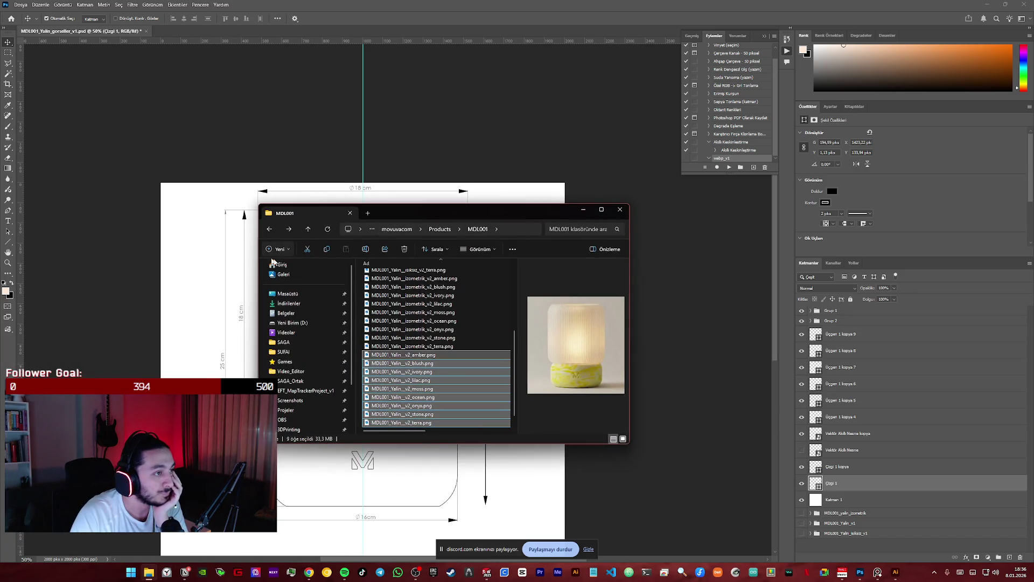
key(ctrl+shift+n)
text(Yalin_Gorseller_v2)
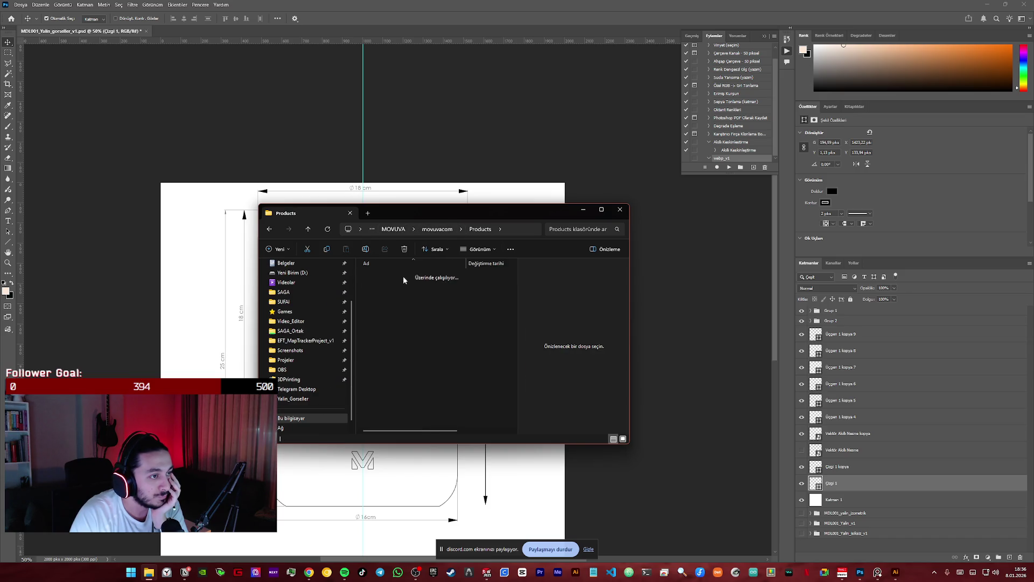
key(Return)
double_click(407, 298)
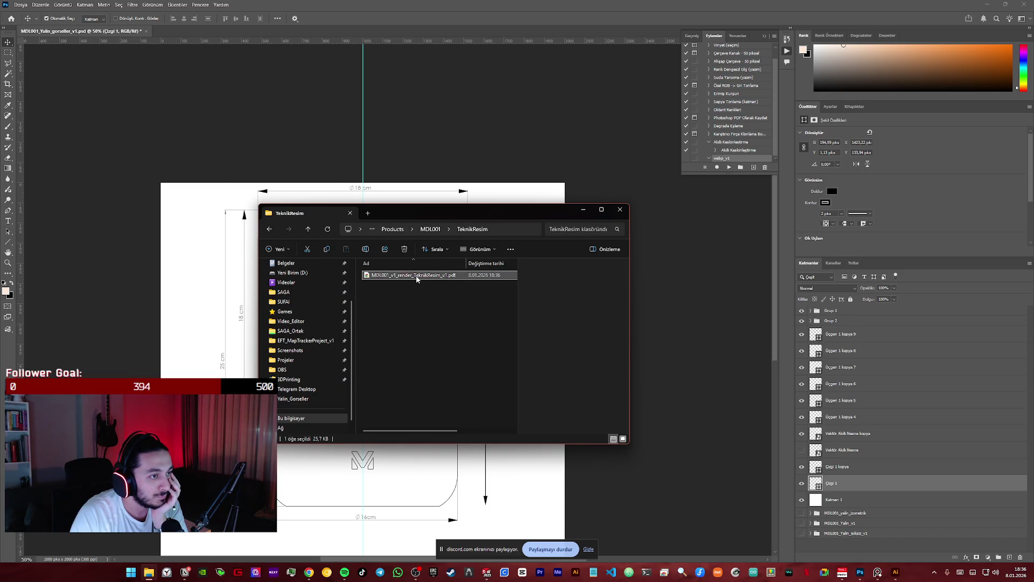
right_click(411, 277)
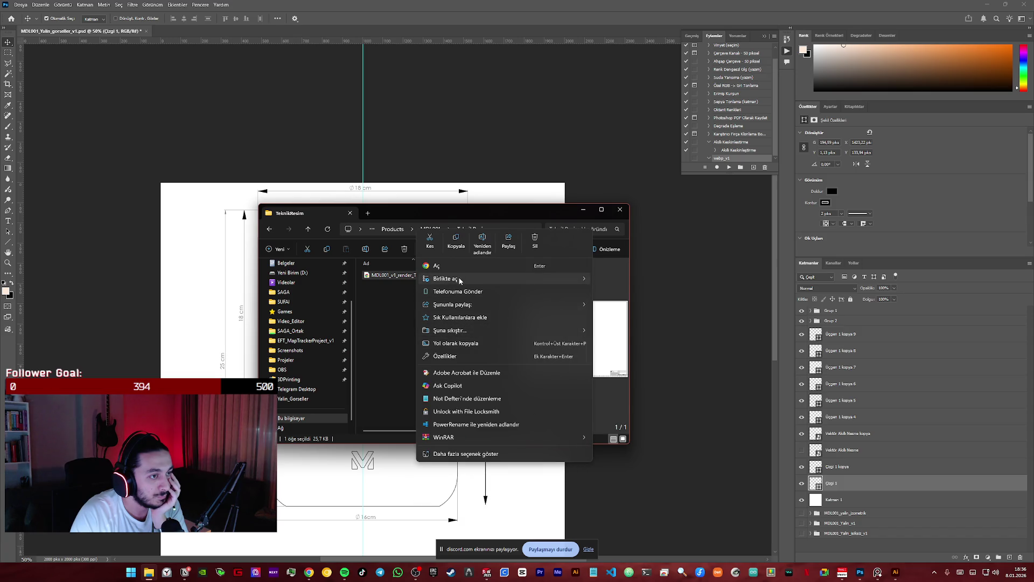
click(629, 292)
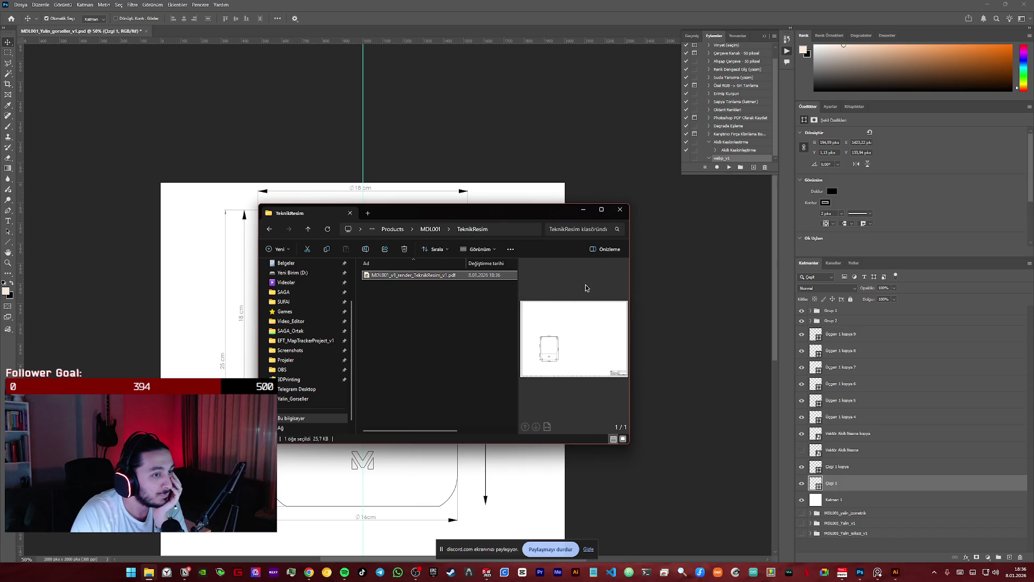
click(583, 209)
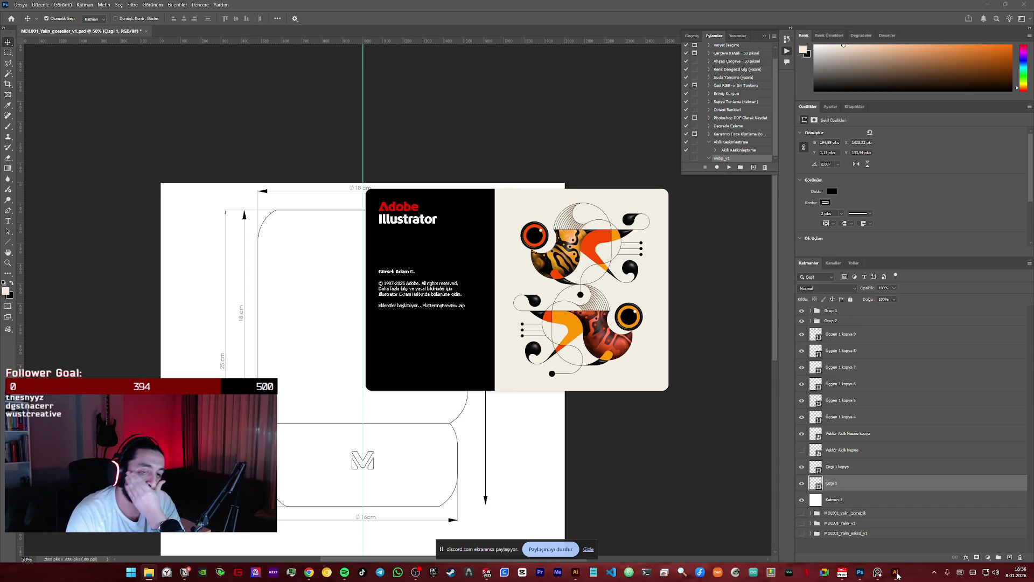
- Dismiss Illustrator's feedback survey and marquee-select the whole dimension drawing
right_click(897, 573)
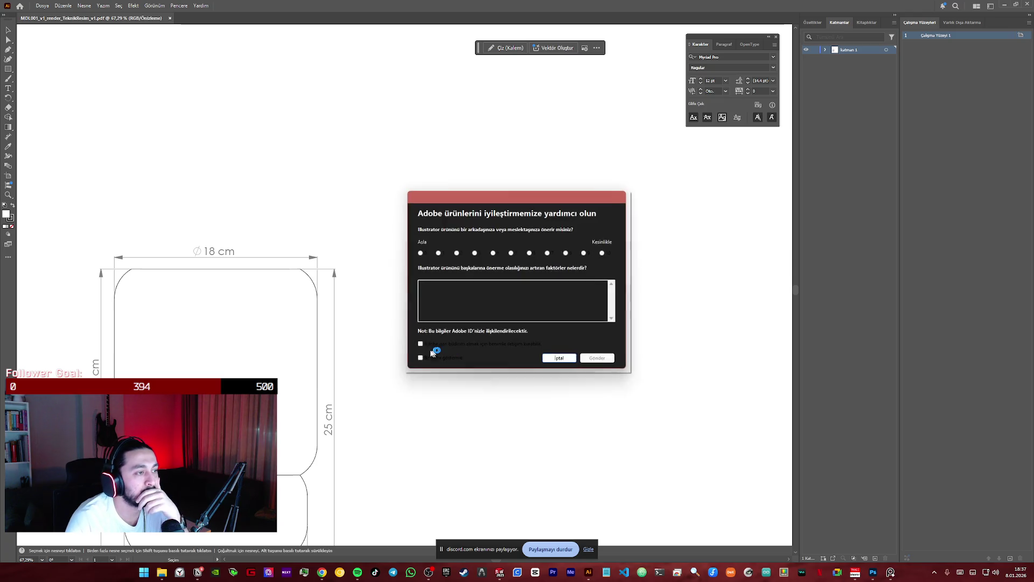
click(564, 361)
scroll(331, 362, down, 2)
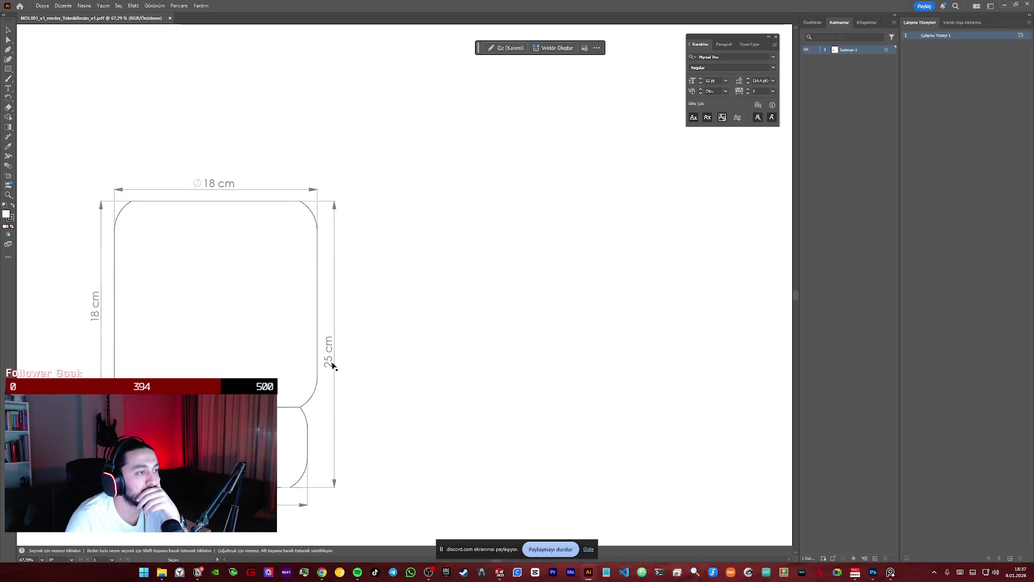
scroll(298, 363, down, 2)
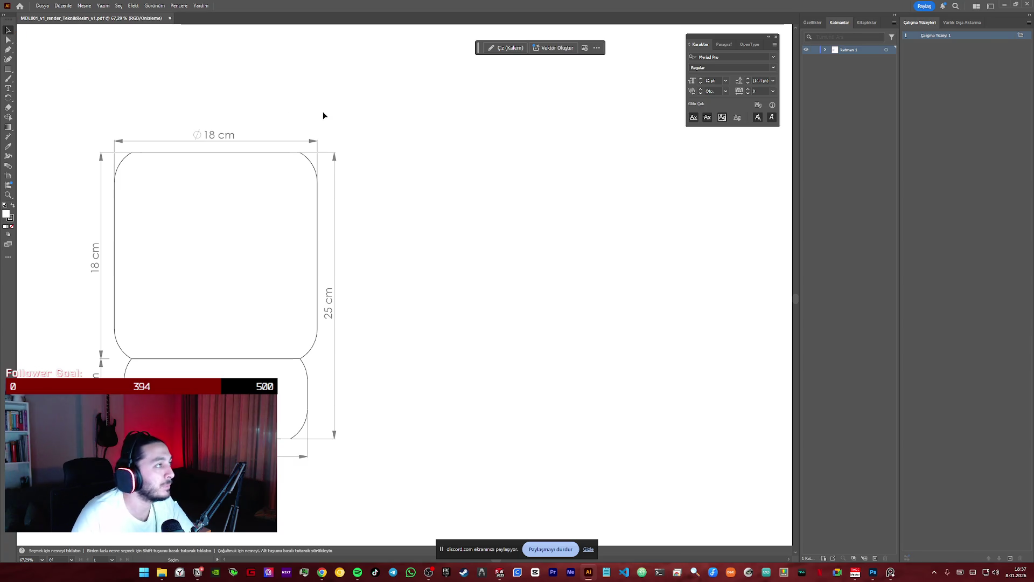
drag(383, 107, 77, 477)
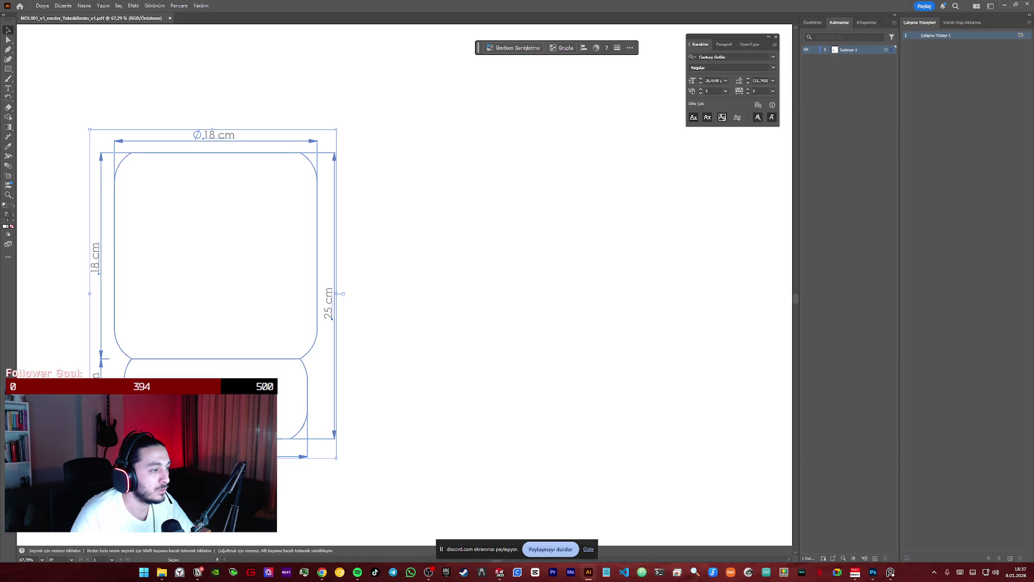
click(364, 180)
drag(364, 94, 70, 439)
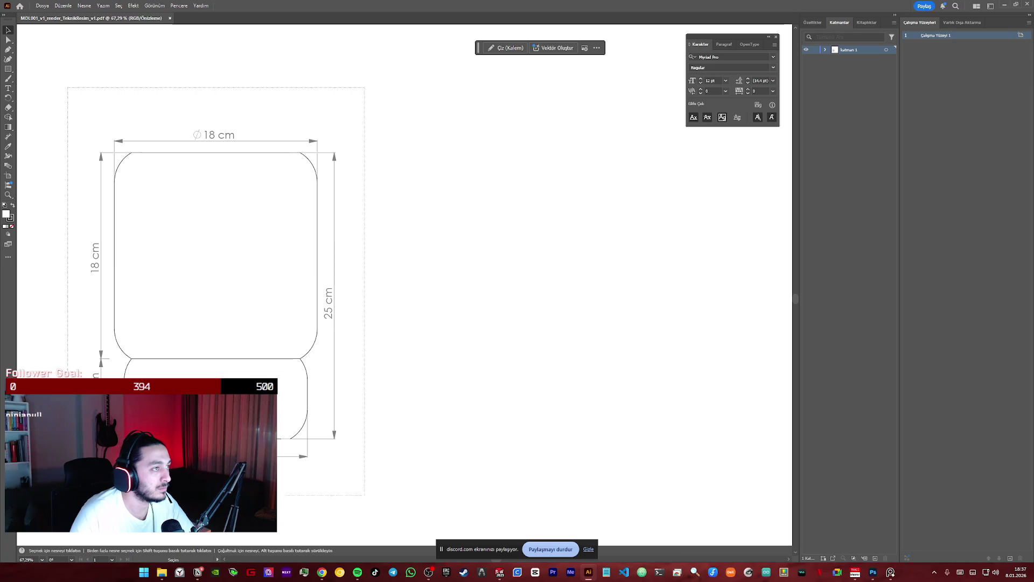
- Shift the drawing toward the artboard centre, fit the artboard in view and switch to Photoshop
mouse_move(138, 339)
mouse_down()
mouse_move(605, 391)
mouse_move(840, 521)
mouse_up()
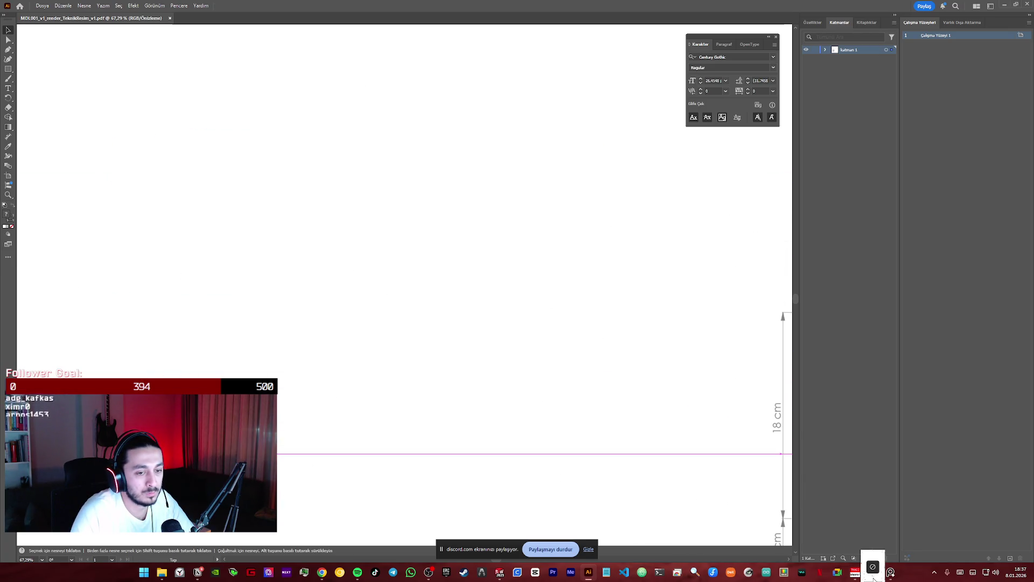
key(ctrl+z)
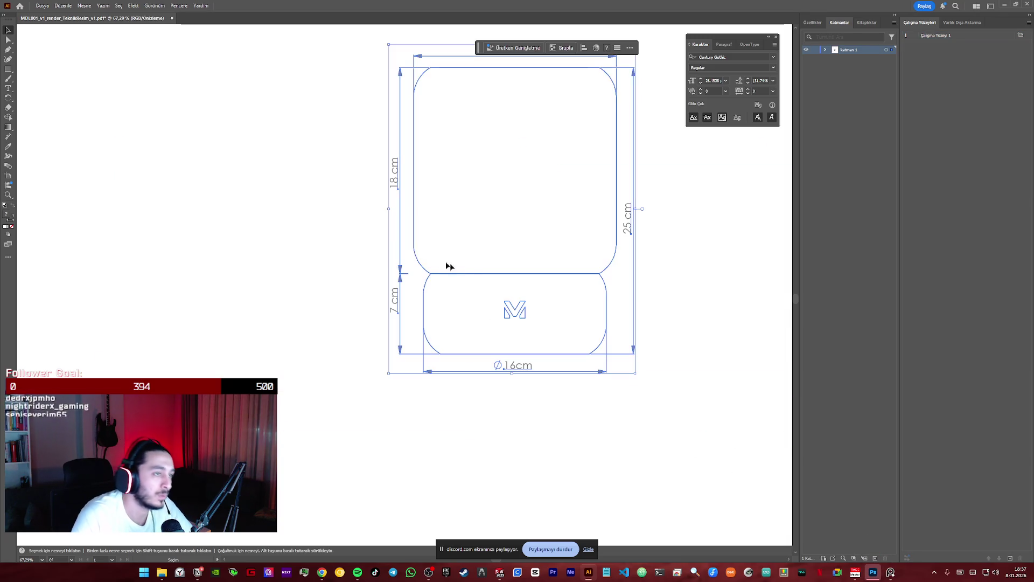
key(ctrl+0)
click(469, 275)
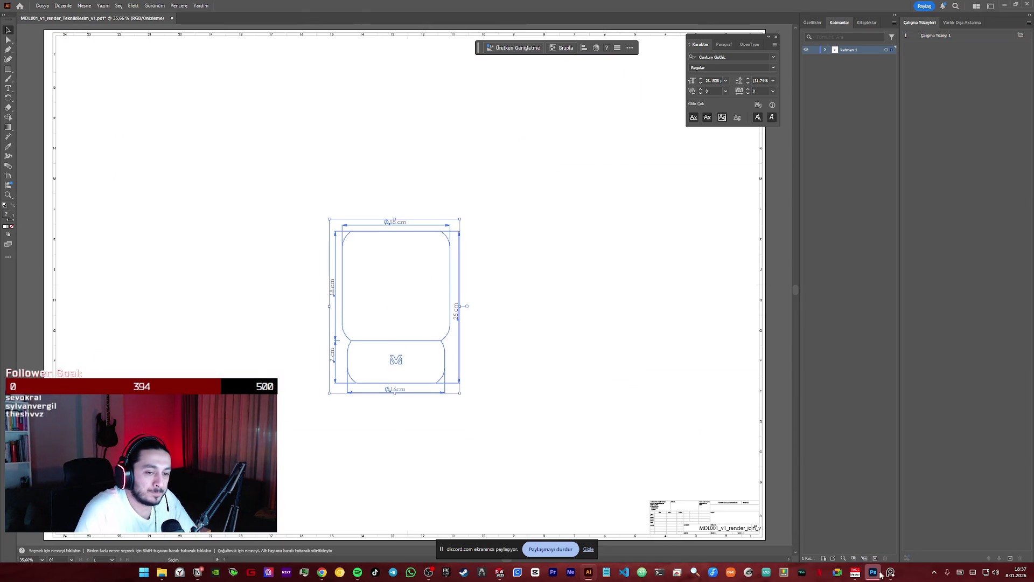
click(872, 572)
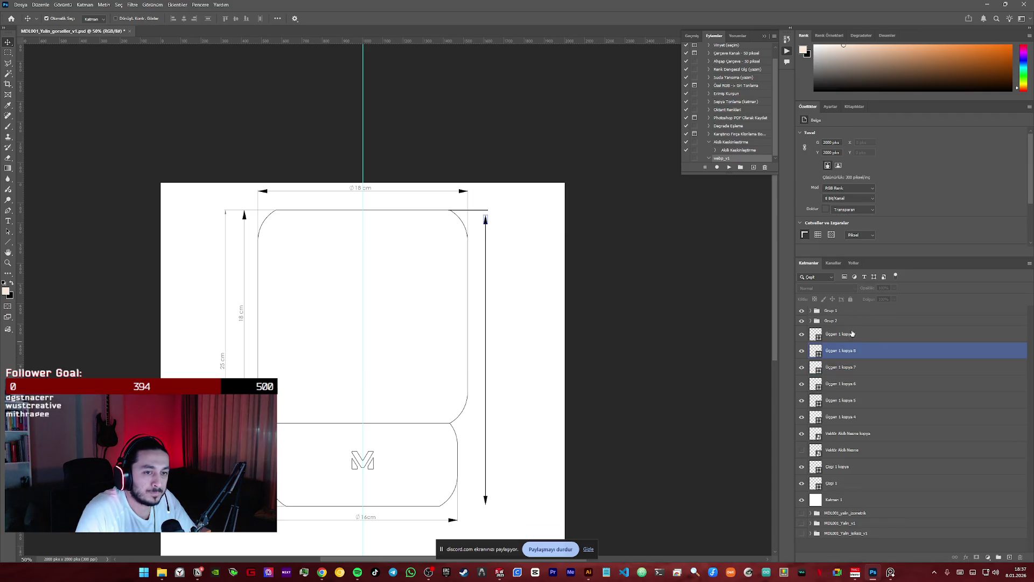
- Delete the old drawing layers from Grup 1 through Çizgi 1
click(844, 313)
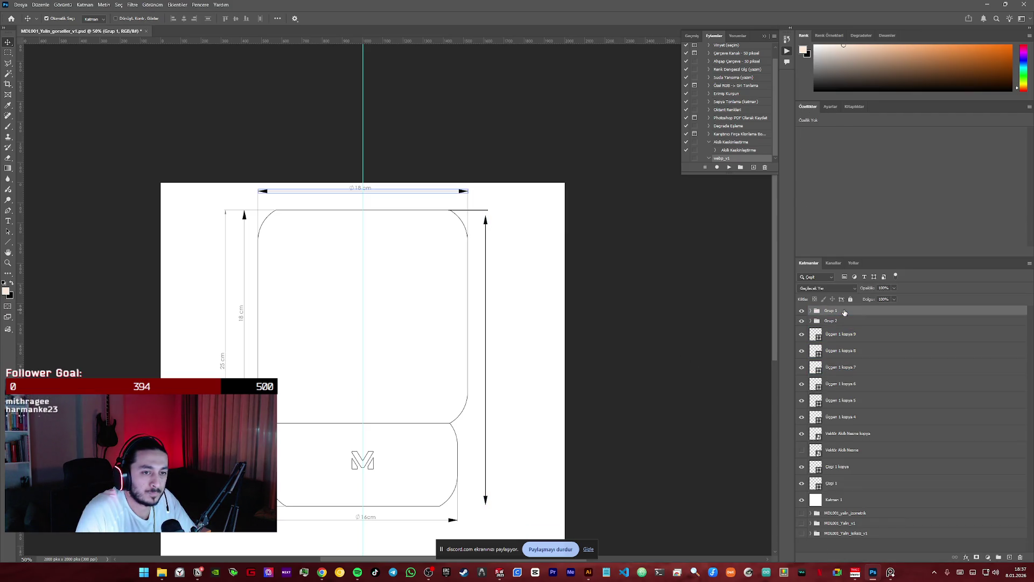
shift+click(842, 485)
key(Delete)
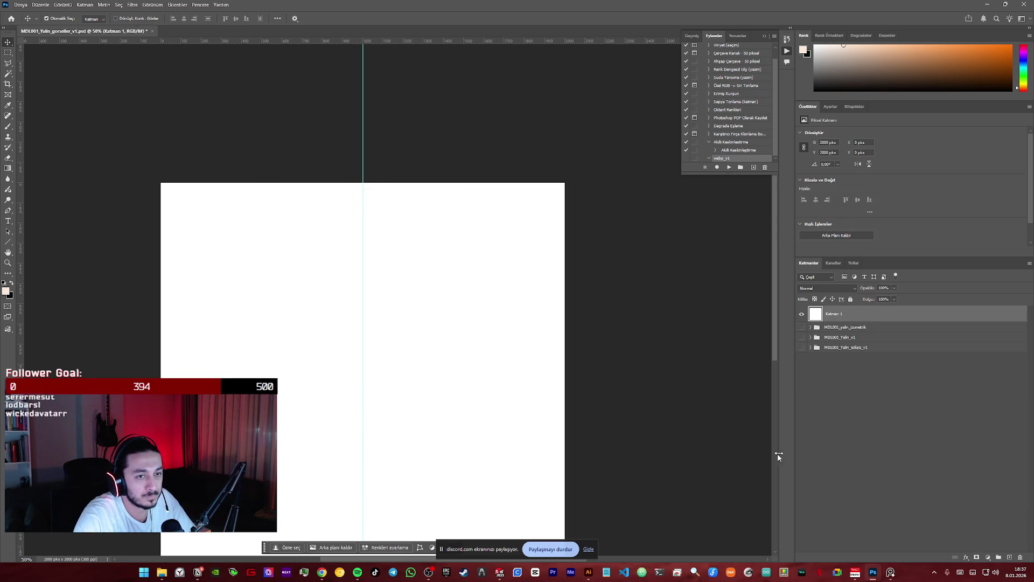
- In Illustrator move the lamp drawing right and down, then return to Photoshop
key(alt+Tab)
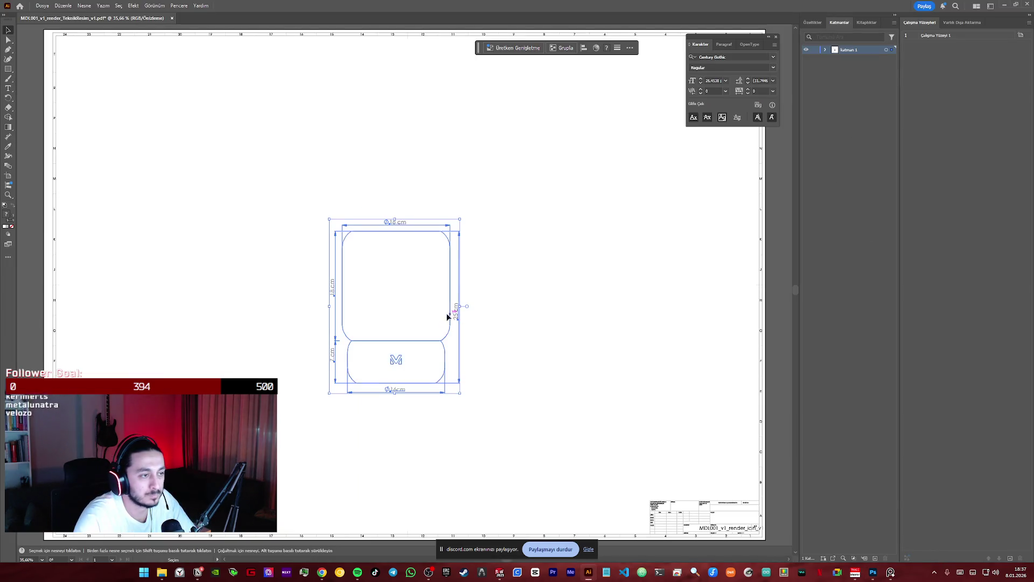
drag(449, 331, 805, 433)
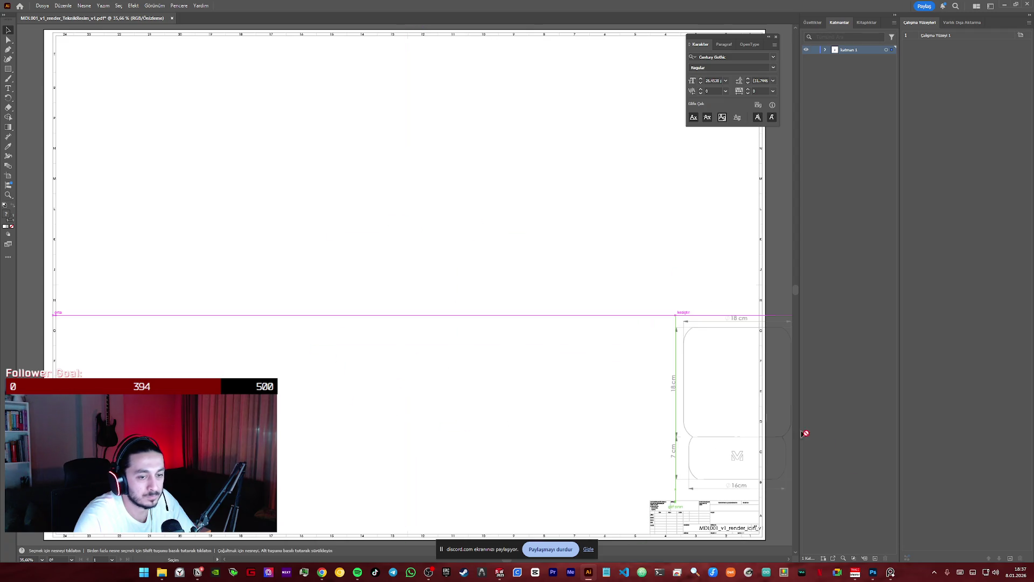
click(874, 575)
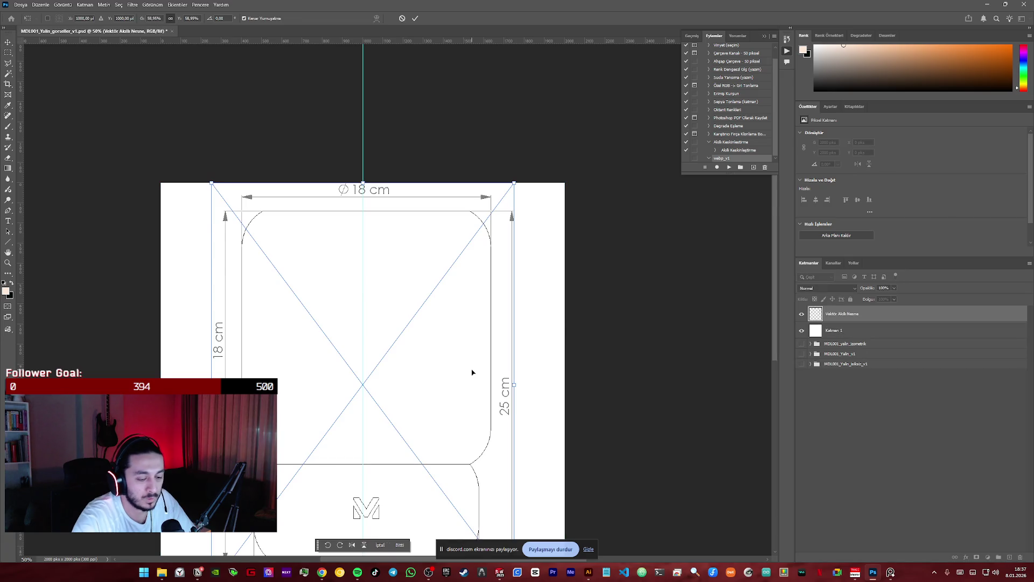
alt+scroll(472, 372, up, 2)
- Scale the drawing smart object down to fit the white canvas, then bring up the PureRef board
drag(178, 18, 175, 18)
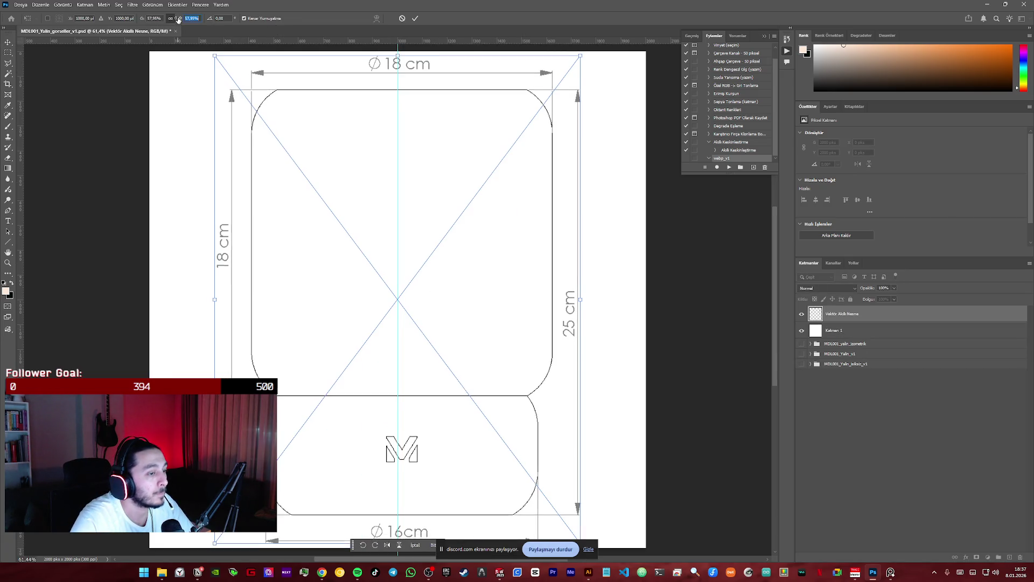
click(416, 19)
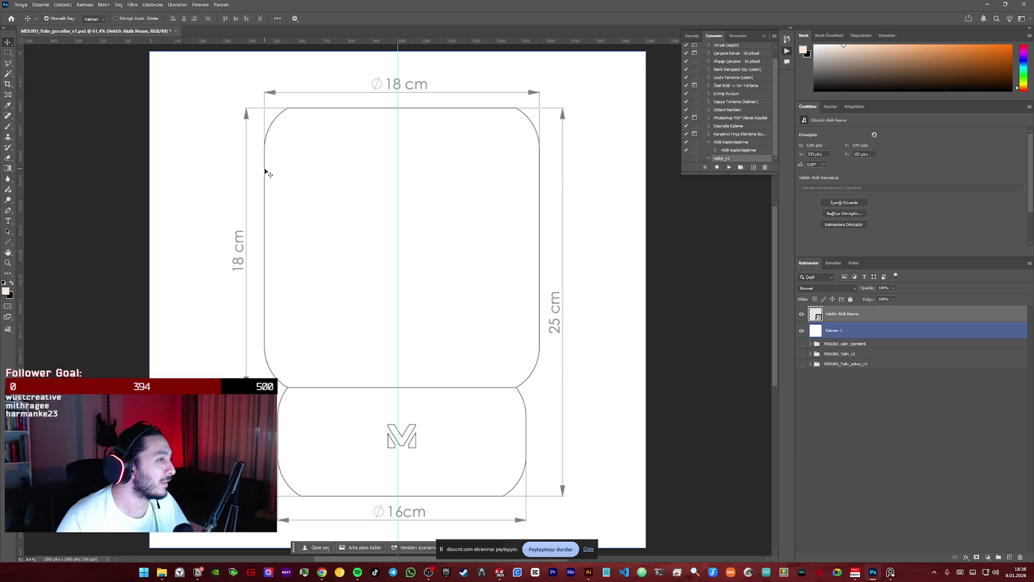
click(290, 113)
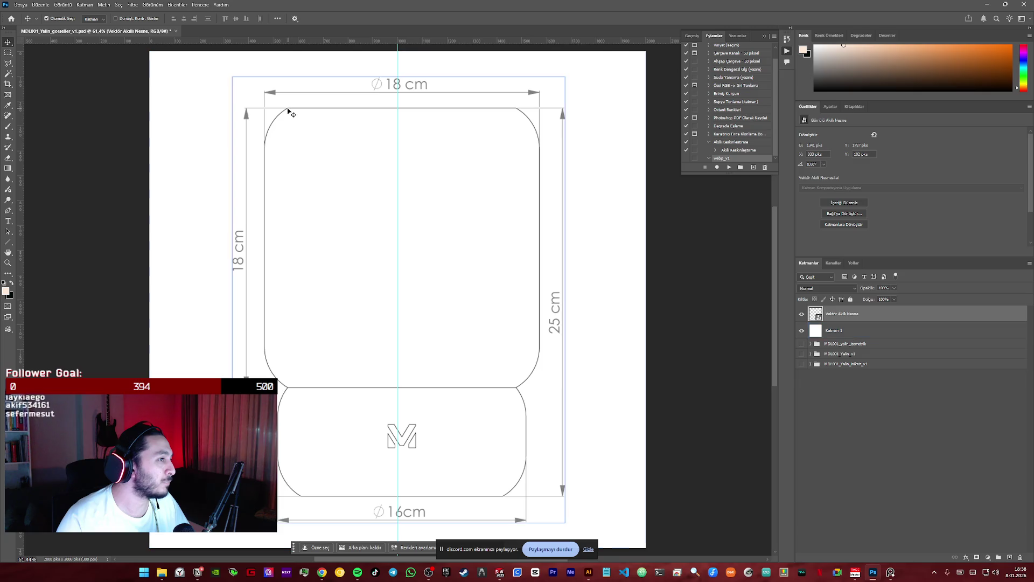
click(291, 121)
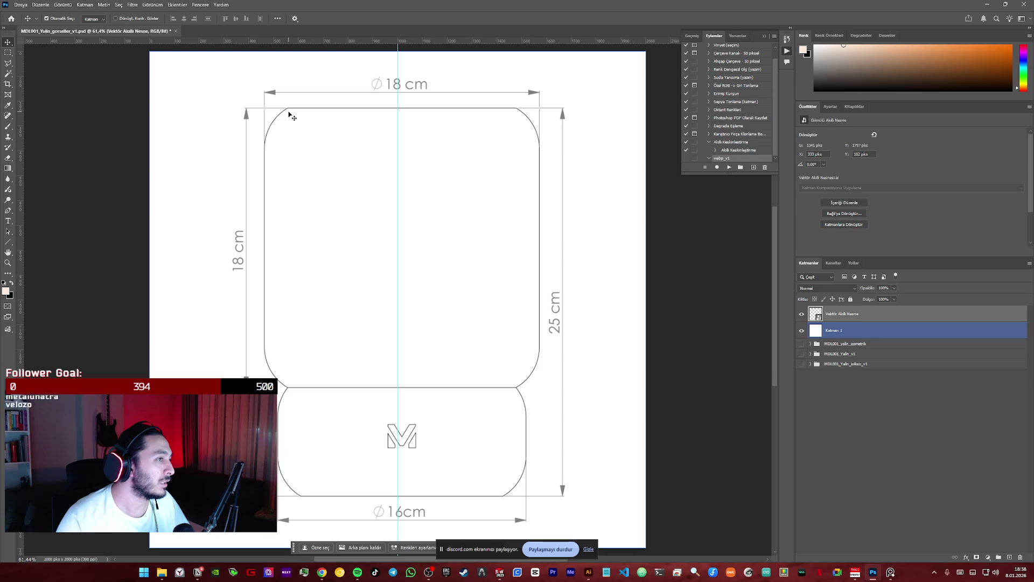
click(398, 394)
mouse_move(429, 573)
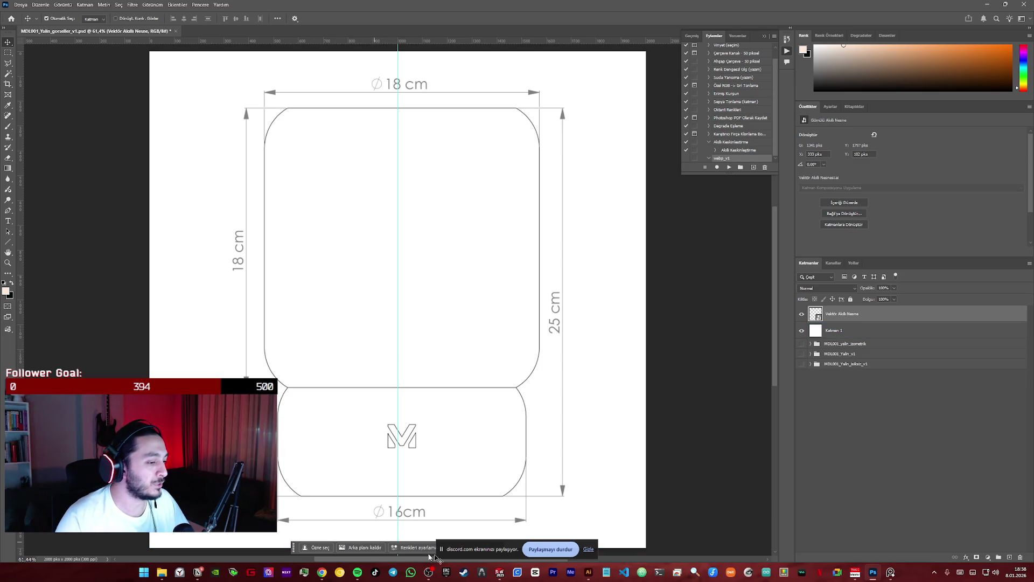
click(890, 574)
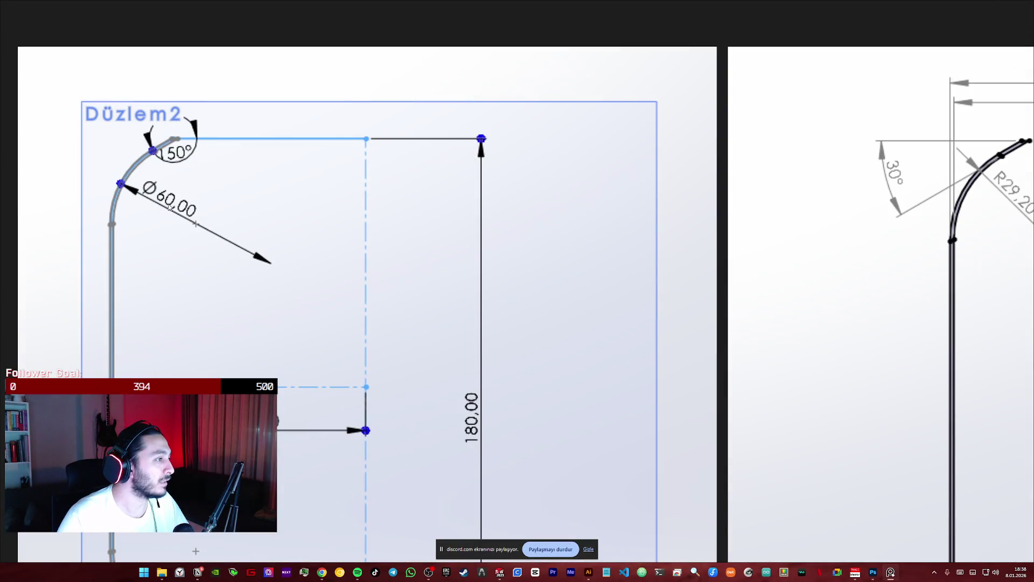
scroll(518, 324, down, 3)
scroll(517, 324, up, 1)
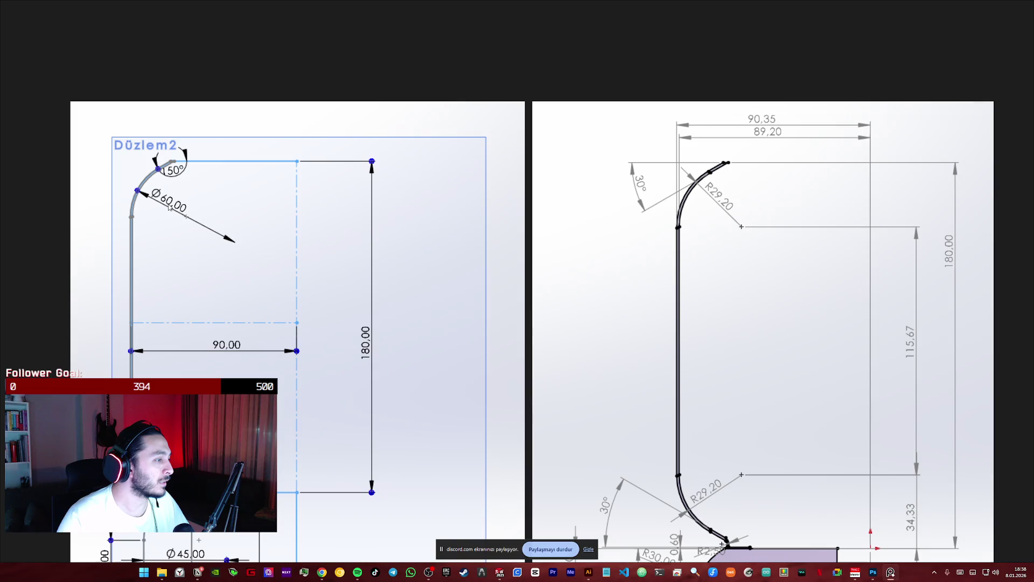
scroll(161, 158, up, 3)
scroll(178, 323, down, 3)
scroll(178, 364, down, 1)
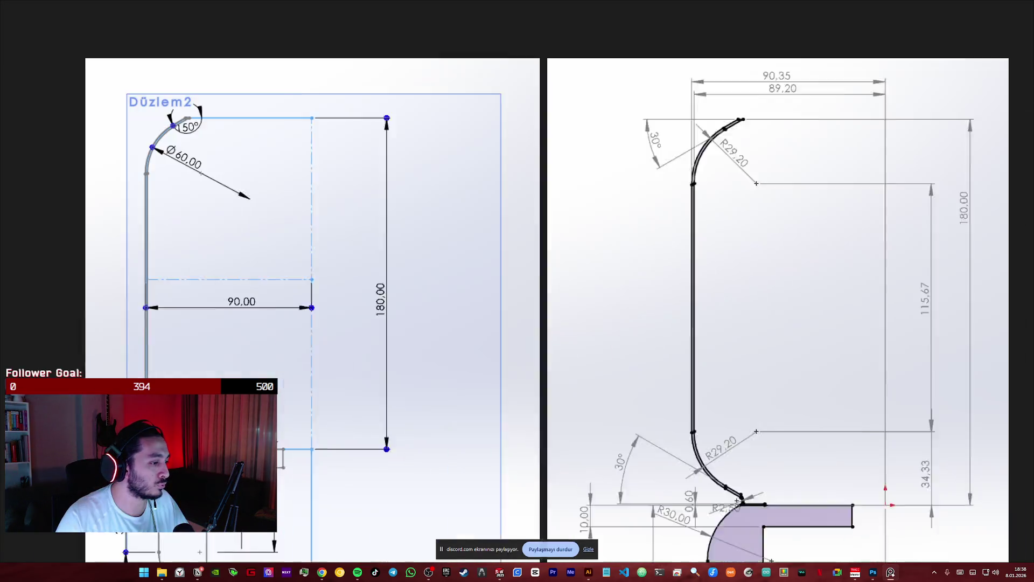
scroll(185, 446, up, 3)
scroll(242, 223, up, 2)
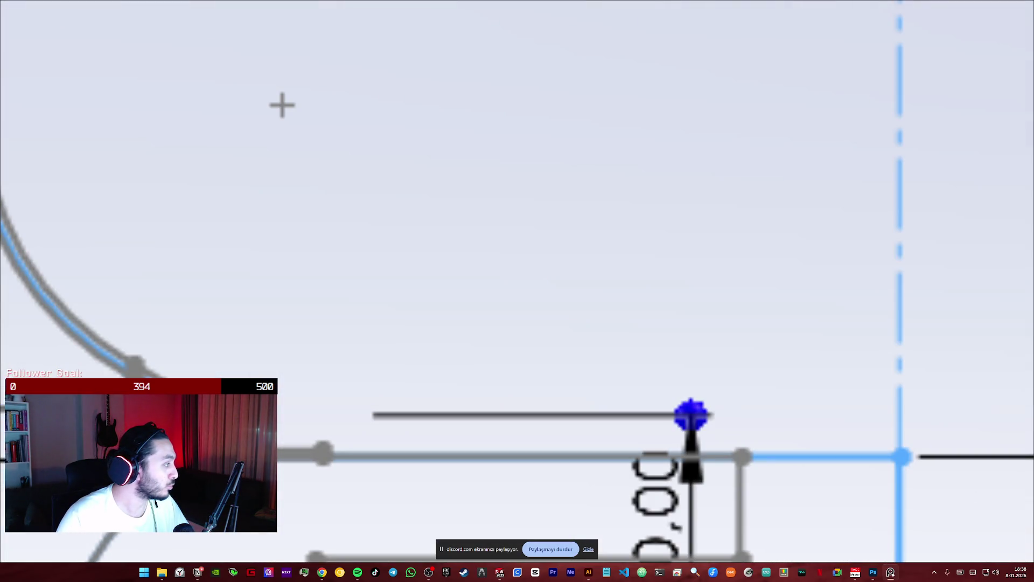
scroll(202, 428, down, 1)
scroll(242, 347, down, 2)
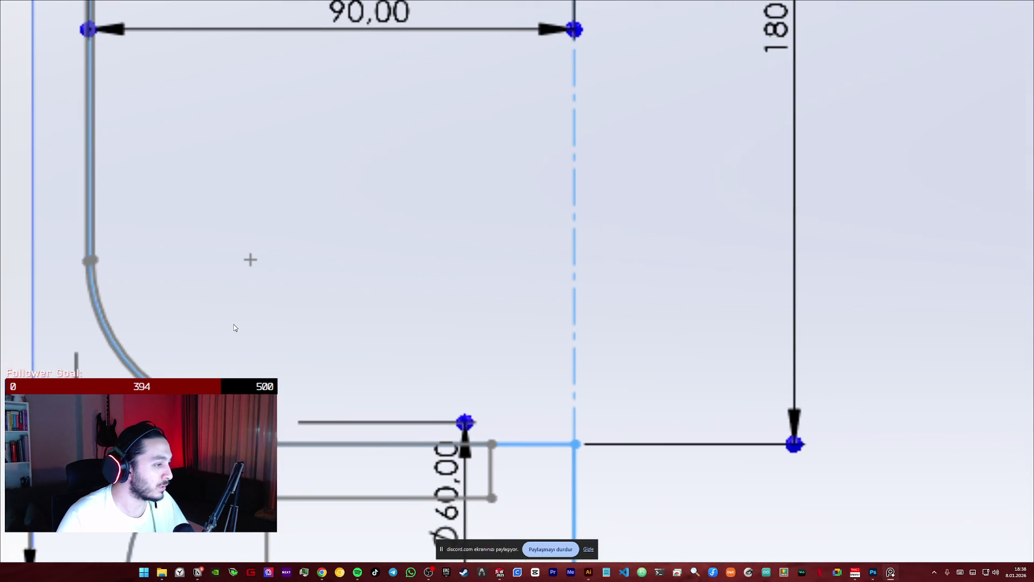
scroll(235, 327, down, 2)
scroll(109, 344, down, 2)
scroll(109, 345, up, 2)
scroll(434, 302, up, 3)
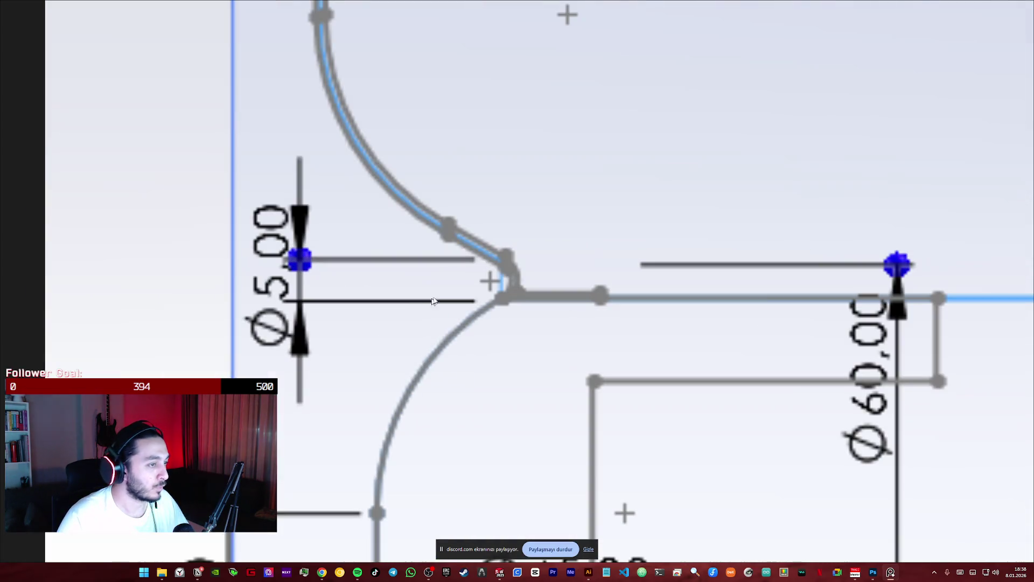
scroll(486, 330, down, 4)
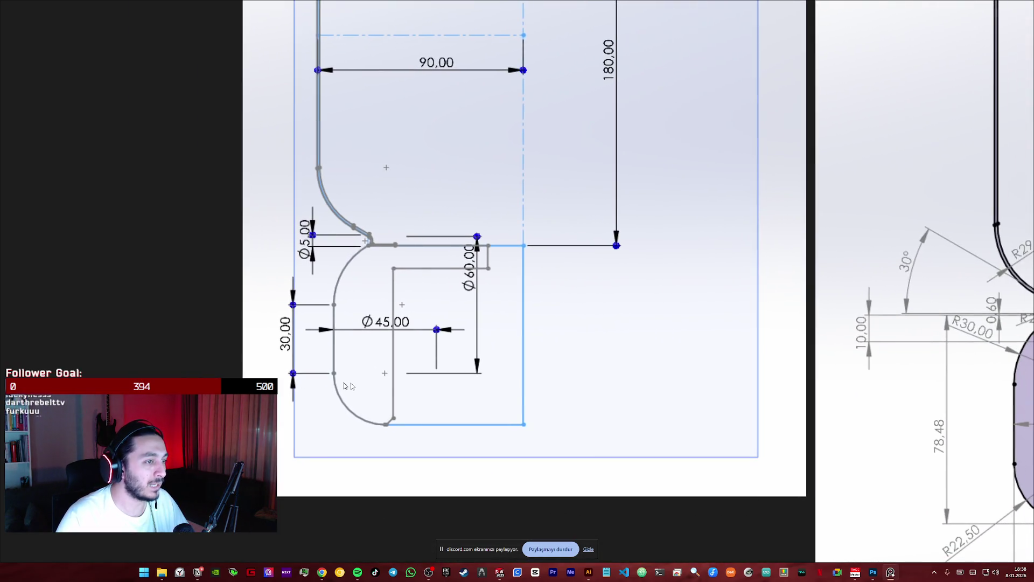
scroll(658, 458, down, 5)
scroll(658, 458, up, 4)
scroll(658, 458, down, 2)
scroll(631, 51, up, 4)
- Pan around the PureRef board of sketch references, then switch back to Photoshop
mouse_move(210, 356)
middle_down()
mouse_move(189, 208)
mouse_move(201, 358)
middle_up()
scroll(202, 278, down, 3)
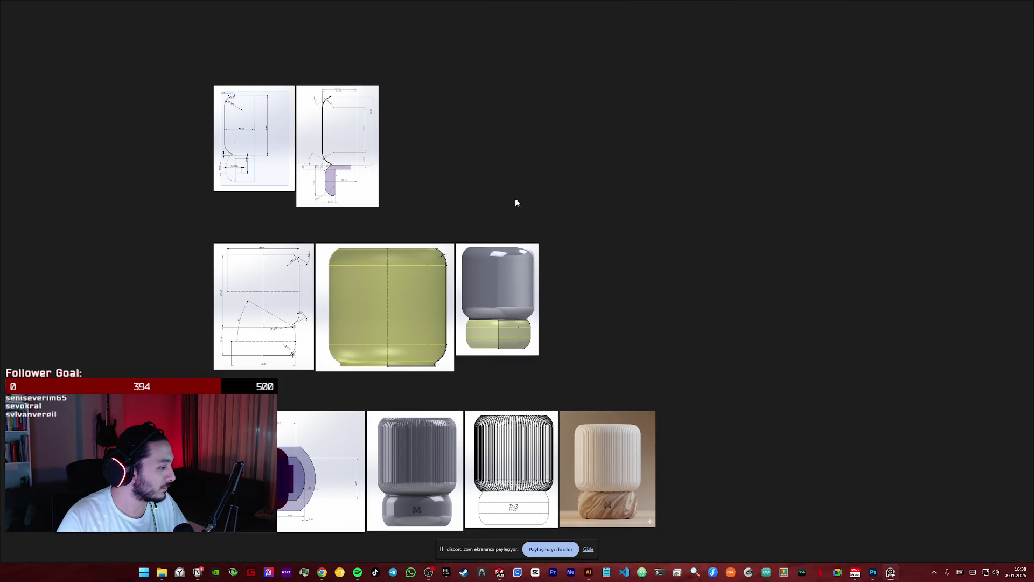
middle_drag(516, 203, 640, 261)
scroll(352, 226, up, 3)
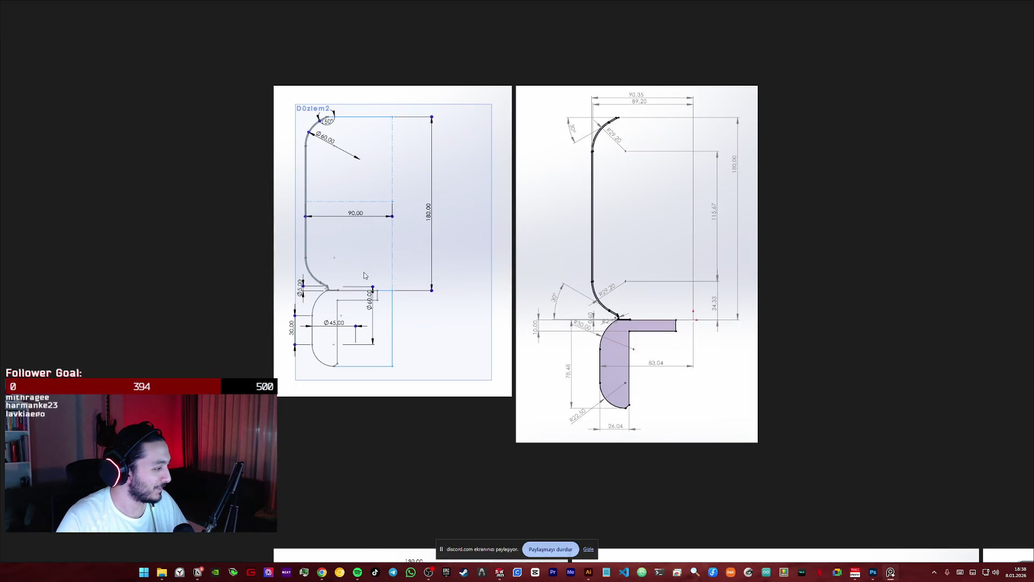
scroll(370, 329, down, 2)
scroll(370, 329, up, 4)
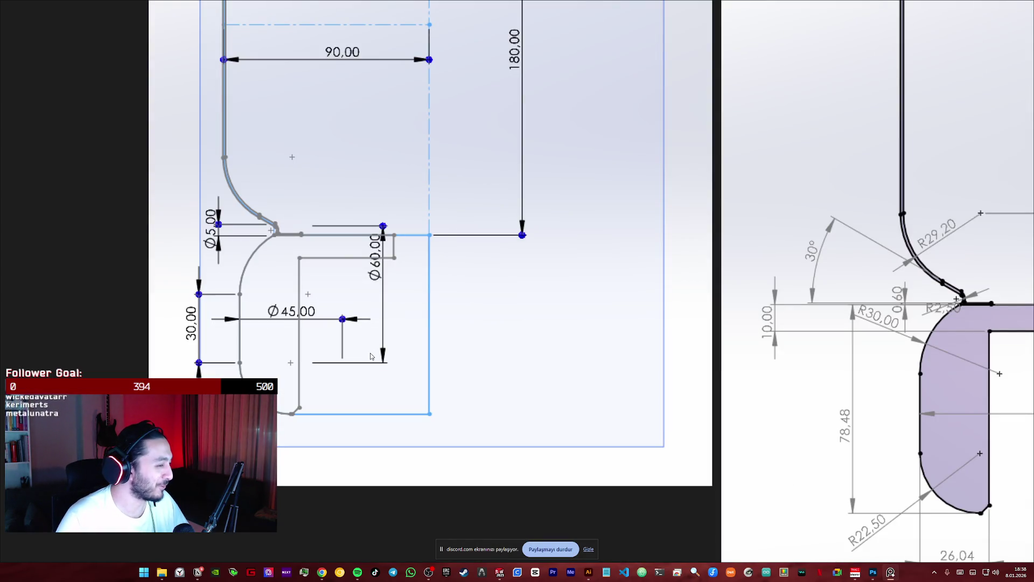
scroll(373, 356, down, 2)
scroll(428, 421, down, 1)
scroll(427, 421, up, 2)
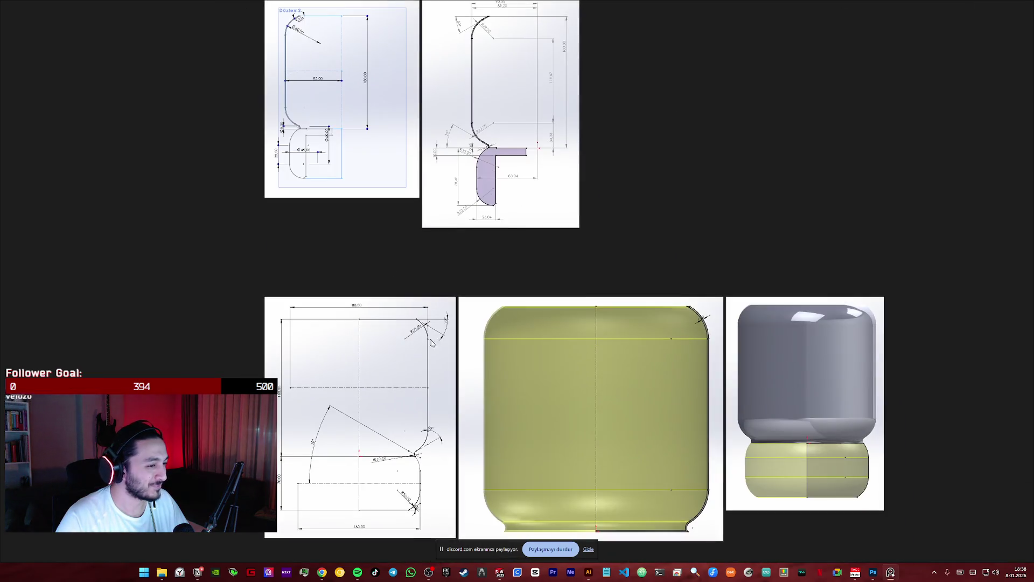
scroll(427, 335, up, 3)
scroll(426, 332, down, 2)
scroll(419, 362, down, 1)
key(alt+Tab)
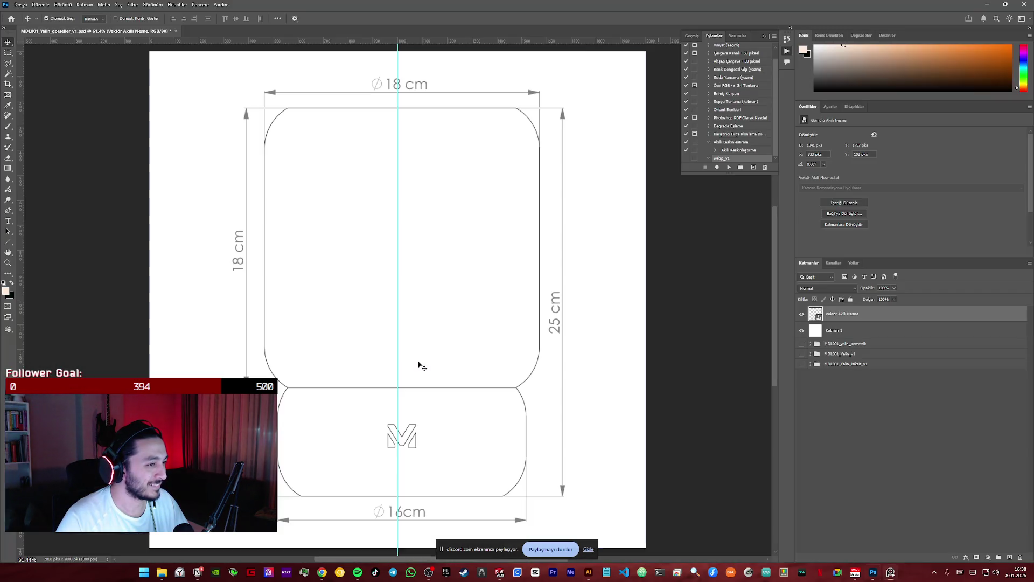
- Nudge the lamp artwork slightly left and run a free transform on the Vector Smart Object without changes
click(833, 317)
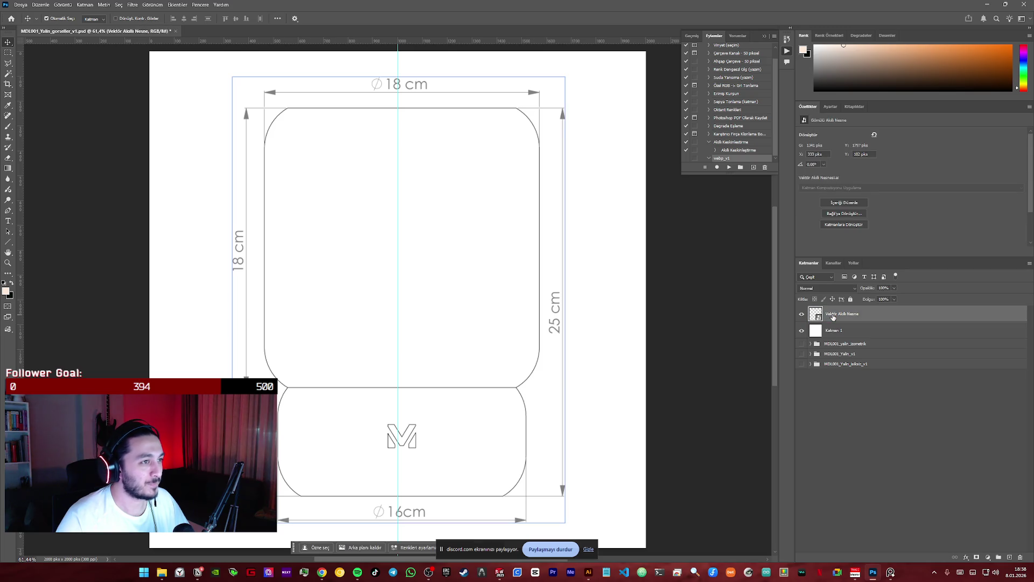
click(445, 343)
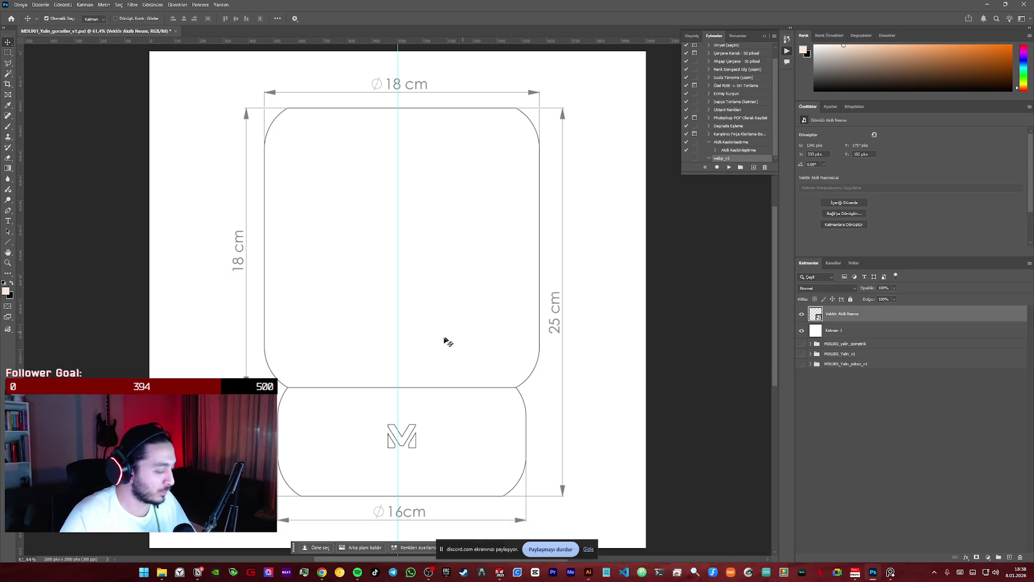
key(Left)
key(Left)
key(Left)
key(Left)
key(Left)
key(Left)
key(Left)
key(Left)
key(Left)
key(Left)
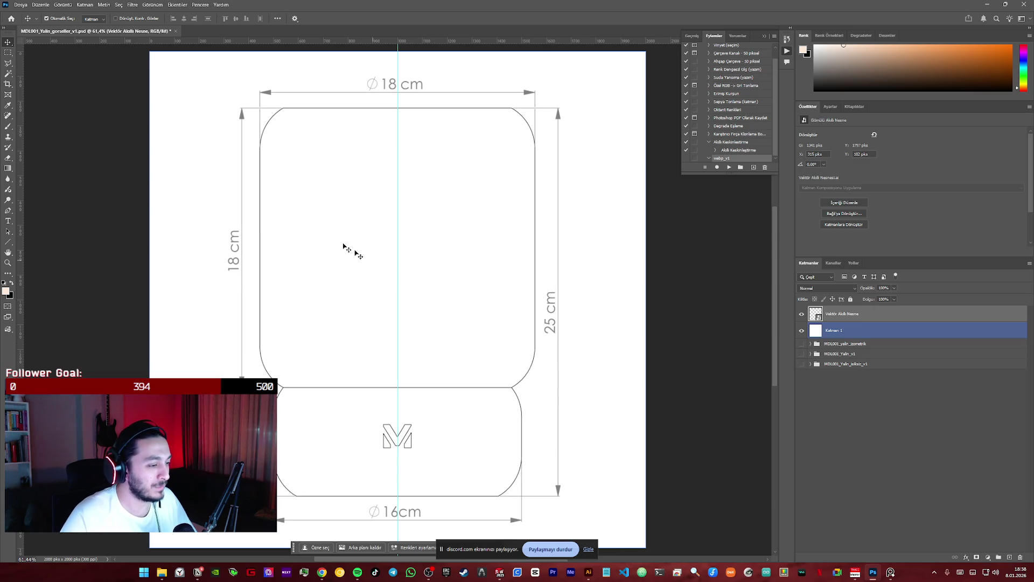
click(815, 386)
click(876, 317)
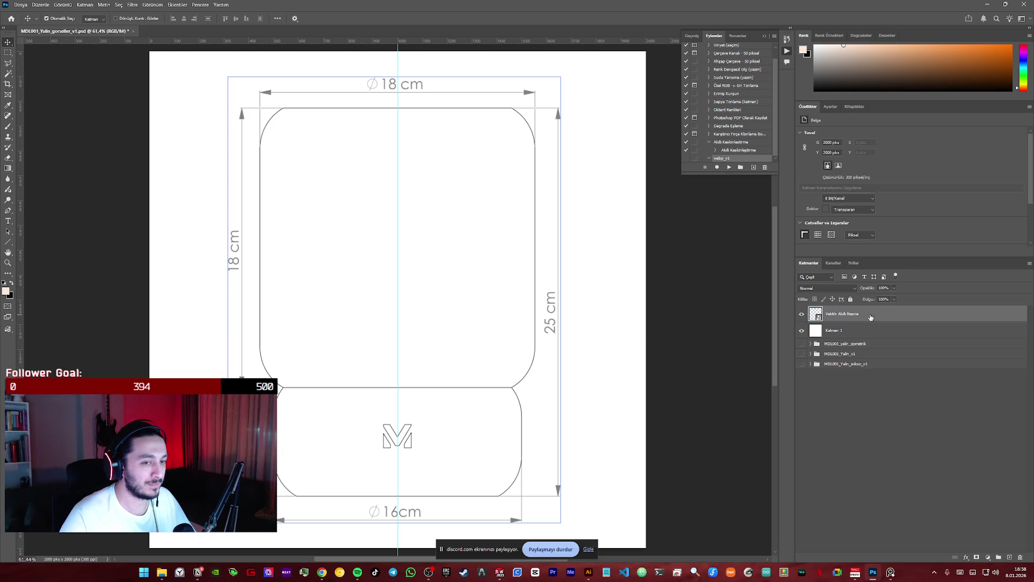
key(ctrl+t)
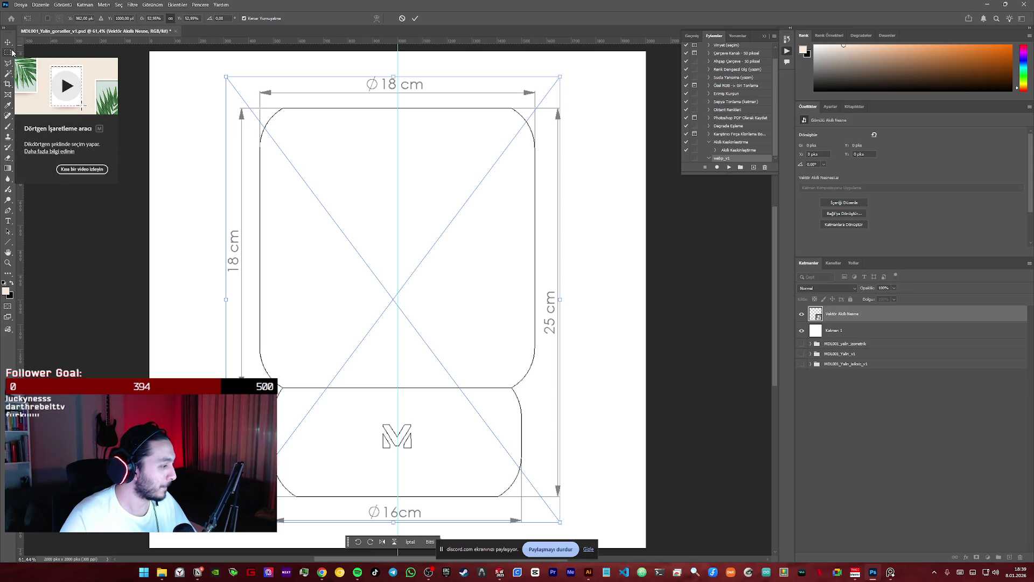
key(Return)
- Pull a horizontal guide across the drawing to check alignment, then undo it
click(827, 418)
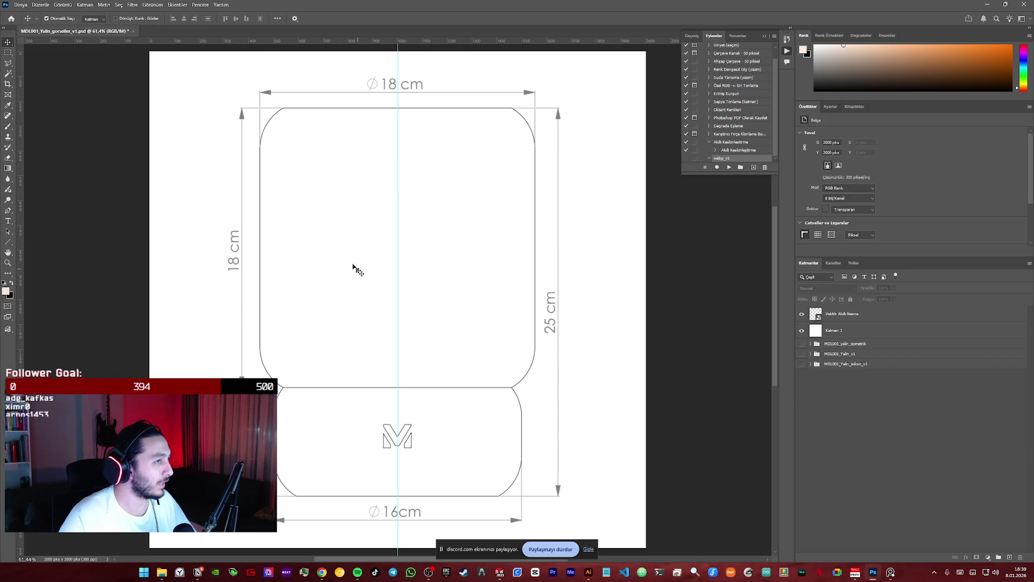
click(405, 284)
click(809, 397)
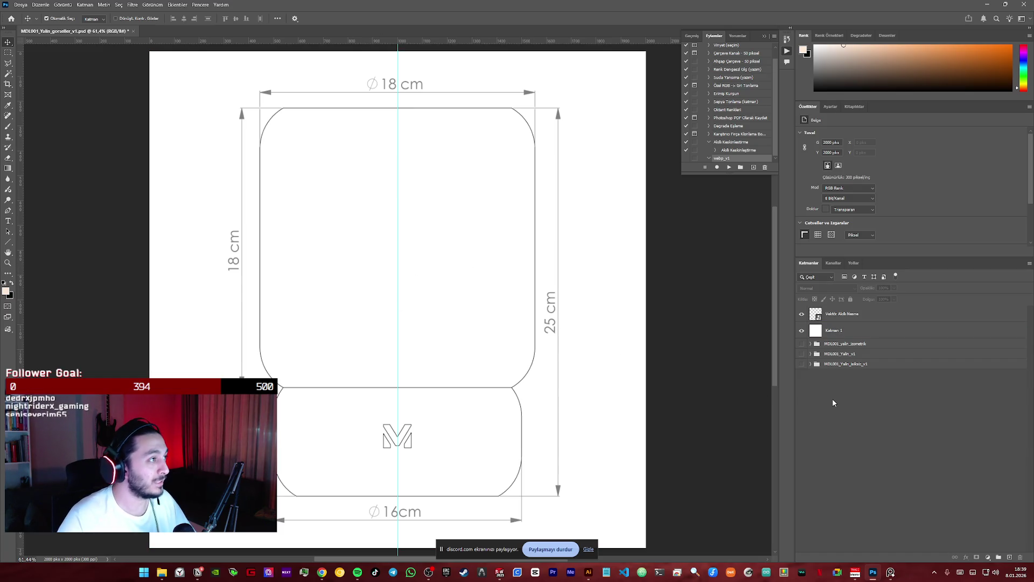
click(841, 329)
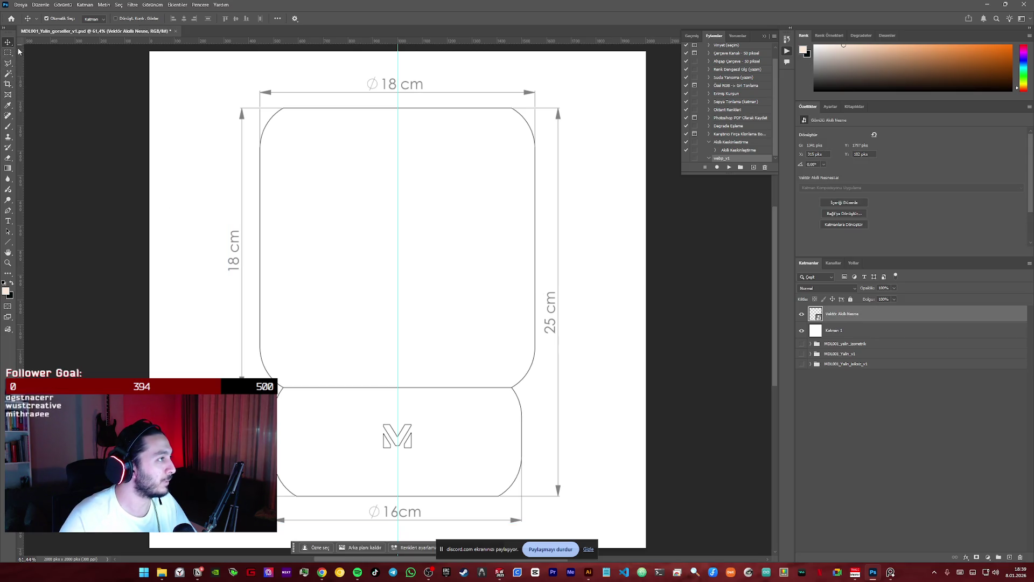
drag(367, 44, 385, 296)
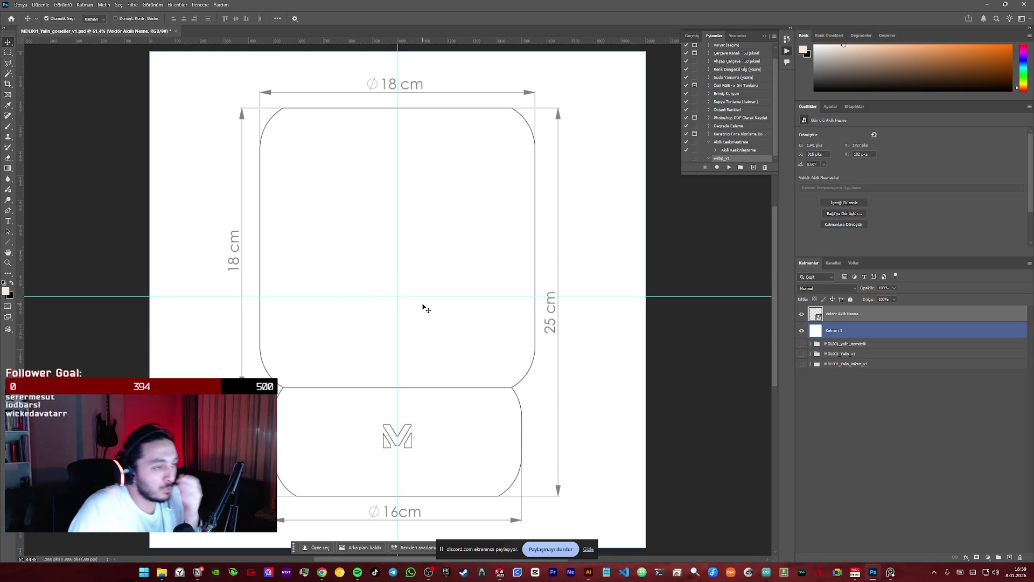
key(ctrl+z)
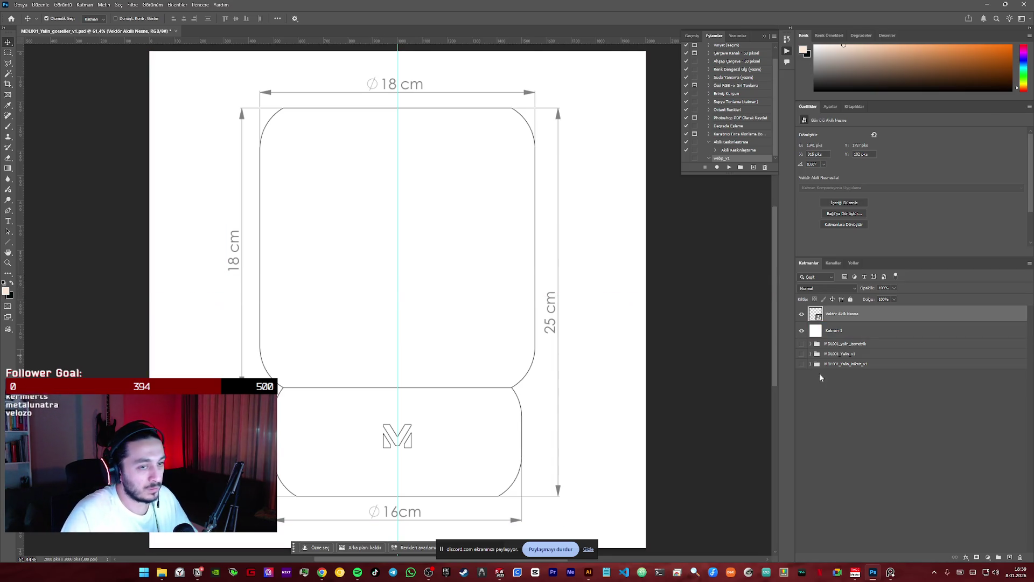
- Expand the MDL001 render group and hide the white Katman 1 background
click(814, 345)
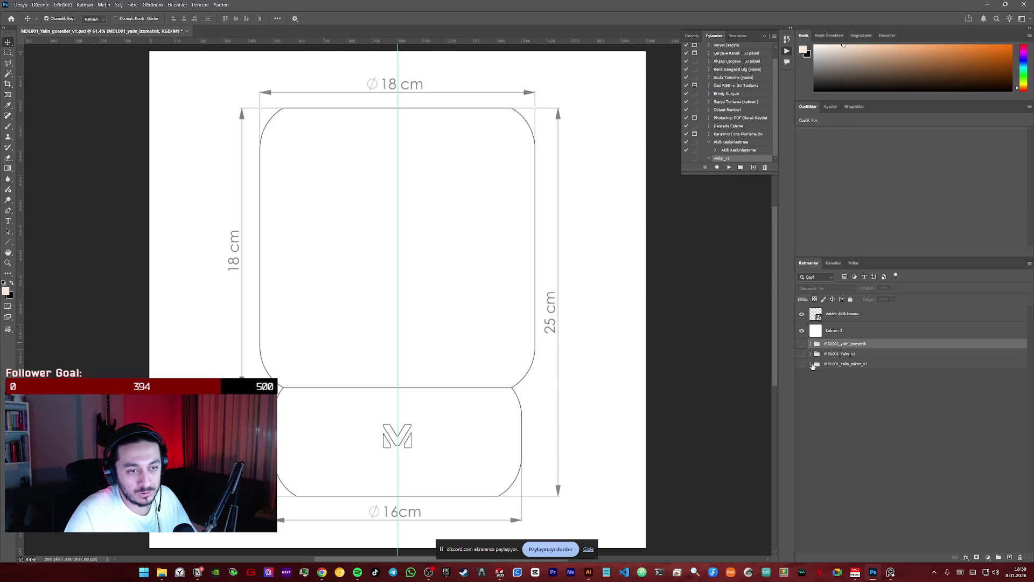
click(814, 366)
click(837, 331)
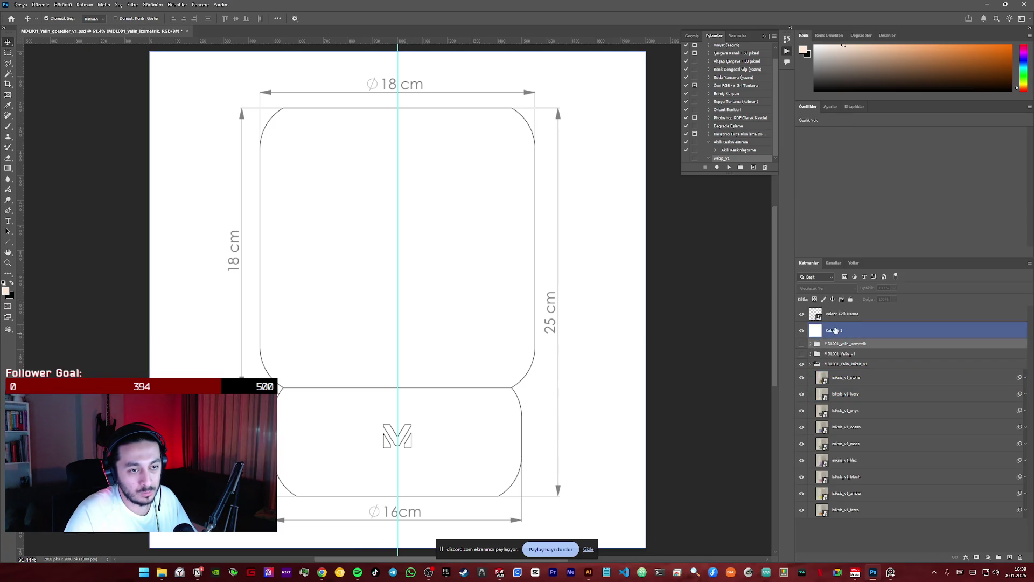
- Reveal the lamp photo and enlarge the dimension overlay to match it
click(802, 331)
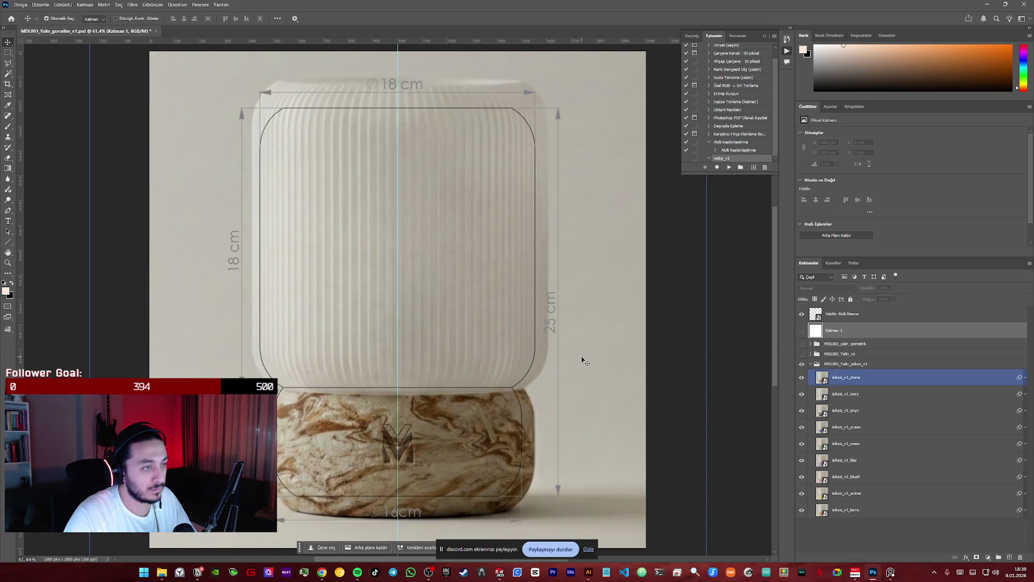
click(441, 366)
key(ctrl+t)
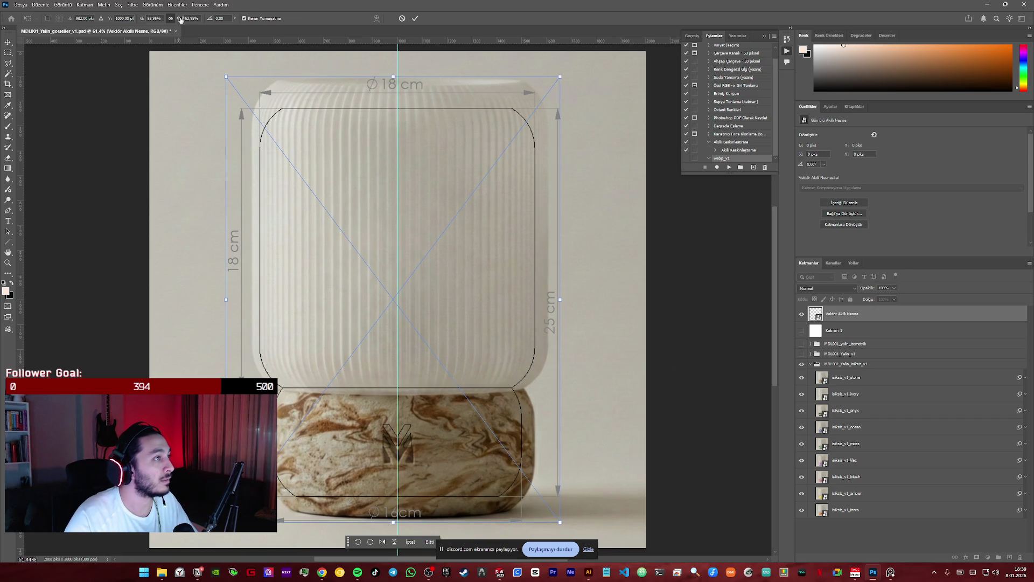
drag(179, 17, 182, 18)
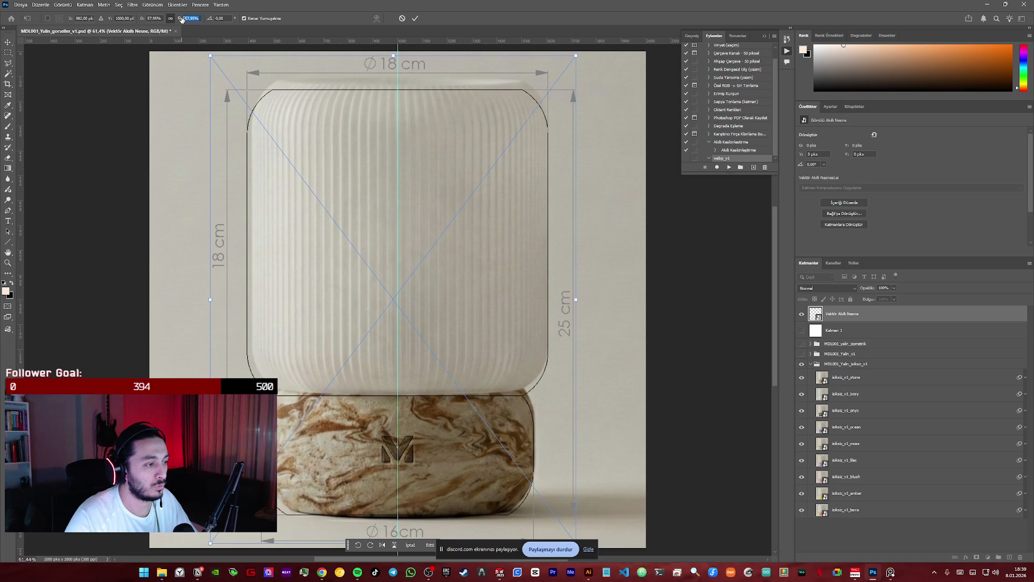
drag(195, 18, 197, 18)
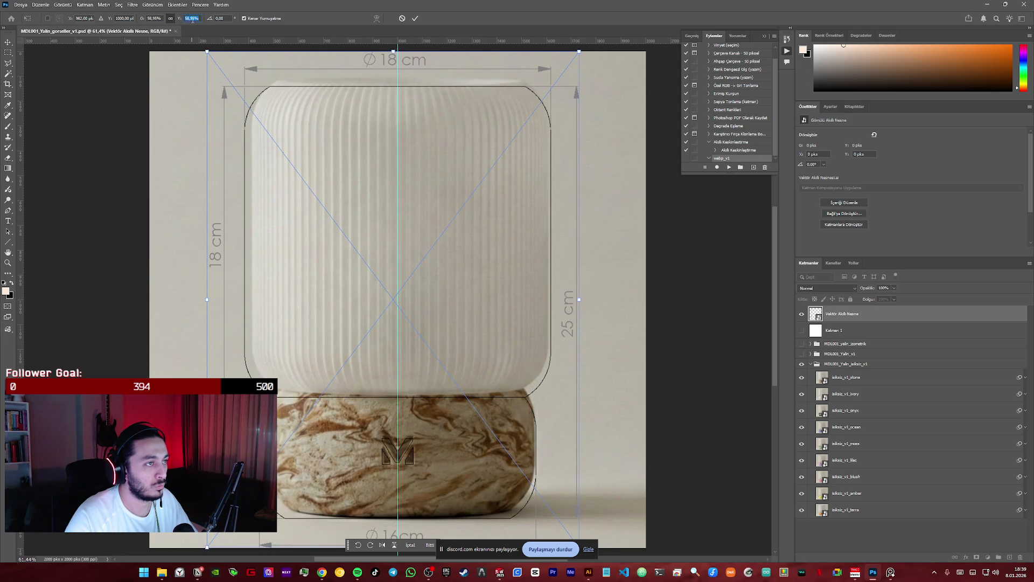
key(Return)
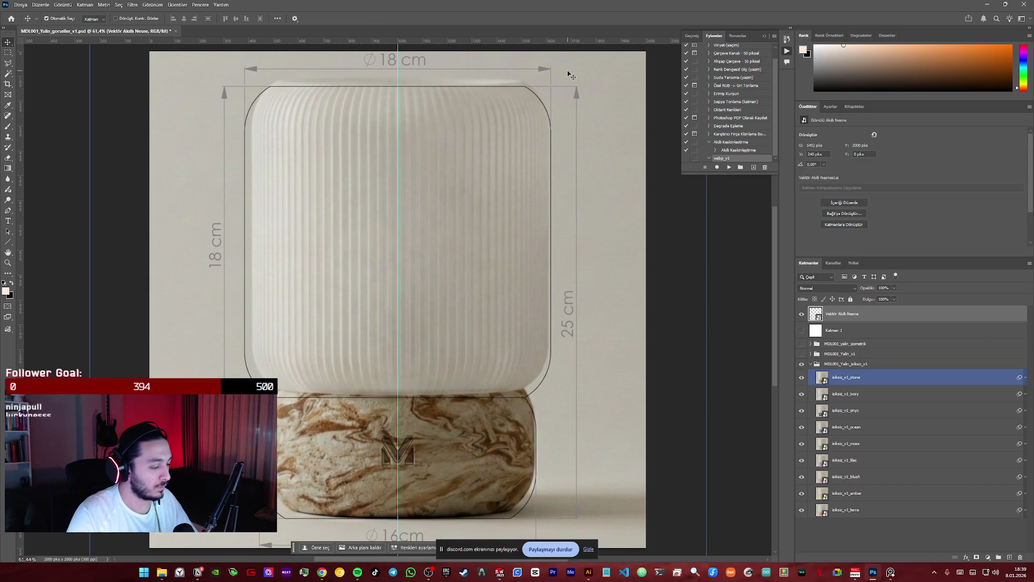
- Nudge the overlay up and right with arrow keys to align it with the lamp
key(Up)
key(Up)
key(Right)
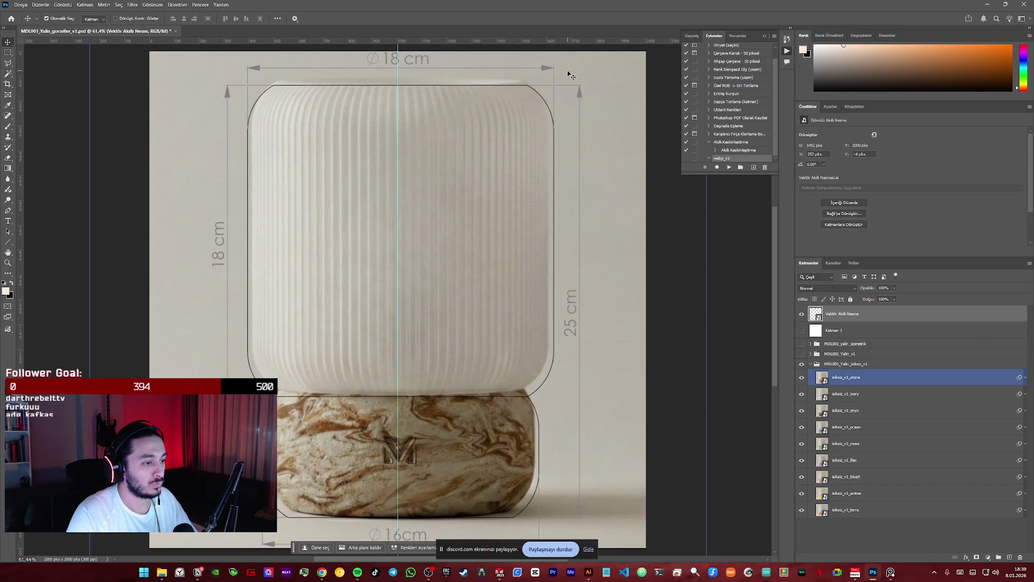
key(Up)
key(Right)
key(Up)
key(Up)
key(Up)
key(Up)
key(Up)
key(Up)
key(Down)
key(Down)
key(Down)
key(Down)
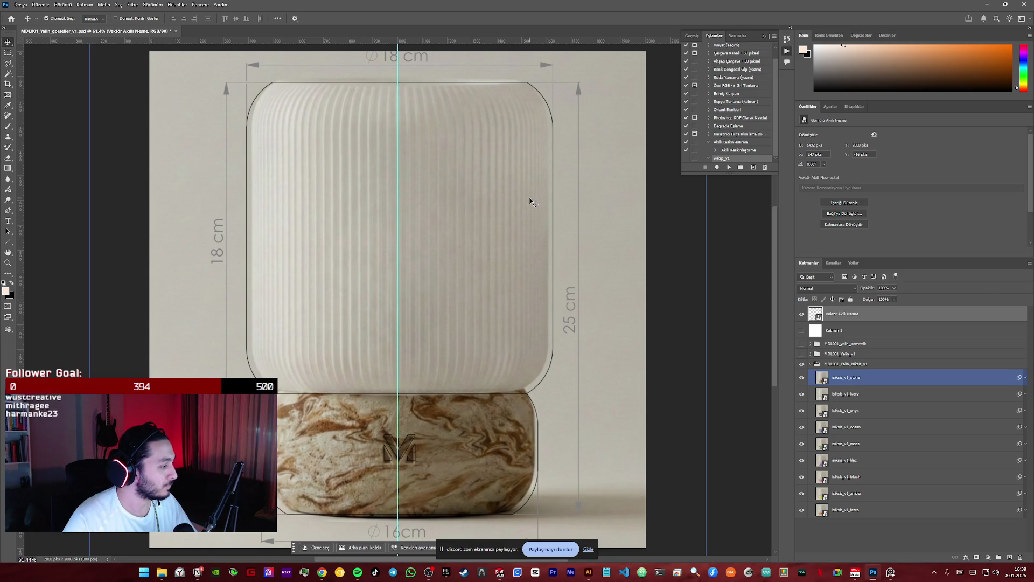
- Collapse and hide the lamp photo group, show the white background and zoom out to the whole drawing
click(817, 316)
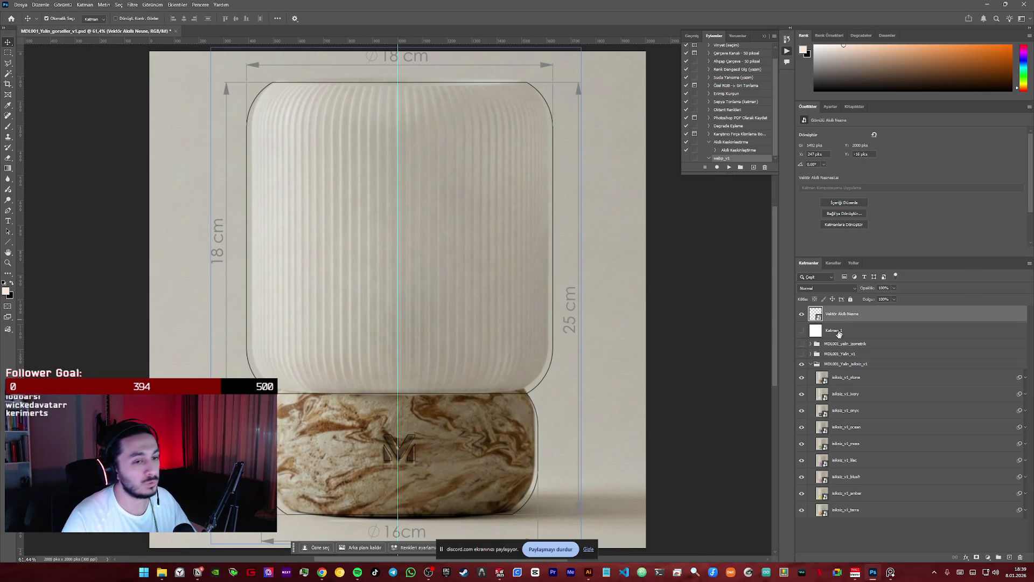
click(841, 363)
click(812, 364)
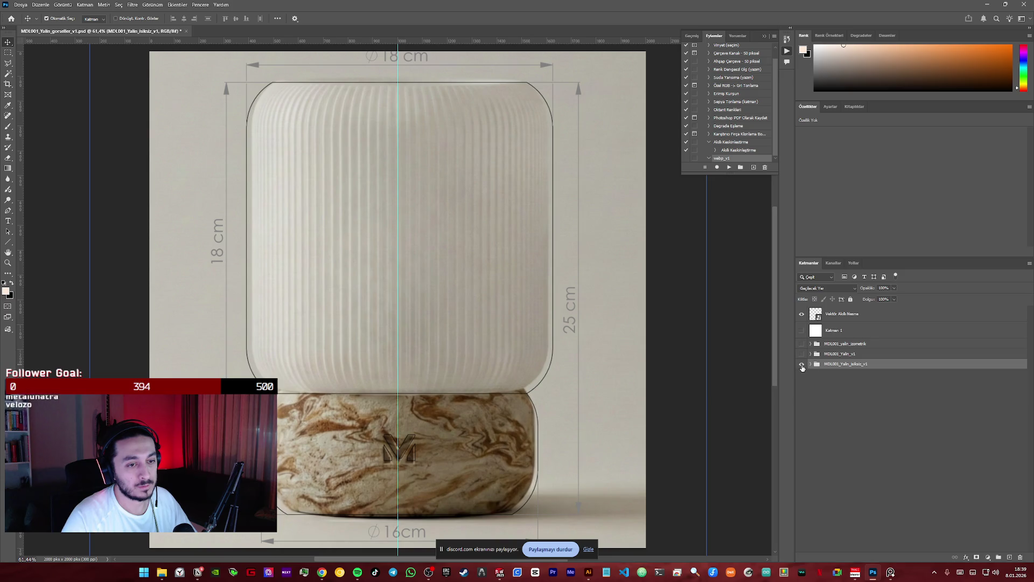
click(841, 313)
click(801, 330)
click(833, 331)
click(817, 379)
key(ctrl+minus)
key(ctrl+minus)
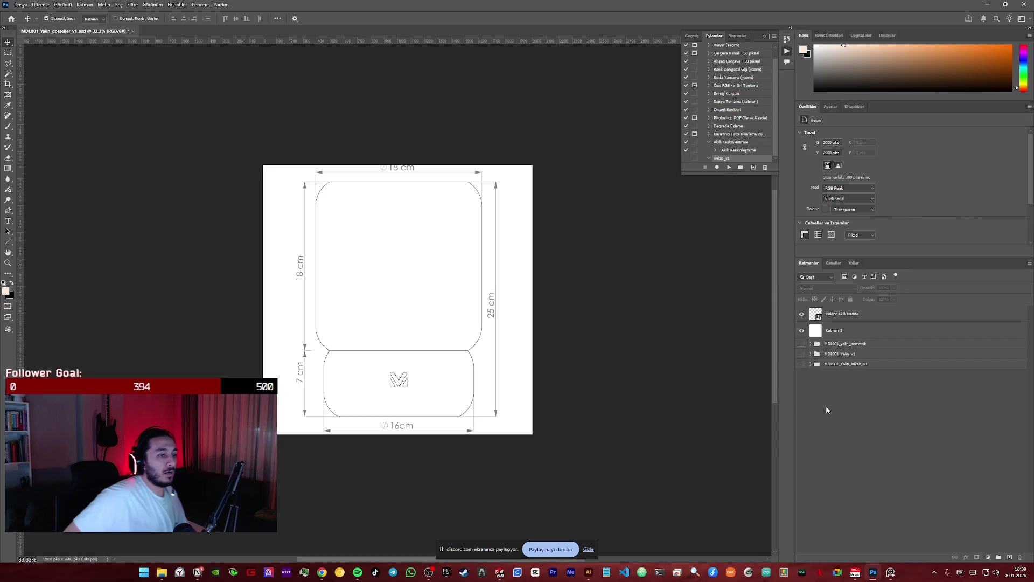
- Scale the dimension overlay down to leave margins inside the white canvas
click(845, 315)
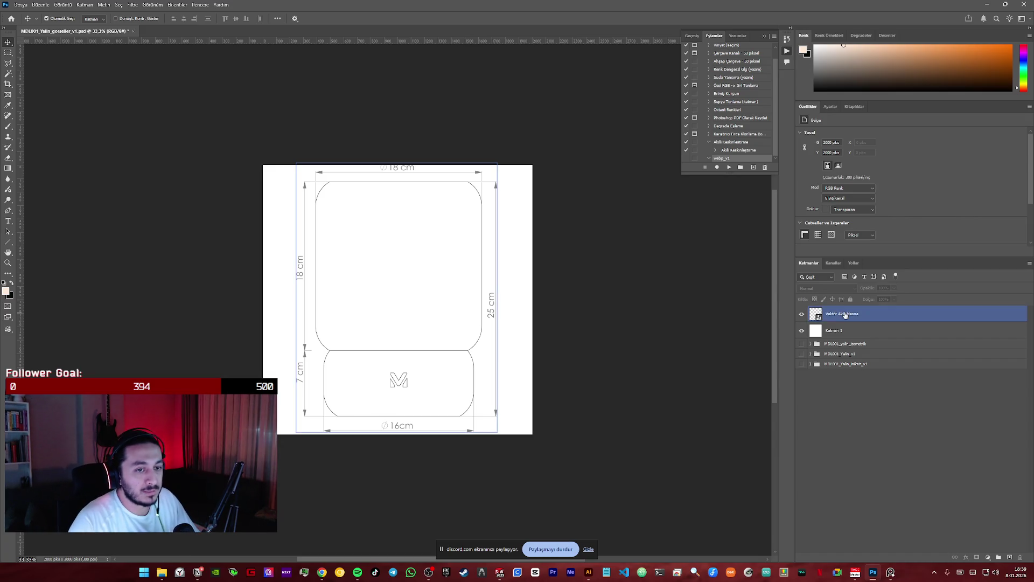
key(ctrl+t)
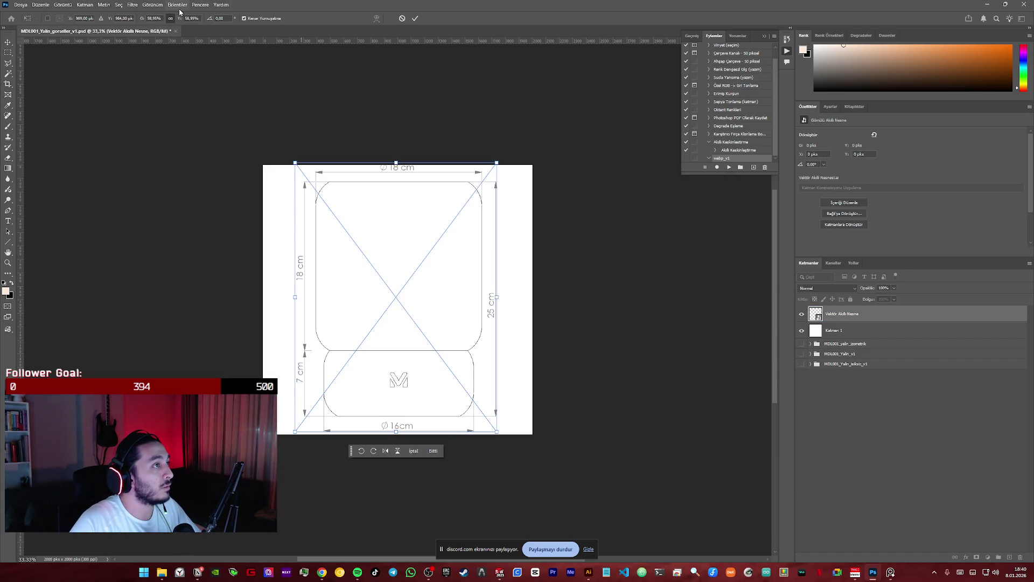
drag(178, 20, 175, 20)
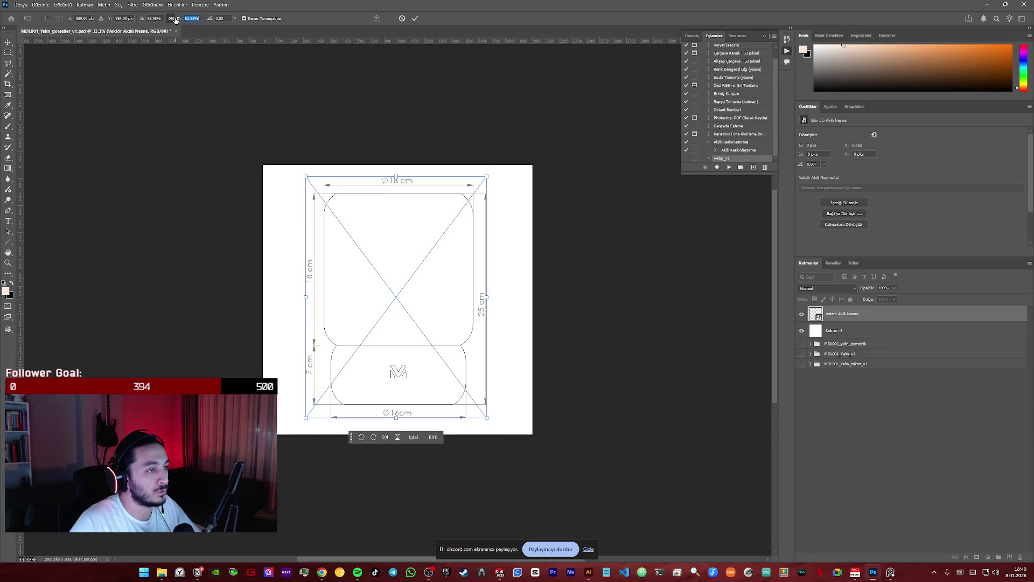
click(415, 18)
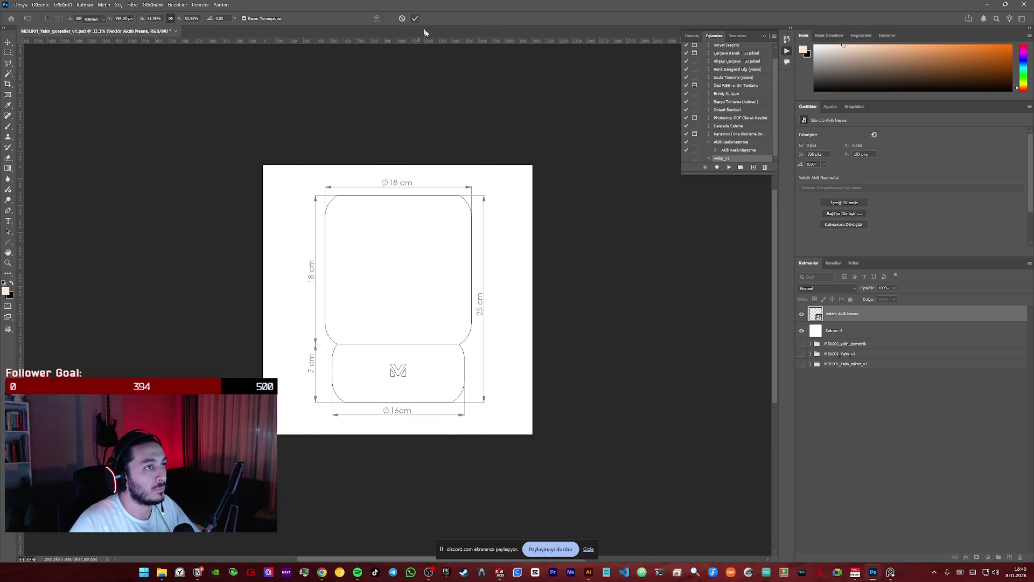
click(568, 235)
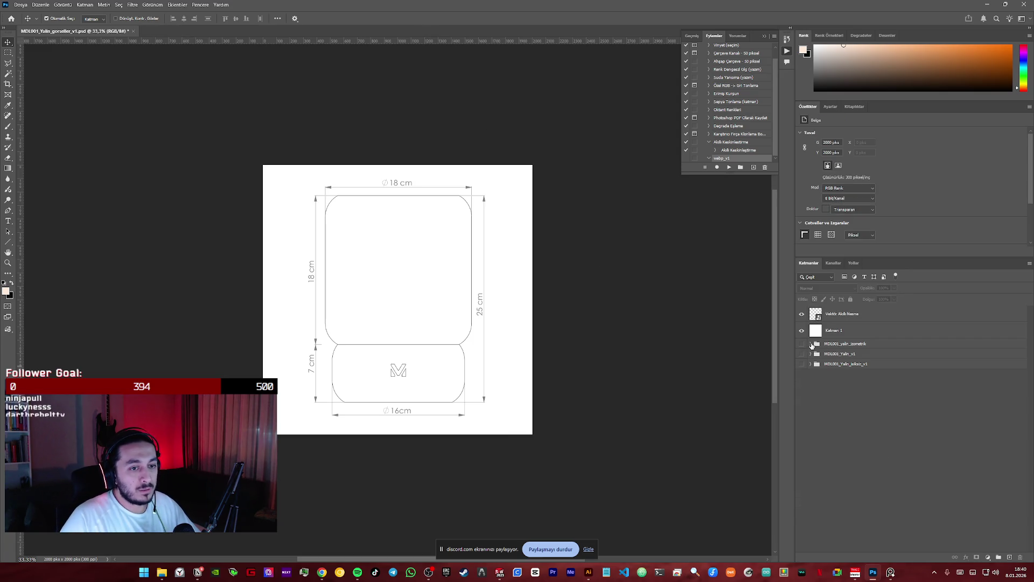
- Toggle the white background, isometric and MDL001_Yalin_v1 photo groups to compare against the drawing
click(811, 345)
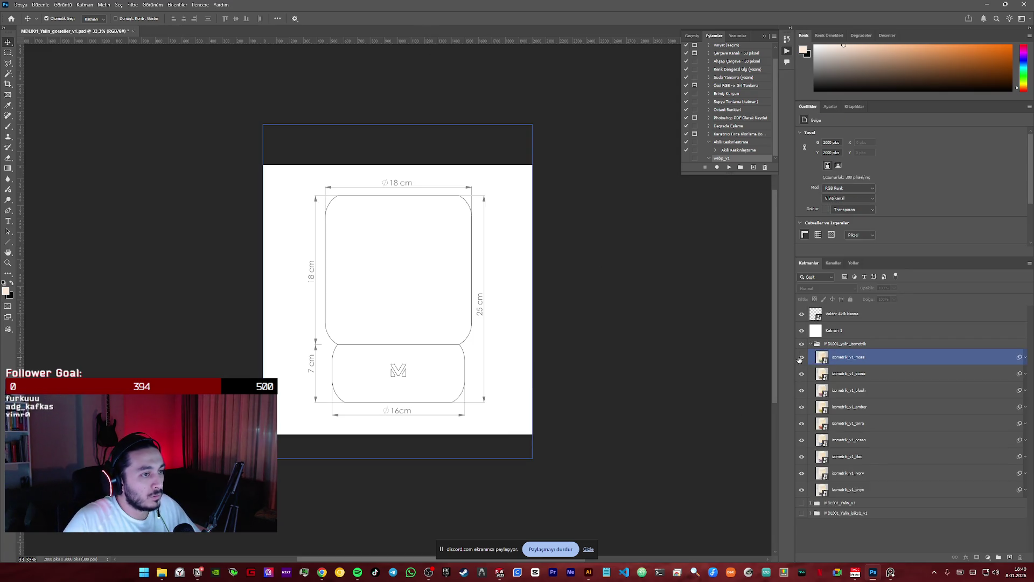
click(802, 331)
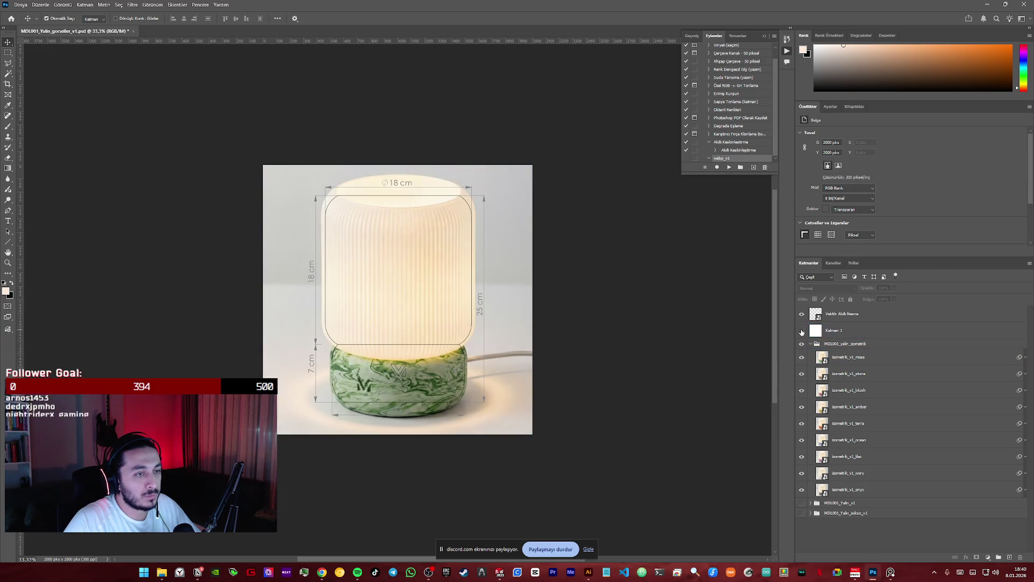
click(801, 331)
click(809, 357)
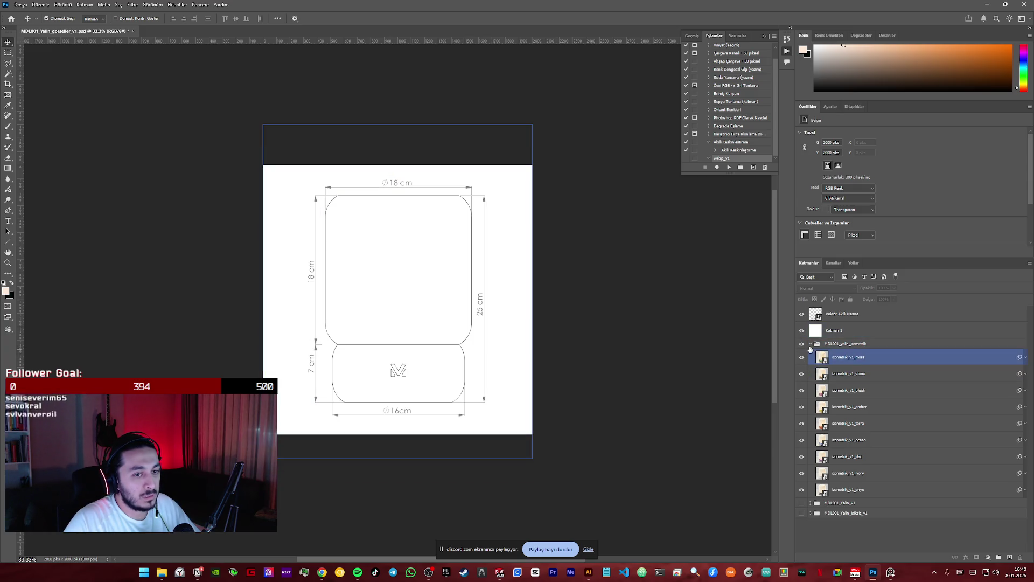
click(817, 344)
click(804, 355)
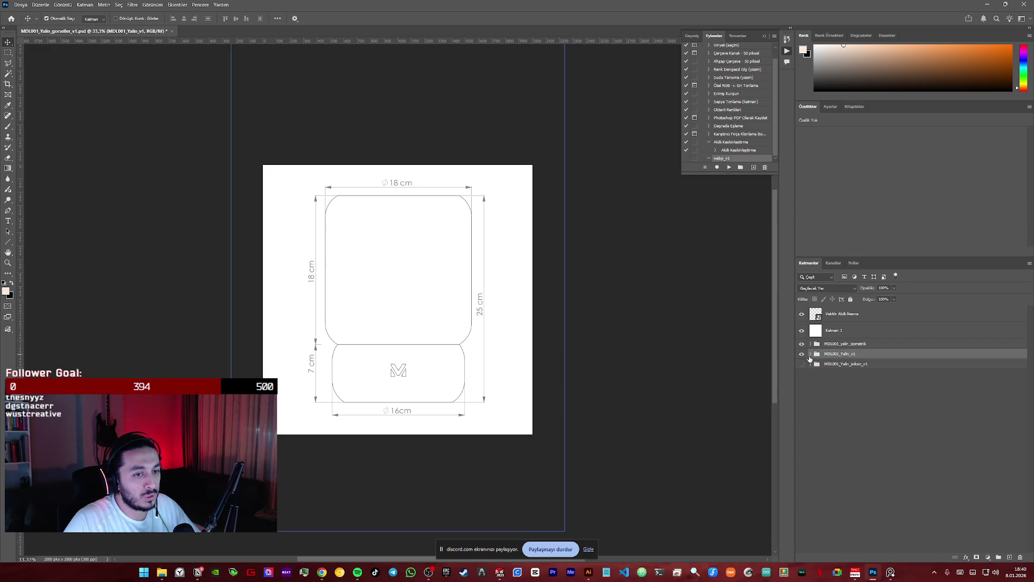
click(804, 357)
- Check the drawing against the marble-base lamp render, then hide all render groups and show the white background
click(803, 363)
click(802, 346)
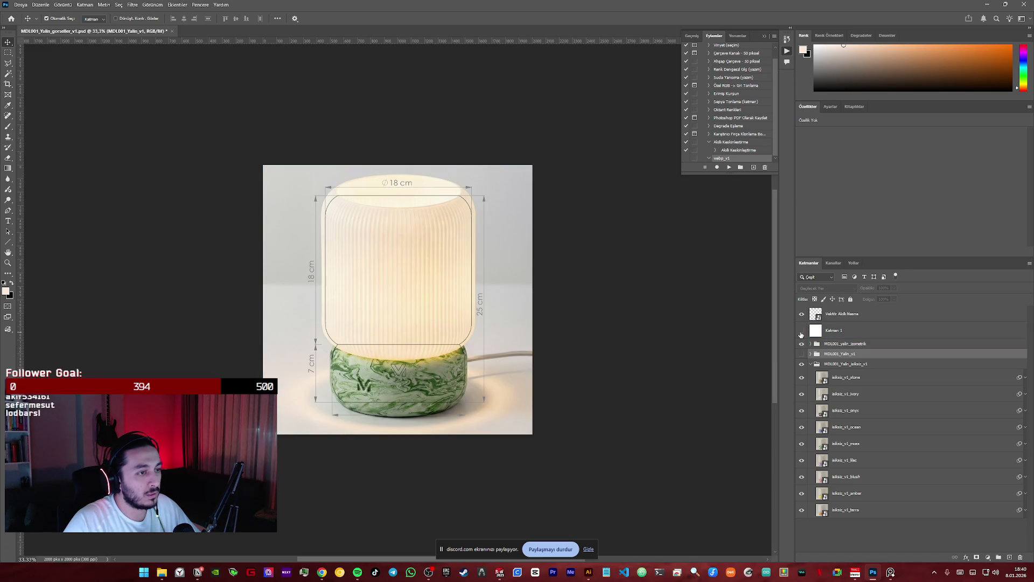
click(802, 344)
click(459, 293)
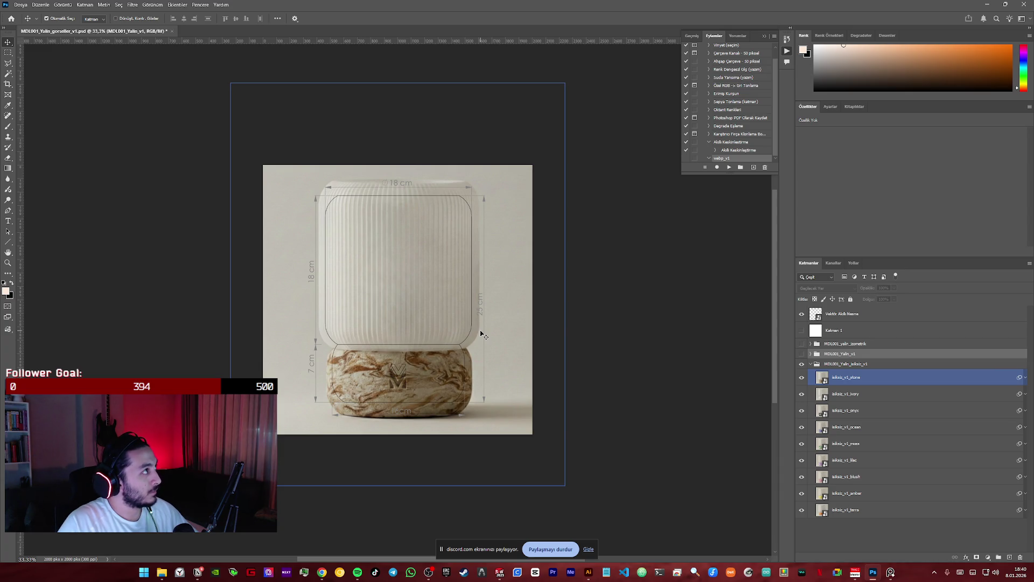
click(800, 364)
click(816, 365)
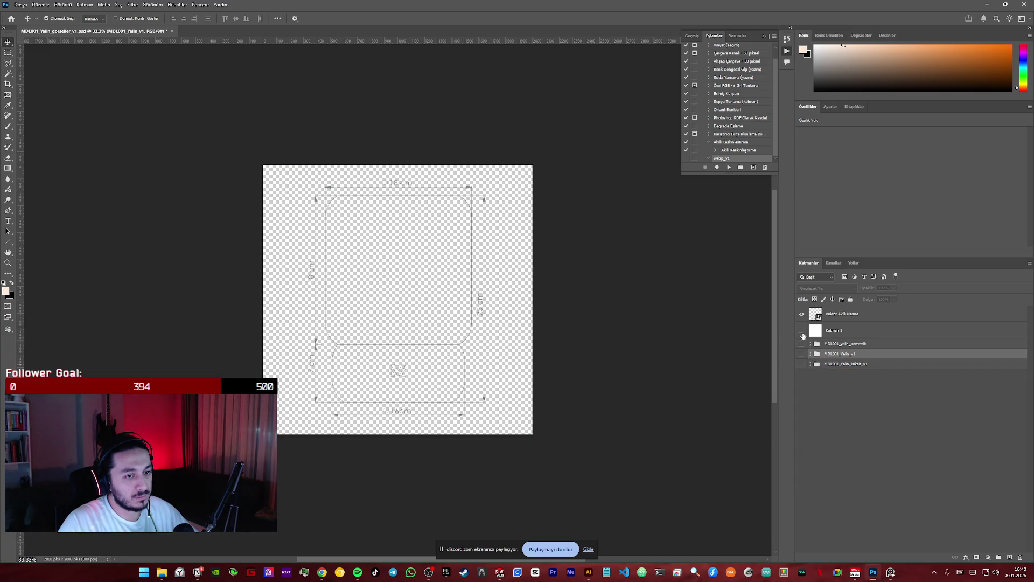
click(802, 330)
click(819, 403)
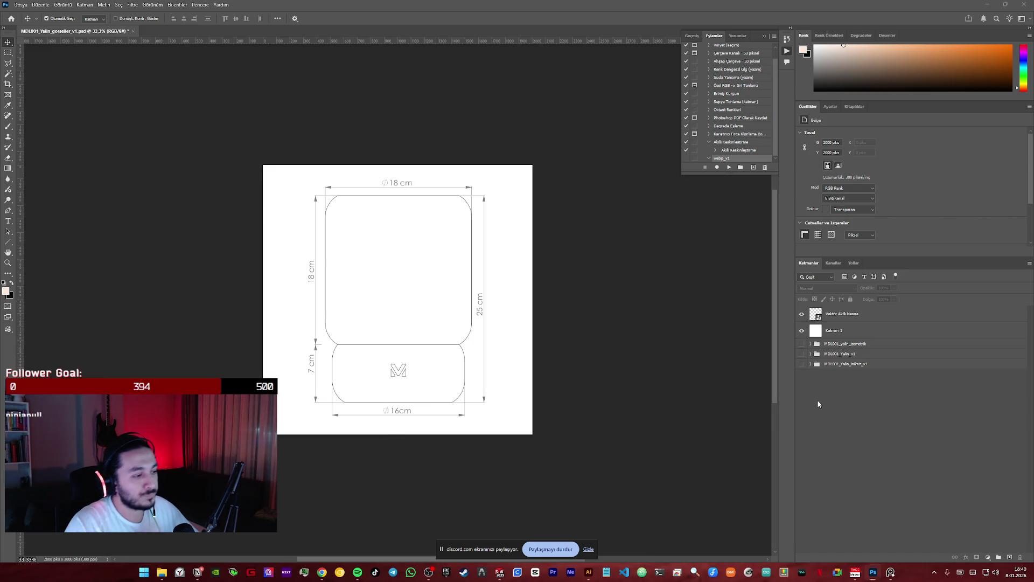
key(super)
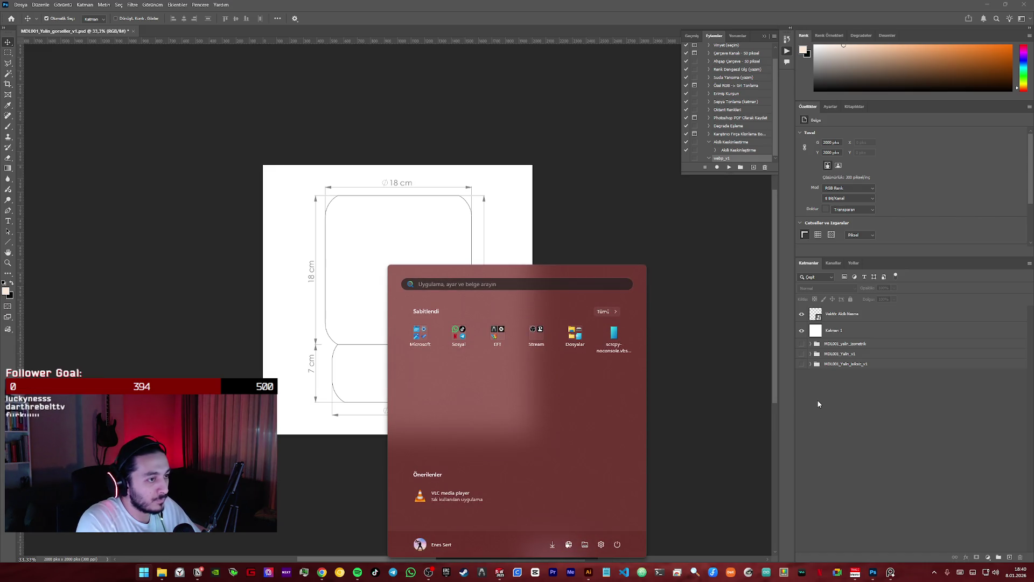
- In File Explorer look through D: > EnesSertCom > Banners > Teknofest23_Stantta_S360 and go back to D:
click(162, 574)
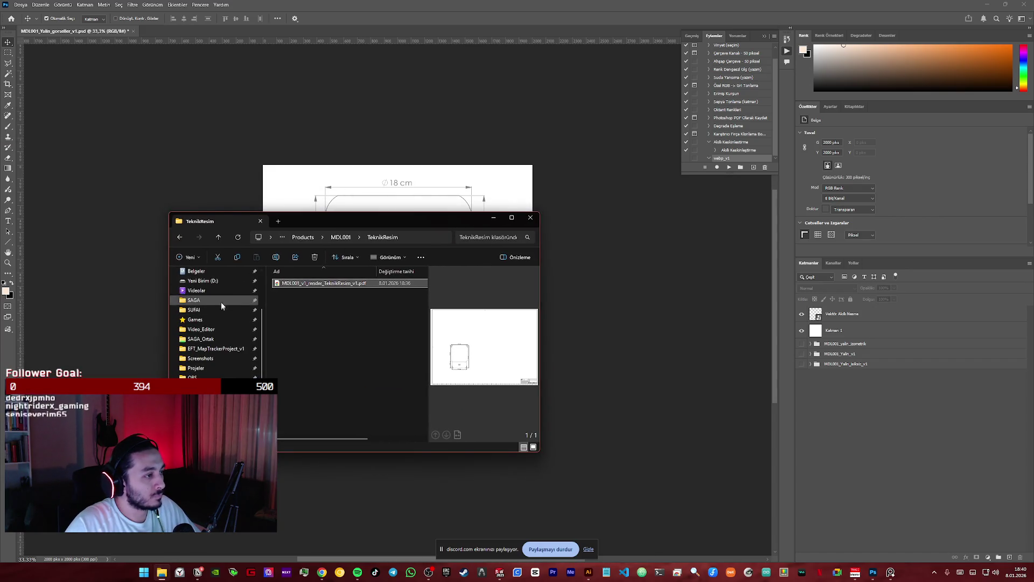
click(204, 280)
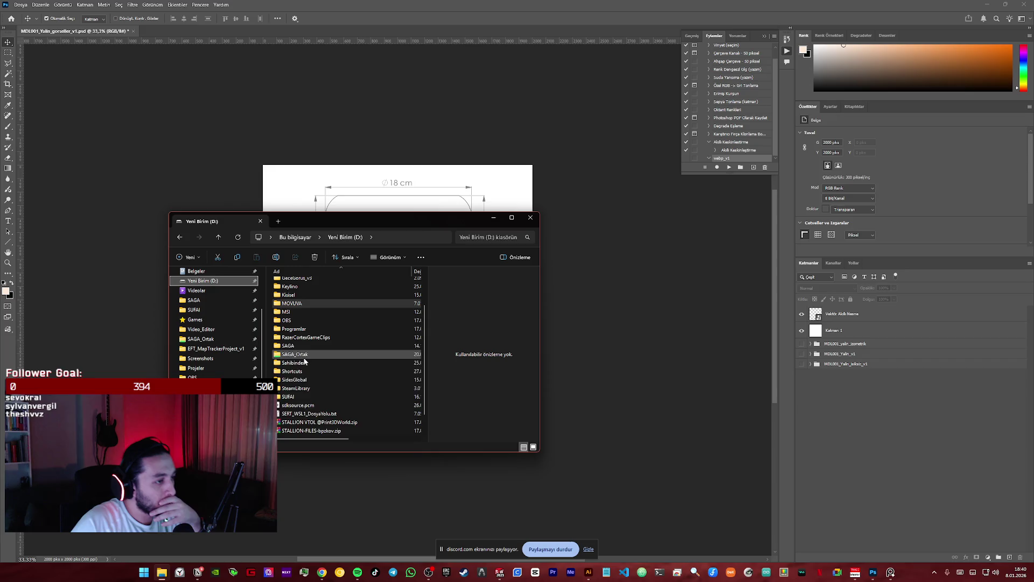
scroll(305, 362, up, 3)
double_click(299, 301)
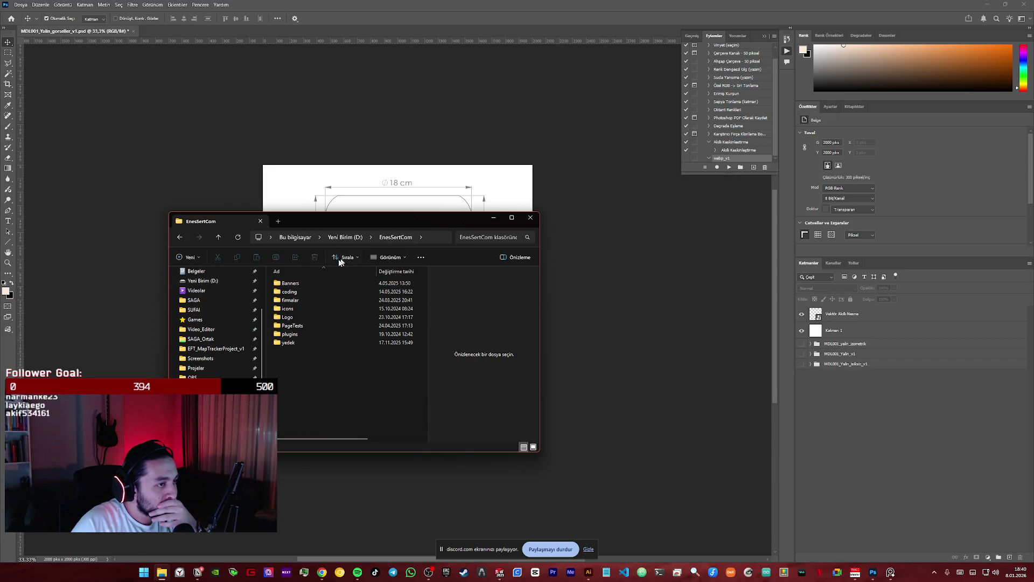
double_click(289, 283)
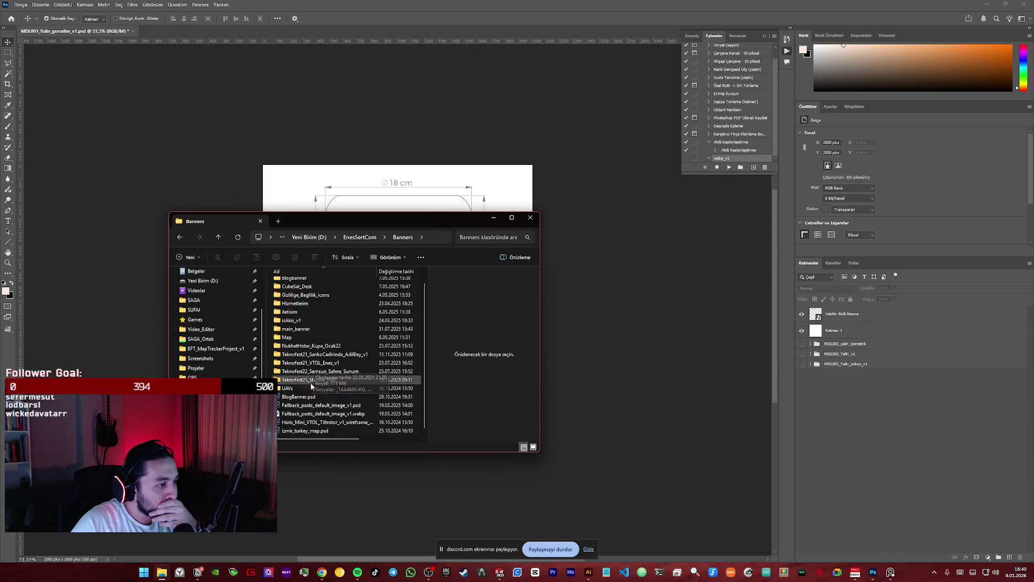
double_click(324, 379)
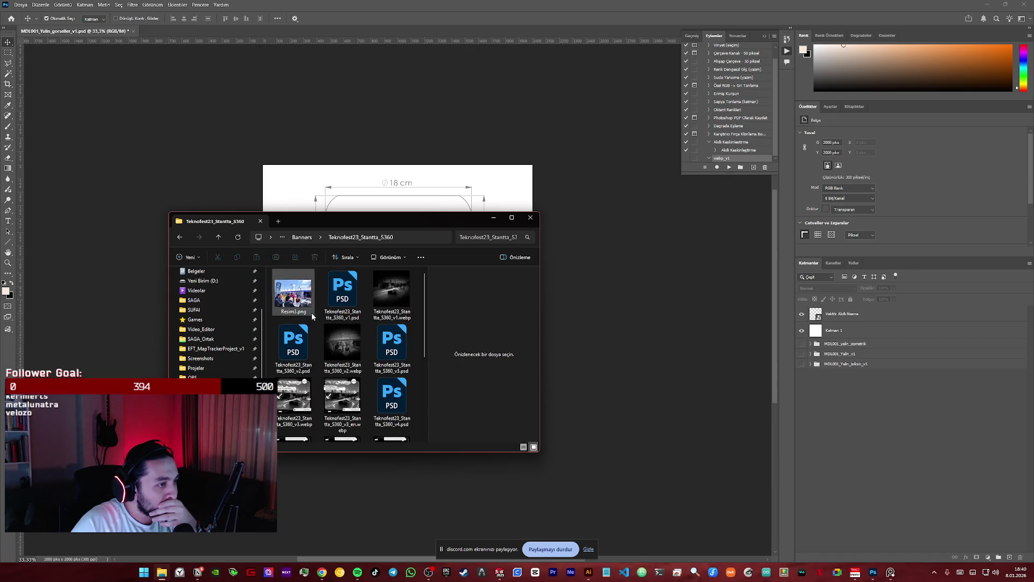
scroll(312, 317, down, 5)
click(179, 237)
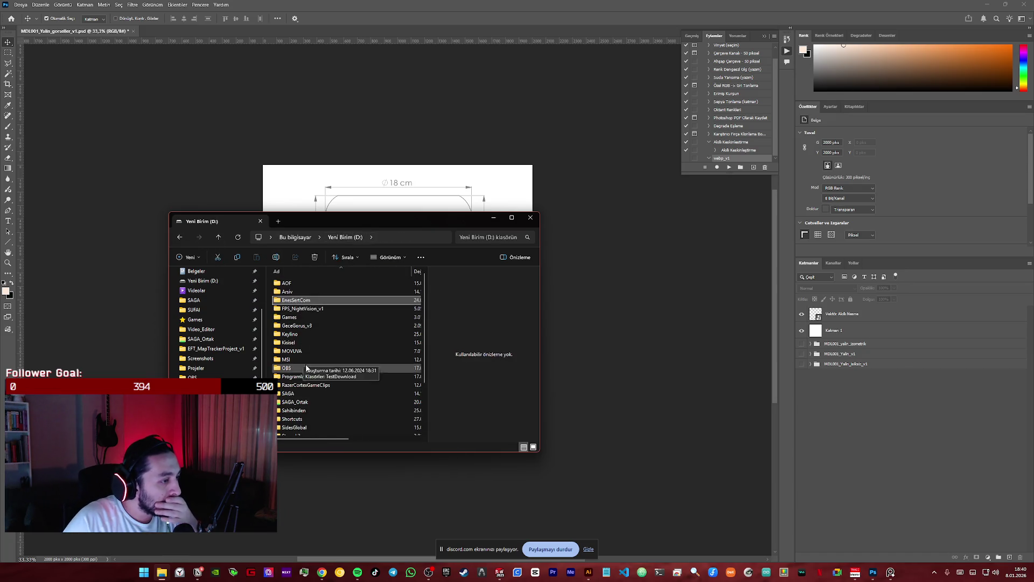
scroll(313, 366, down, 2)
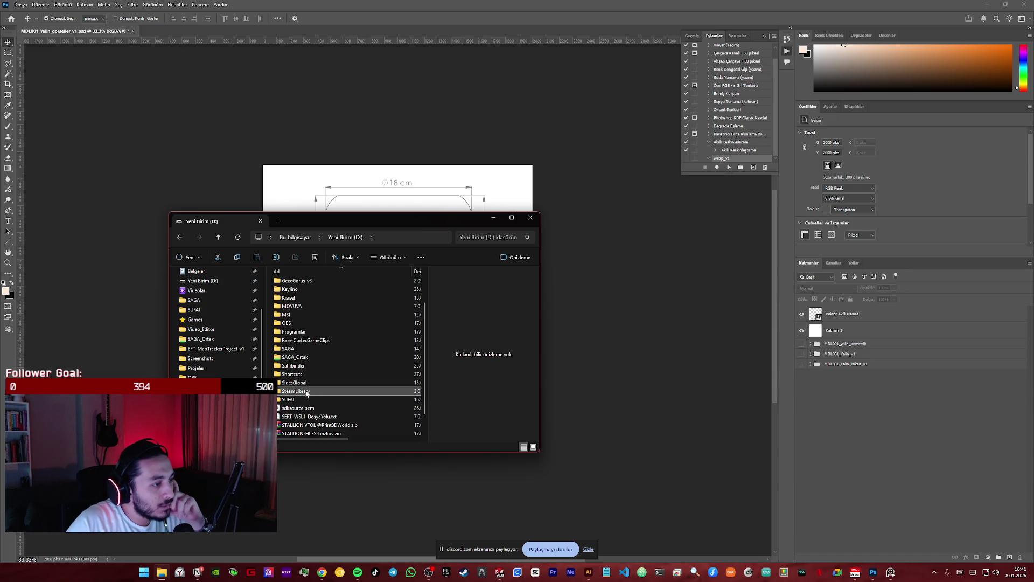
scroll(308, 356, up, 2)
scroll(309, 360, down, 1)
- Browse SUFAI > Projeler > SavasanIHA22 > CAD and back to Projeler
click(309, 359)
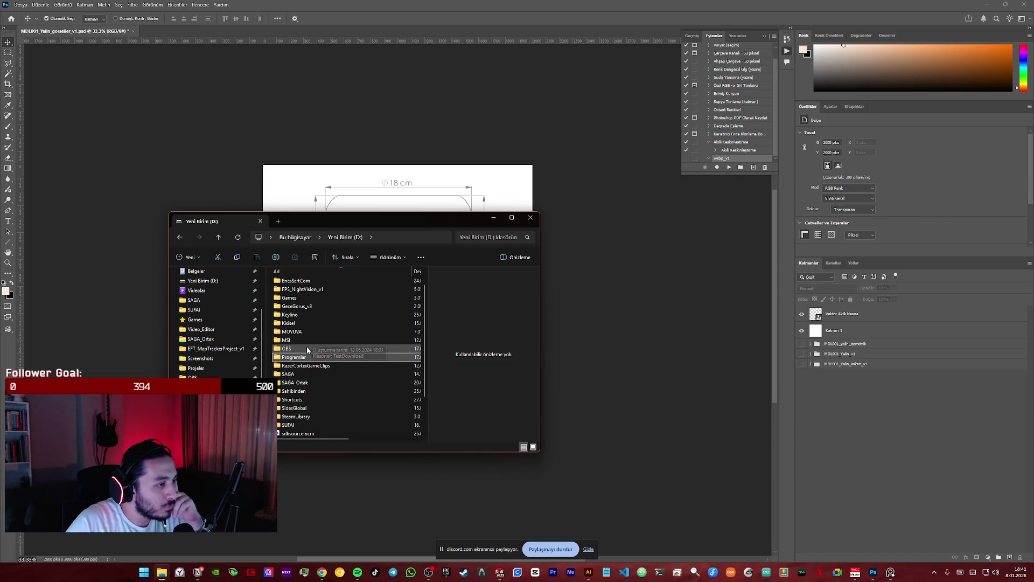
scroll(306, 356, down, 2)
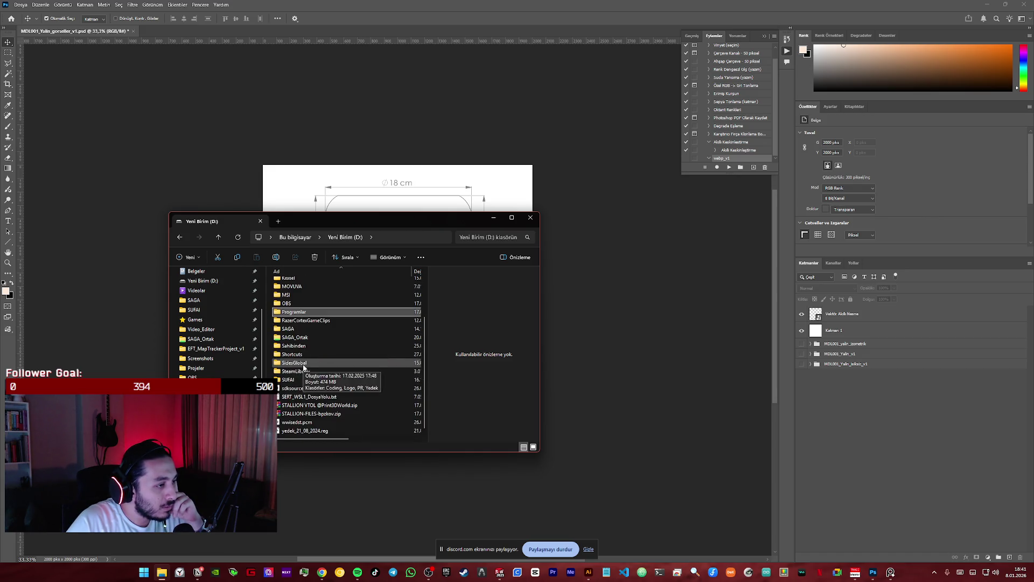
click(302, 362)
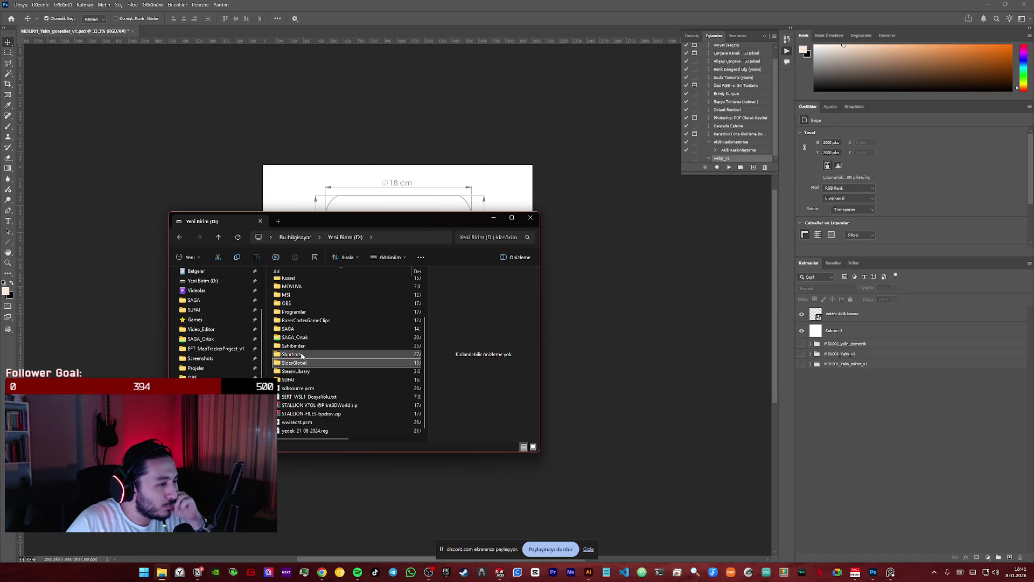
click(299, 338)
scroll(302, 343, up, 3)
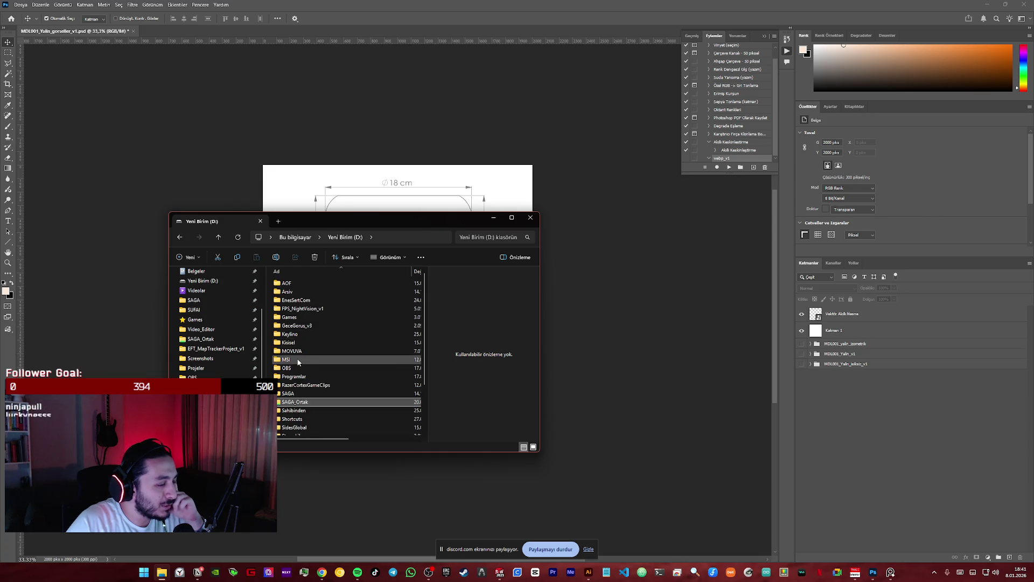
scroll(301, 368, down, 3)
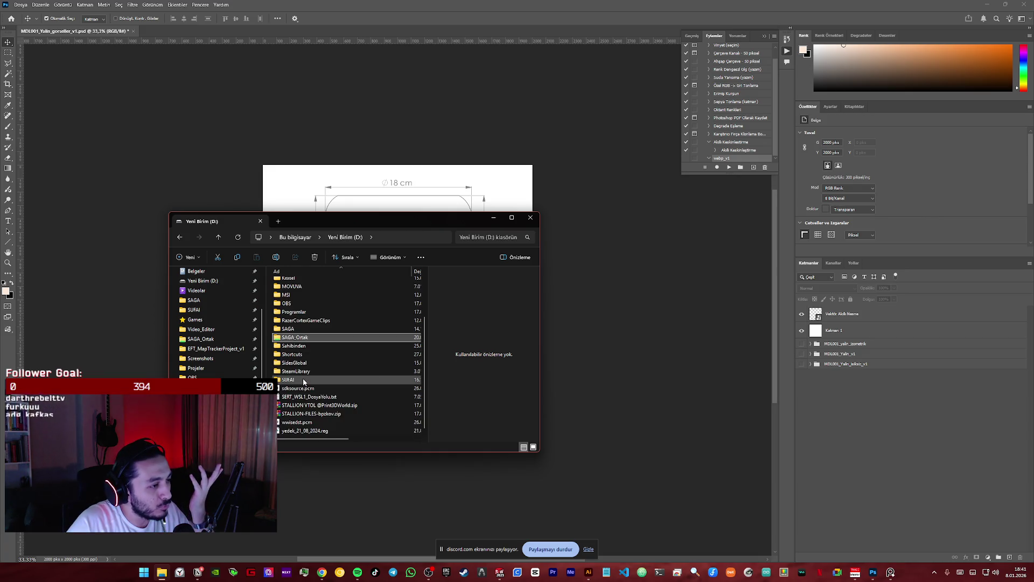
double_click(304, 382)
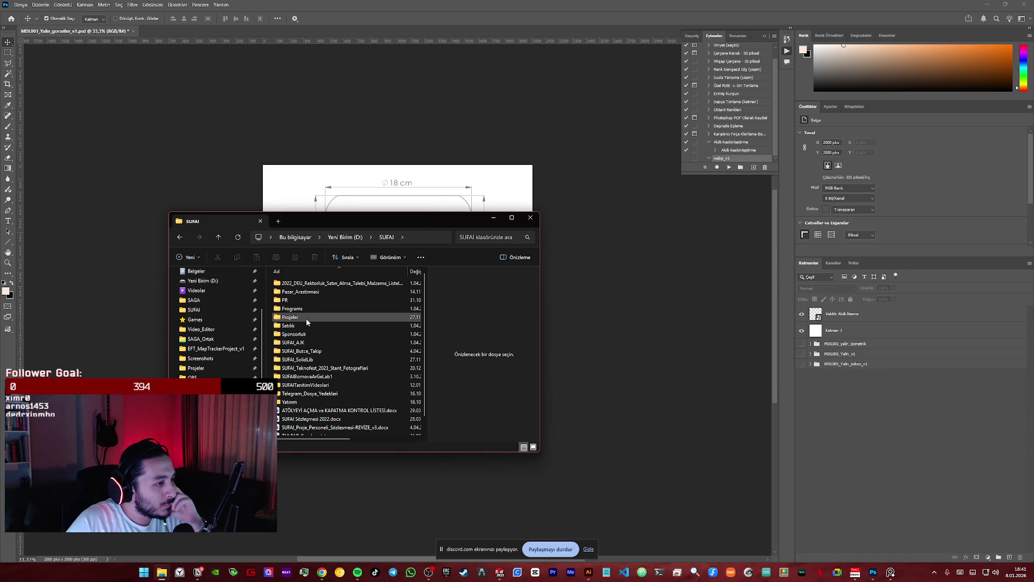
double_click(303, 318)
scroll(311, 340, down, 2)
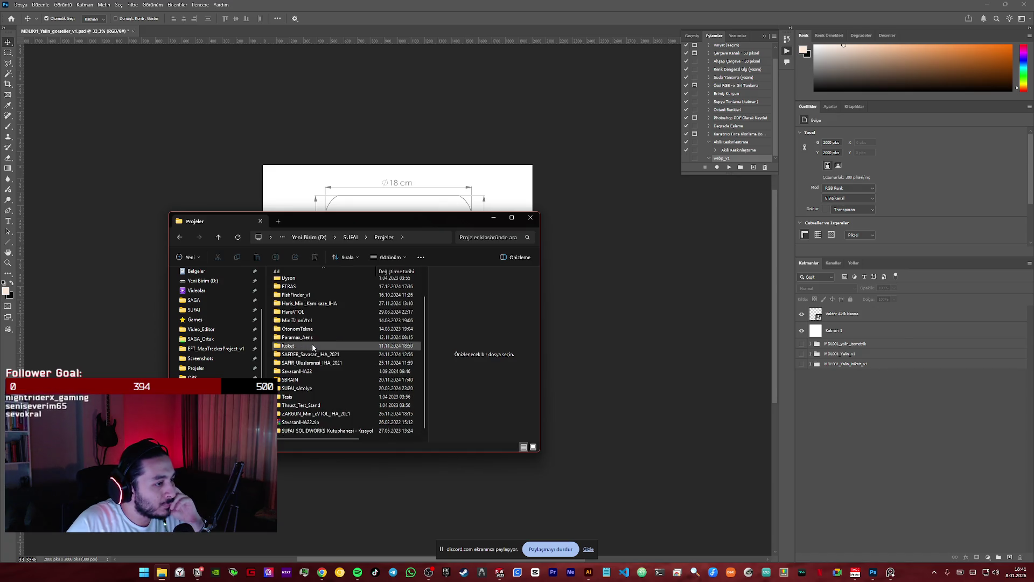
double_click(301, 371)
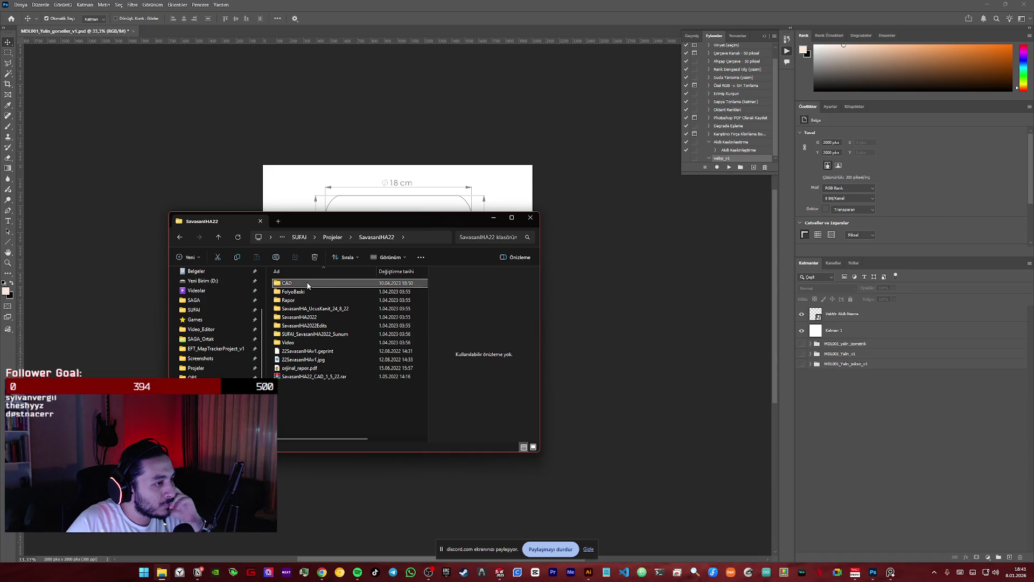
double_click(307, 284)
click(176, 236)
click(176, 237)
scroll(324, 397, down, 2)
- Open SUFAI > PR > Banners > Projeler > BUKRA_YER_KONTROL_ISTASYONU and maximize the window
click(352, 238)
double_click(304, 295)
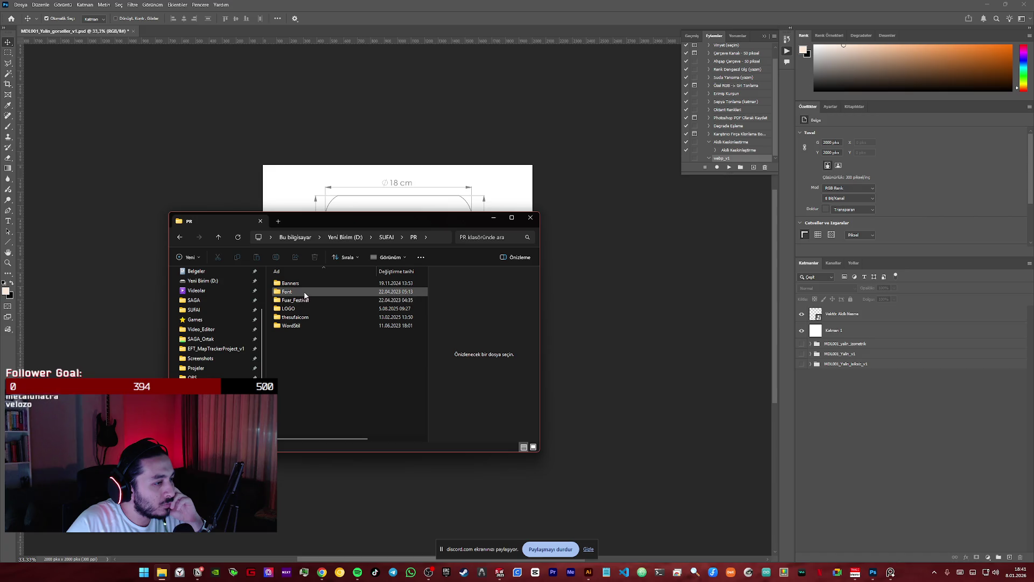
double_click(308, 283)
double_click(307, 291)
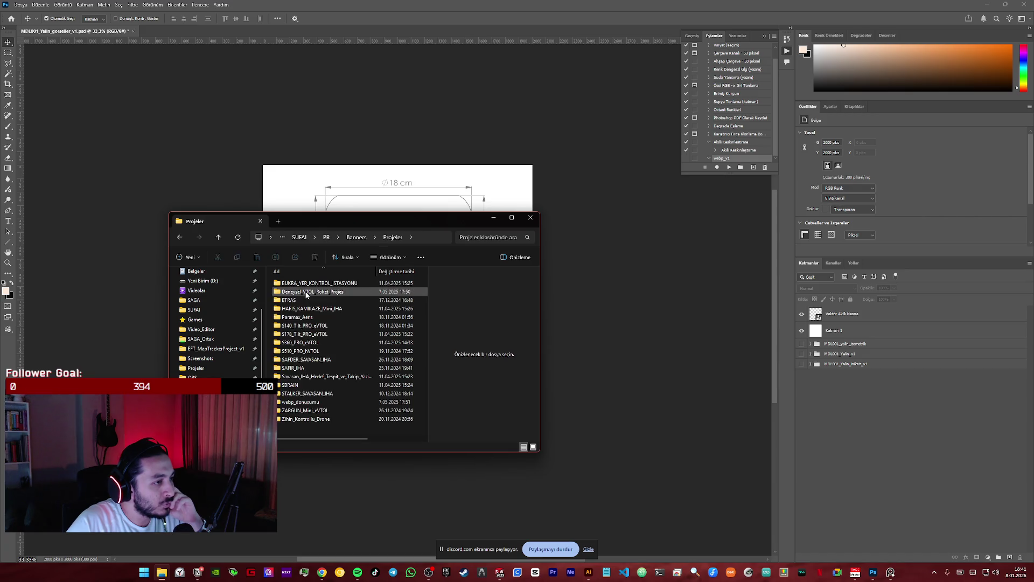
double_click(319, 283)
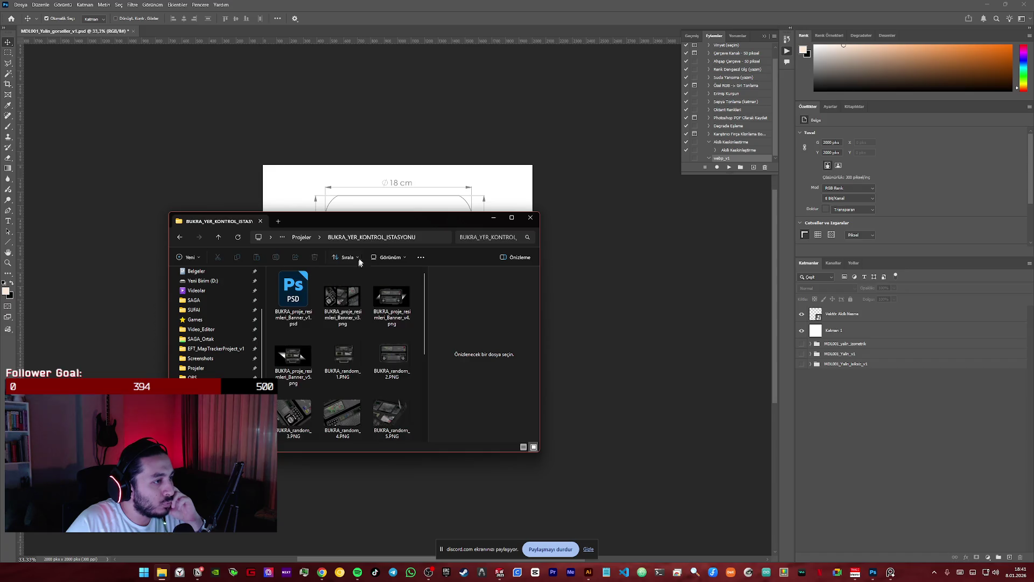
double_click(368, 219)
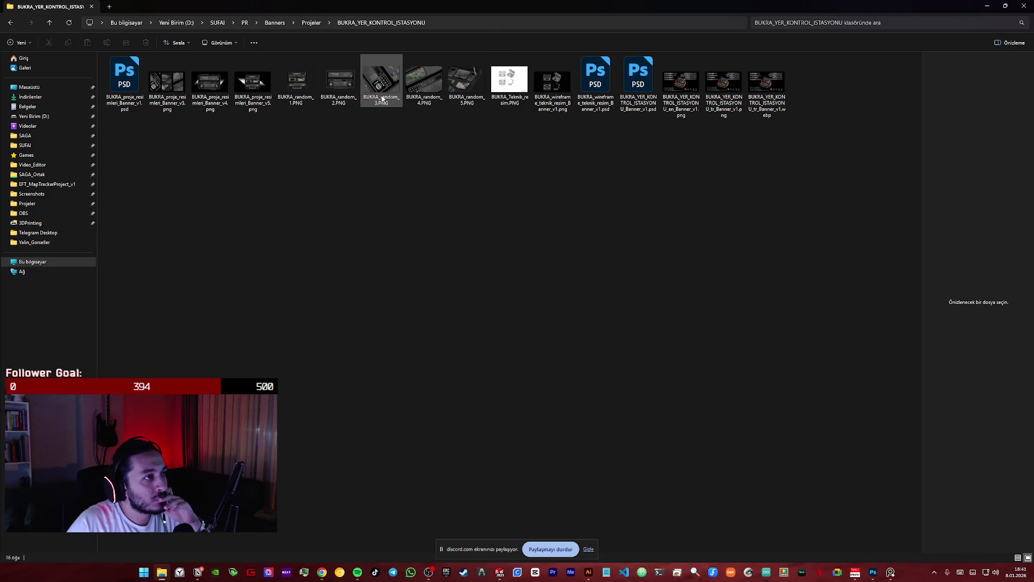
double_click(553, 98)
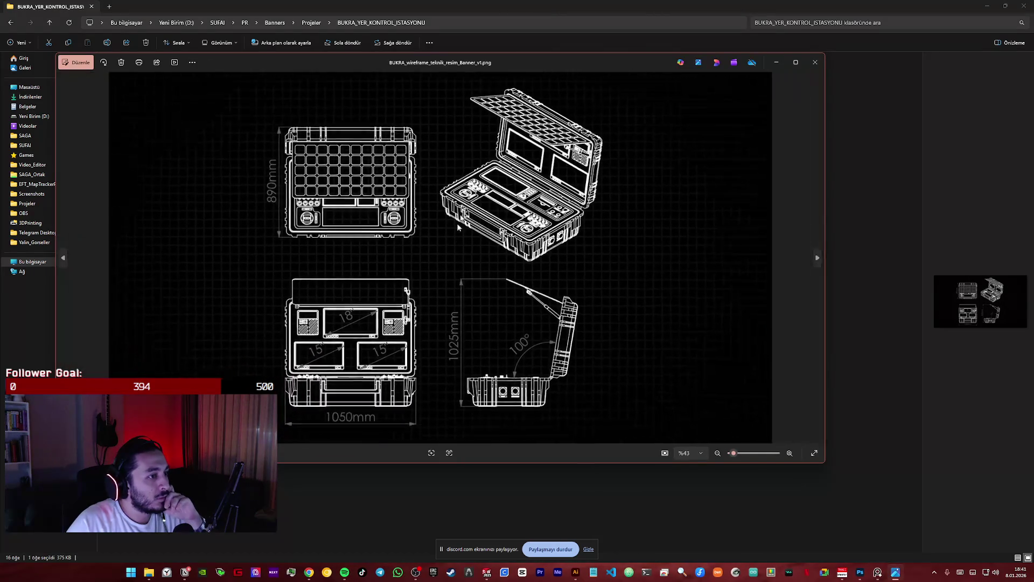
double_click(456, 223)
scroll(502, 267, up, 2)
scroll(504, 280, up, 1)
scroll(503, 283, down, 2)
scroll(504, 291, up, 2)
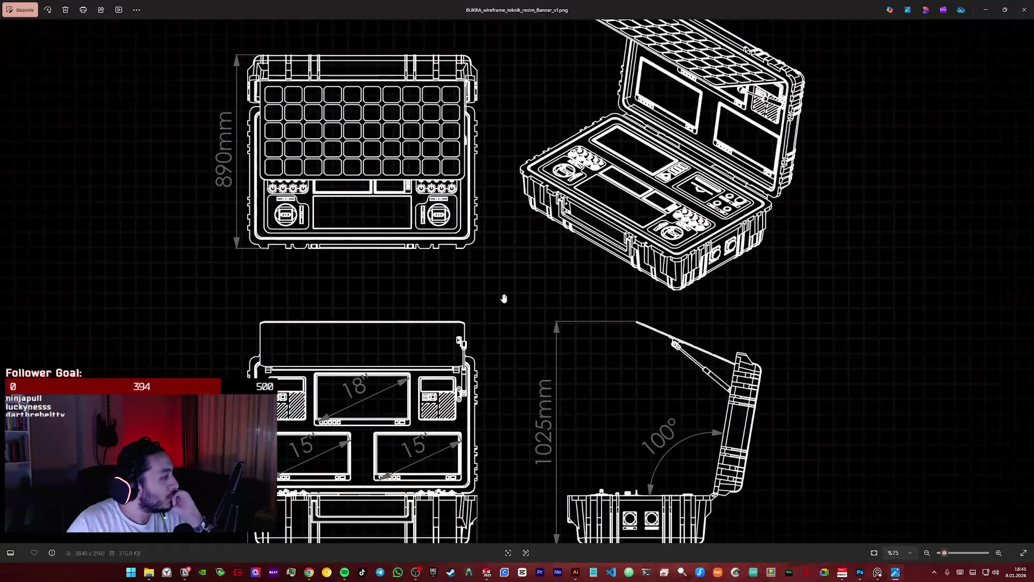
scroll(503, 299, up, 2)
scroll(504, 300, down, 3)
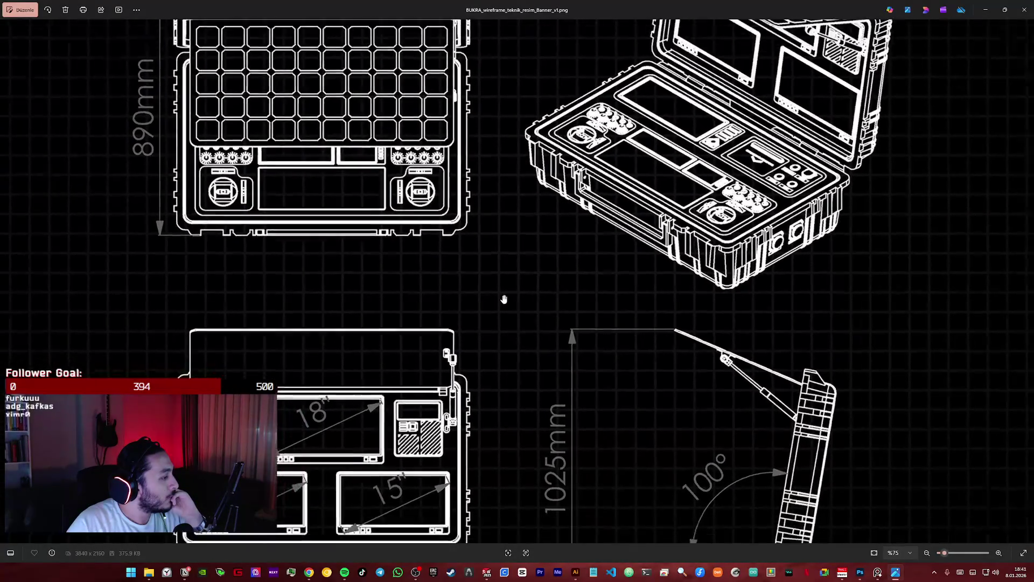
scroll(504, 299, down, 1)
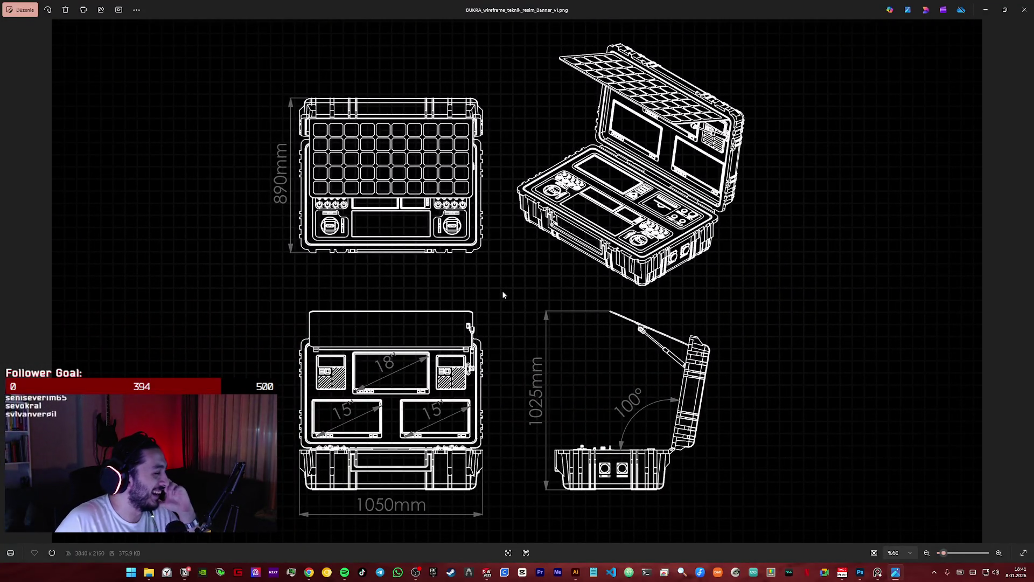
scroll(505, 291, up, 2)
scroll(505, 292, down, 1)
scroll(520, 296, down, 1)
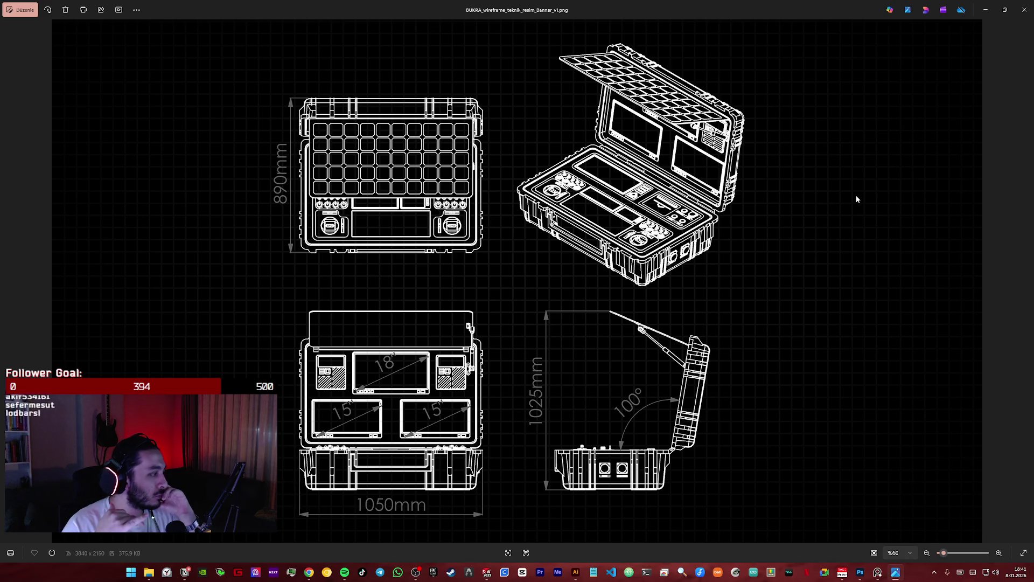
click(1025, 9)
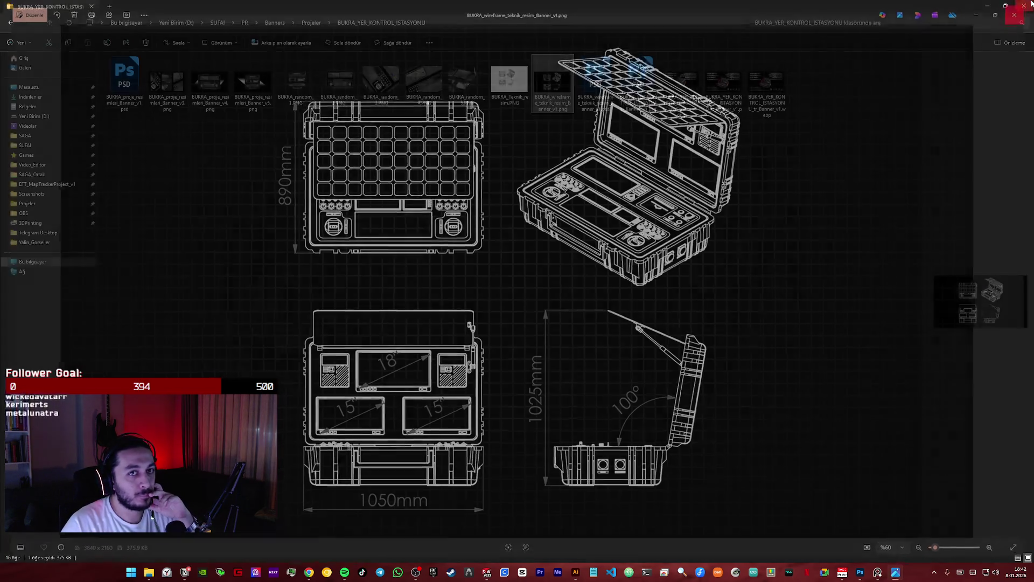
click(11, 22)
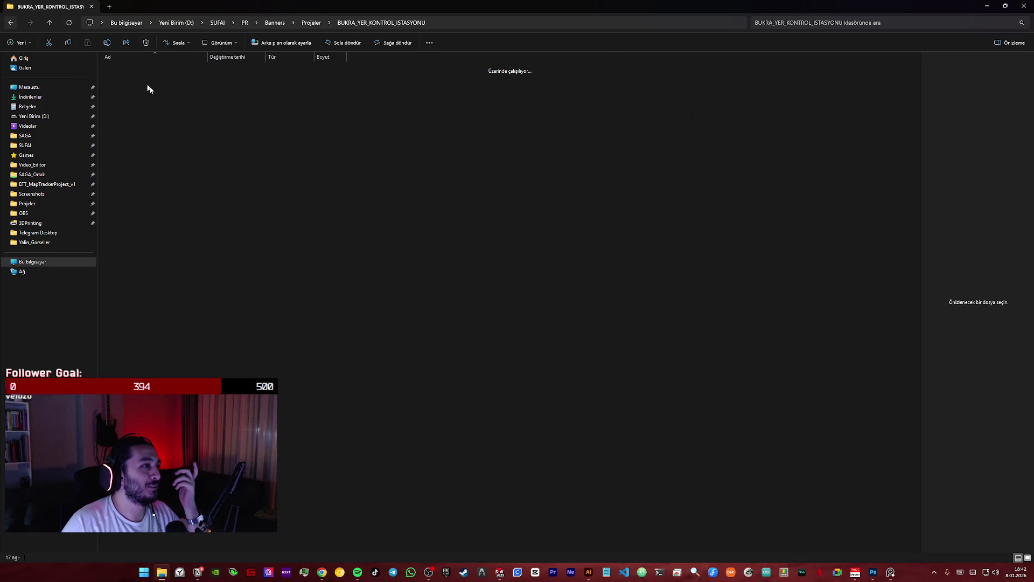
- Look in Deneysel_VTOL_Roket_Projesi and S360_PRO_eVTOL, view the eVTOL technical drawing PNG, and return to Projeler
double_click(162, 81)
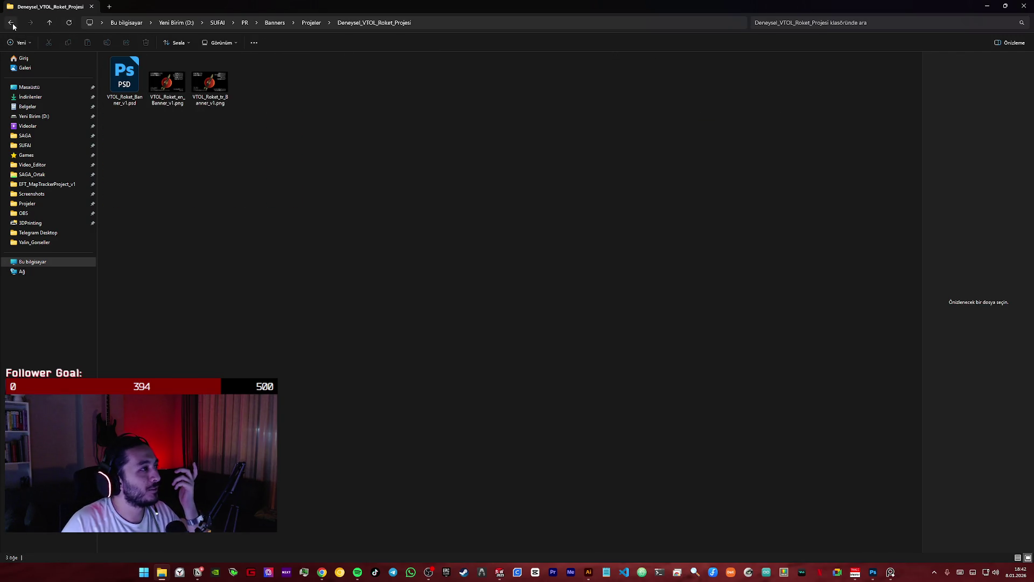
key(alt+Left)
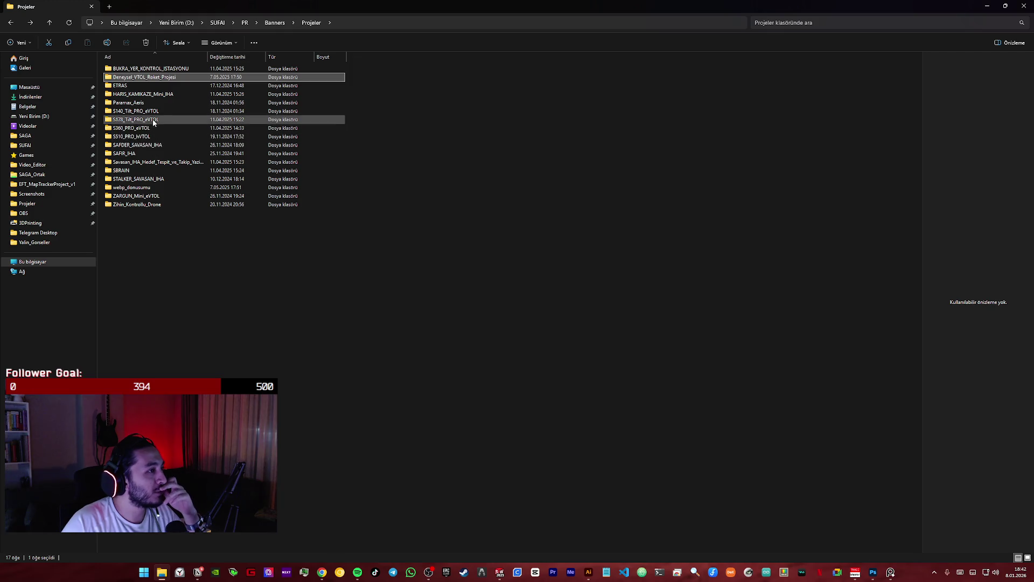
double_click(150, 129)
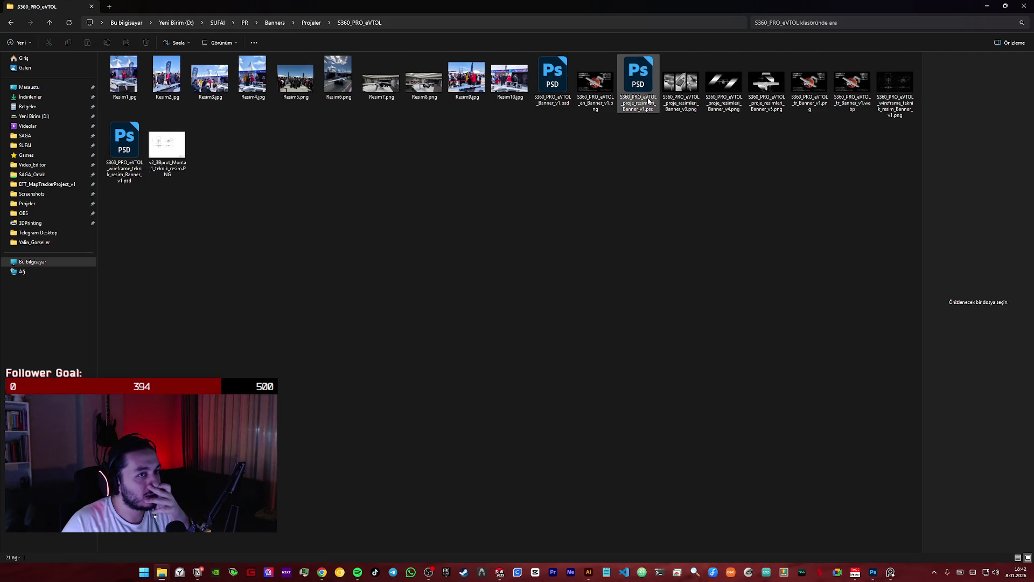
double_click(178, 154)
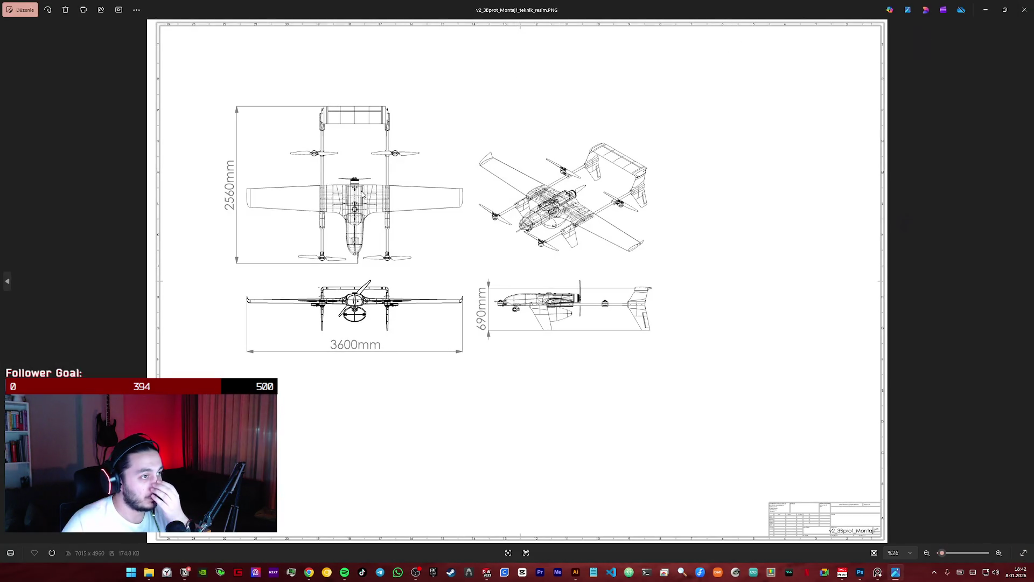
scroll(361, 194, up, 1)
scroll(362, 195, up, 1)
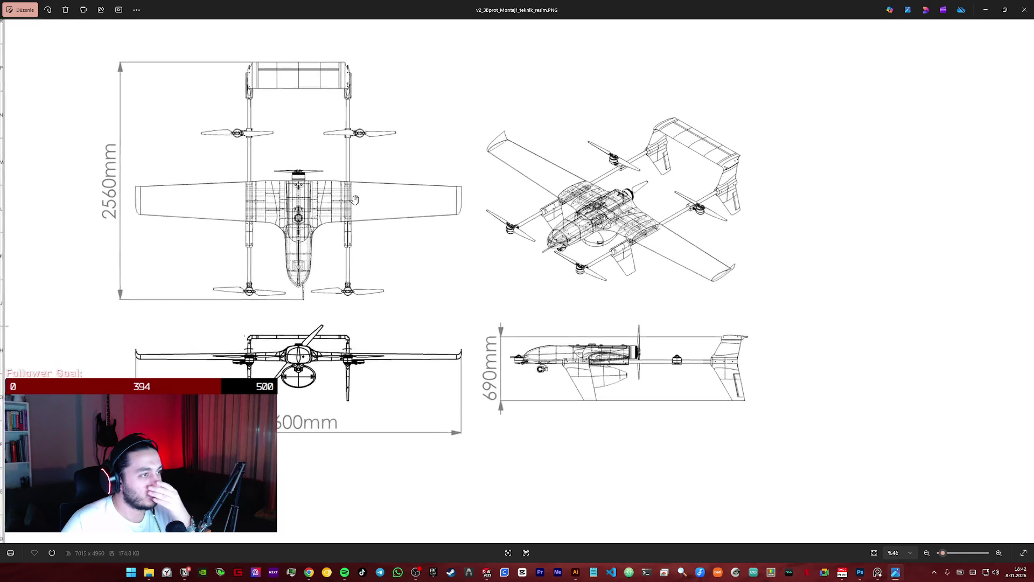
scroll(362, 195, up, 1)
scroll(362, 194, up, 2)
scroll(362, 195, up, 1)
scroll(362, 195, down, 1)
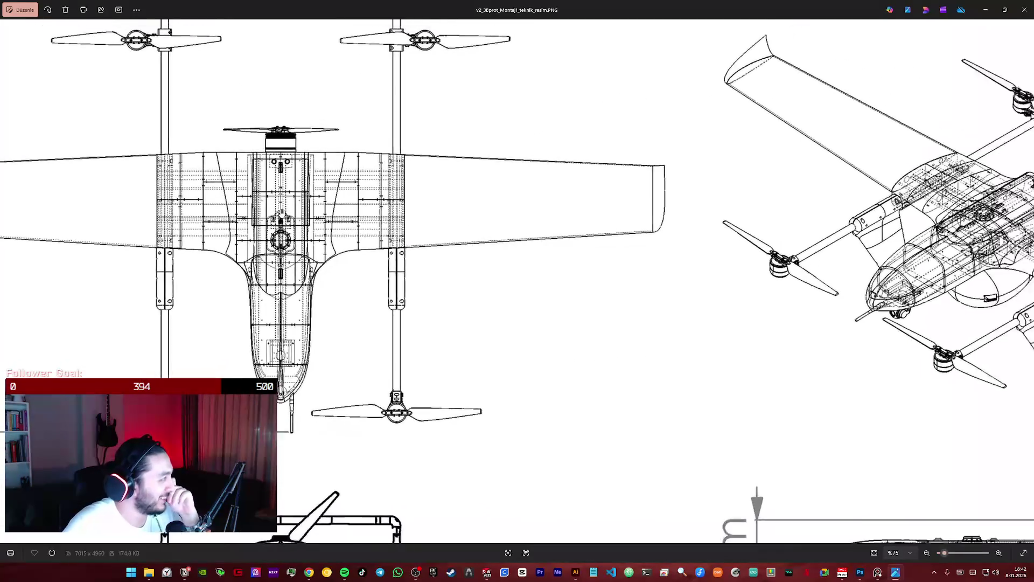
scroll(361, 195, down, 2)
scroll(362, 195, down, 1)
key(Escape)
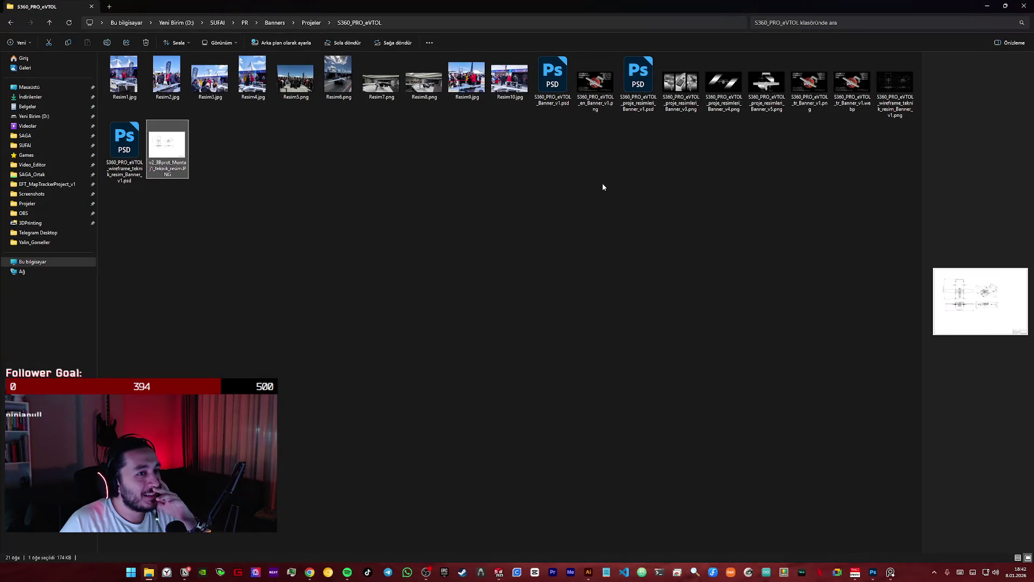
click(602, 184)
click(14, 26)
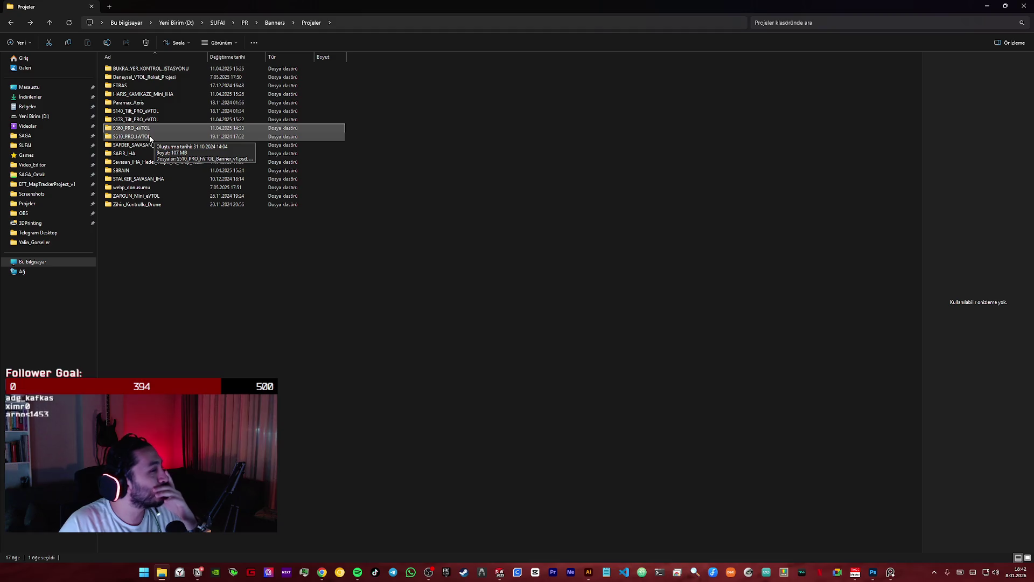
- Browse briefly into the S510_PRO_hVTOL and ETRAS folders, returning to the Projeler list
double_click(133, 137)
click(11, 23)
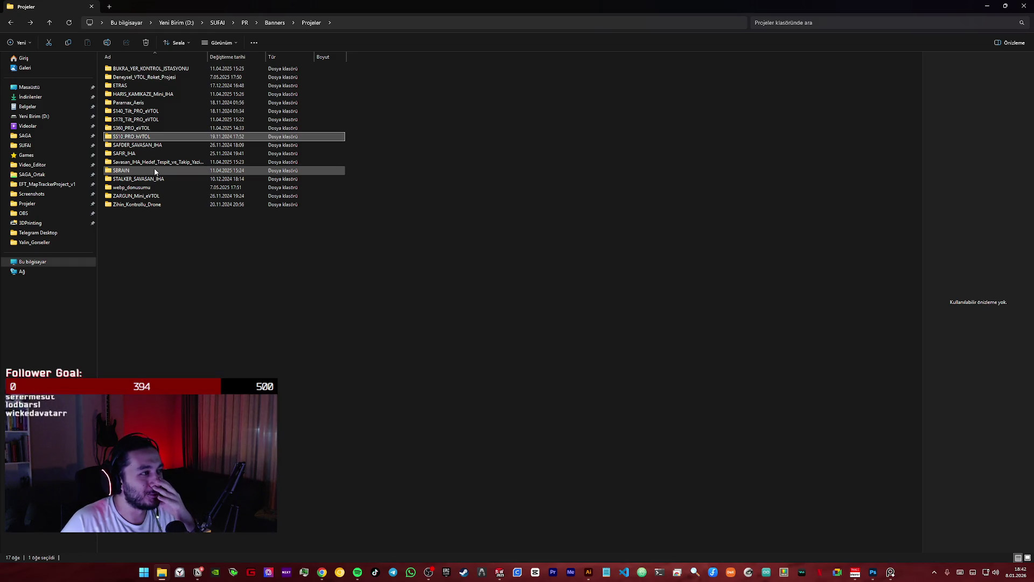
double_click(144, 86)
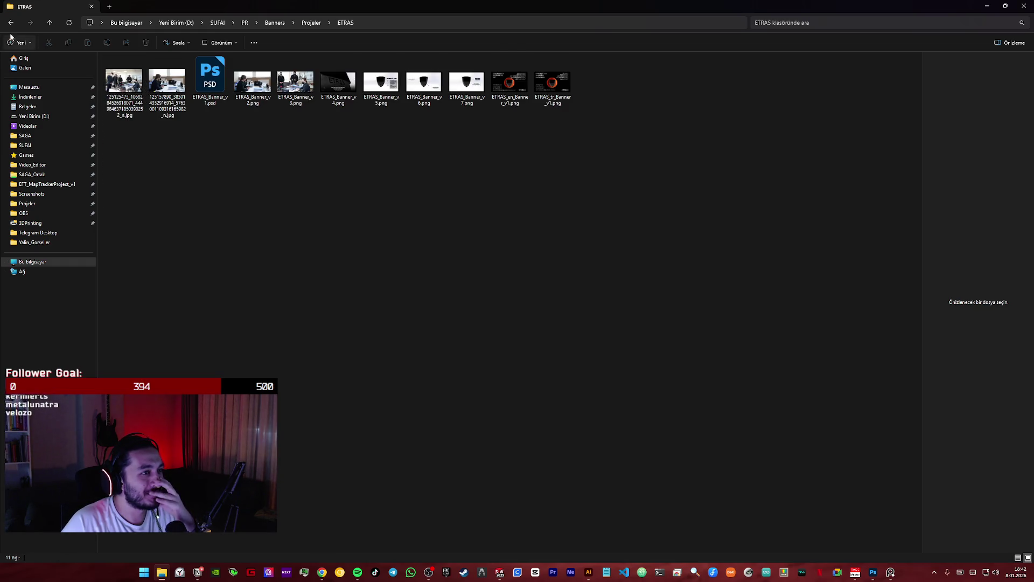
click(11, 23)
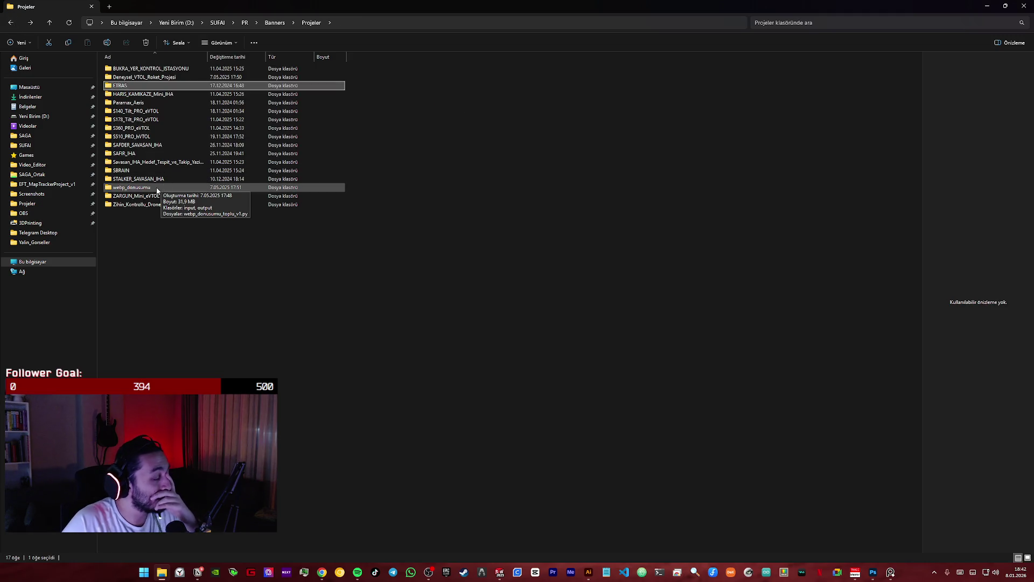
click(181, 163)
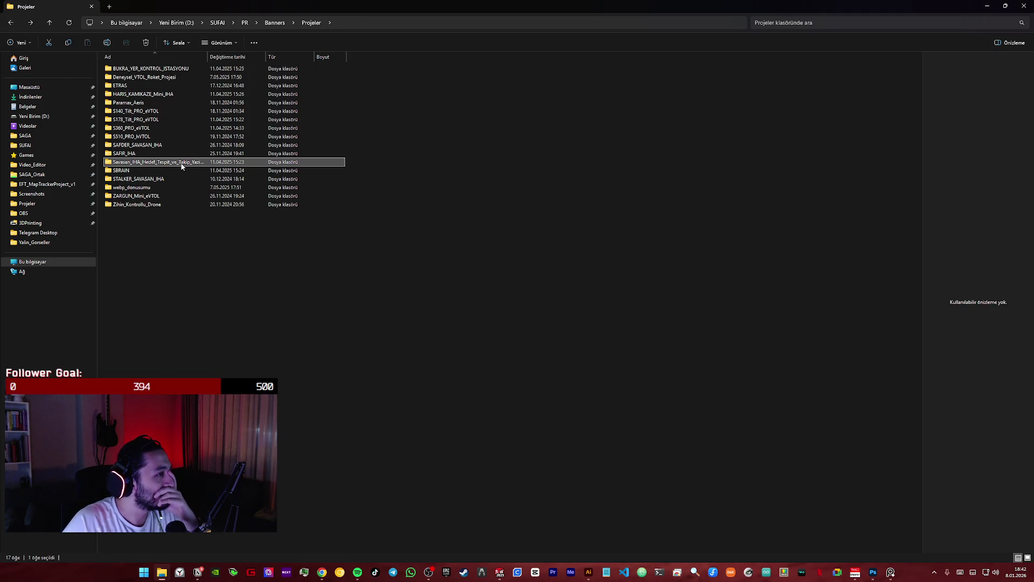
- Open S360_PRO_eVTOL, preview its wireframe PNG in Photos, then select the wireframe PSD
double_click(150, 129)
double_click(895, 80)
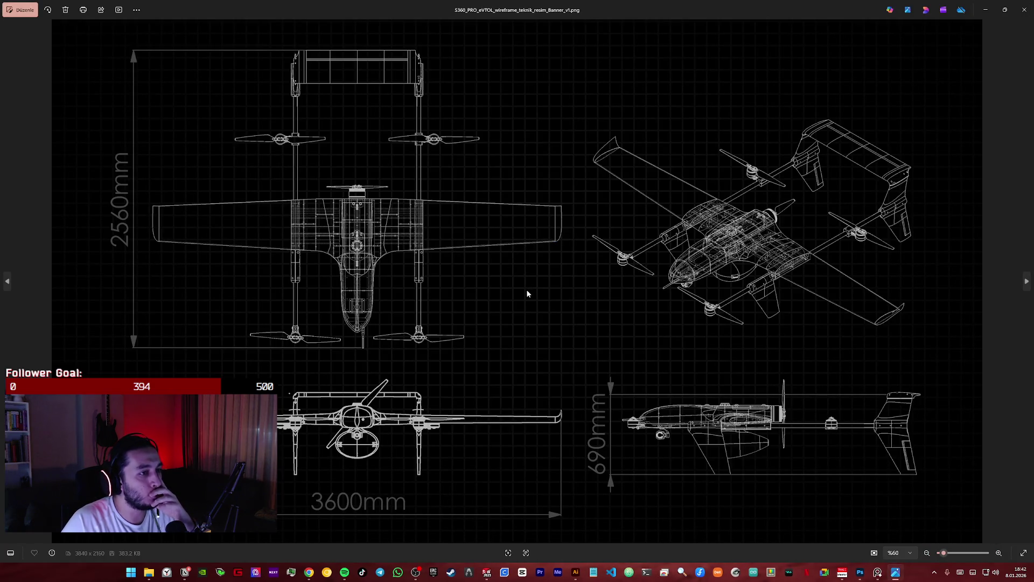
click(1022, 9)
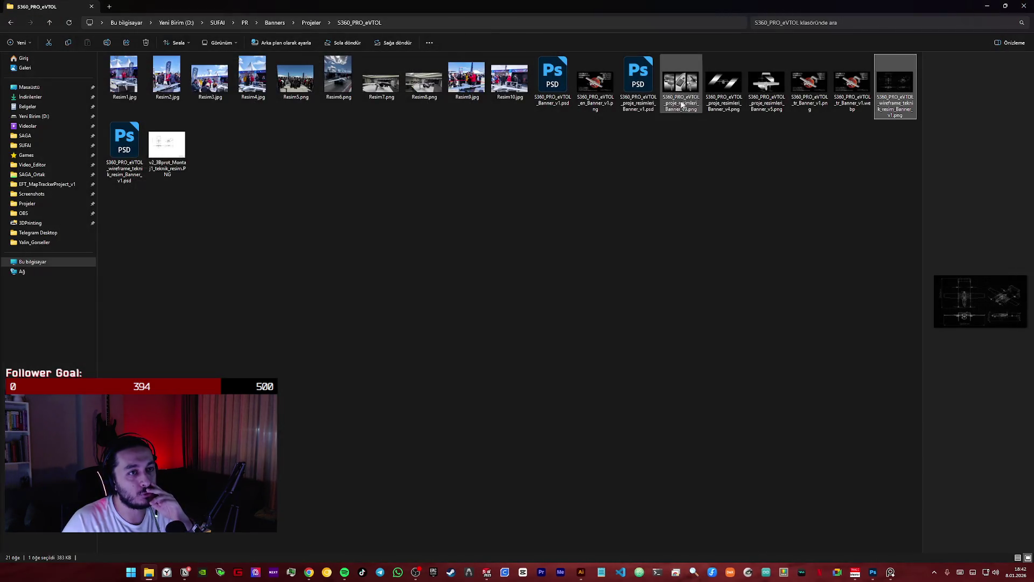
click(638, 107)
click(563, 105)
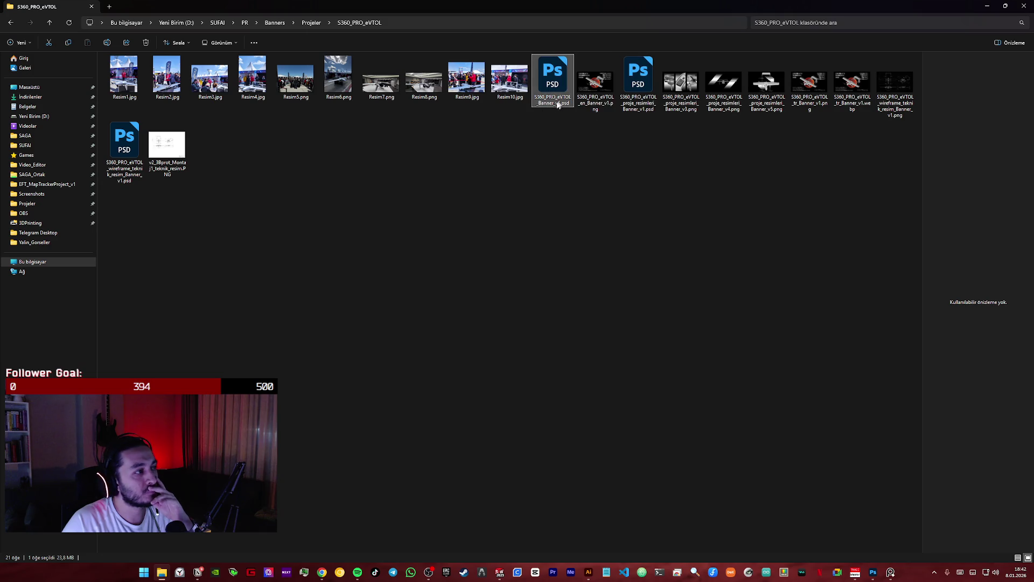
click(125, 166)
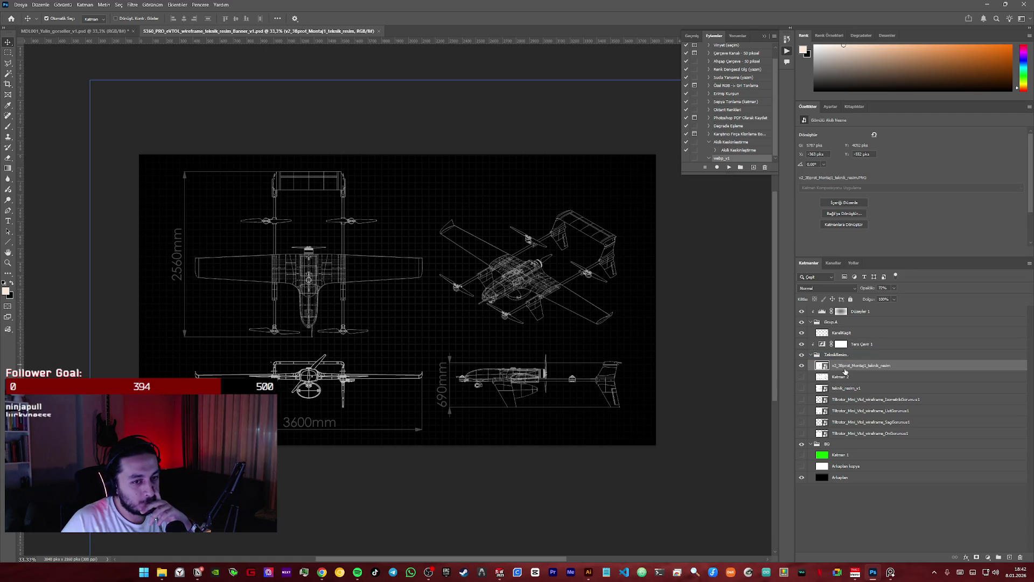
- Test the Arkaplan layer's visibility, copy it into the lamp document, then undo the copy
click(804, 478)
click(803, 478)
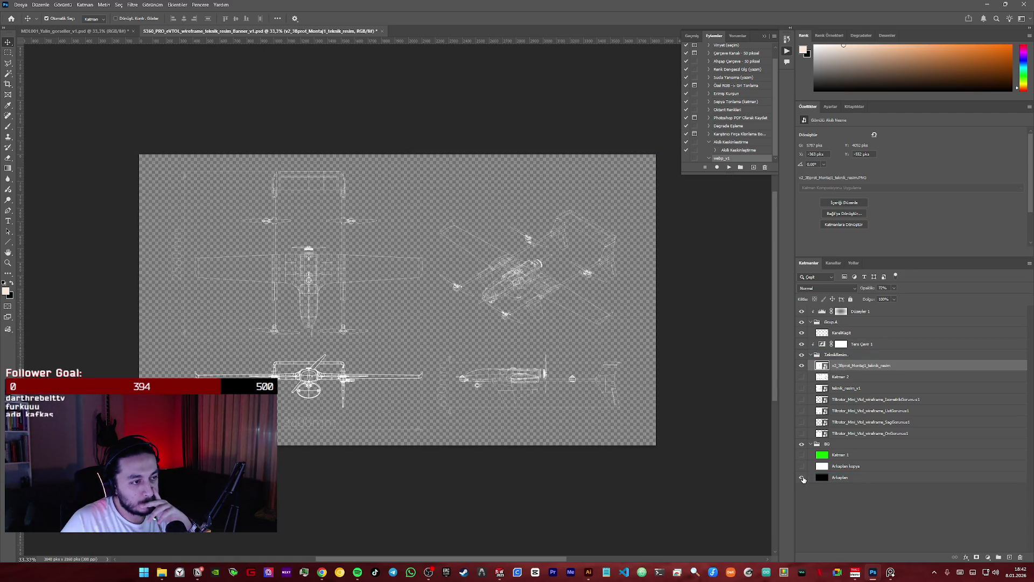
click(840, 481)
drag(851, 477, 361, 264)
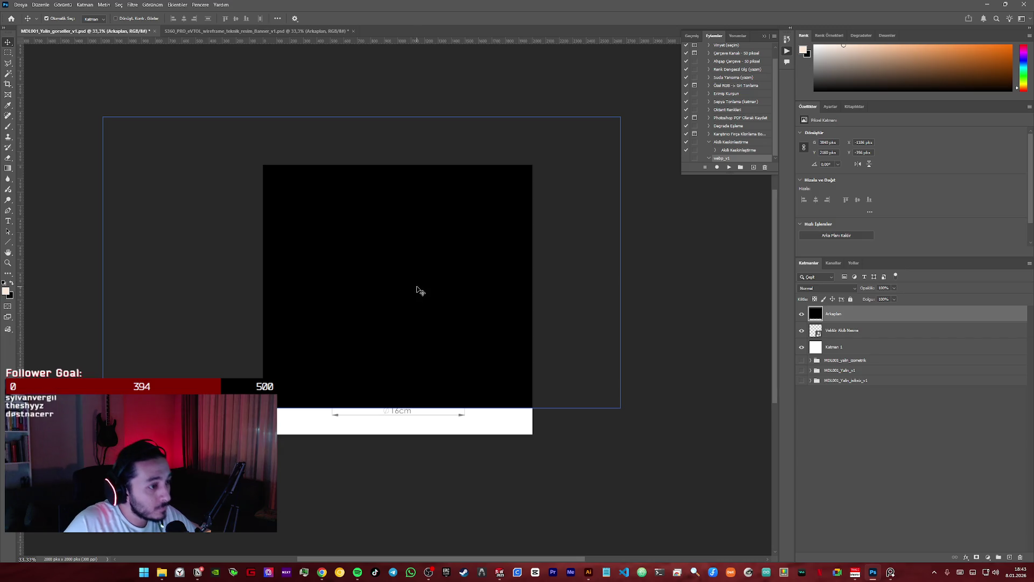
drag(420, 291, 465, 360)
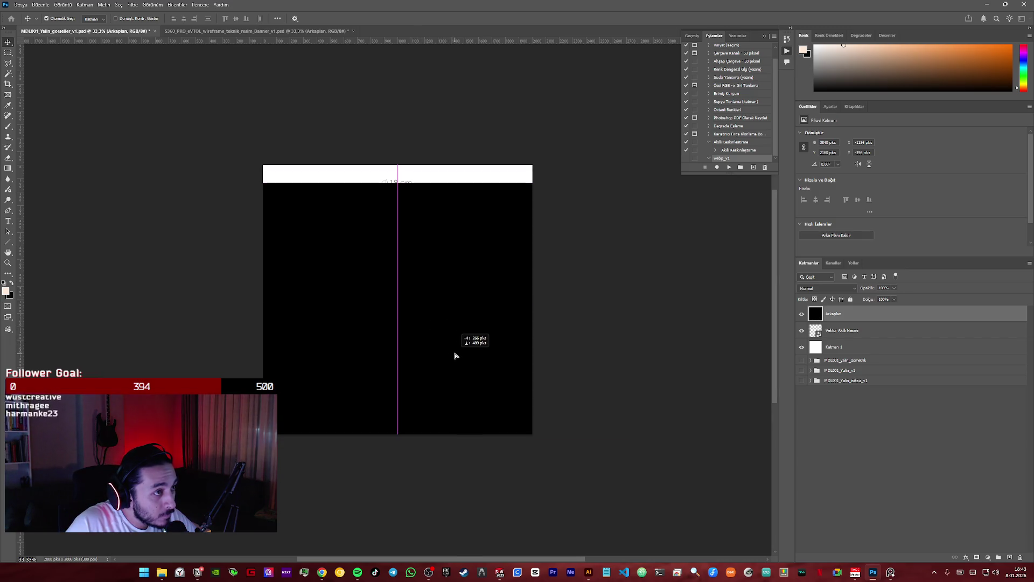
key(ctrl+z)
key(ctrl+z)
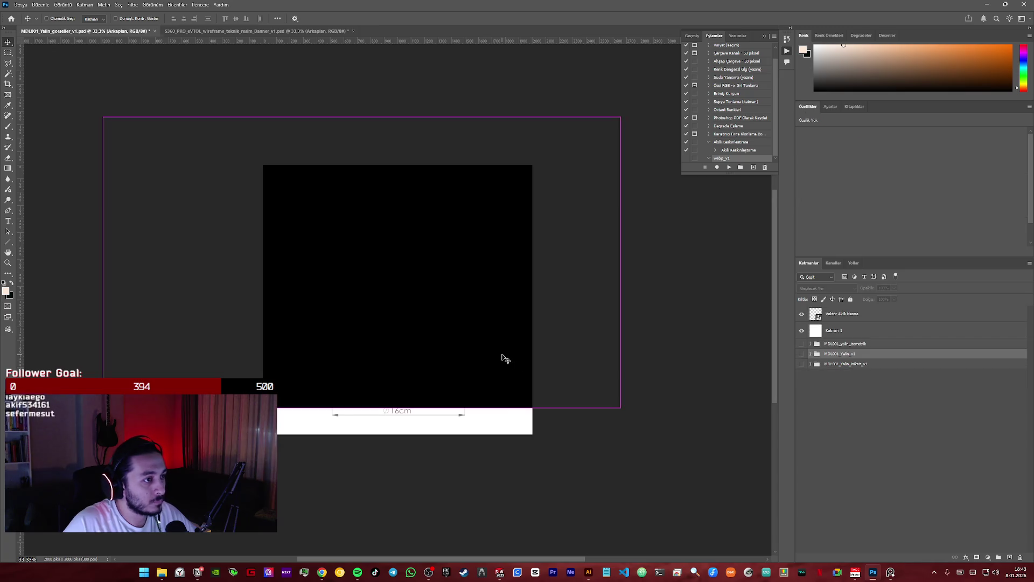
- Return to Photoshop's eVTOL wireframe document and toggle its black background again
key(alt+Tab)
key(alt+Tab)
key(alt+Tab)
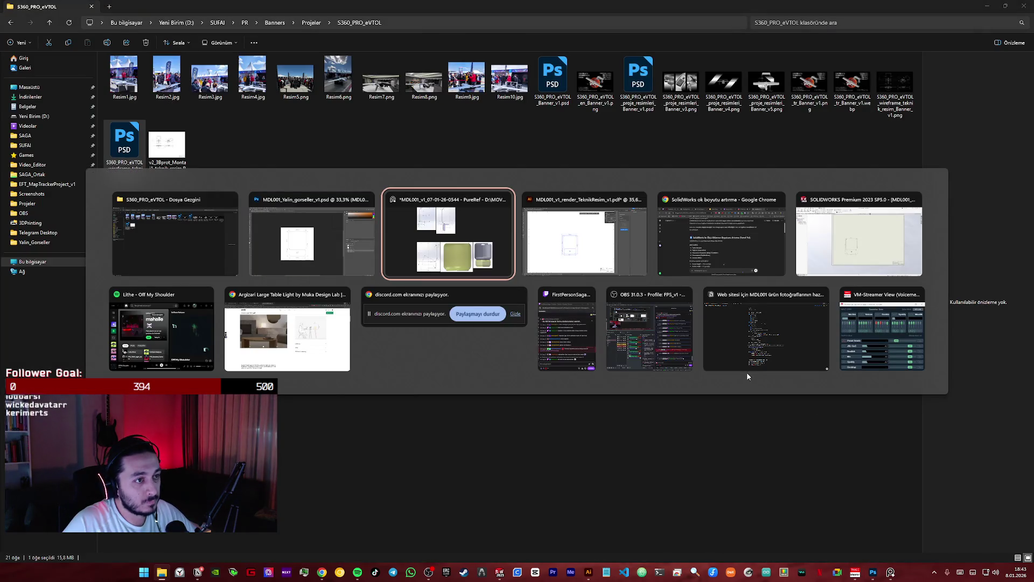
click(407, 195)
key(super)
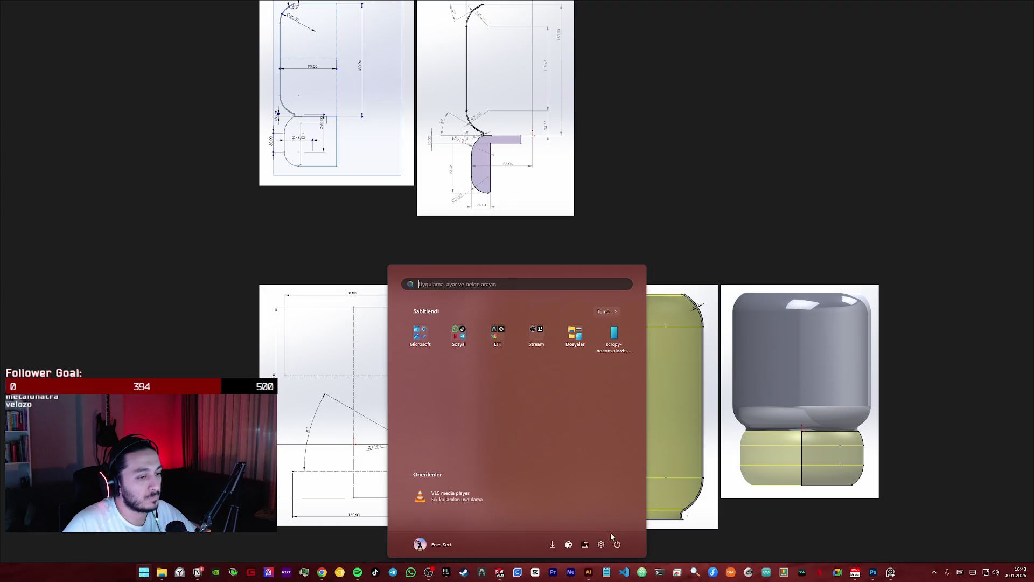
mouse_move(322, 572)
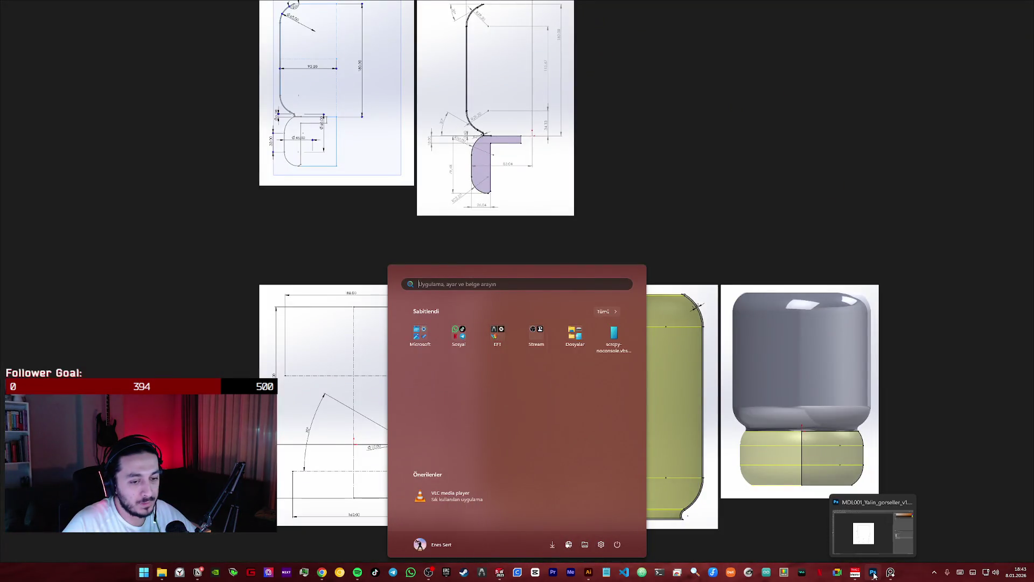
click(872, 574)
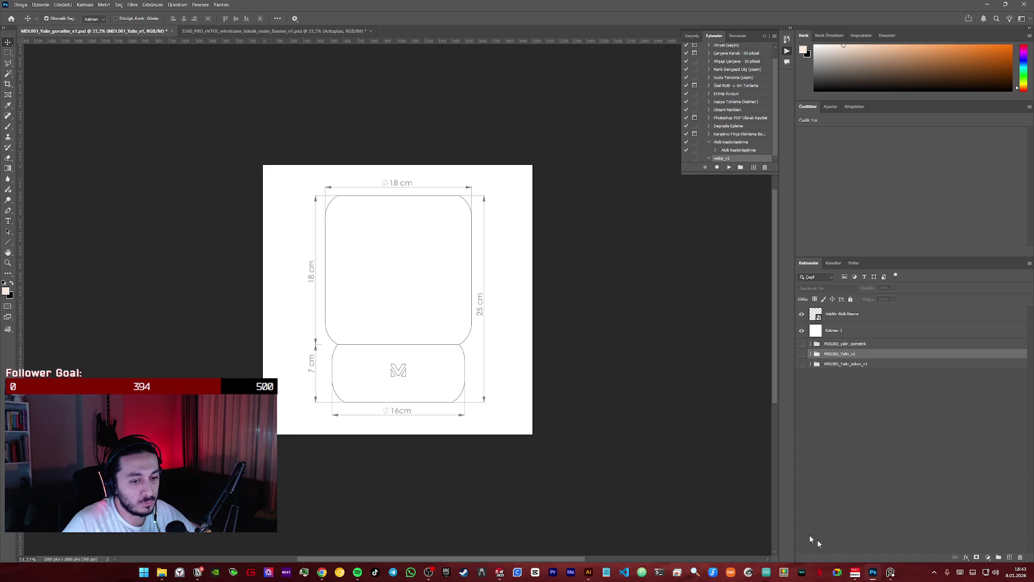
click(243, 31)
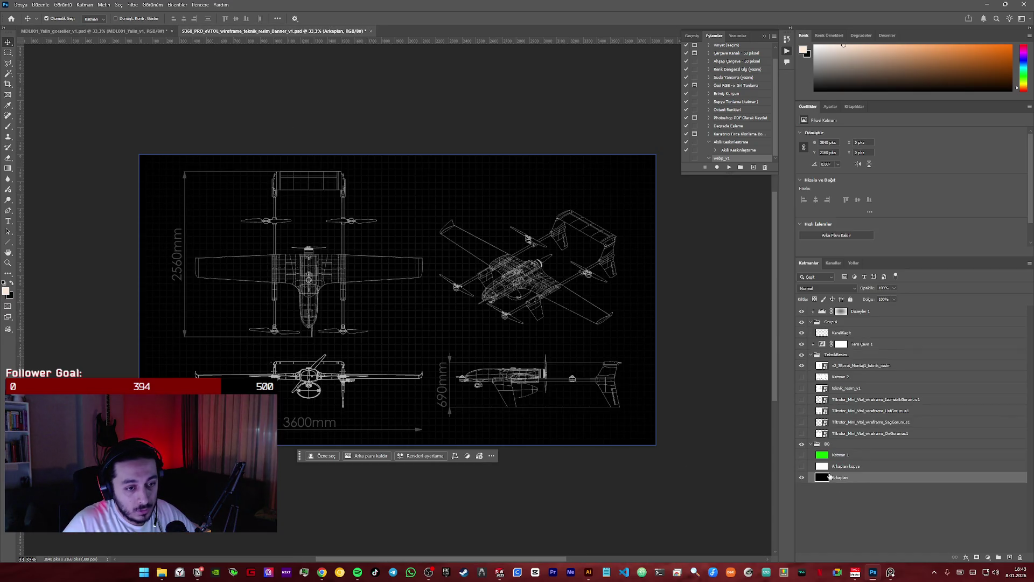
click(803, 478)
click(803, 478)
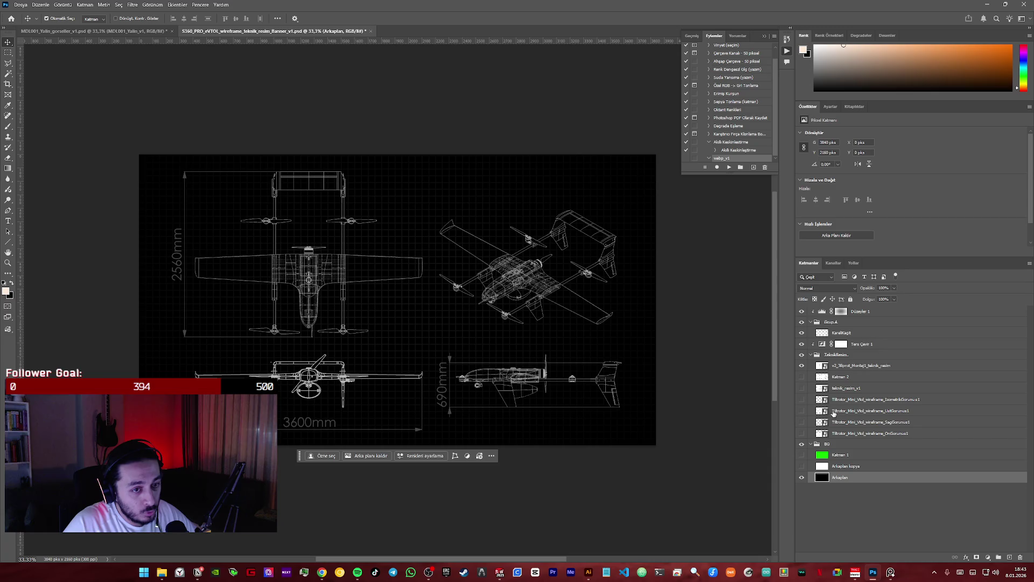
- Drag the drone drawing layer into the lamp document, restack it, then delete it
click(810, 333)
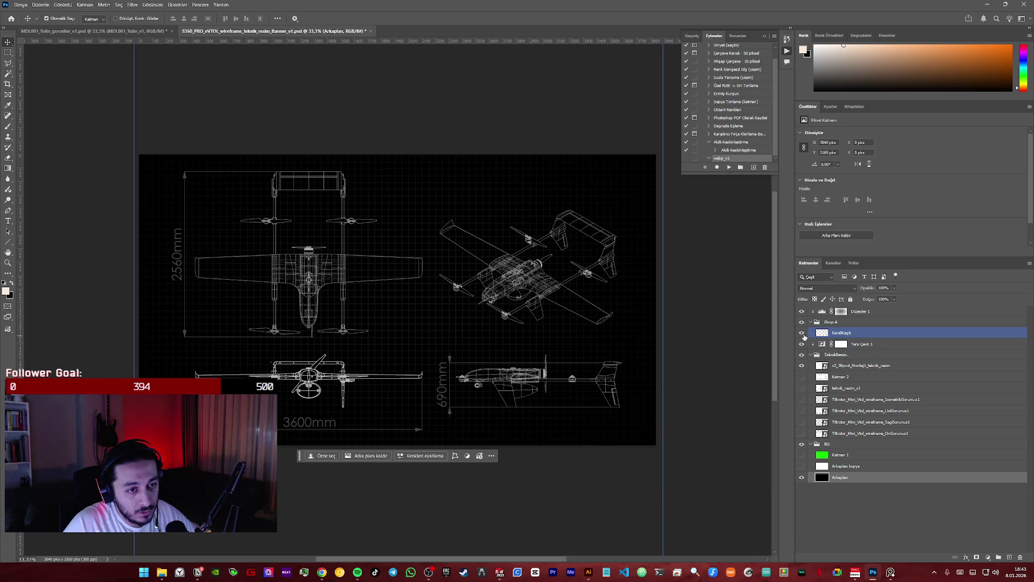
click(854, 338)
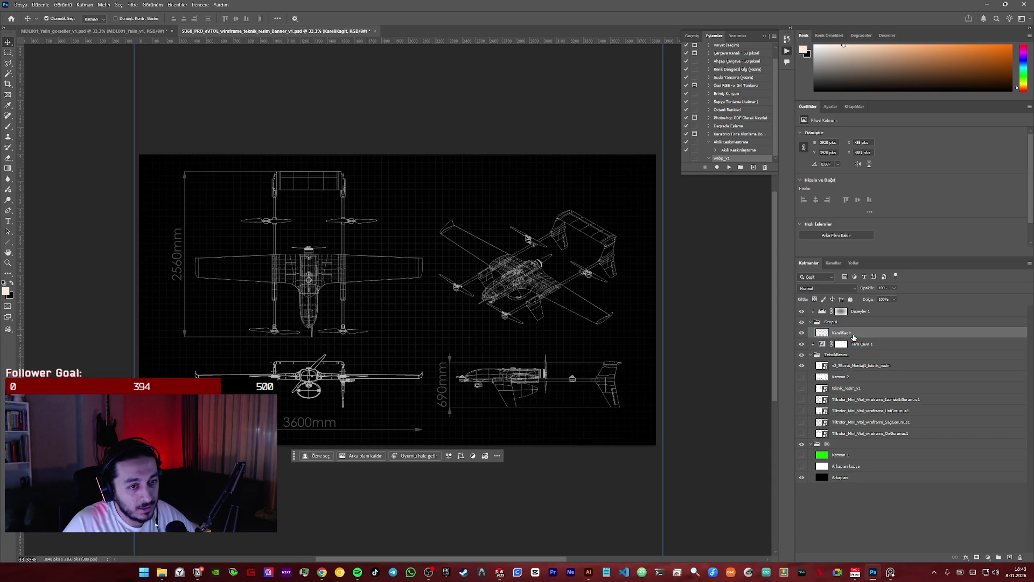
click(420, 290)
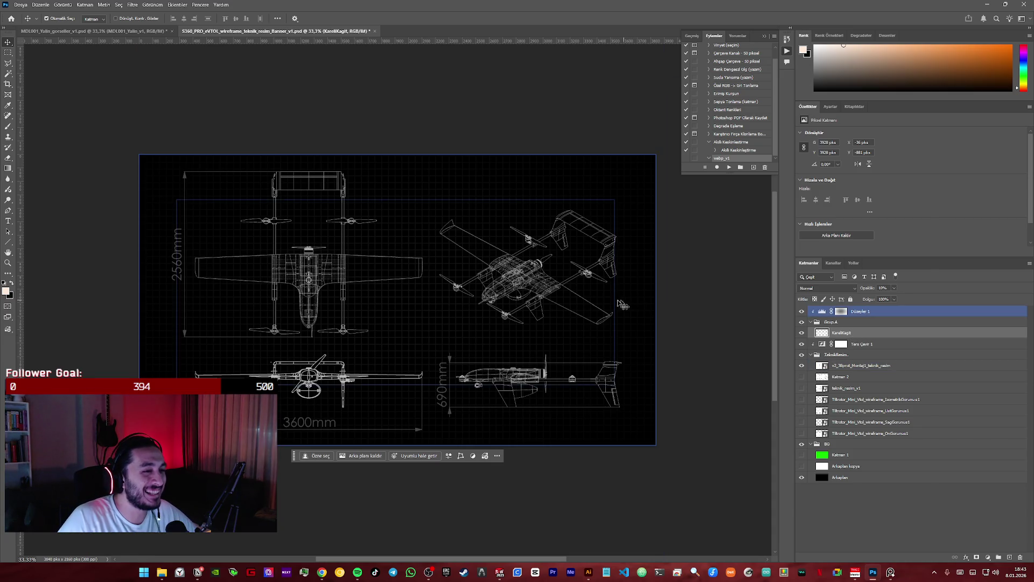
drag(422, 291, 304, 176)
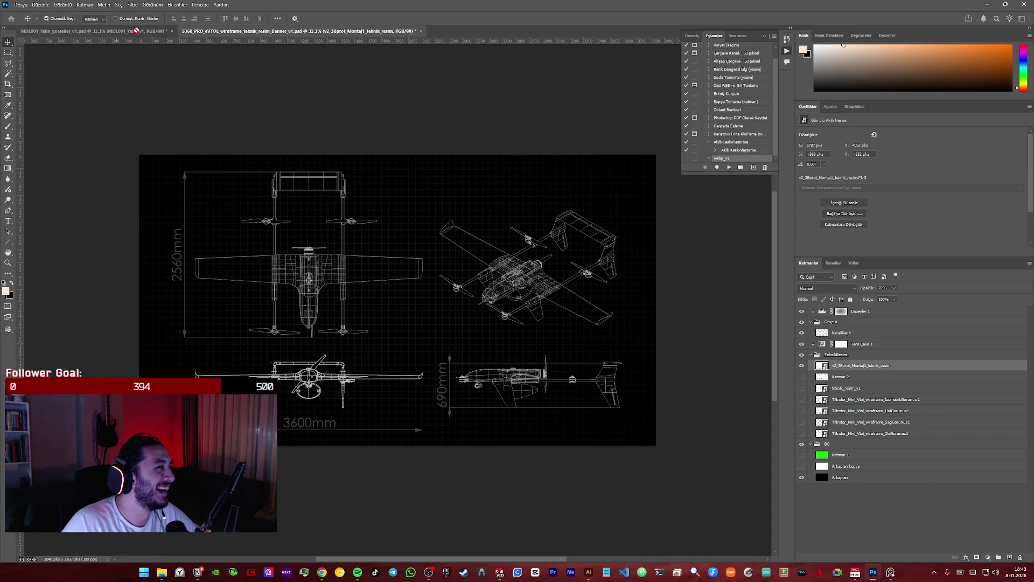
drag(400, 260, 402, 262)
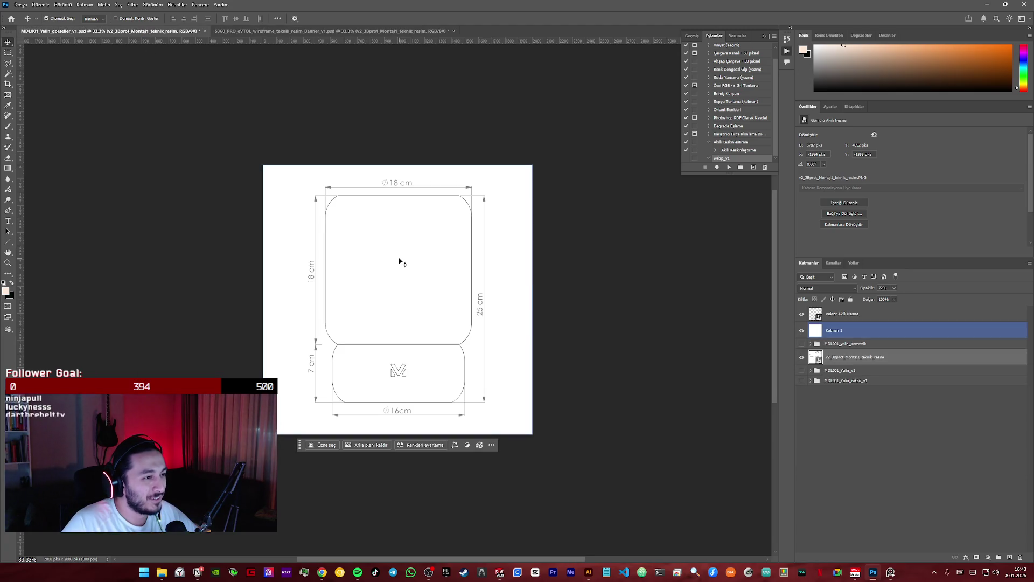
click(852, 361)
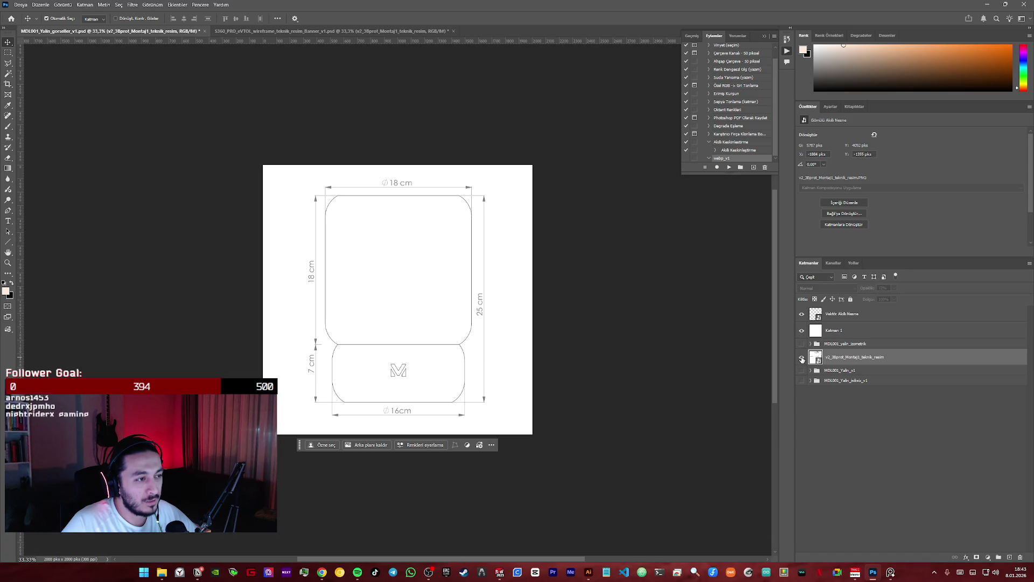
drag(862, 361, 866, 325)
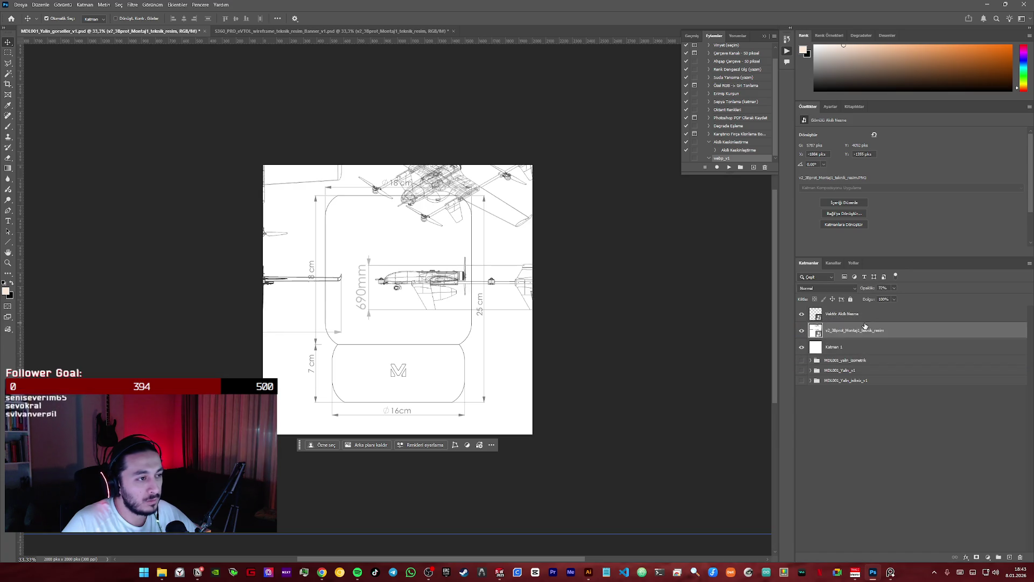
key(Delete)
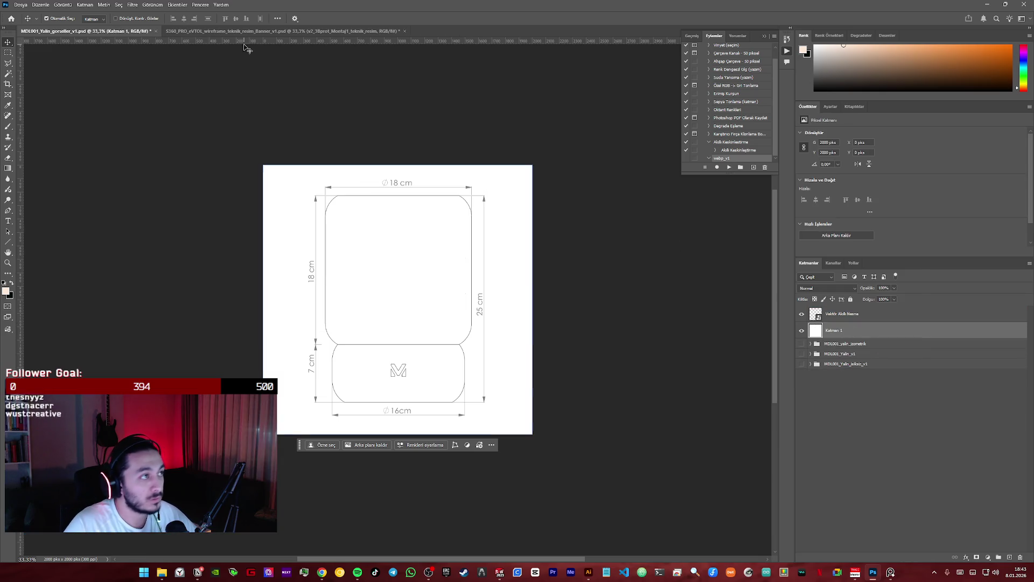
- Copy the KareliKagit grid layer from the eVTOL file into the lamp document
click(246, 31)
click(868, 352)
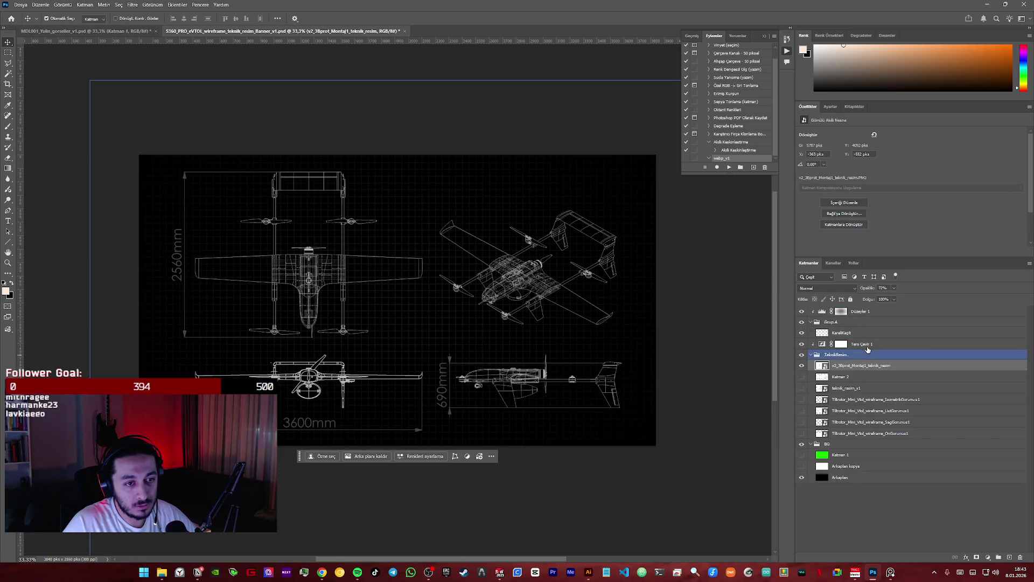
click(836, 333)
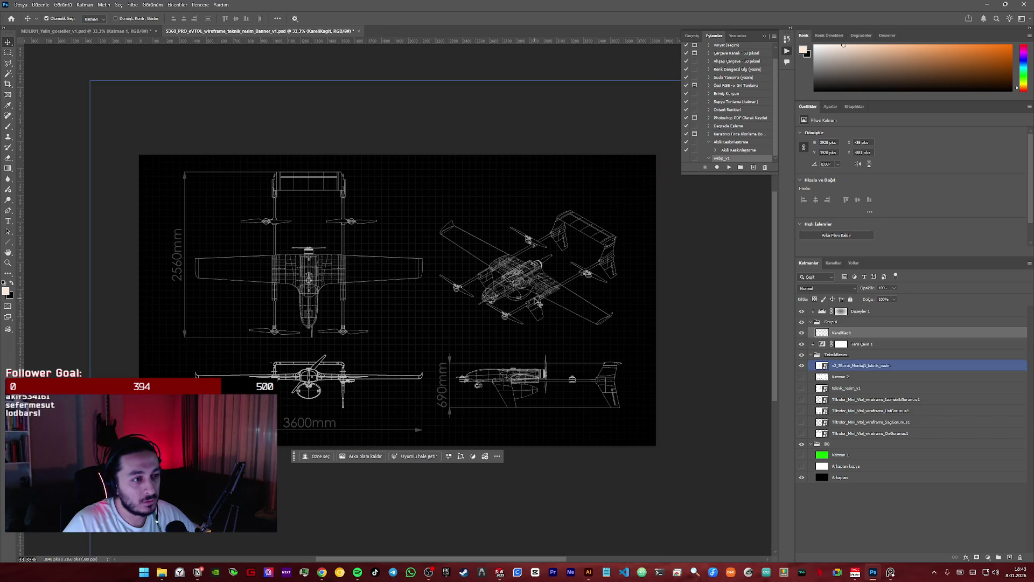
mouse_move(840, 332)
mouse_down()
mouse_move(626, 277)
mouse_move(356, 256)
mouse_move(416, 265)
mouse_up()
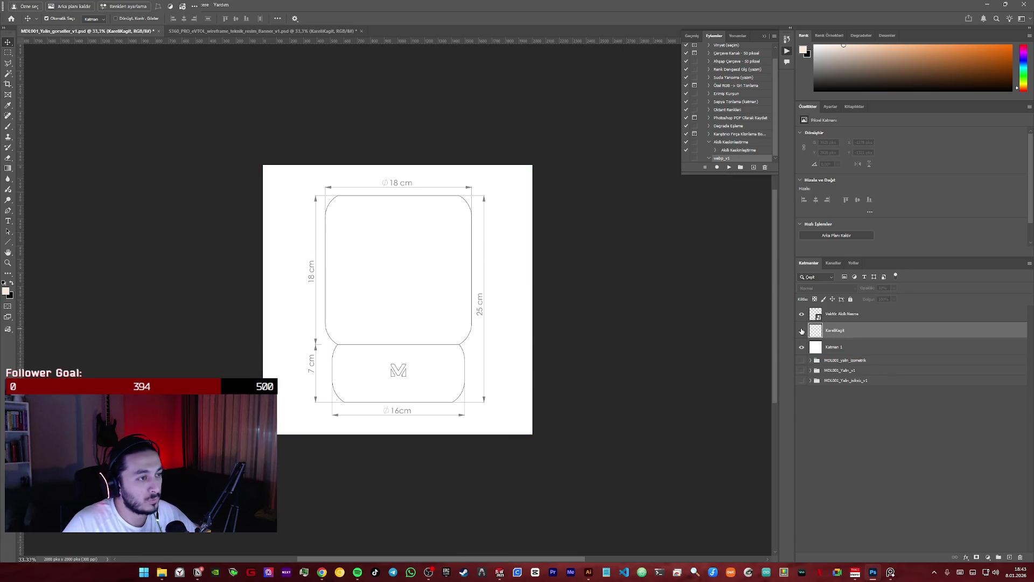
- Fill the Katman 1 base layer with solid green via Edit > Fill set to Color
right_click(857, 335)
key(Escape)
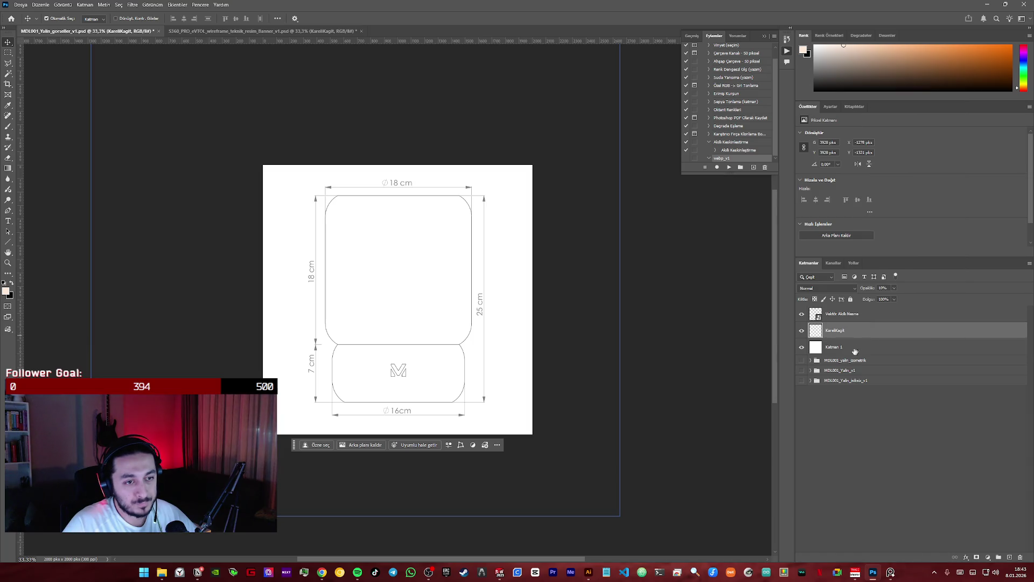
click(857, 346)
click(47, 10)
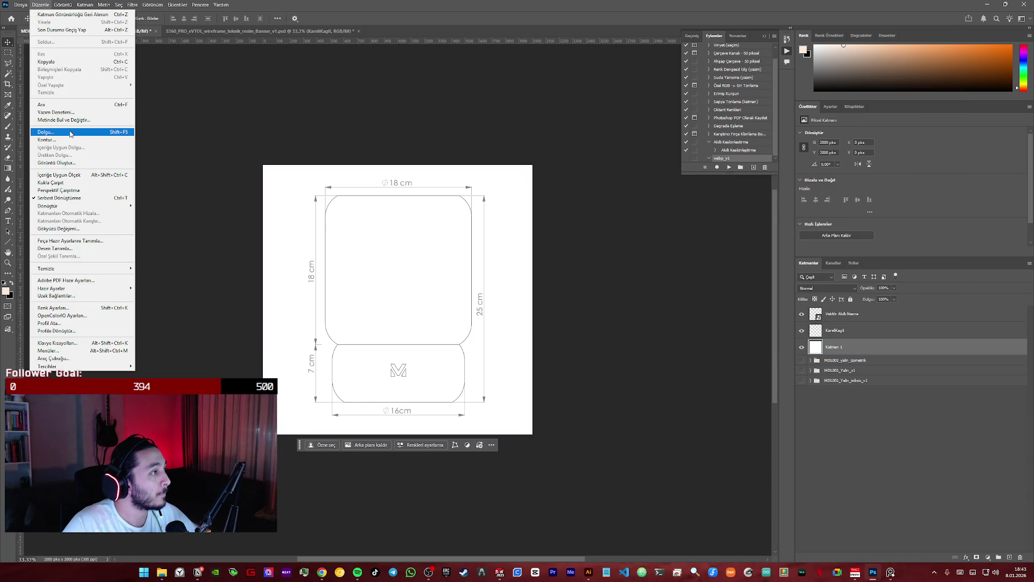
click(73, 134)
click(509, 154)
click(517, 178)
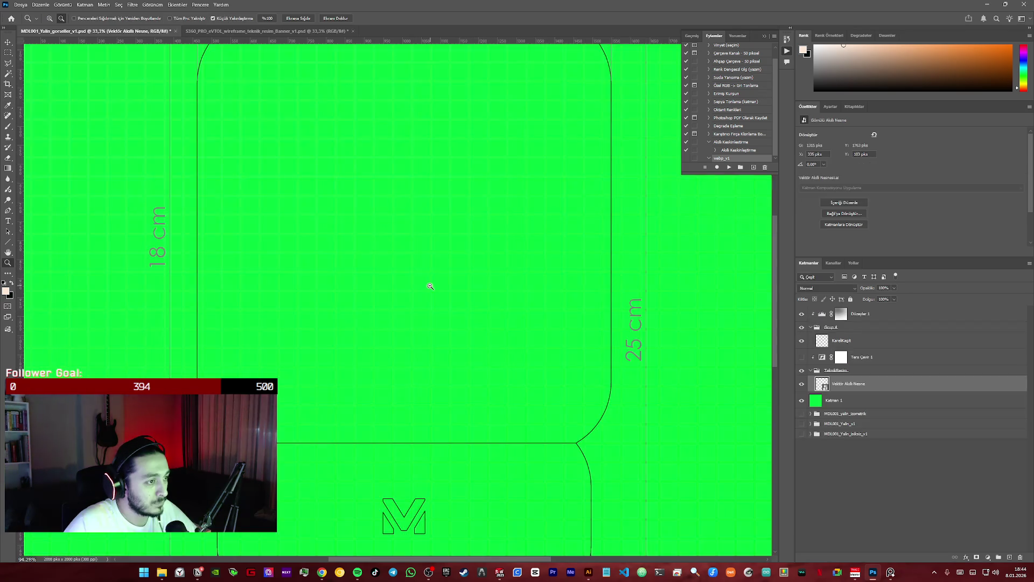
- Undo to restore the drone drawing, then move the lamp drawing into the TeknikResim group
click(855, 384)
key(ctrl+z)
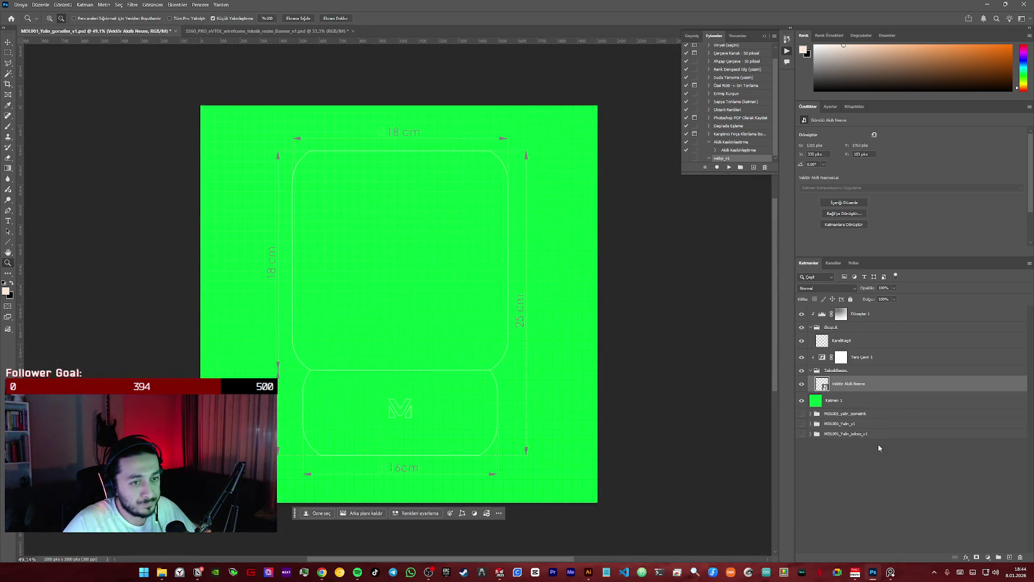
key(ctrl+z)
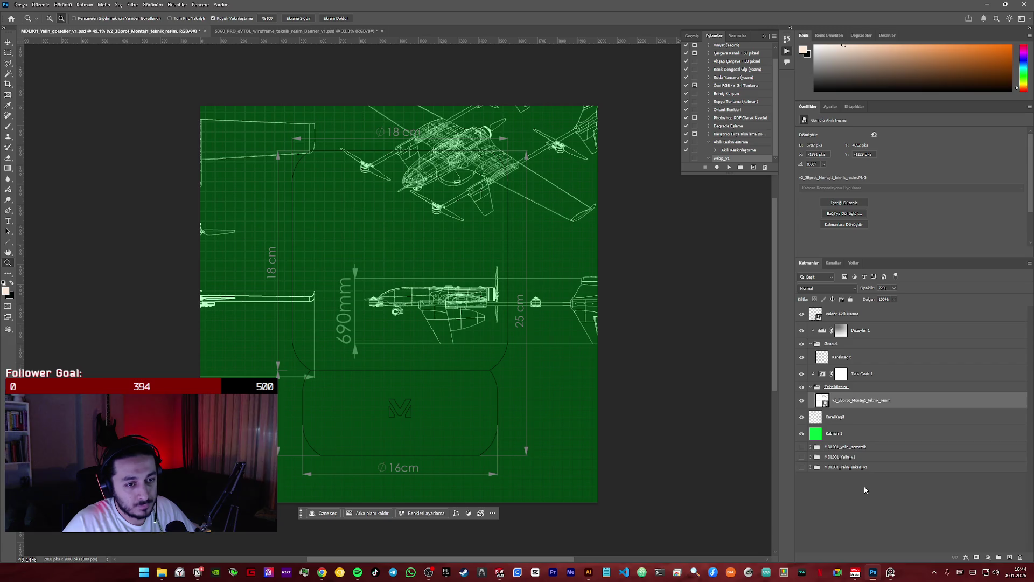
shift+click(857, 314)
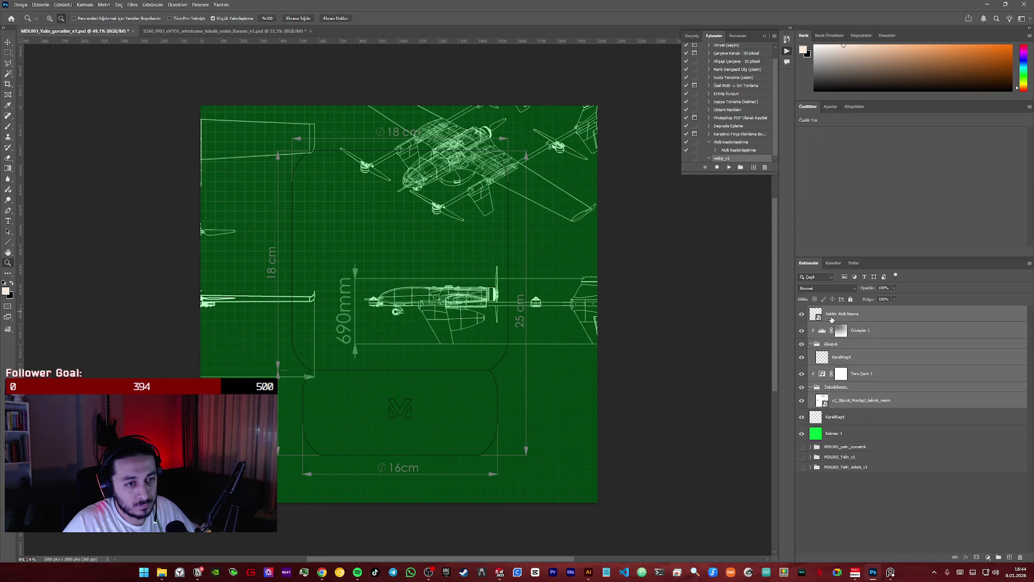
click(821, 316)
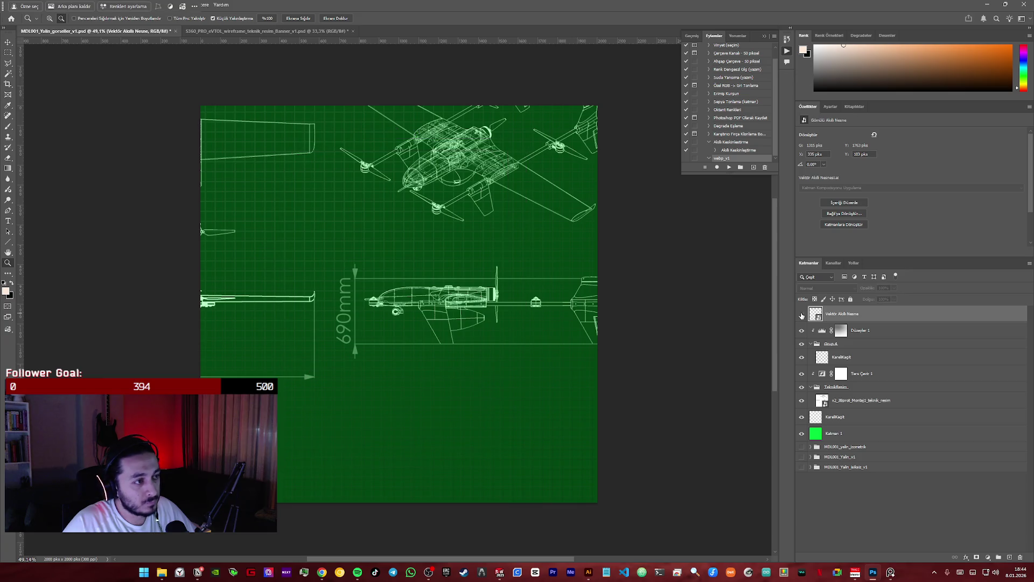
drag(821, 315, 874, 397)
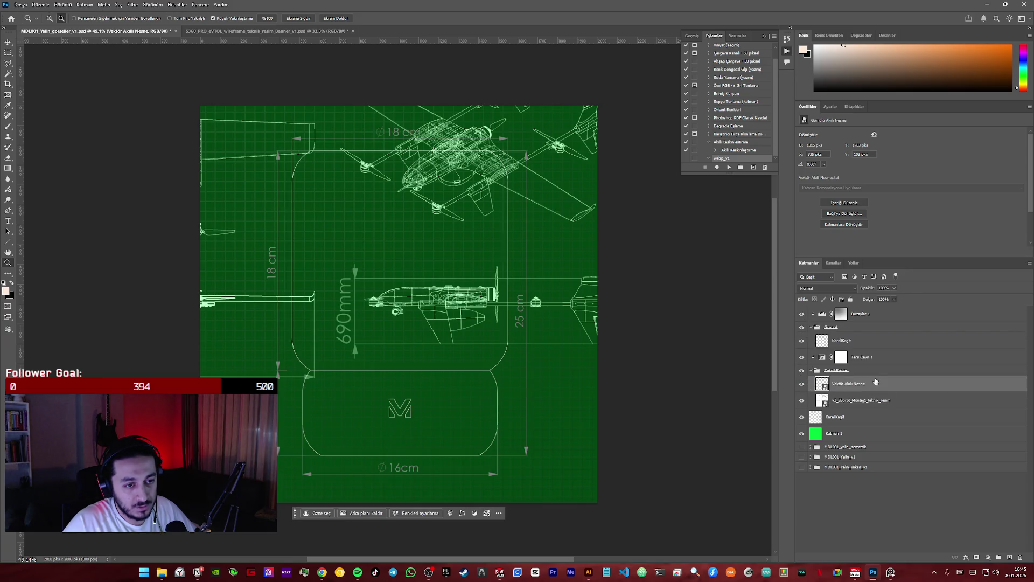
- Select Düzeyler 1 through Ters Çevir 1 and slide the aircraft drawing with the Move tool
click(868, 315)
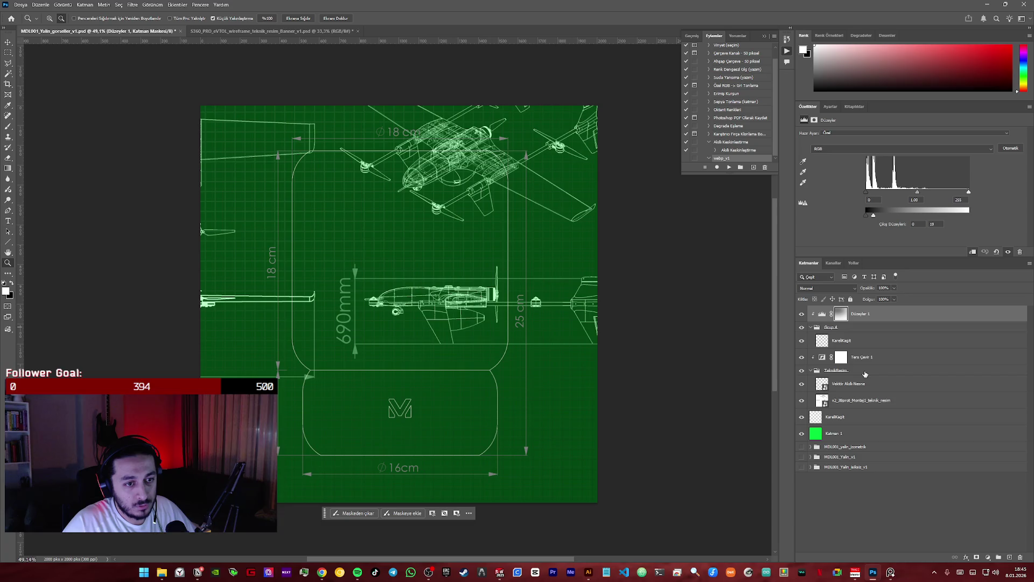
shift+click(878, 357)
key(v)
drag(405, 259, 543, 329)
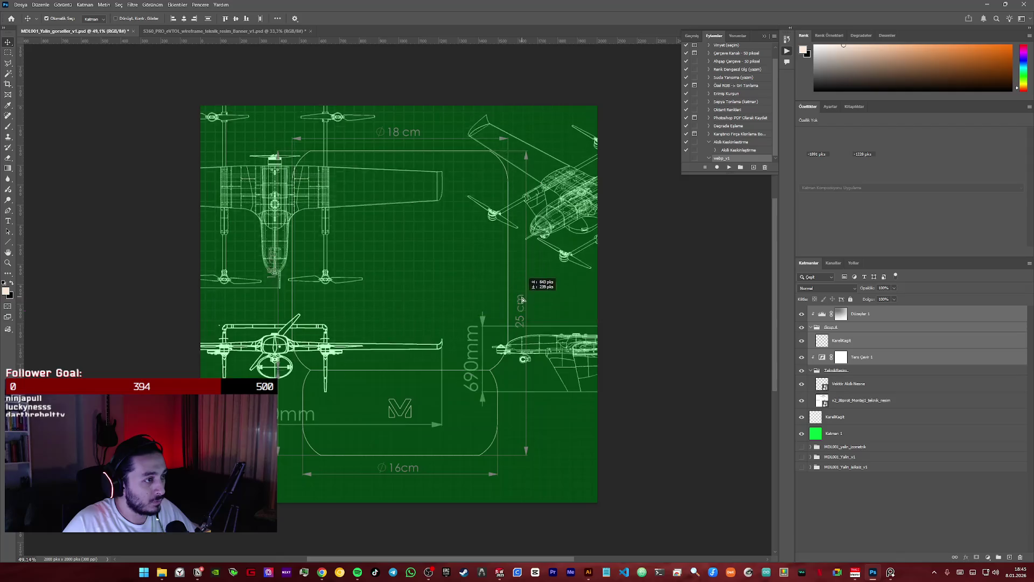
drag(543, 329, 483, 327)
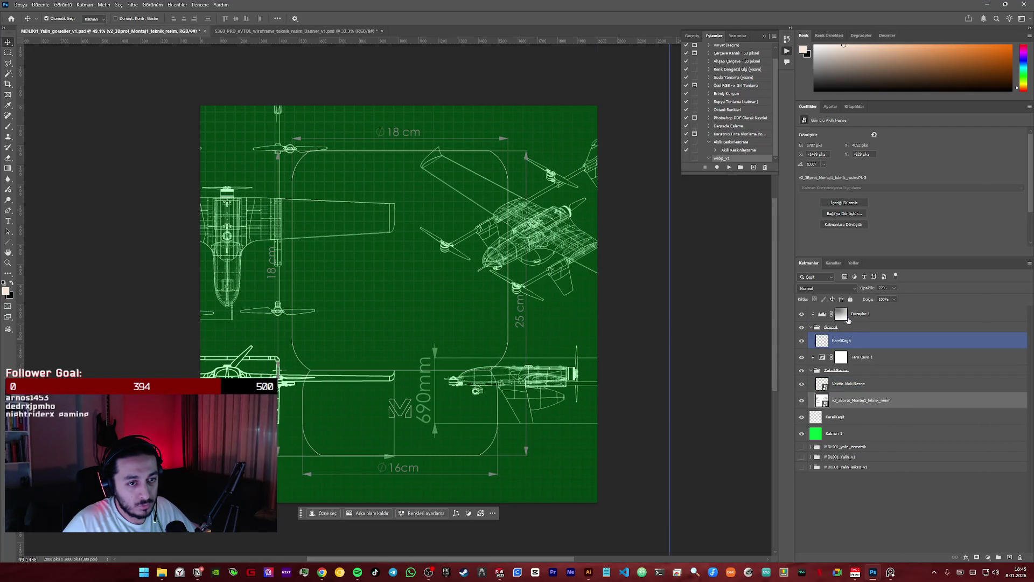
- Shift the KareliKagit grid on the canvas and try moving Ters Çevir 1 lower in the stack
click(808, 313)
click(857, 400)
click(841, 341)
mouse_move(441, 231)
mouse_down()
mouse_move(462, 272)
mouse_move(475, 344)
mouse_up()
drag(840, 357, 847, 434)
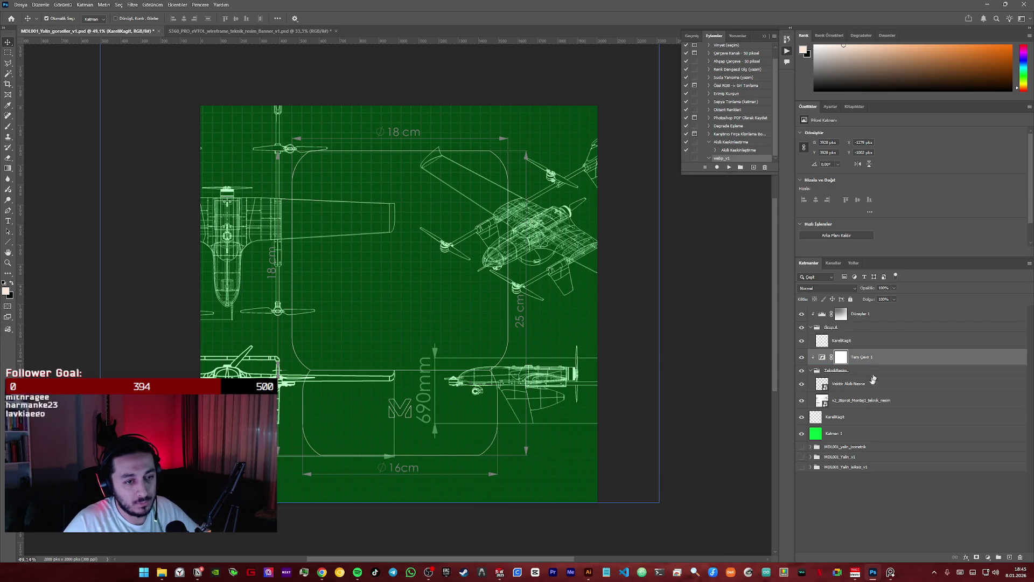
click(848, 434)
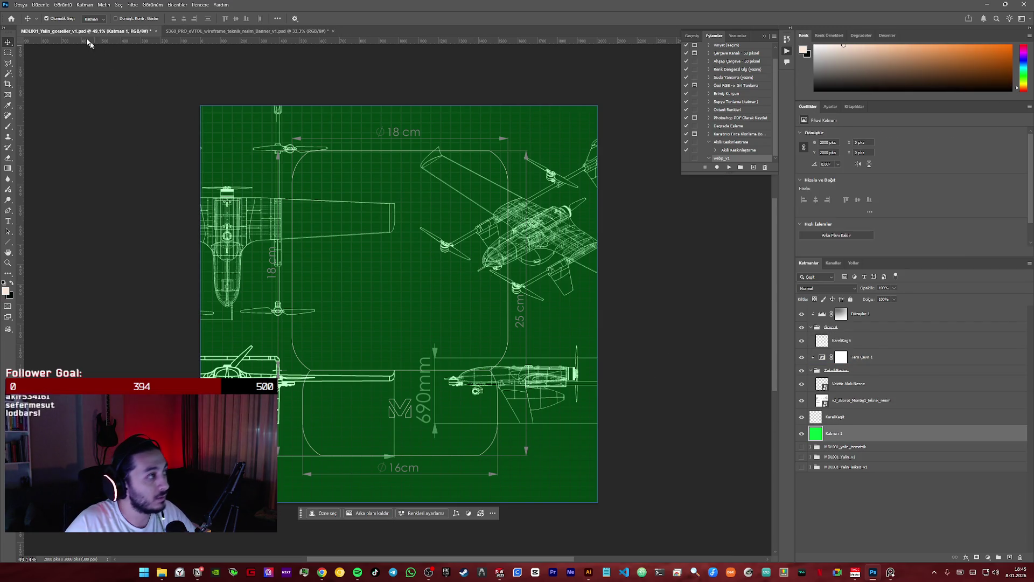
- Fill the Katman 1 base layer with black via Edit > Fill set to Color
click(38, 5)
click(44, 132)
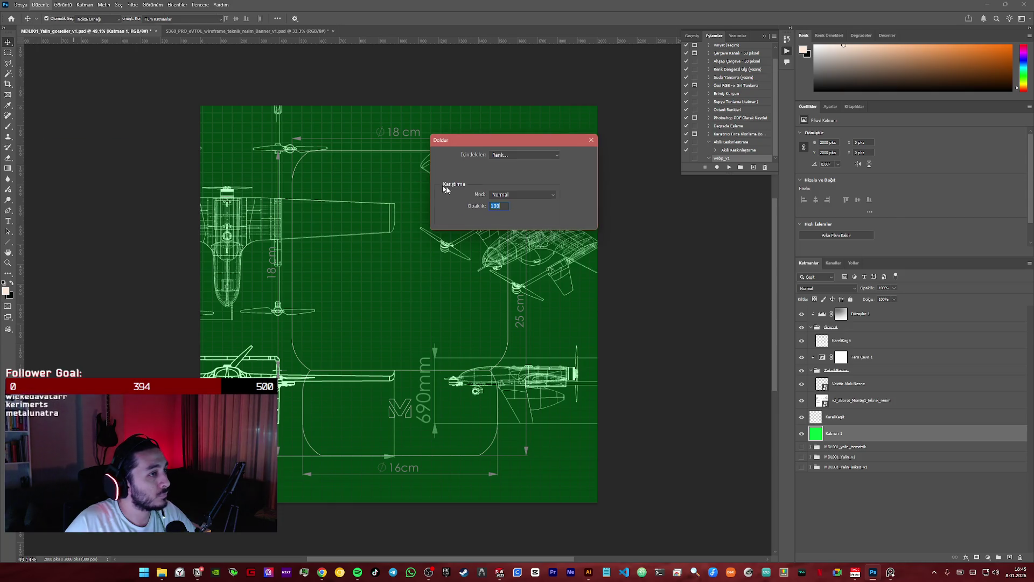
click(546, 156)
click(534, 176)
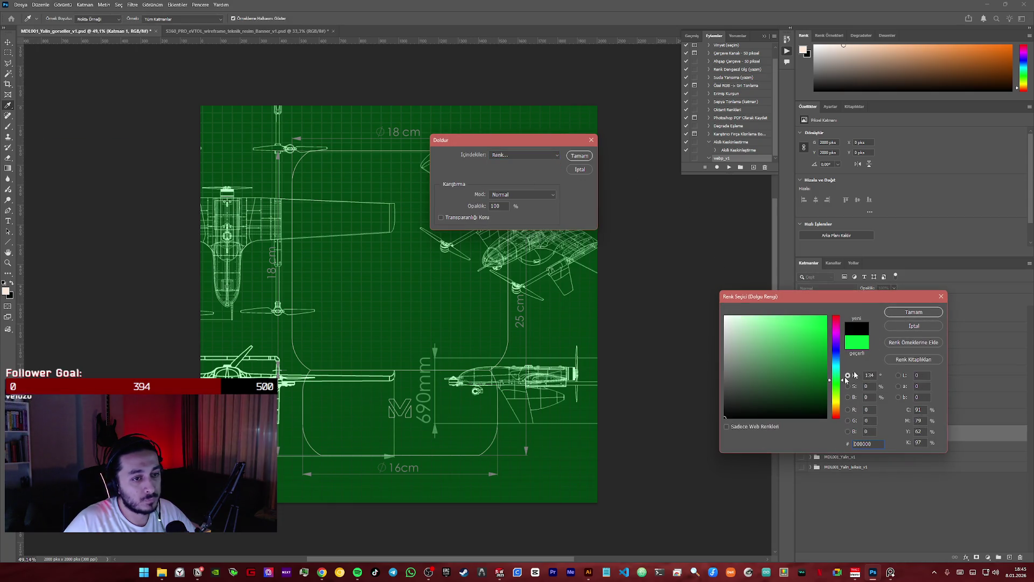
click(580, 156)
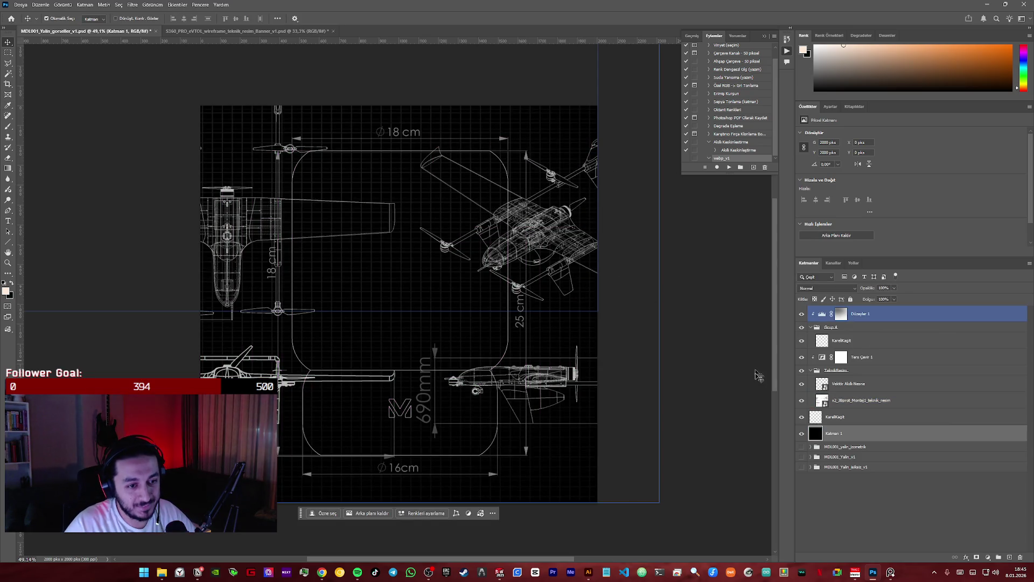
- Delete the aircraft drawing layer from the lamp document
click(851, 417)
click(847, 401)
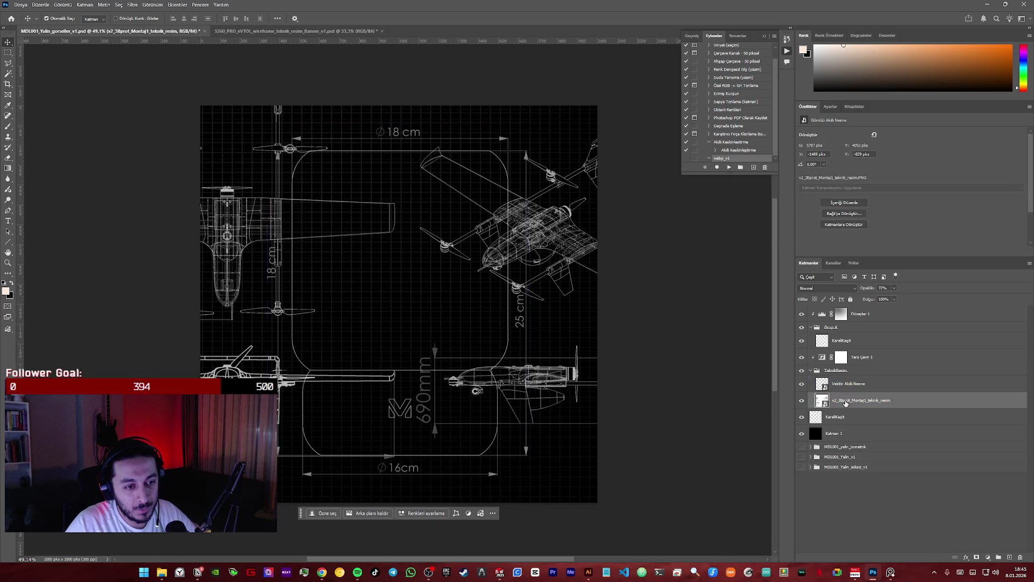
key(Delete)
- Delete the lower duplicate KareliKagit grid layer
click(847, 385)
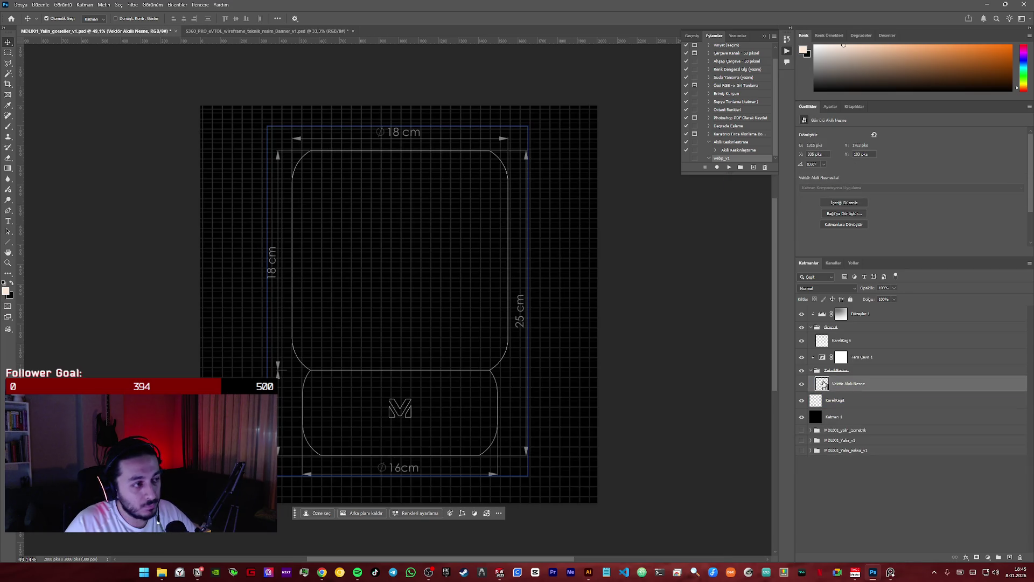
click(851, 342)
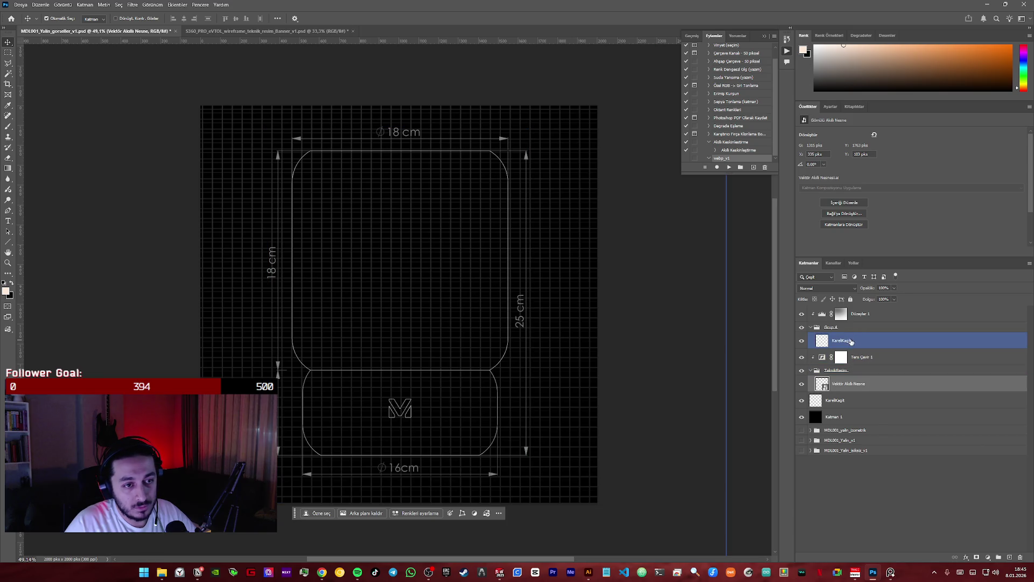
click(845, 401)
key(Delete)
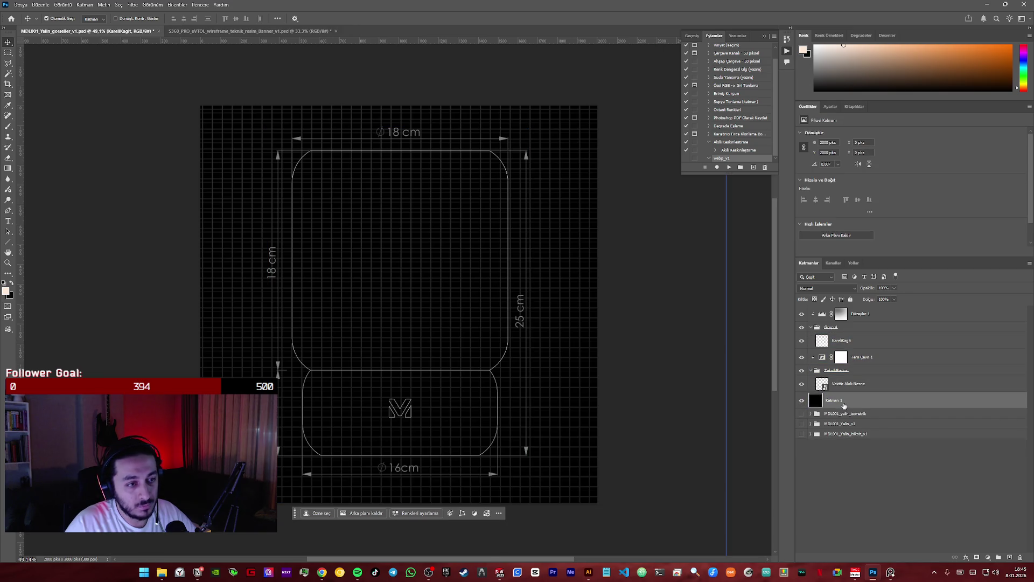
click(843, 511)
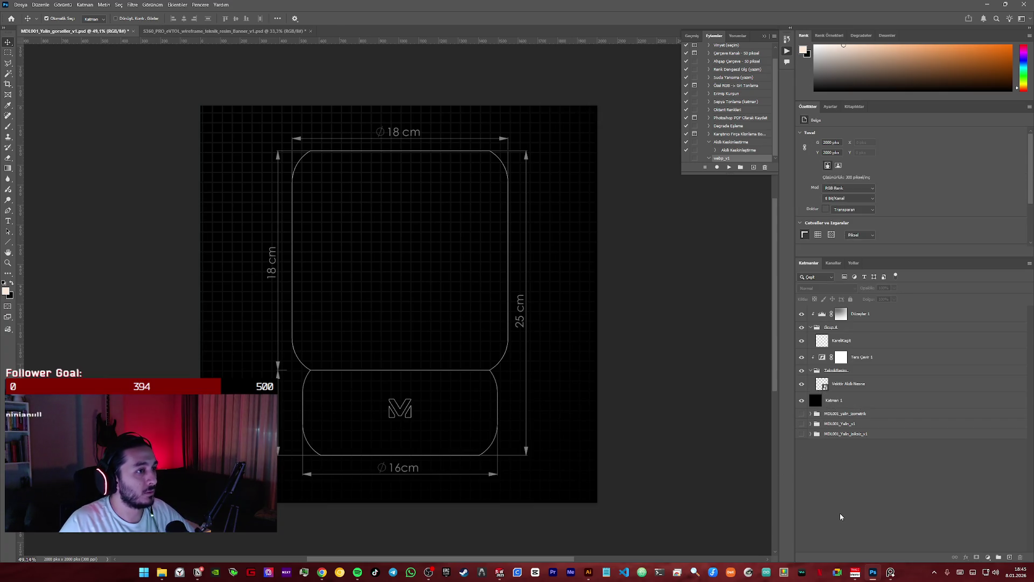
- Shift the black Katman 1 background and snap it back over the canvas
mouse_move(841, 400)
mouse_down()
mouse_move(822, 316)
mouse_move(380, 202)
mouse_up()
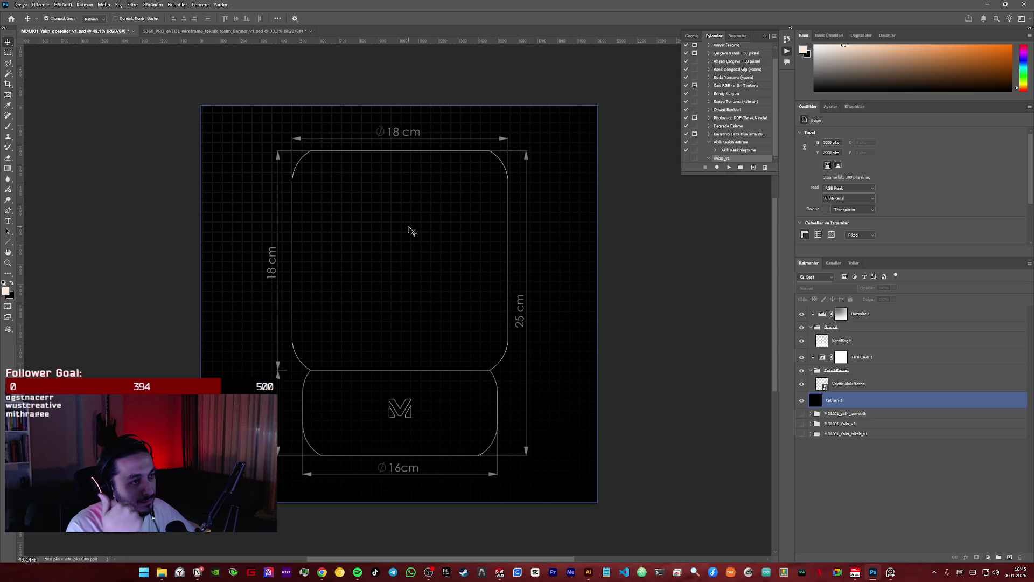
mouse_move(398, 257)
mouse_down()
mouse_move(407, 260)
mouse_move(395, 257)
mouse_up()
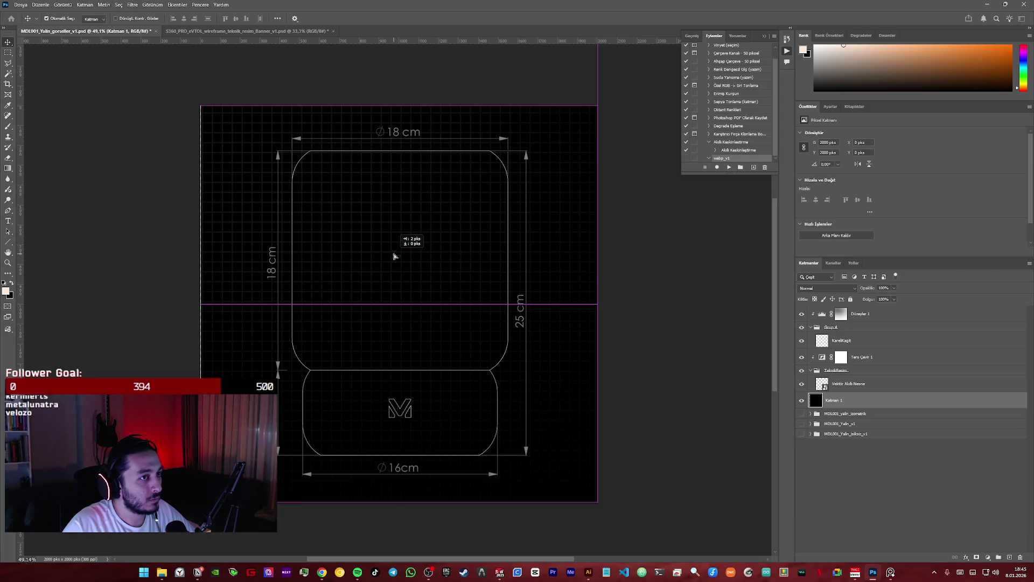
drag(395, 256, 415, 277)
drag(569, 334, 538, 324)
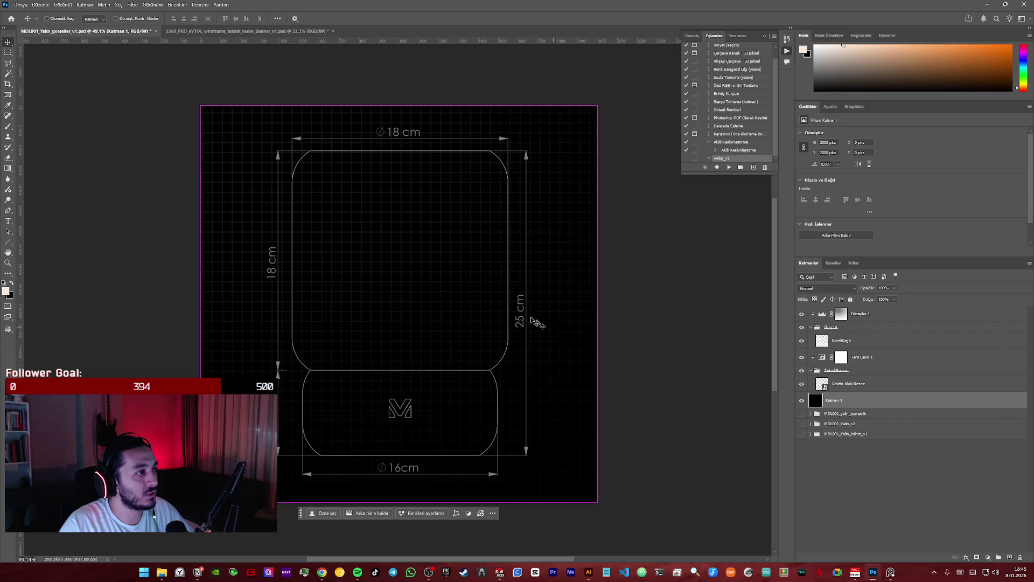
- Reposition the KareliKagit grid layer on the canvas
ctrl+click(405, 207)
click(857, 384)
click(848, 342)
mouse_move(409, 233)
mouse_down()
mouse_move(464, 336)
mouse_move(428, 285)
mouse_up()
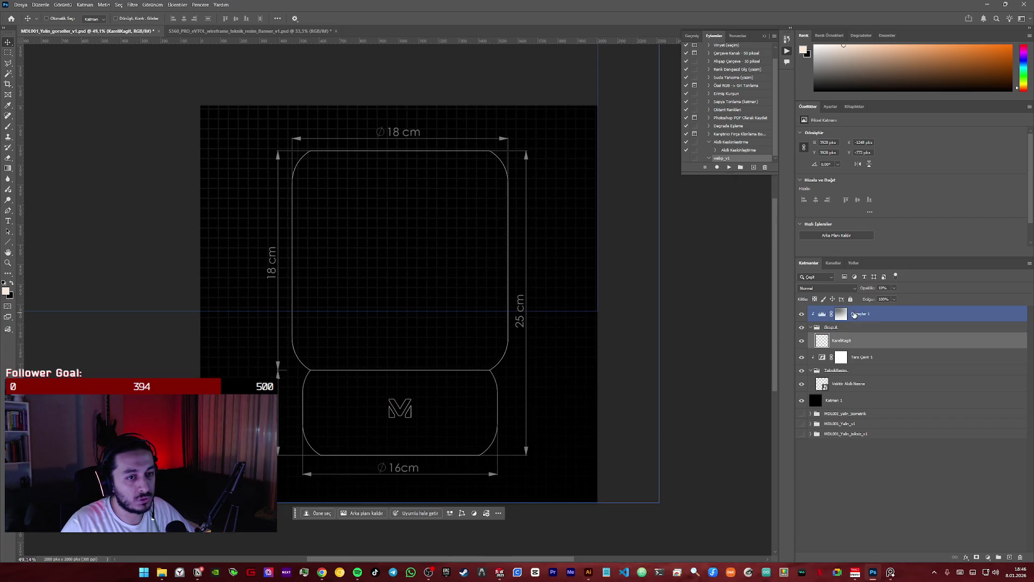
- Nudge the grid layer around the canvas while checking the Düzeyler 1 mask
click(841, 313)
drag(405, 218, 473, 292)
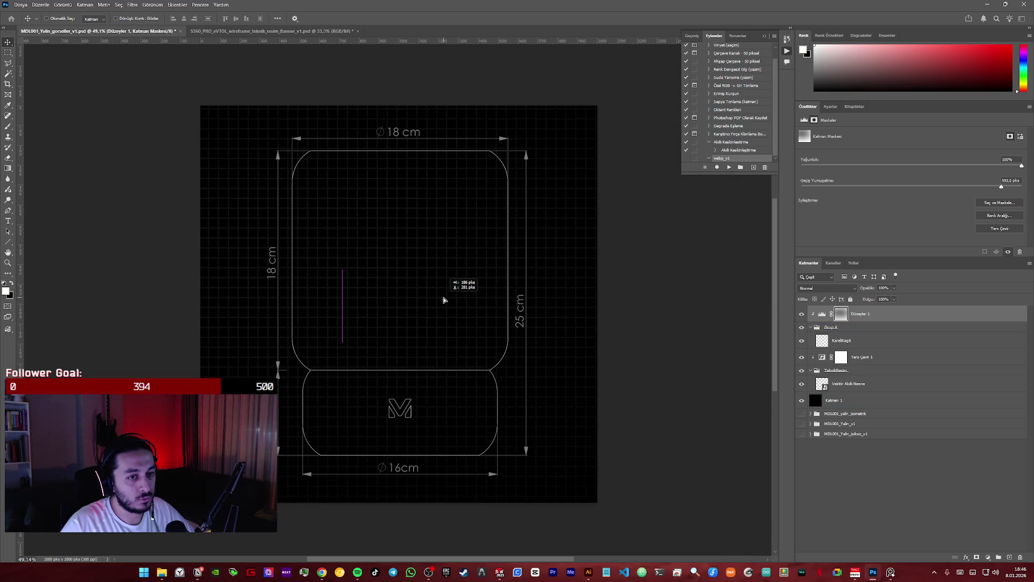
drag(473, 291, 439, 300)
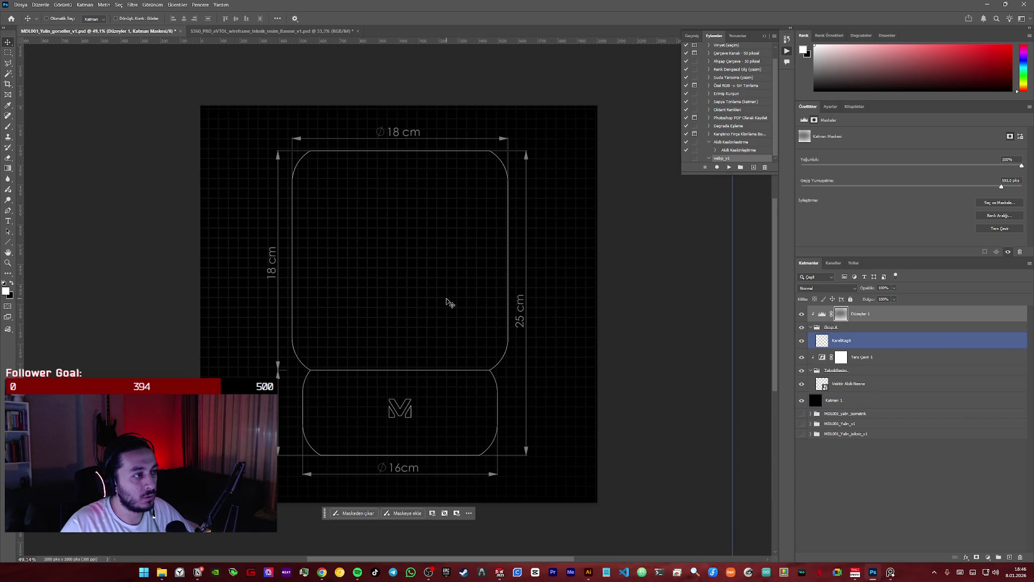
click(842, 314)
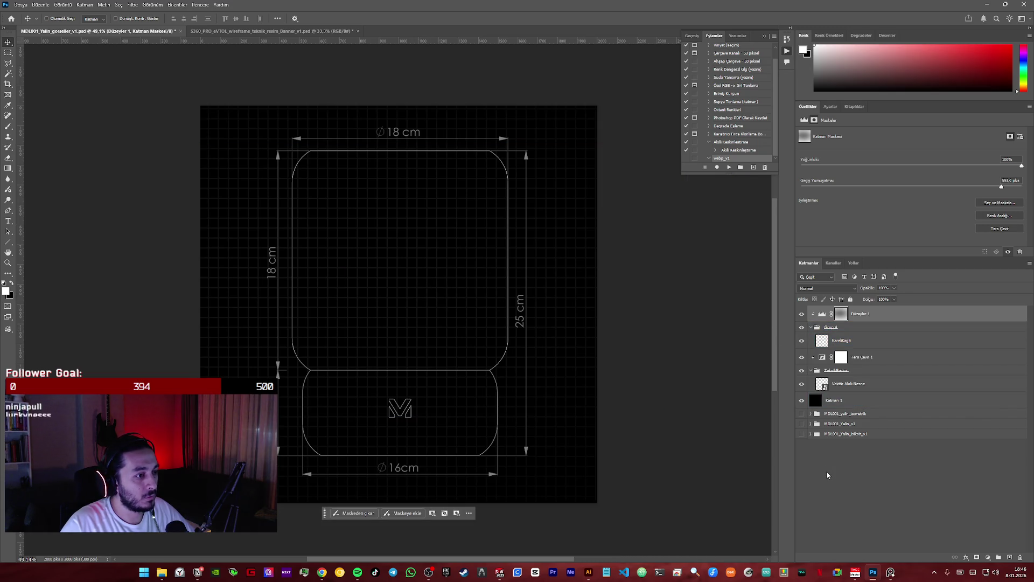
mouse_move(402, 251)
mouse_down()
mouse_move(282, 132)
mouse_move(409, 235)
mouse_up()
drag(363, 201, 404, 232)
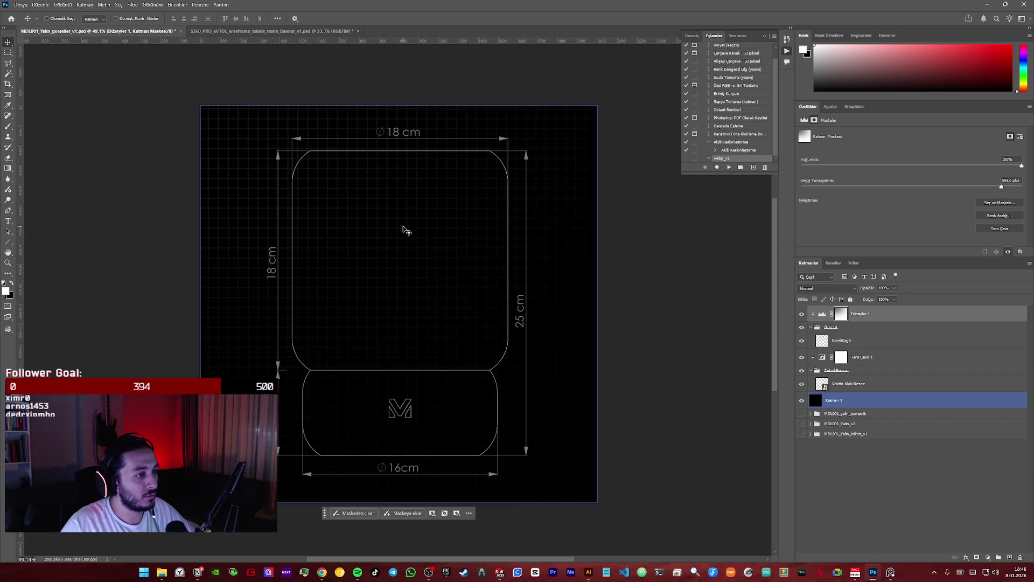
drag(474, 284, 427, 267)
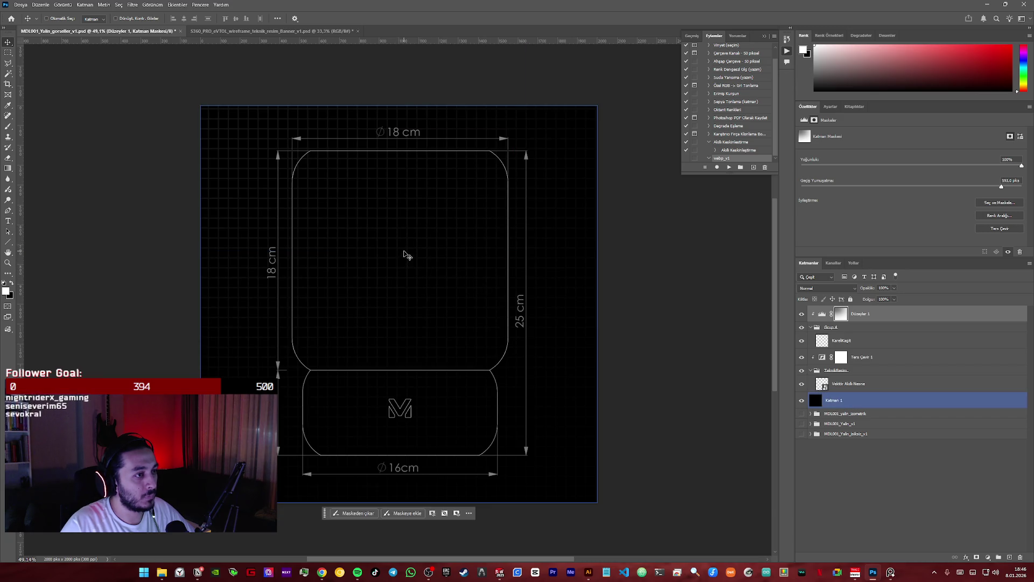
click(870, 445)
- Toggle the Ters Çevir 1 invert effect off and on to check it
click(850, 340)
click(857, 314)
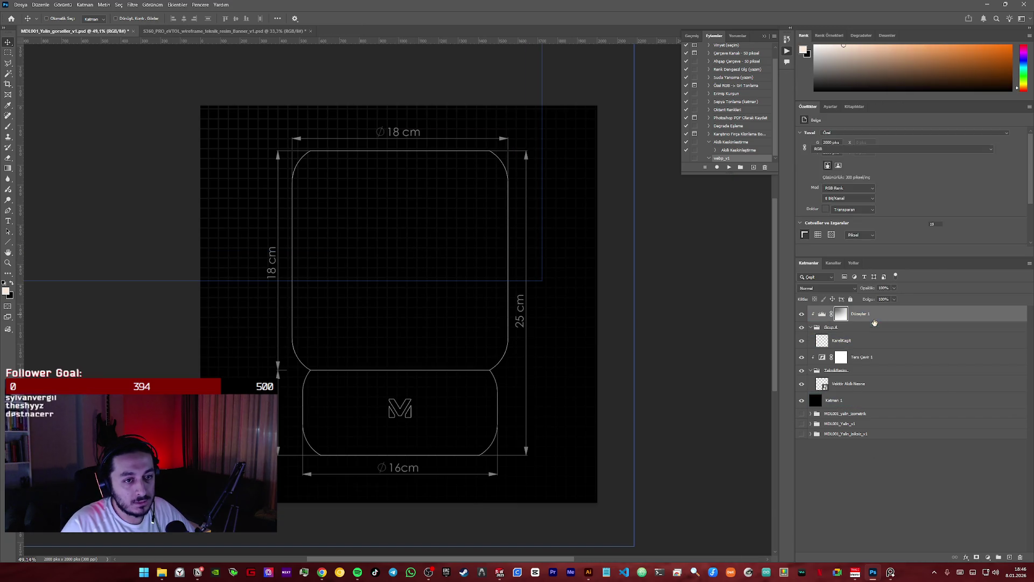
click(813, 358)
click(802, 358)
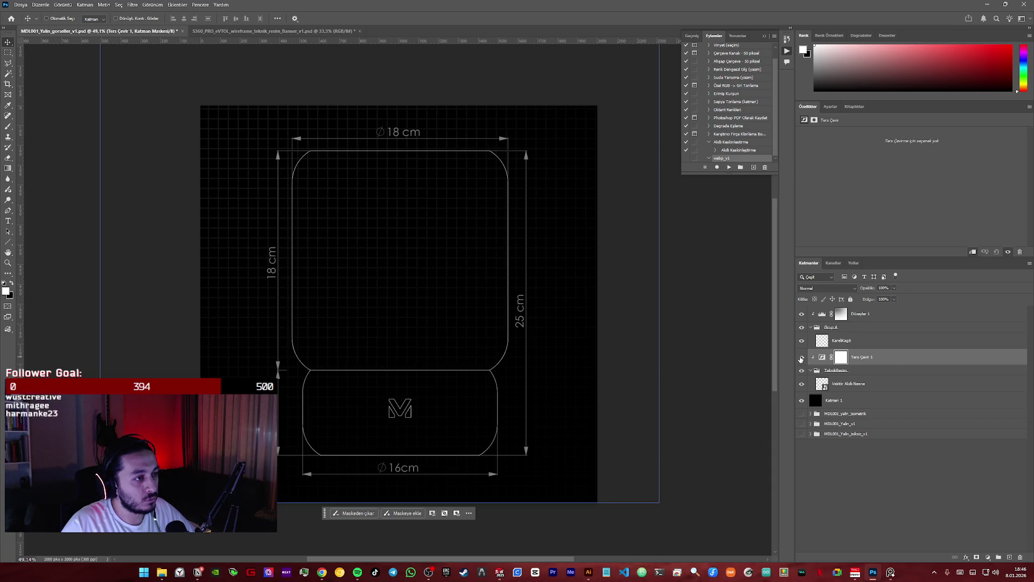
click(822, 356)
- Collapse TeknikResim, group Düzeyler 1 through Katman 1 into Grup 5, and hide guides
drag(861, 314, 809, 373)
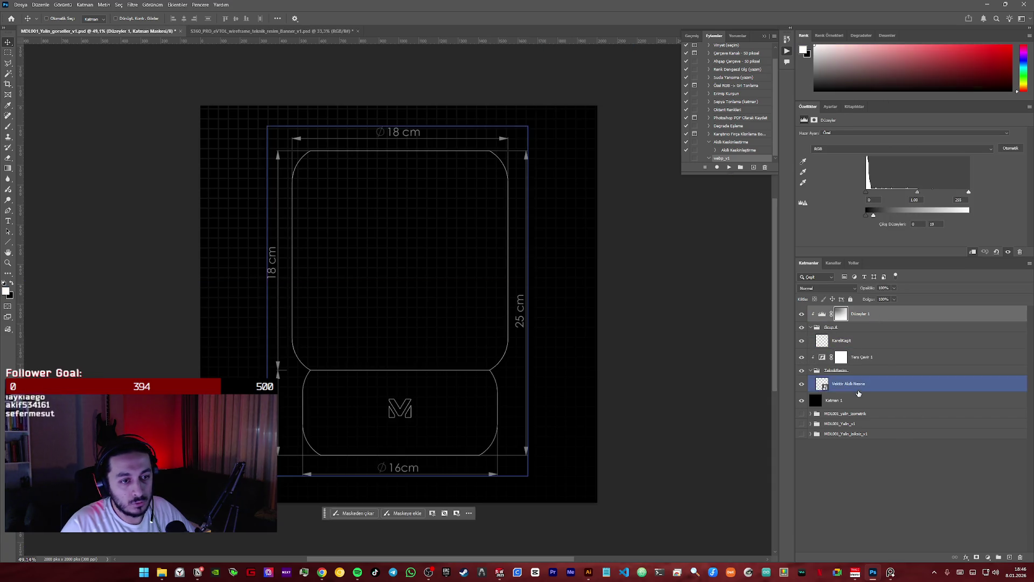
click(817, 369)
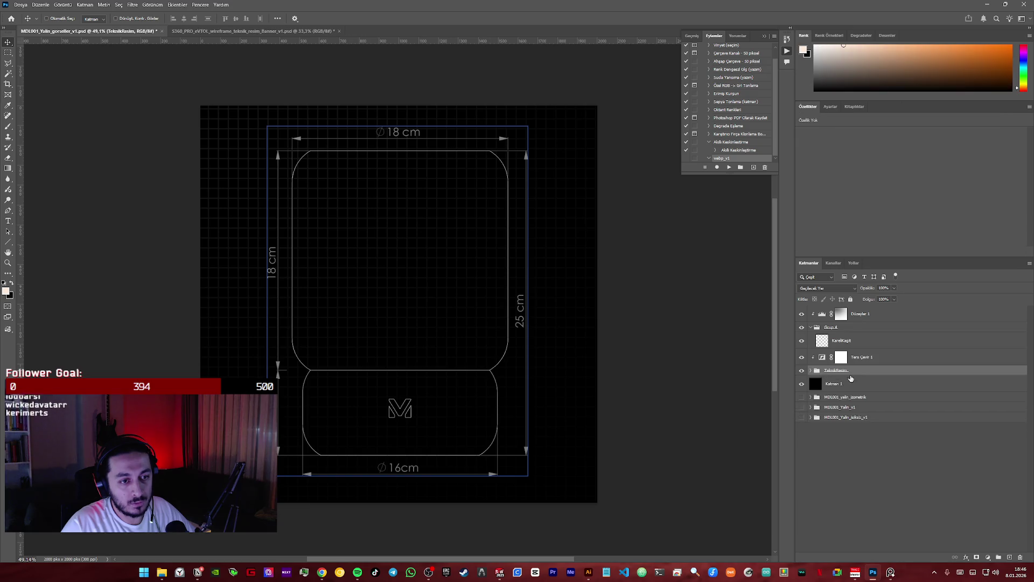
shift+click(857, 313)
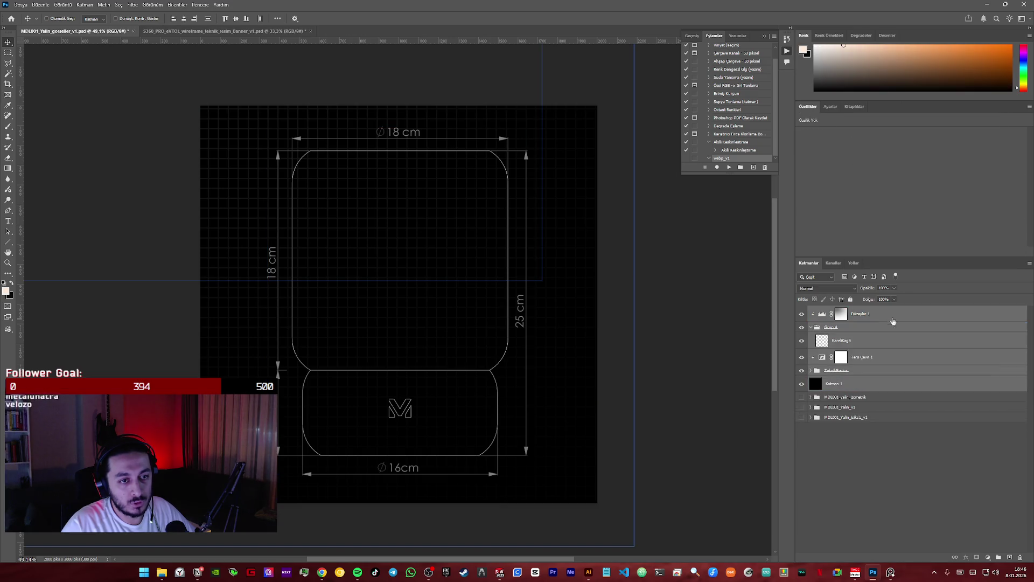
key(ctrl+g)
key(ctrl+h)
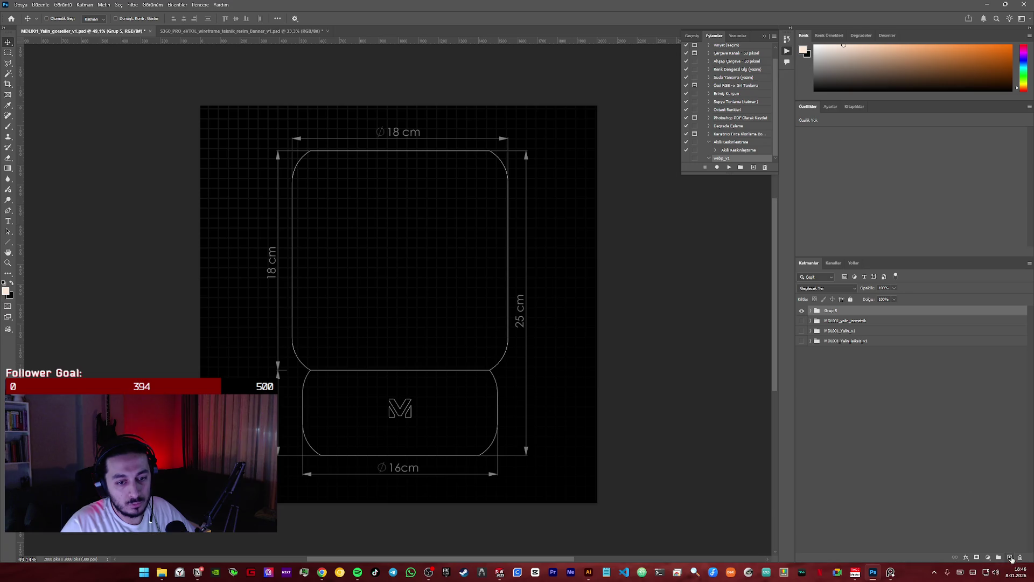
- Add an Invert adjustment, Ters Çevir 2, atop Grup 5 so the drawing shows dark on white
click(987, 558)
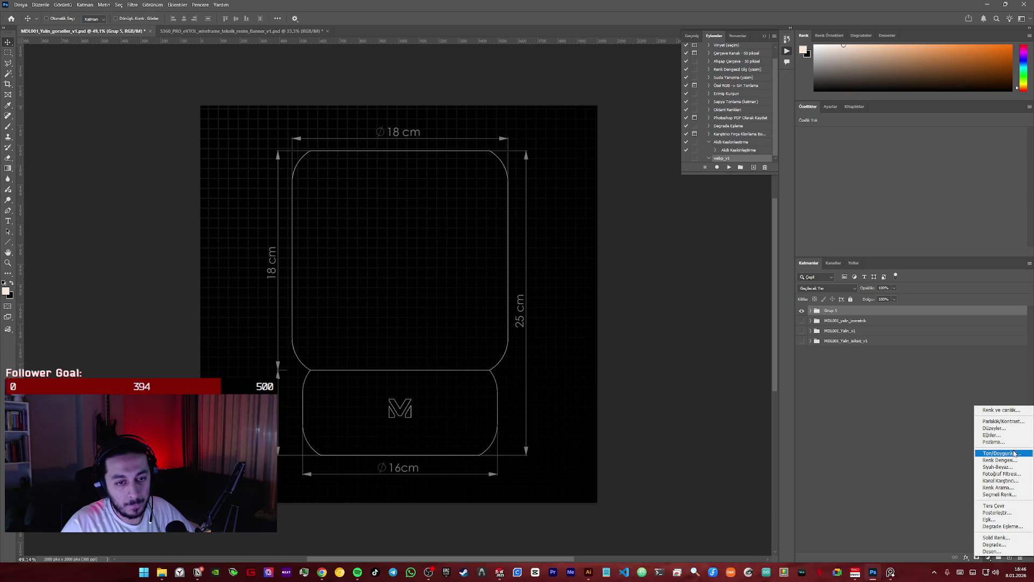
click(1000, 505)
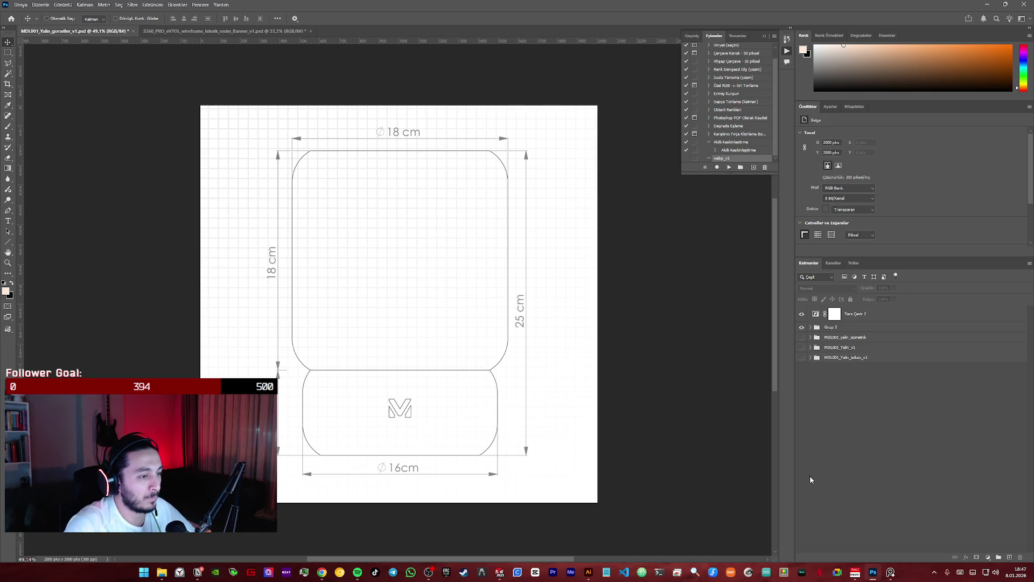
click(851, 314)
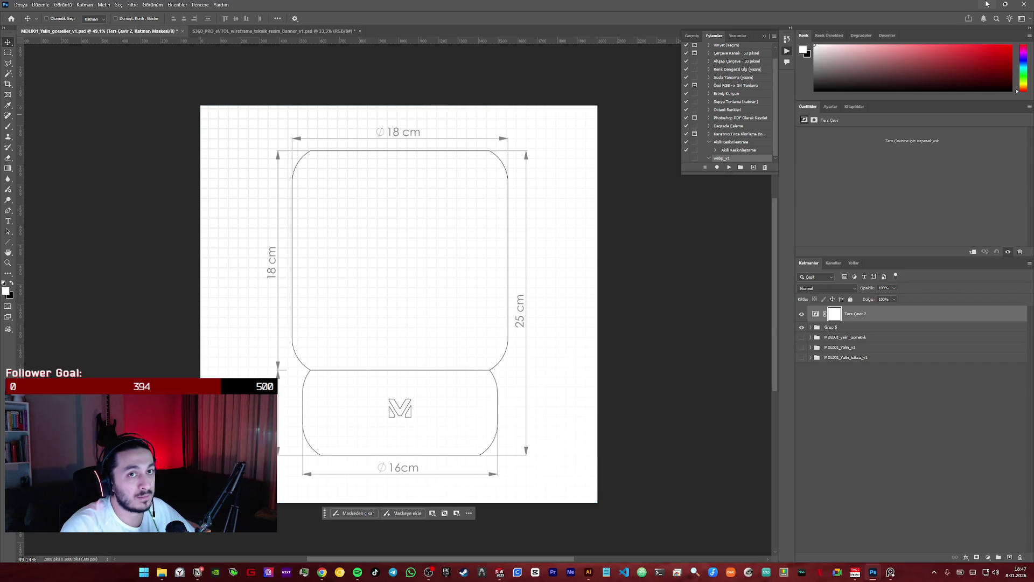
- Expand Grup 5, bring up Layer Style for Katman 1, then switch to the MOVUVA Brand Kit page
drag(897, 314, 814, 331)
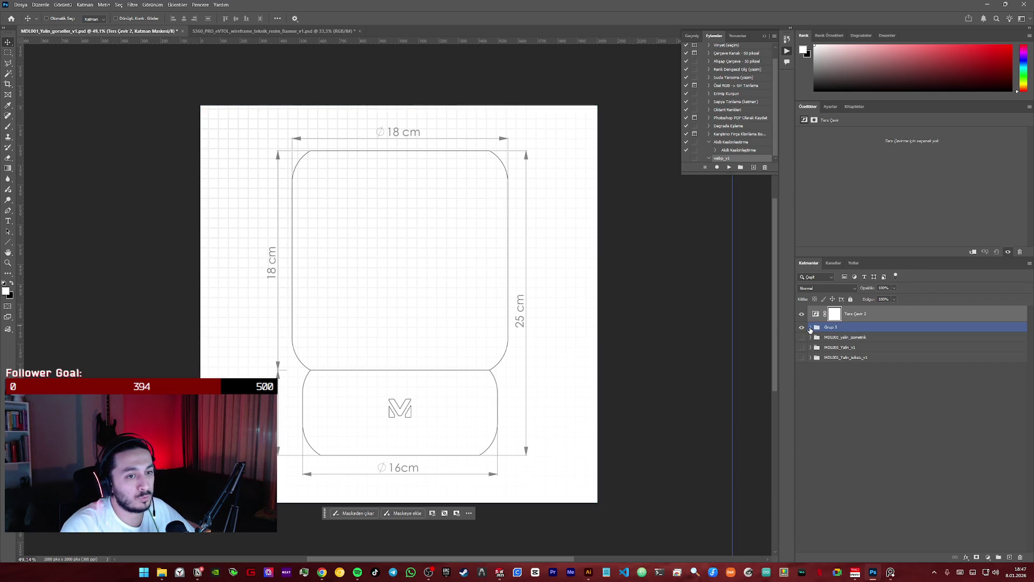
click(817, 327)
click(841, 411)
double_click(821, 413)
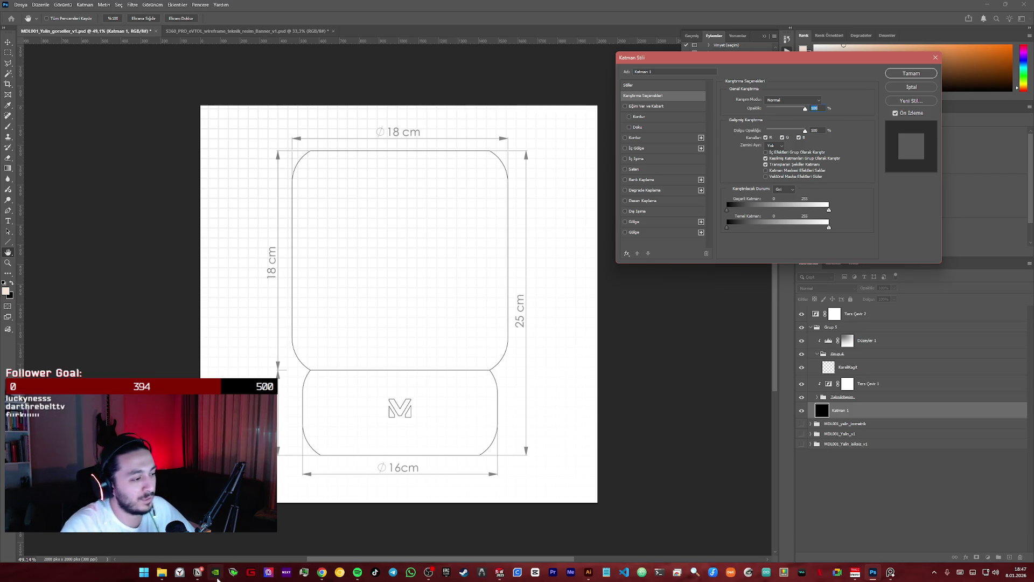
click(198, 573)
click(166, 7)
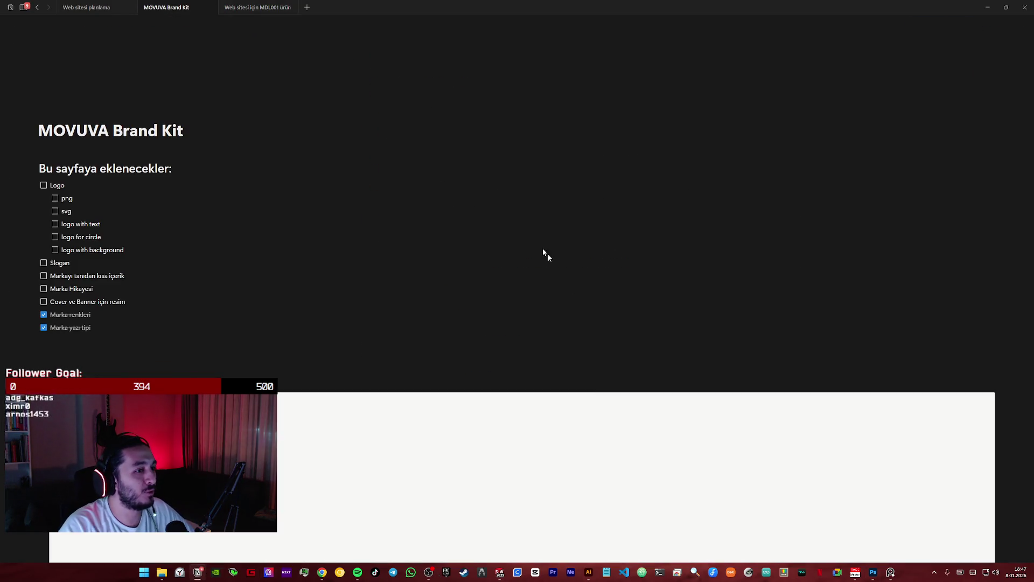
scroll(520, 430, down, 3)
scroll(520, 428, down, 3)
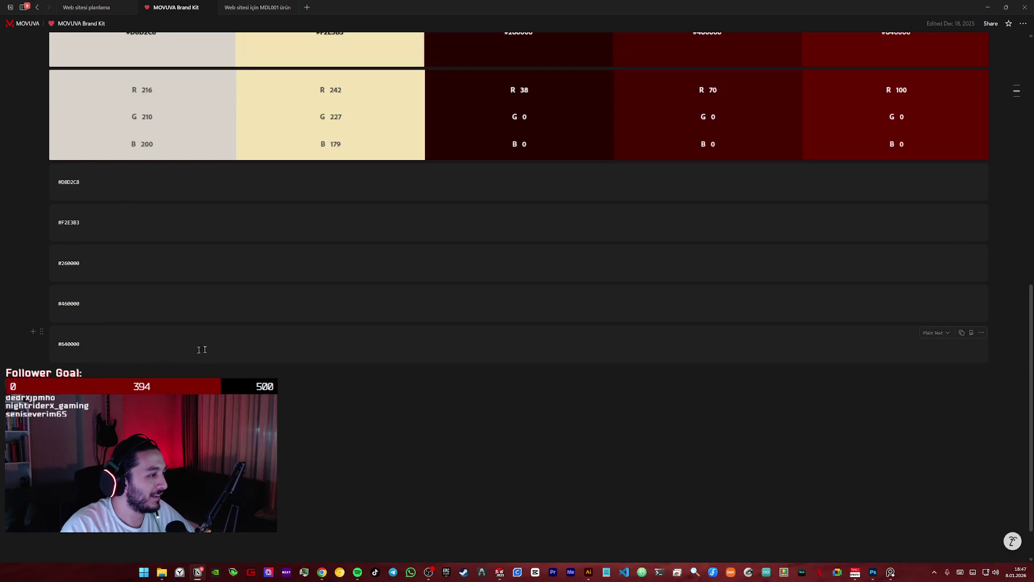
scroll(211, 336, up, 2)
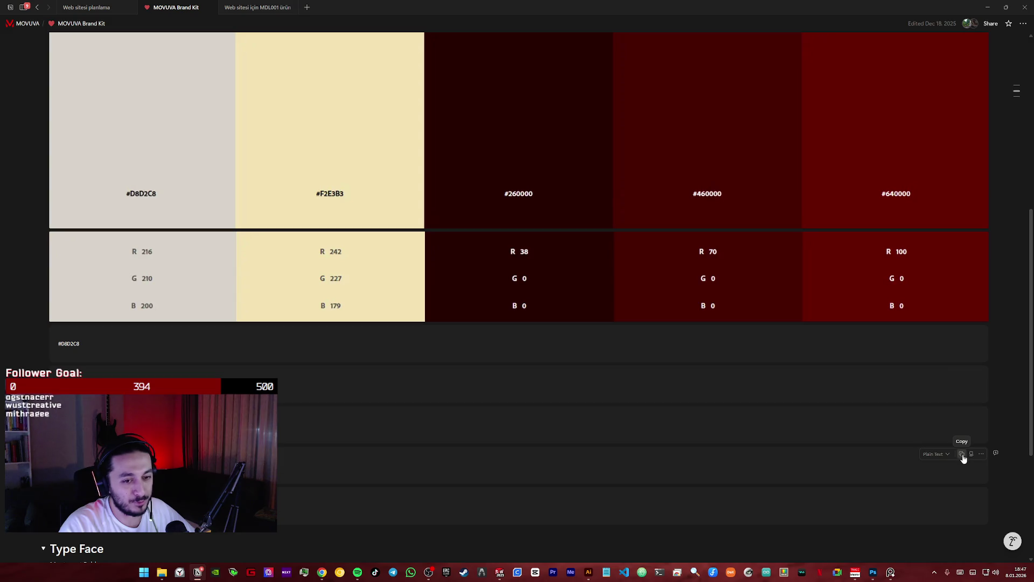
- Copy the #460000 brand colour code from Notion and return to the Layer Style settings
click(964, 457)
key(alt+Tab)
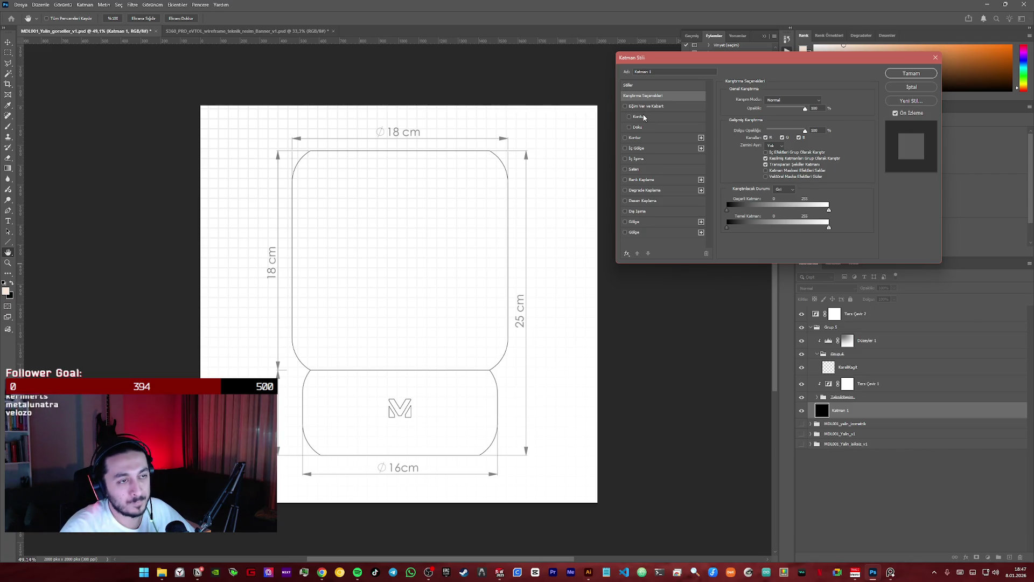
- Give the Katman 1 base layer a #460000 dark red colour overlay in Layer Style
click(645, 180)
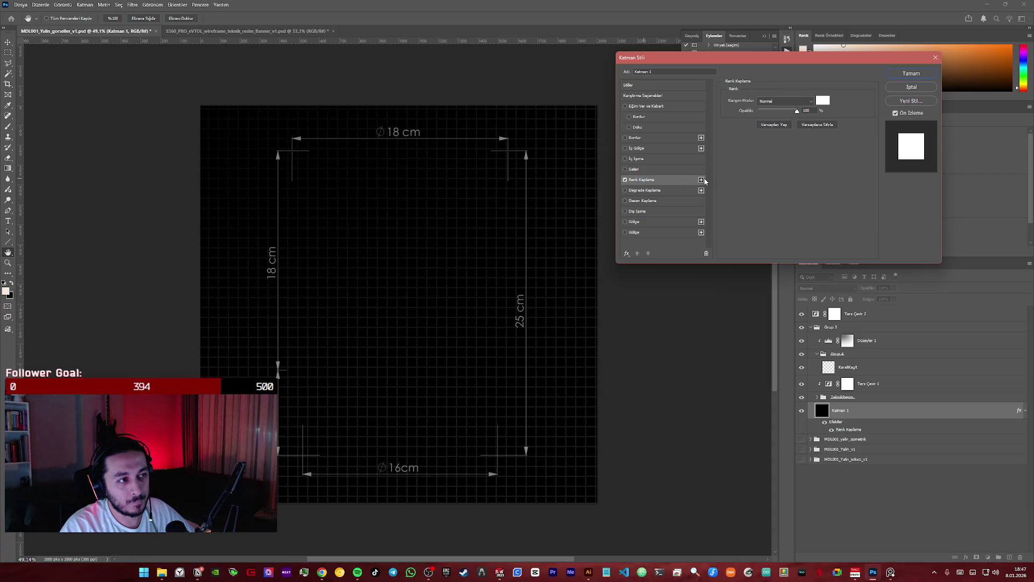
click(823, 101)
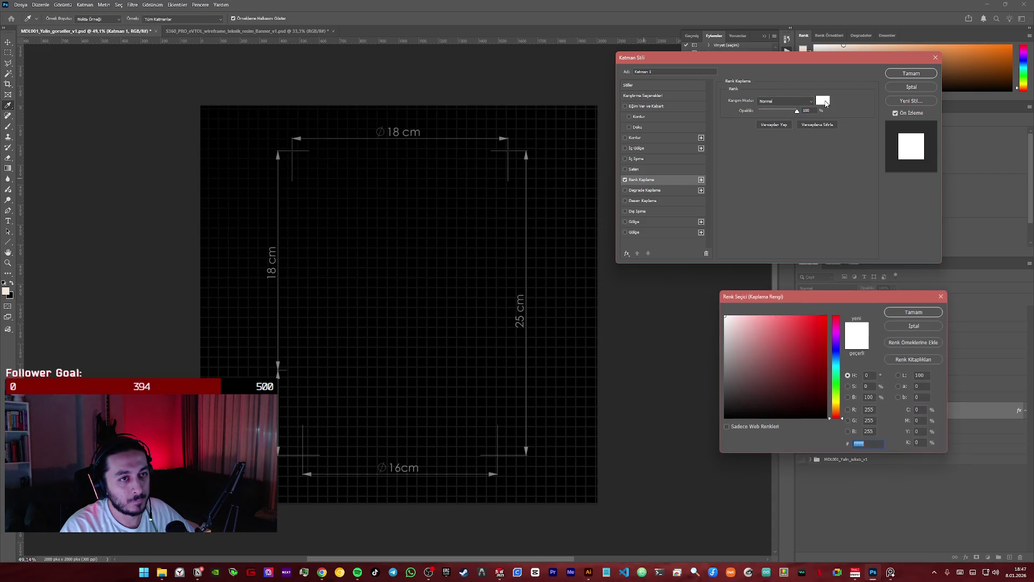
text(4e0000)
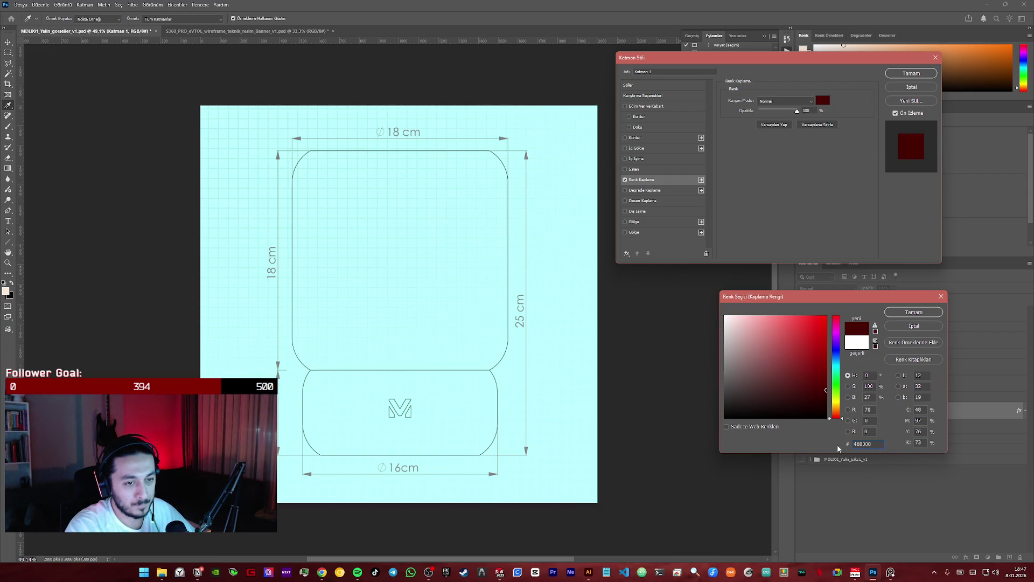
click(914, 312)
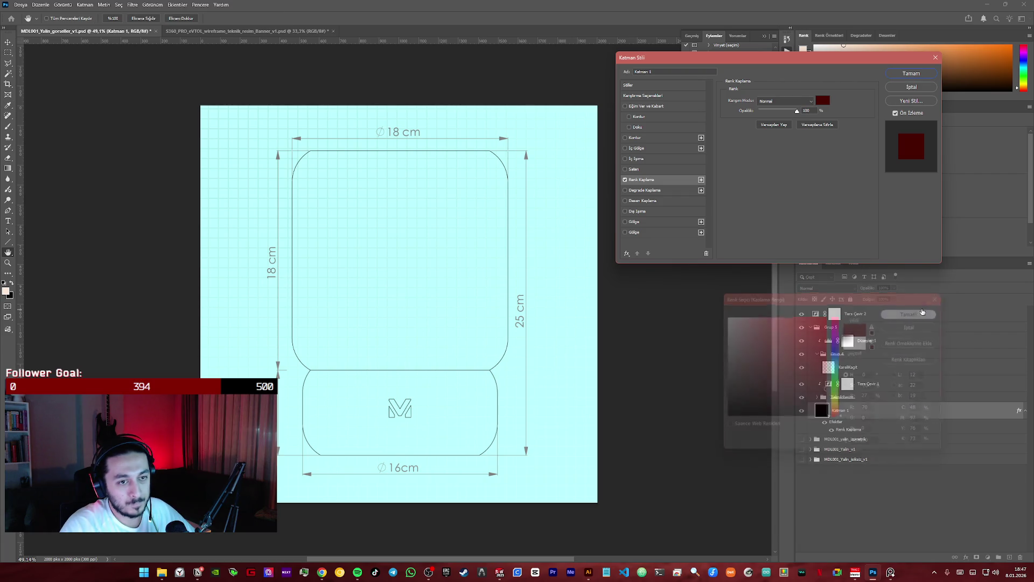
click(912, 74)
click(859, 385)
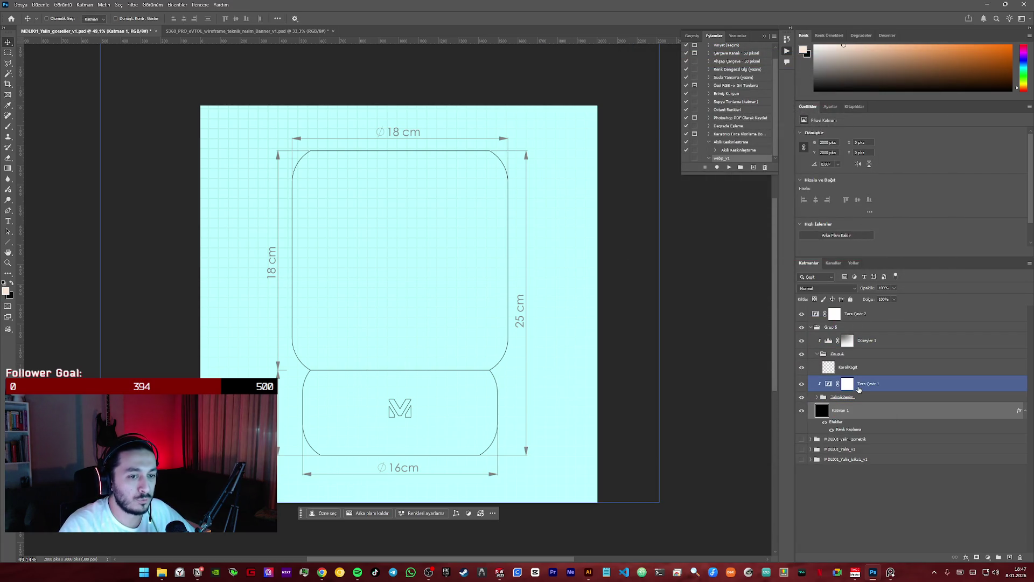
- Expand the drawing group and move Vektör Akıllı Nesne to the top of the layer stack
click(803, 386)
click(803, 386)
click(823, 399)
click(864, 413)
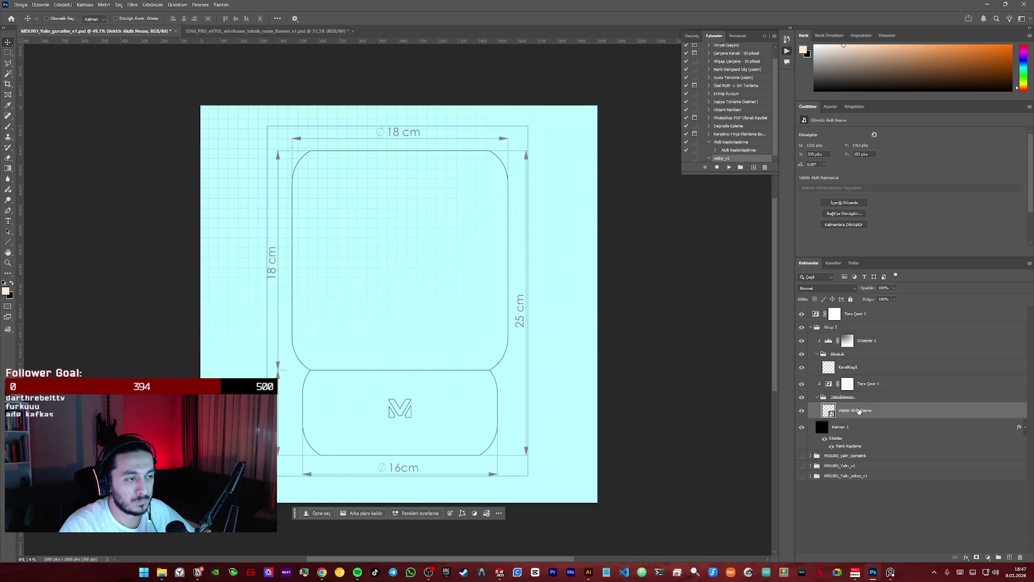
drag(858, 411, 852, 315)
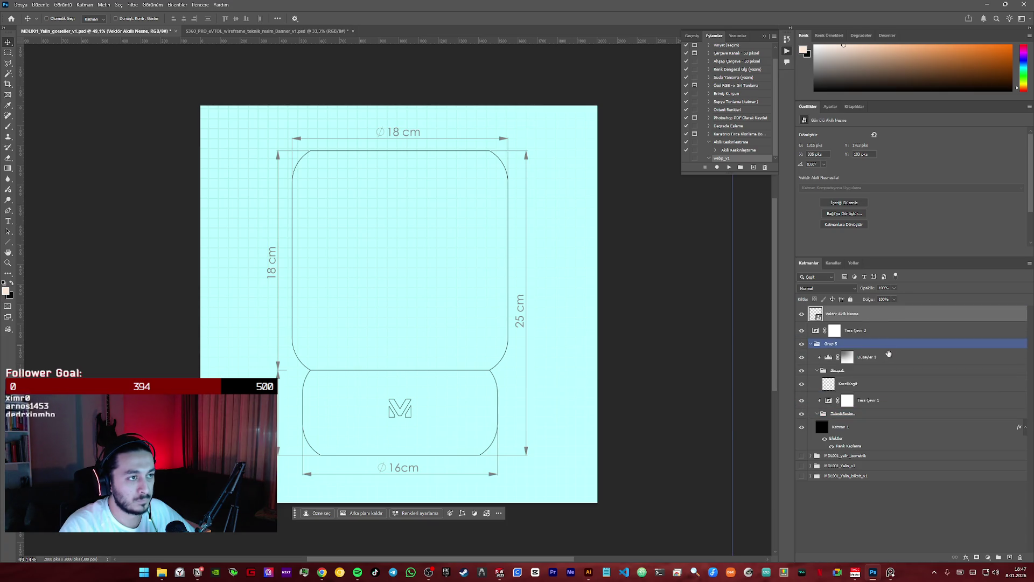
- Check through the group's layers and hide the Ters Çevir 2 invert, revealing the dark red canvas
click(841, 413)
click(814, 402)
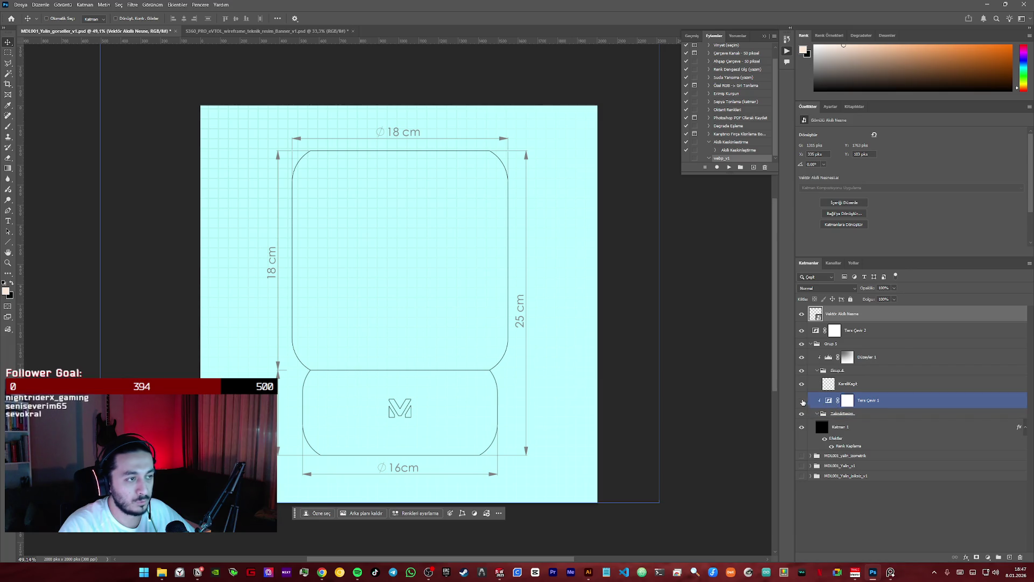
ctrl+click(803, 402)
click(841, 426)
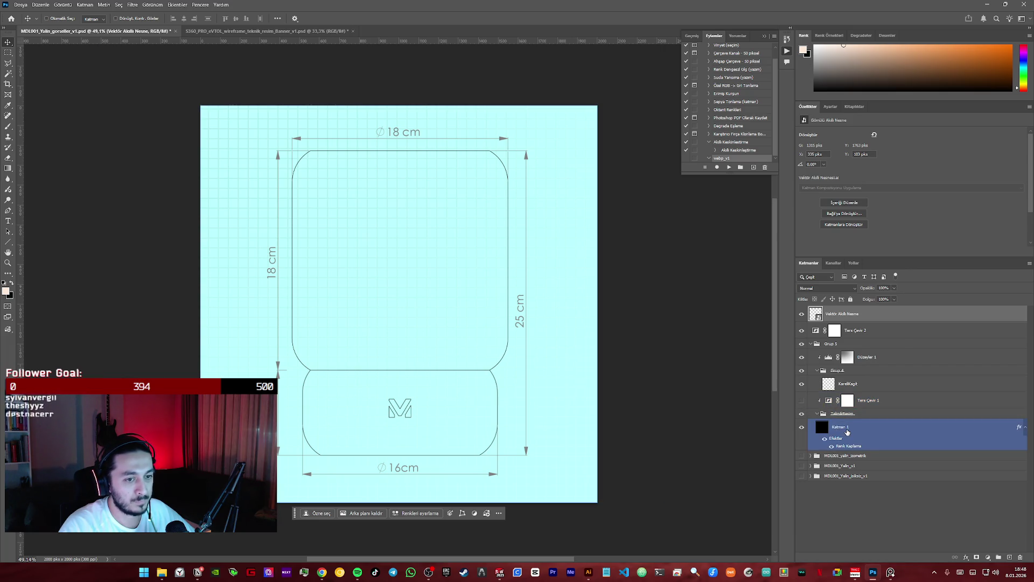
click(859, 438)
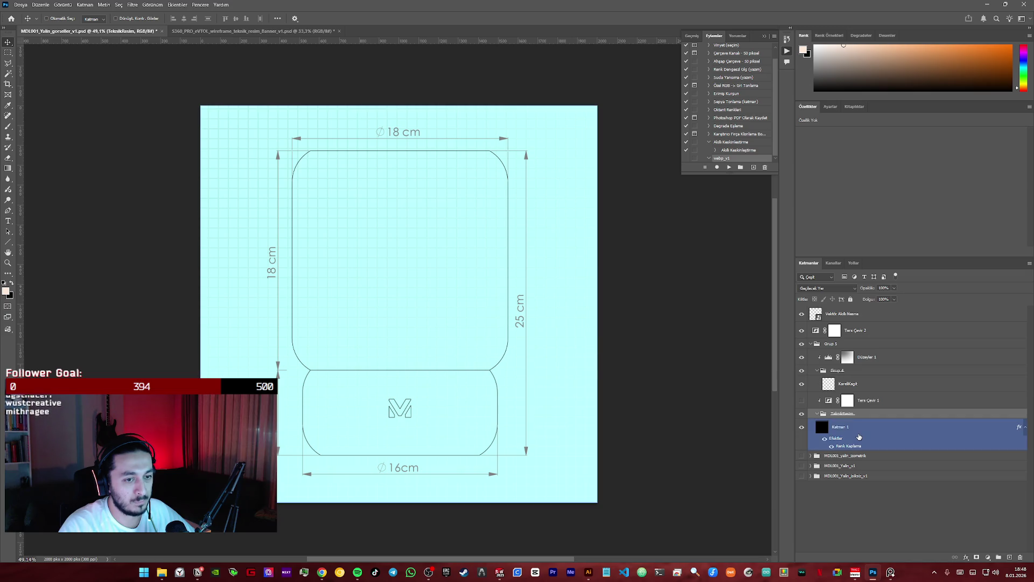
click(875, 400)
click(857, 330)
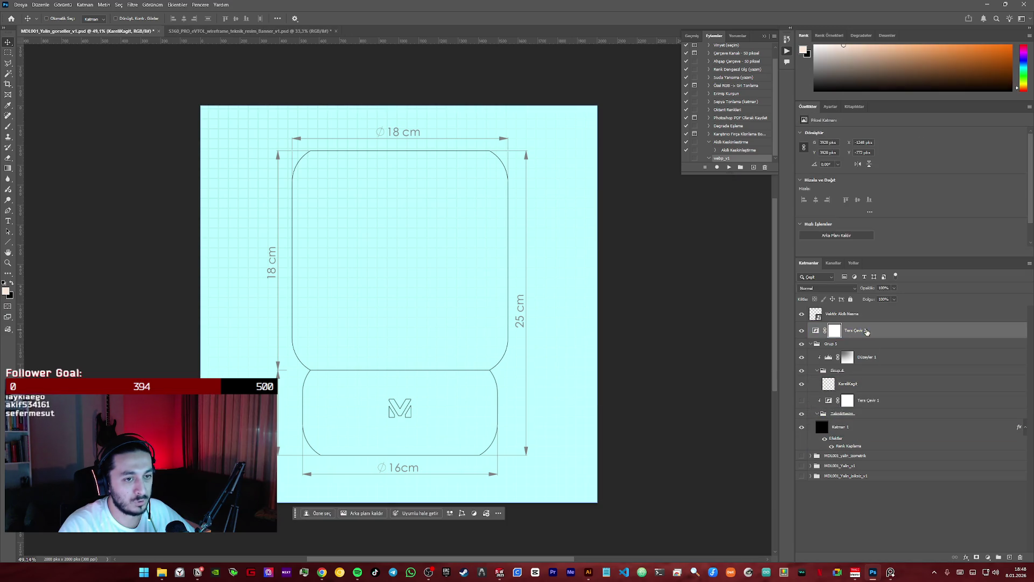
click(801, 331)
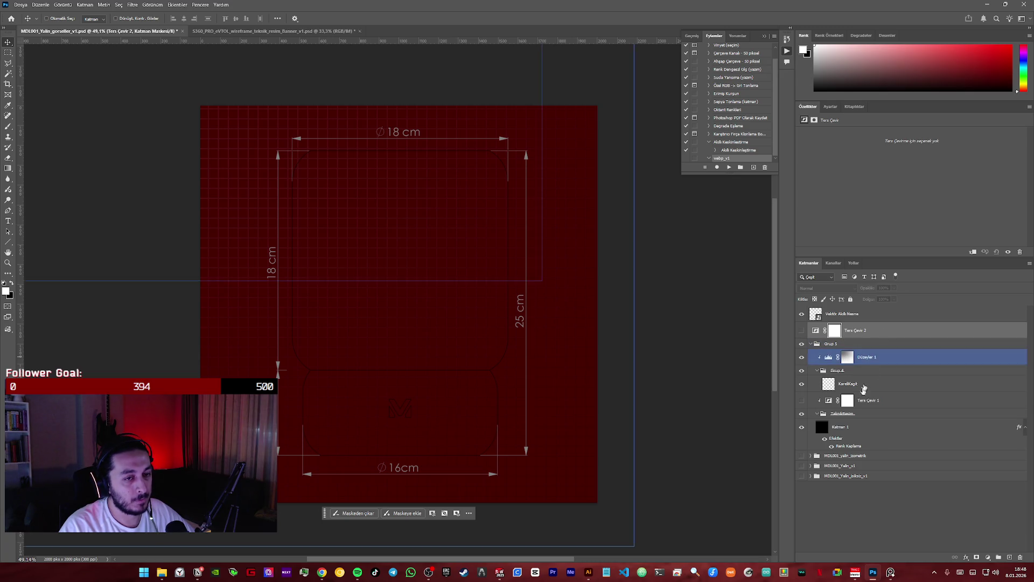
- Undo the smart object move, leave Ters Çevir 2 hidden, and glance at the product page in Chrome
click(802, 330)
key(ctrl+z)
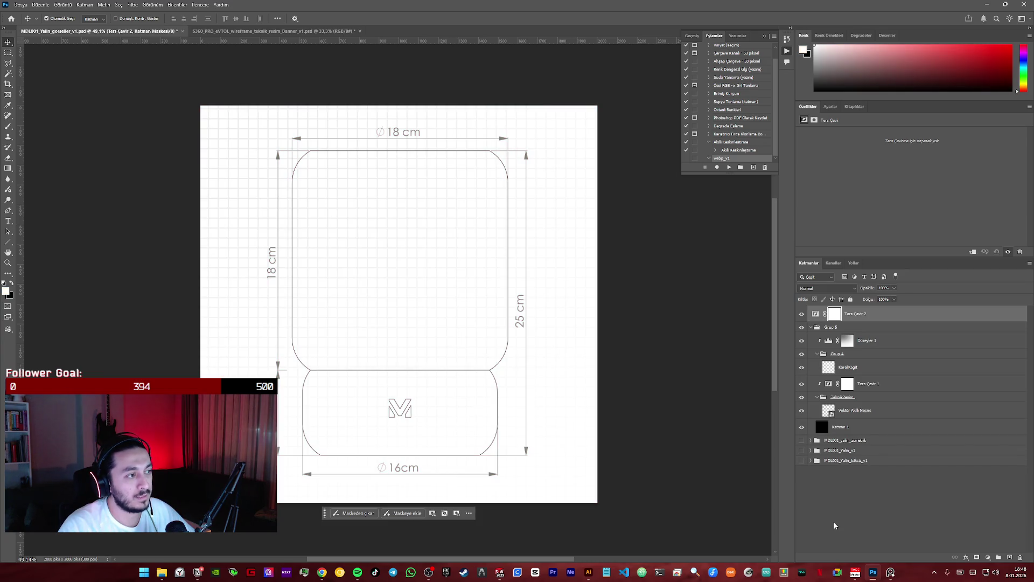
click(802, 313)
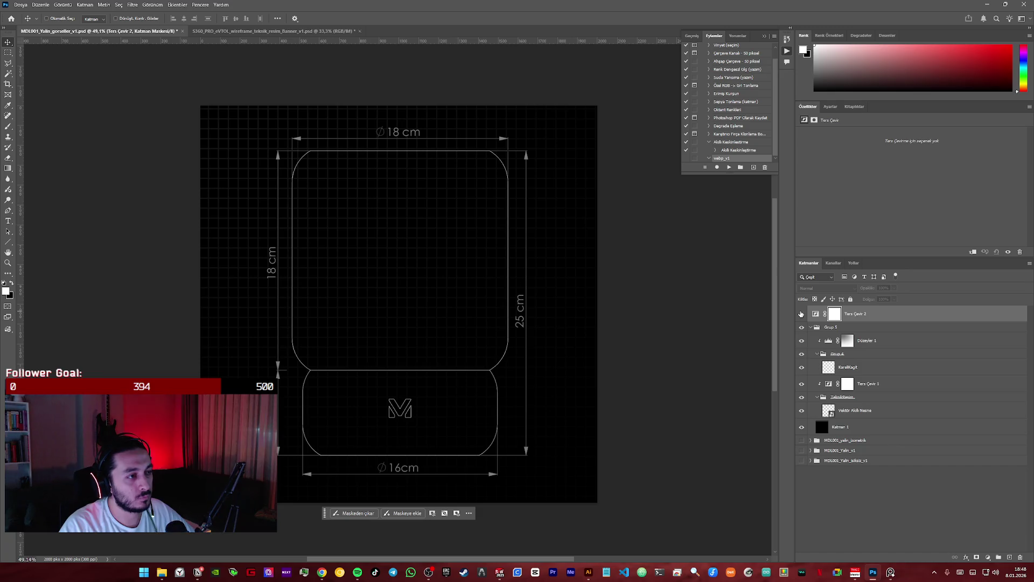
click(801, 314)
click(802, 314)
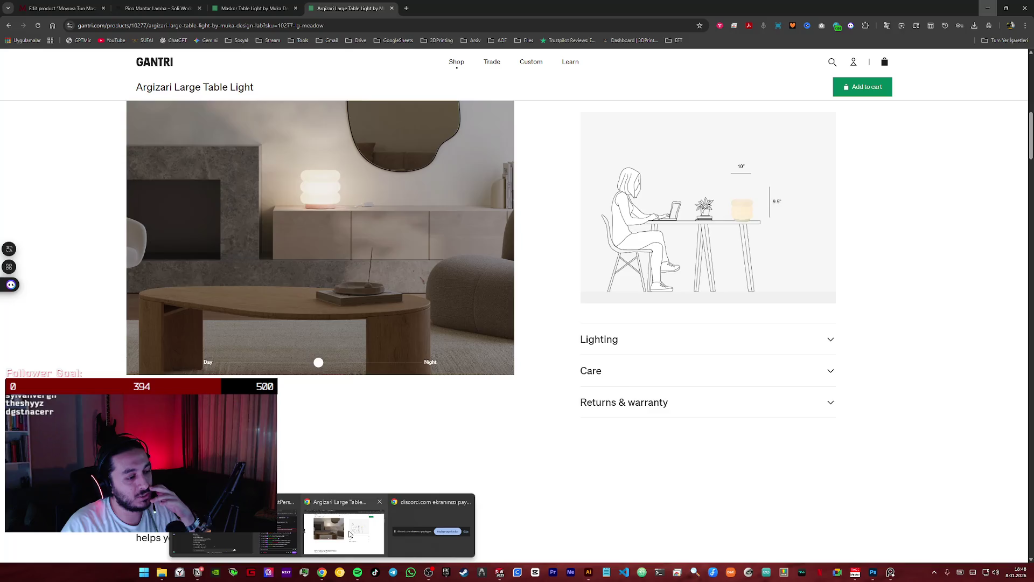
mouse_move(322, 572)
click(235, 525)
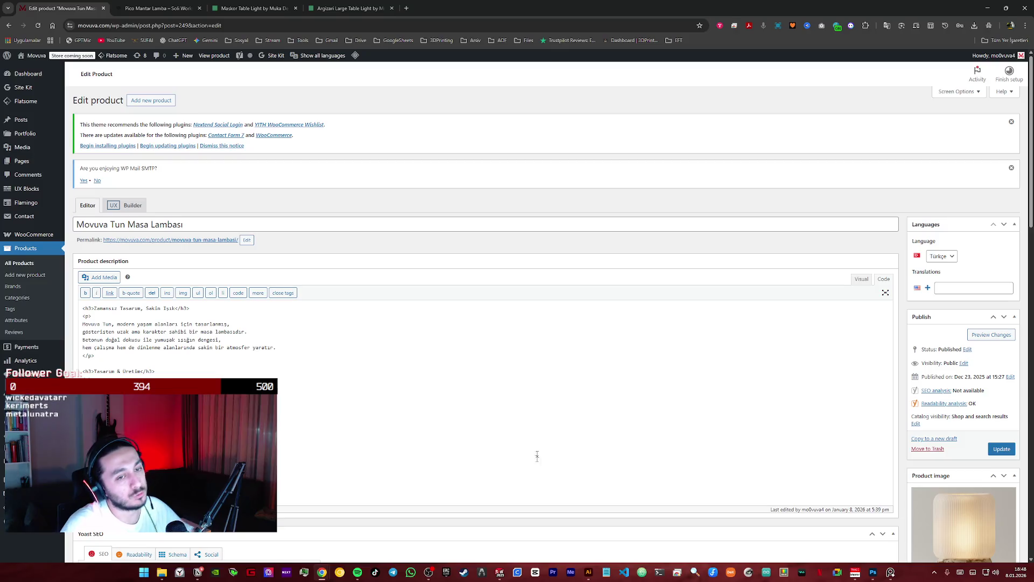
click(988, 8)
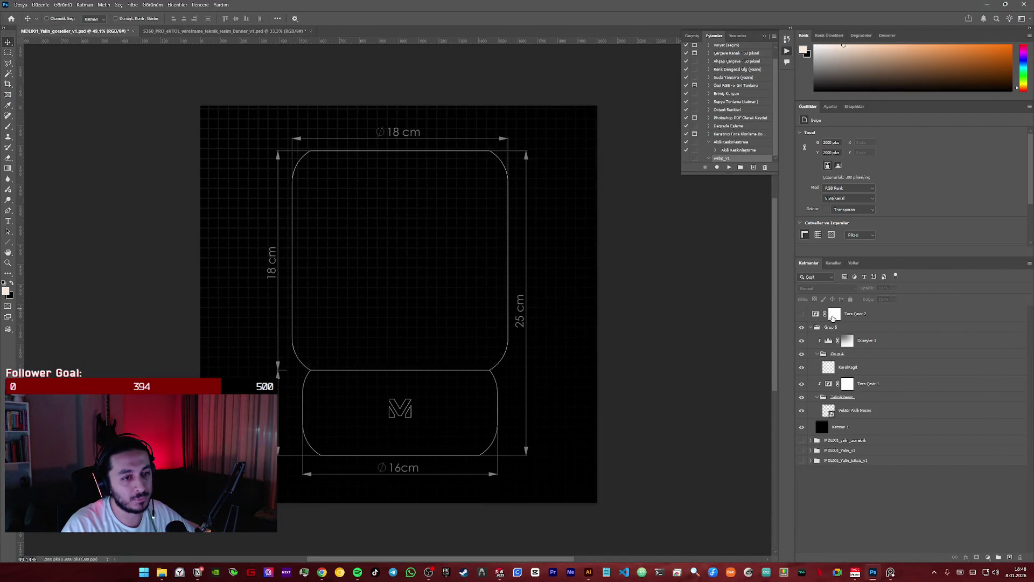
- Redraw the Düzeyler 1 levels mask with a gradient dragged across the canvas
click(853, 340)
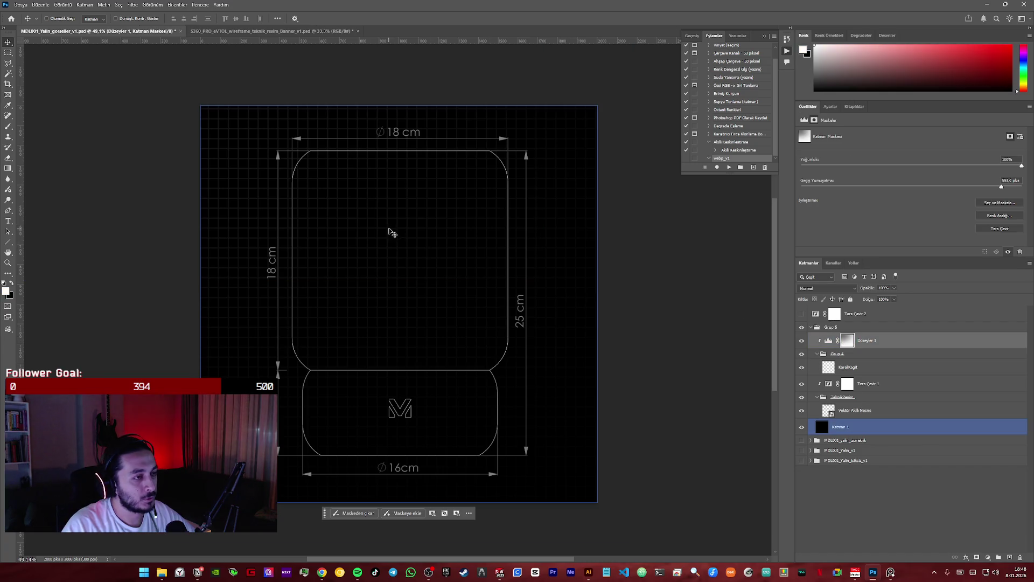
drag(383, 224, 555, 405)
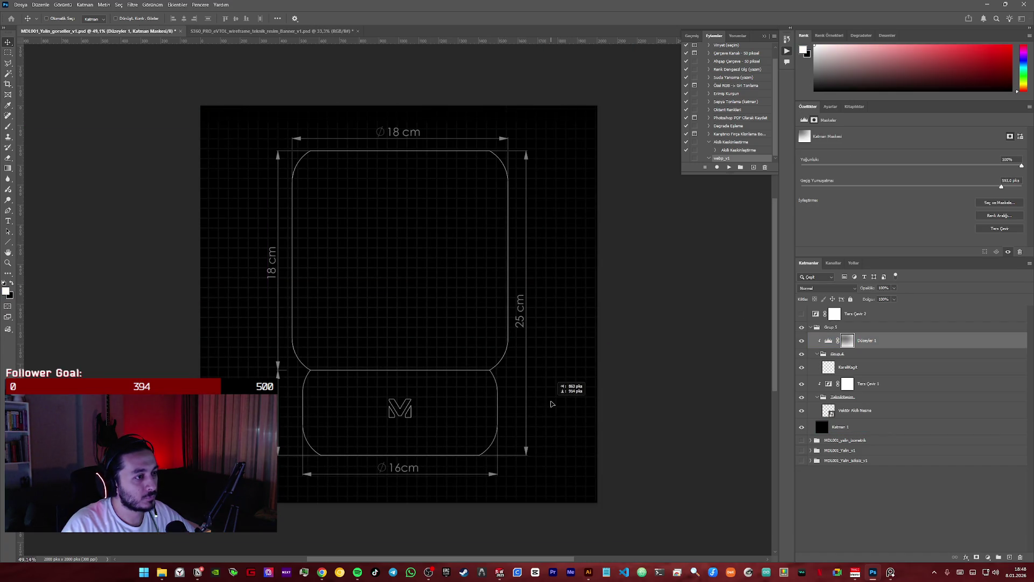
click(822, 358)
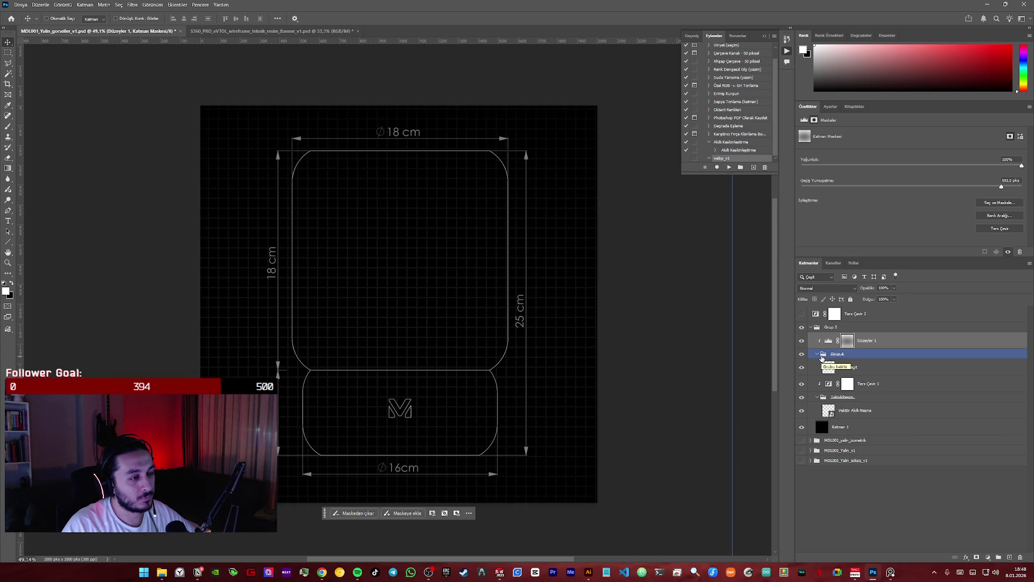
- Review Katman 1, the drawing group, the vector smart object and Grup 4 in turn
click(455, 268)
click(844, 397)
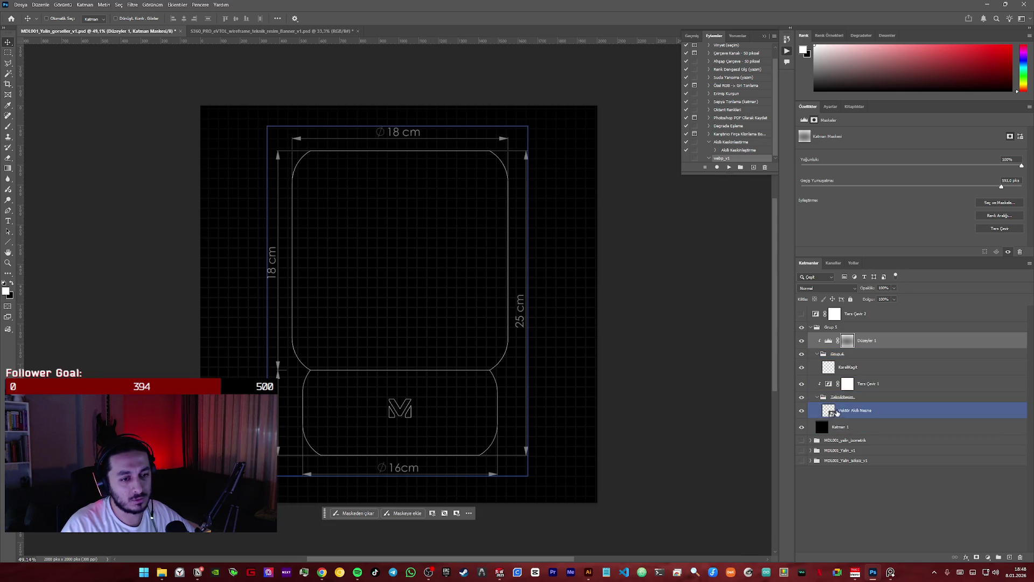
click(845, 424)
click(847, 356)
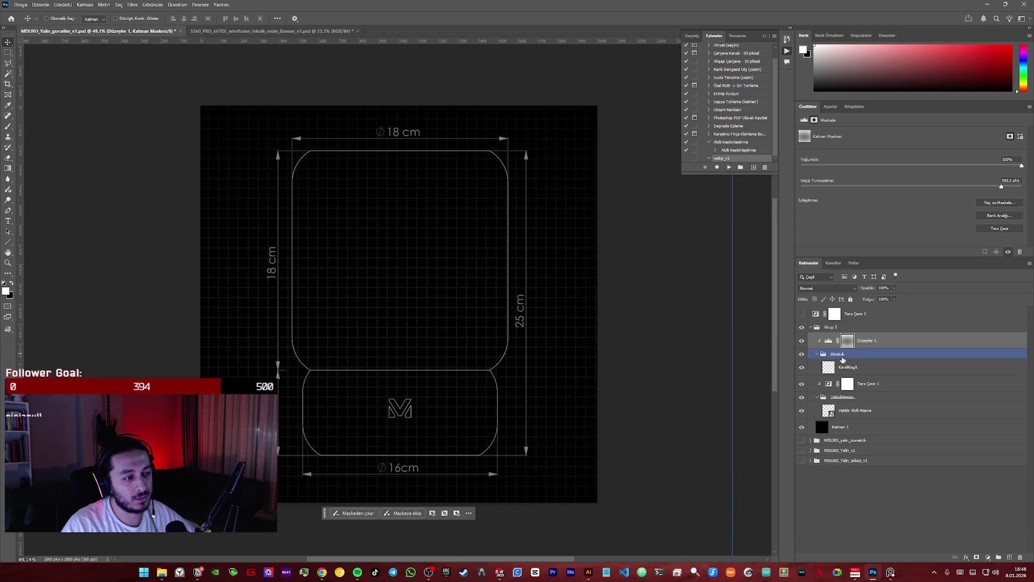
click(562, 321)
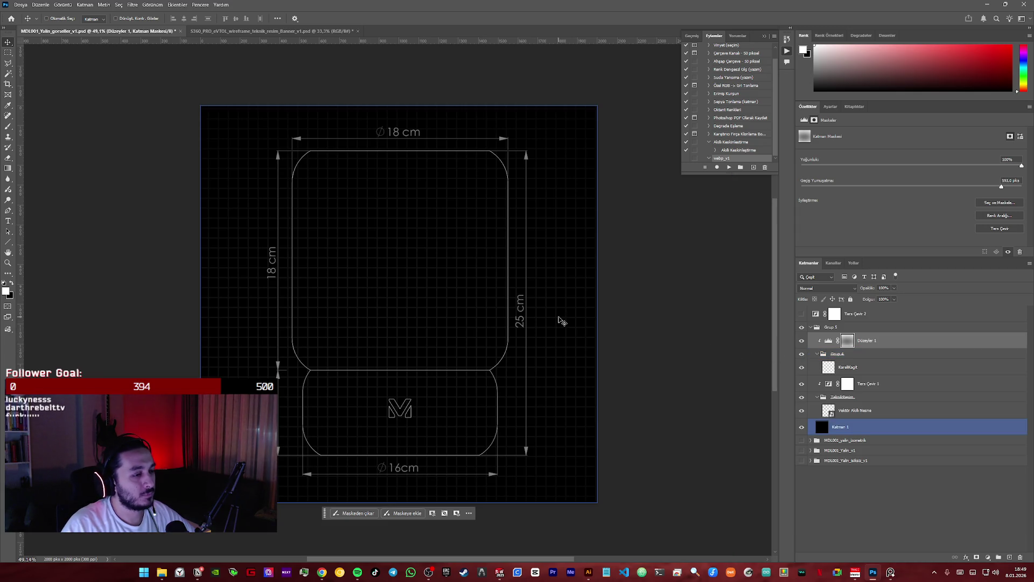
click(802, 327)
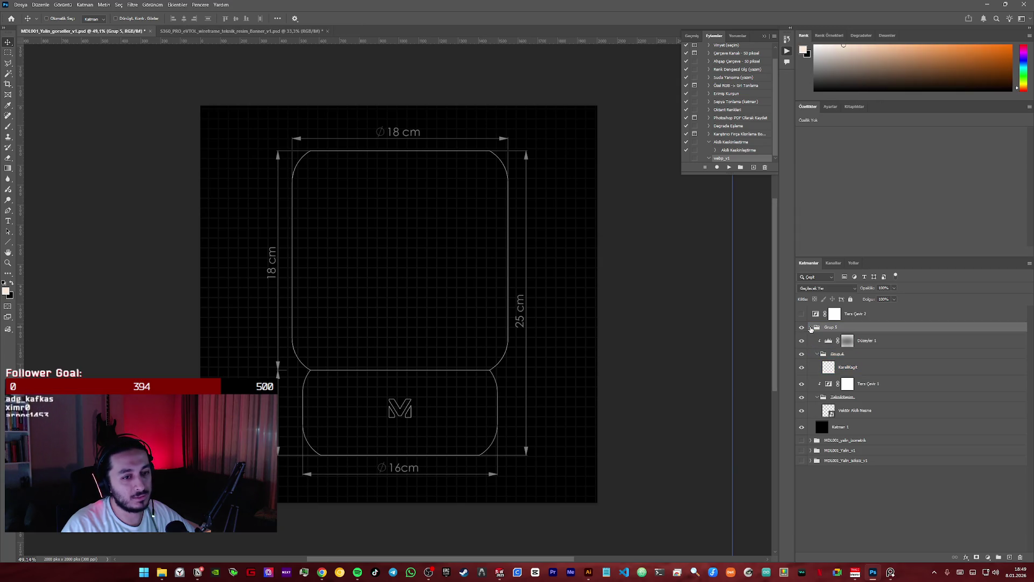
- Rename the vector smart object layer to MDL001_TeknikResim_v1
click(833, 367)
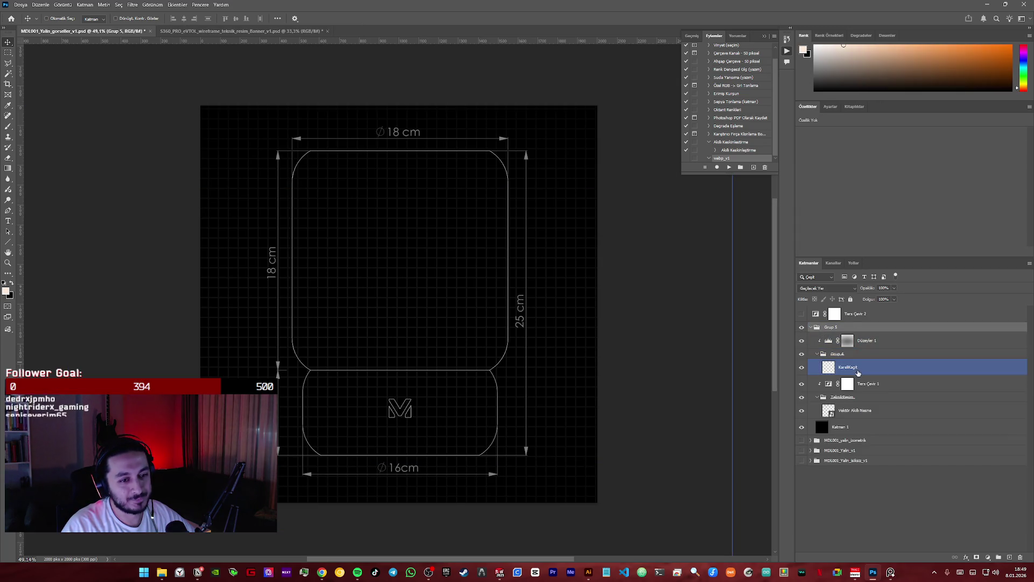
click(859, 410)
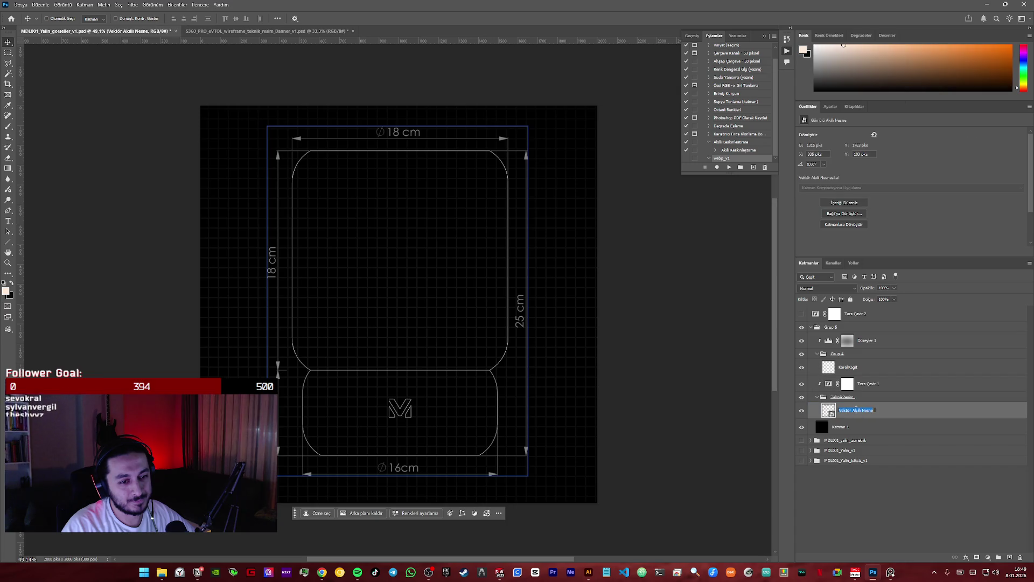
text(MDL001_TeknikResim_v1)
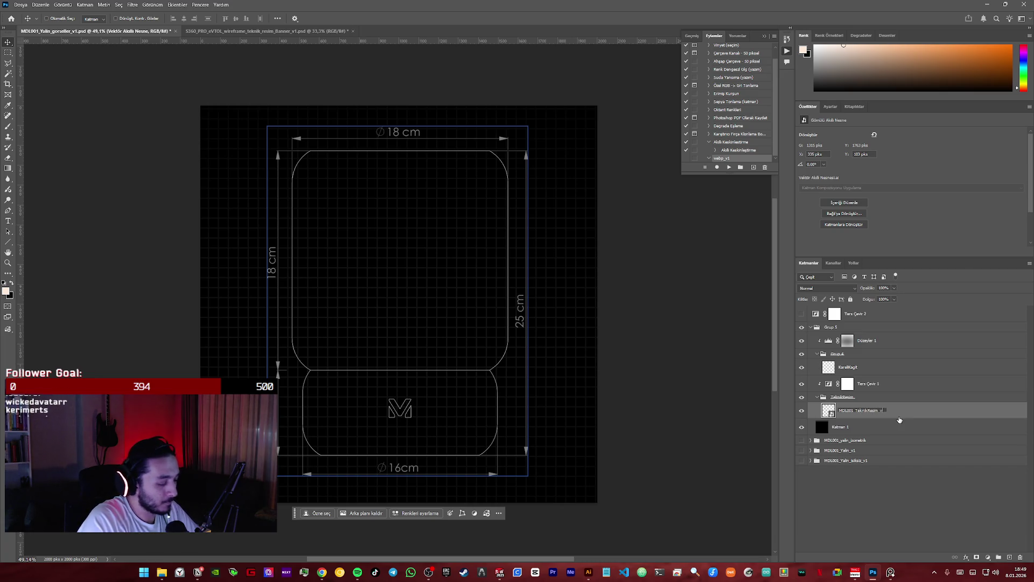
key(Return)
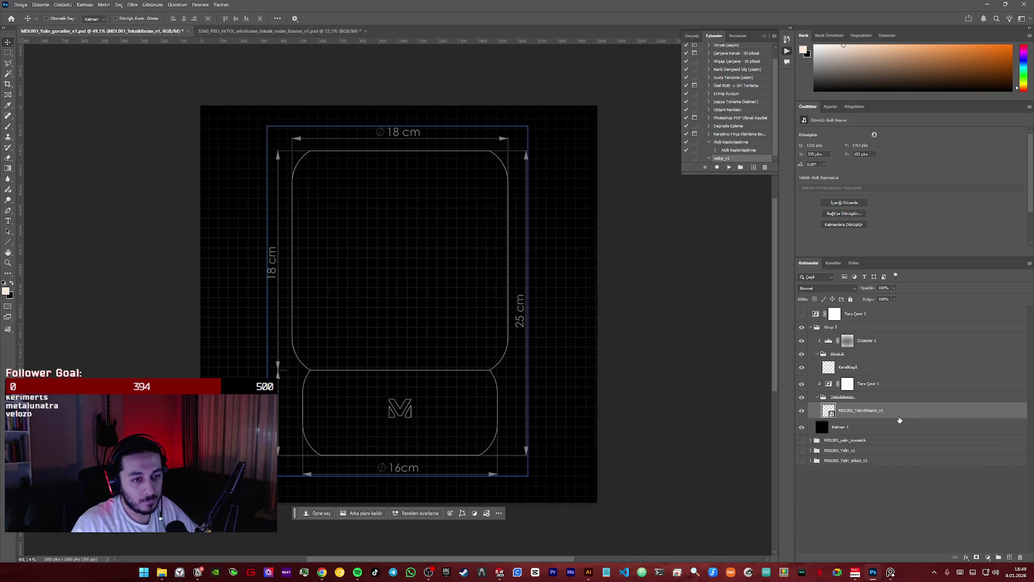
- Select the layers from Katman 1 up to Ters Çevir 2 and duplicate them with Ctrl+J
key(alt+bracketleft)
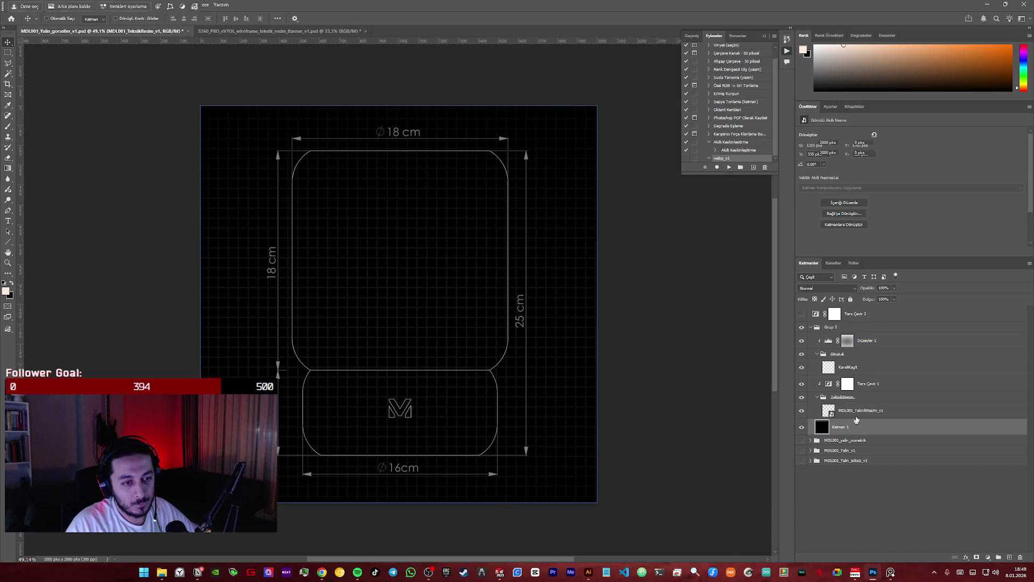
shift+click(868, 314)
key(ctrl+j)
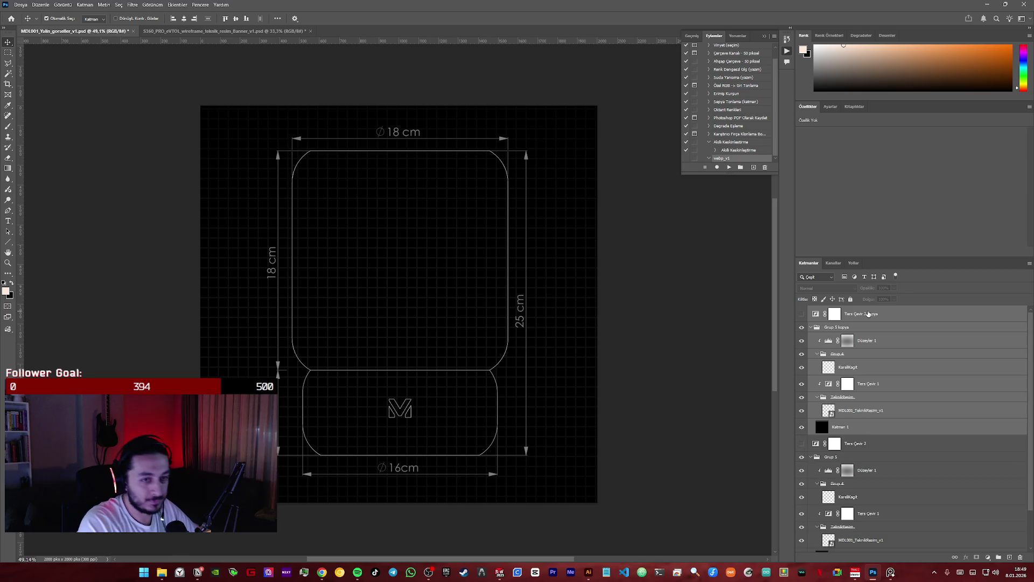
- Name the new group Grup 6 and move MDL001_TeknikResim_v1 to the top of the stack
mouse_move(865, 335)
mouse_down()
mouse_move(862, 399)
mouse_move(998, 557)
mouse_up()
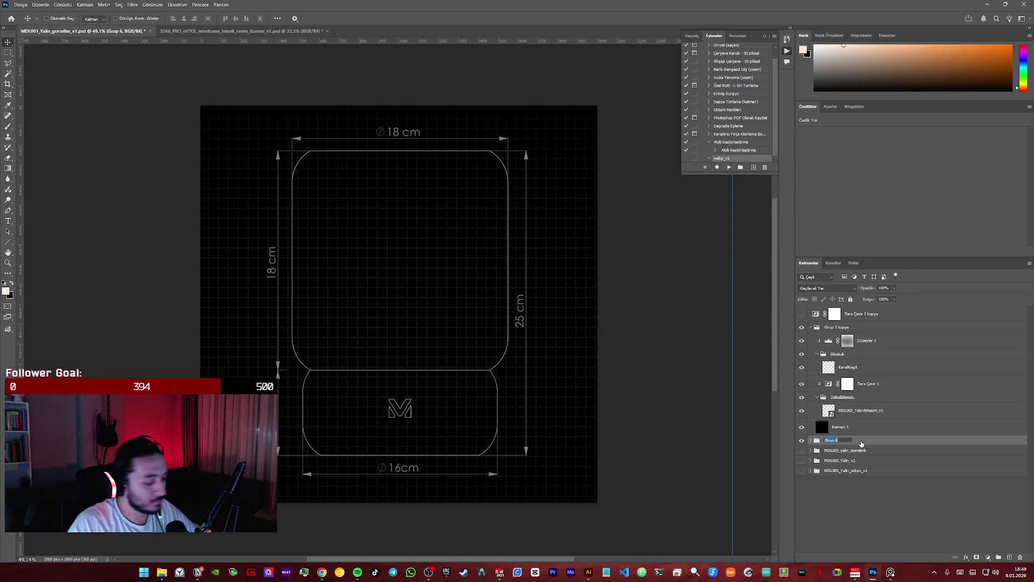
key(Return)
click(860, 428)
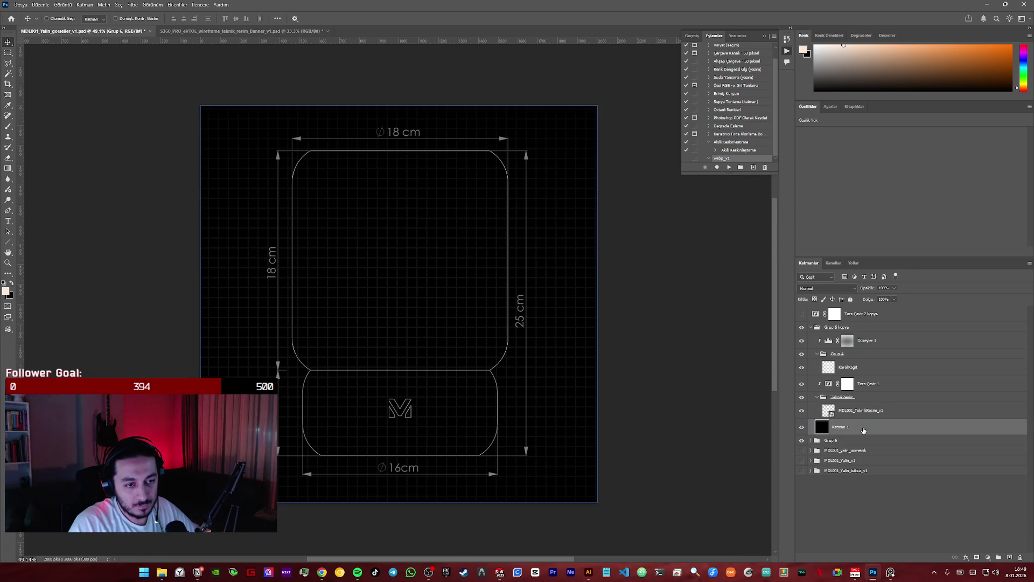
click(861, 409)
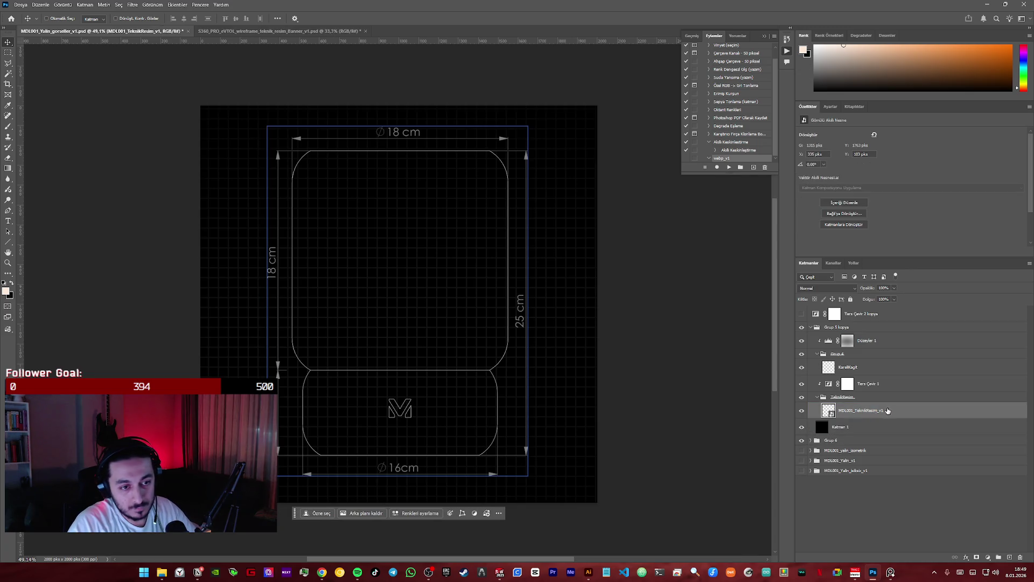
alt+drag(862, 410, 855, 314)
- Delete the duplicate layers, hide Grup 6, and add an empty Katman 2 above the drawing
click(861, 330)
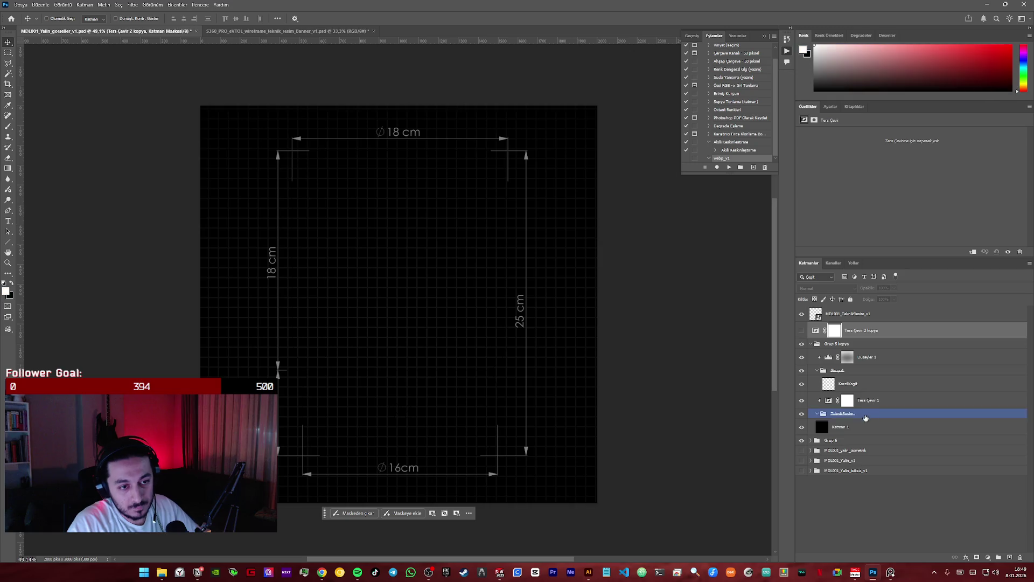
shift+click(906, 426)
key(Delete)
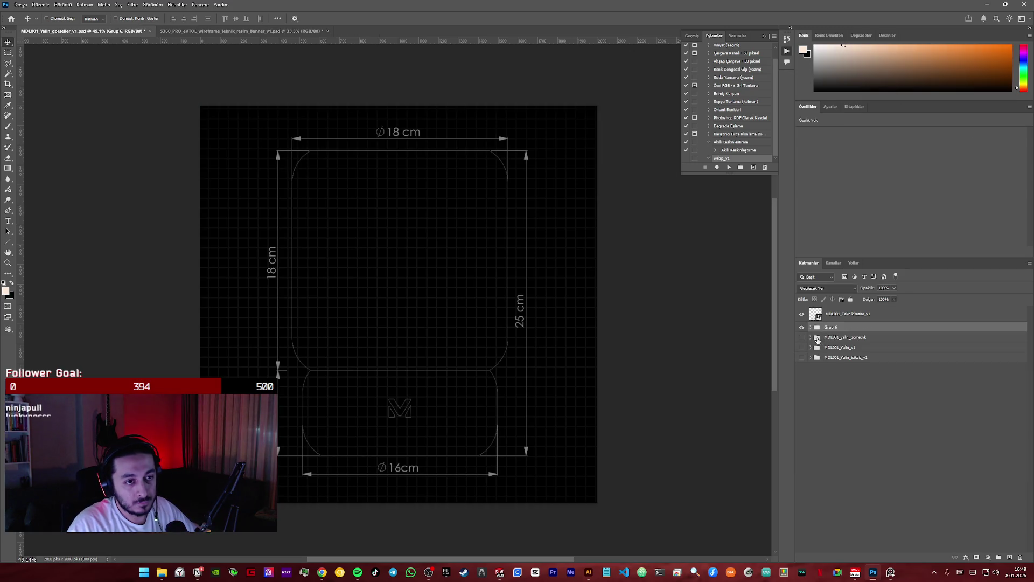
click(802, 326)
click(849, 313)
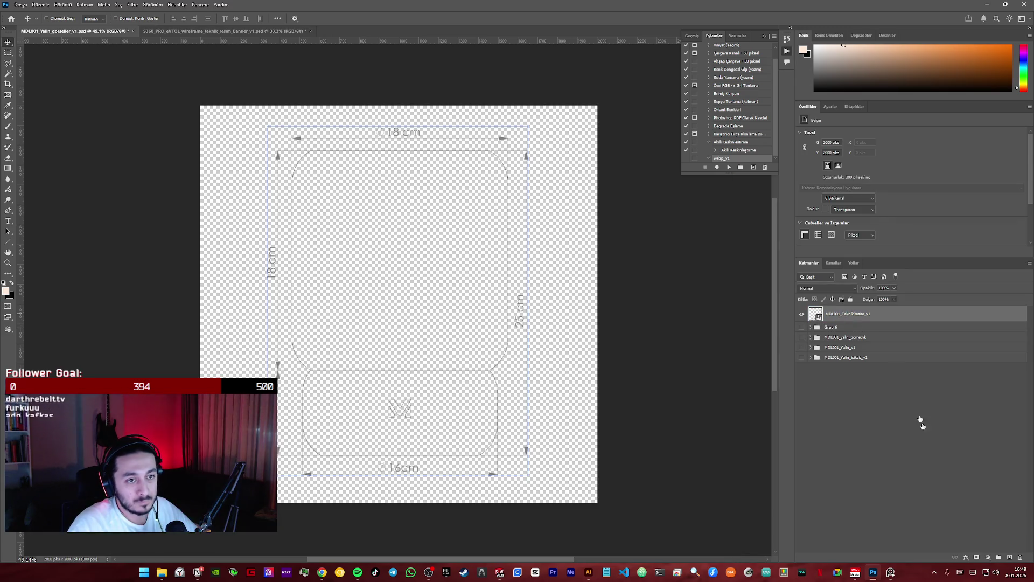
click(1010, 558)
click(40, 3)
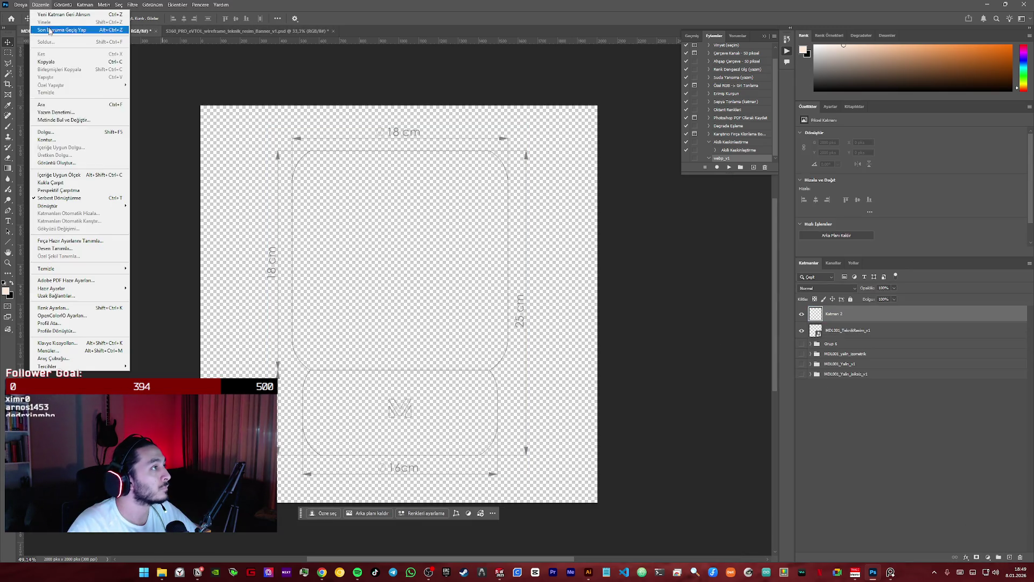
- Fill Katman 2 with solid white and move it below MDL001_TeknikResim_v1
click(73, 132)
click(526, 155)
click(518, 174)
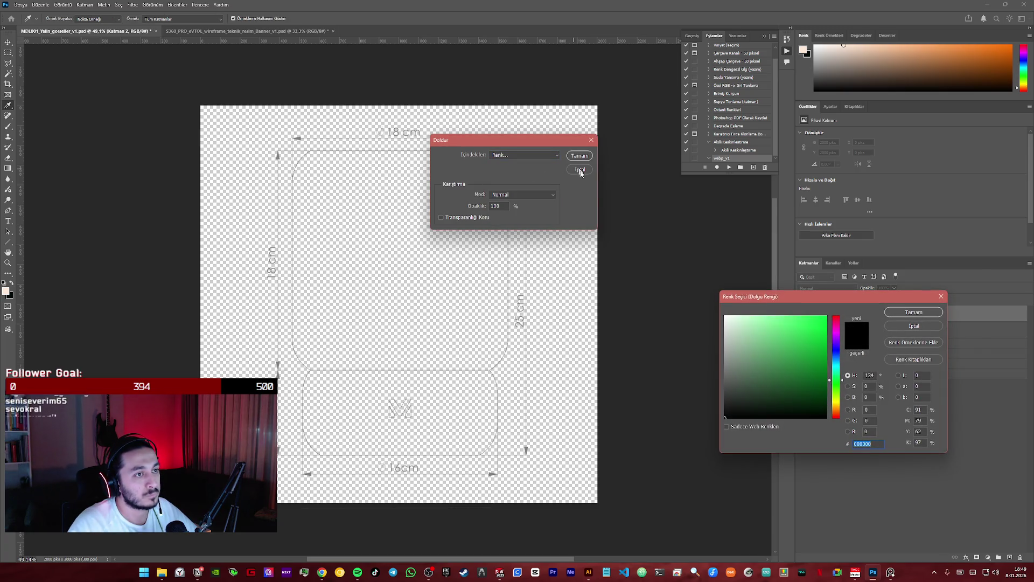
click(915, 312)
click(580, 155)
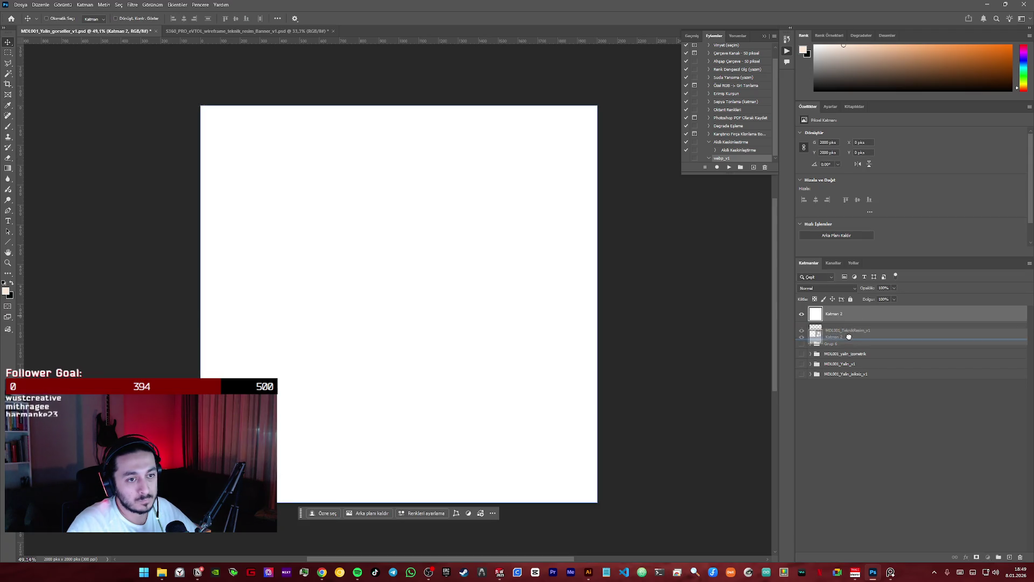
drag(832, 314, 832, 340)
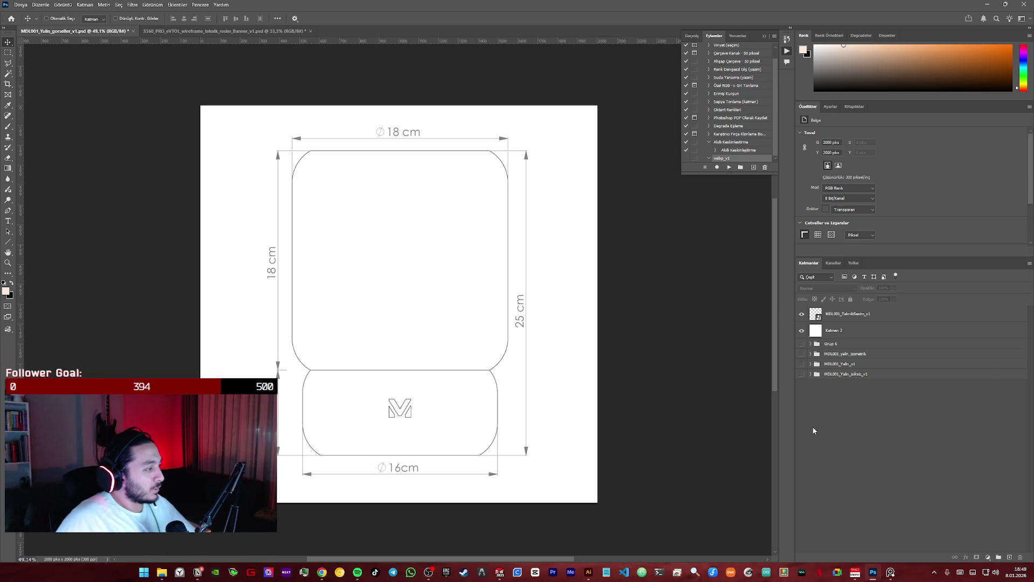
- Nudge the MDL001_TeknikResim_v1 drawing a few pixels left to centre it on the white canvas
click(853, 318)
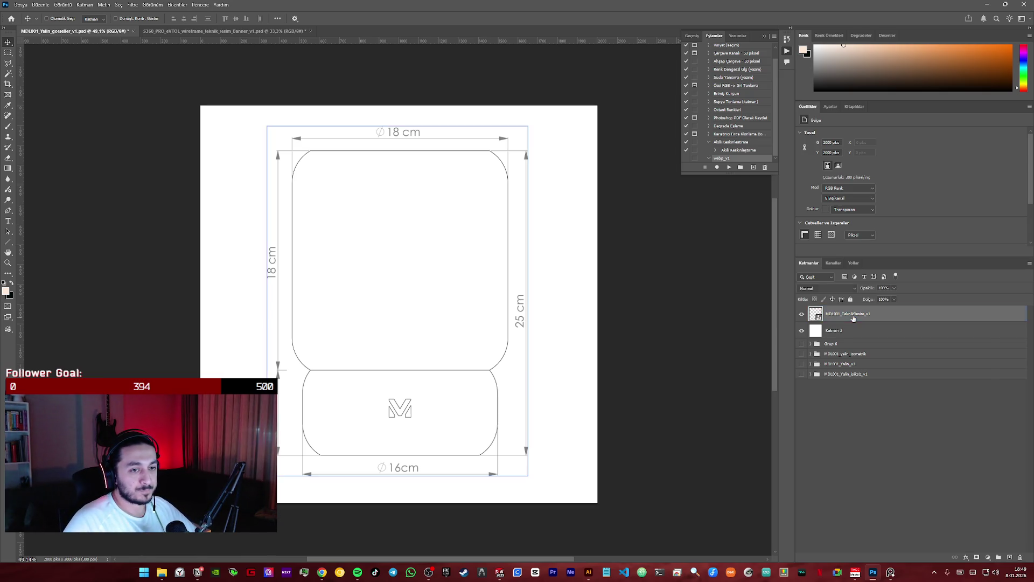
click(841, 449)
click(474, 316)
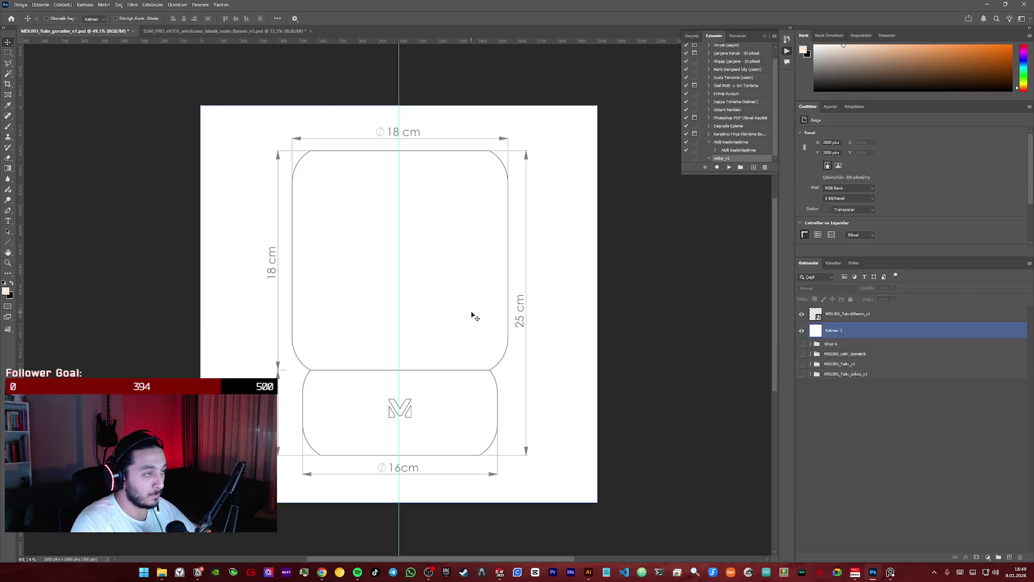
click(868, 316)
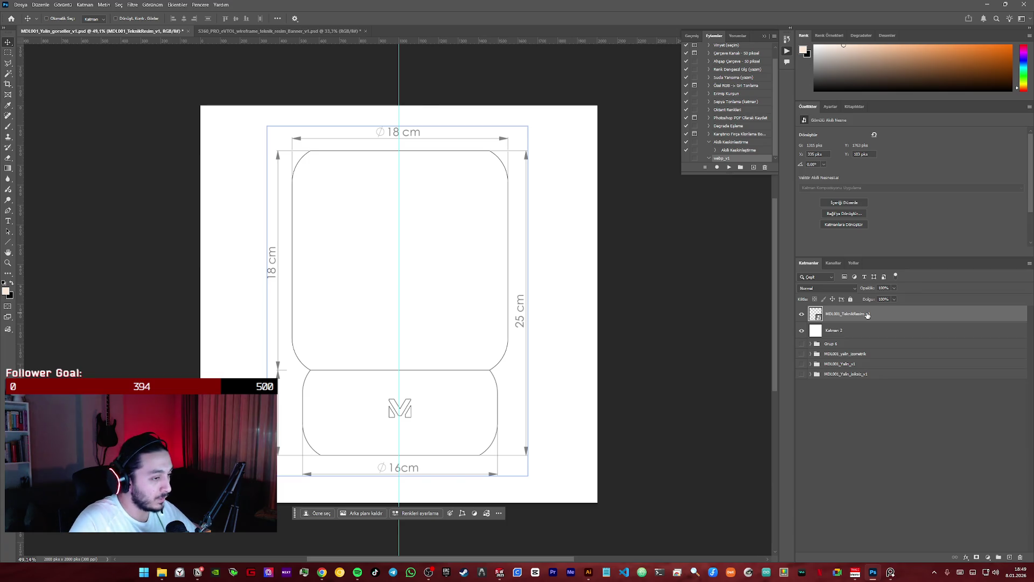
key(Left)
key(Left)
key(Left)
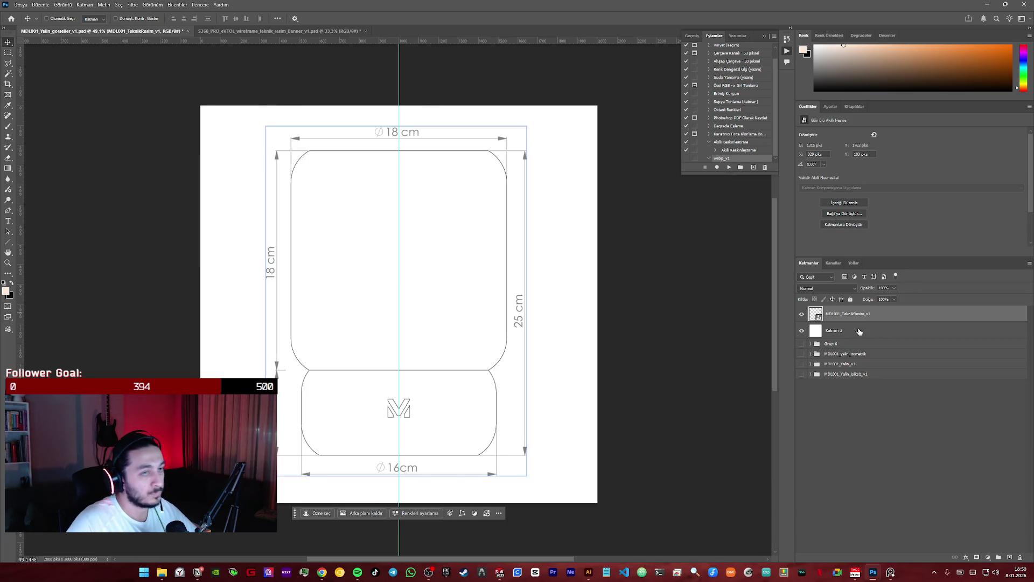
click(856, 328)
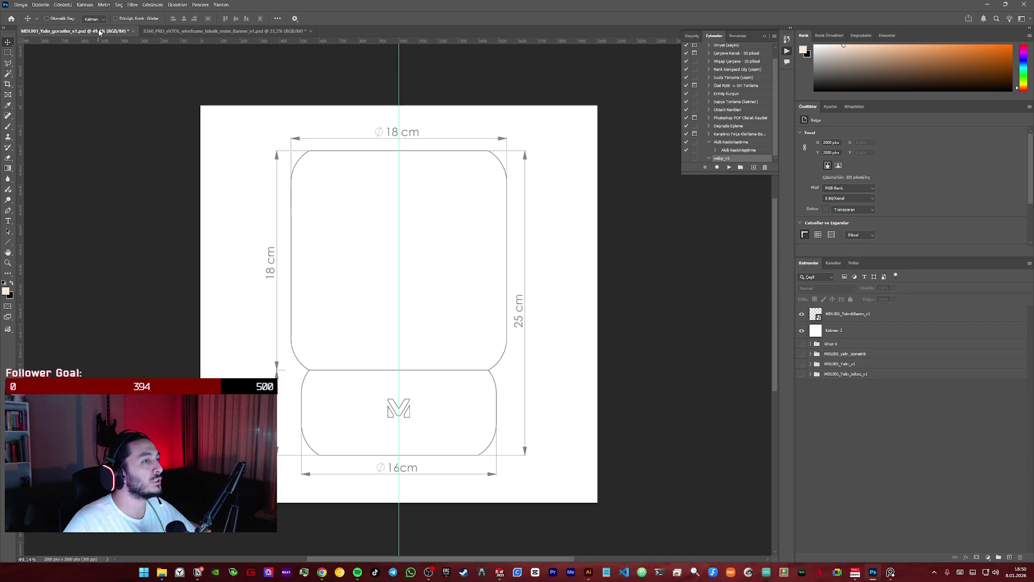
click(21, 5)
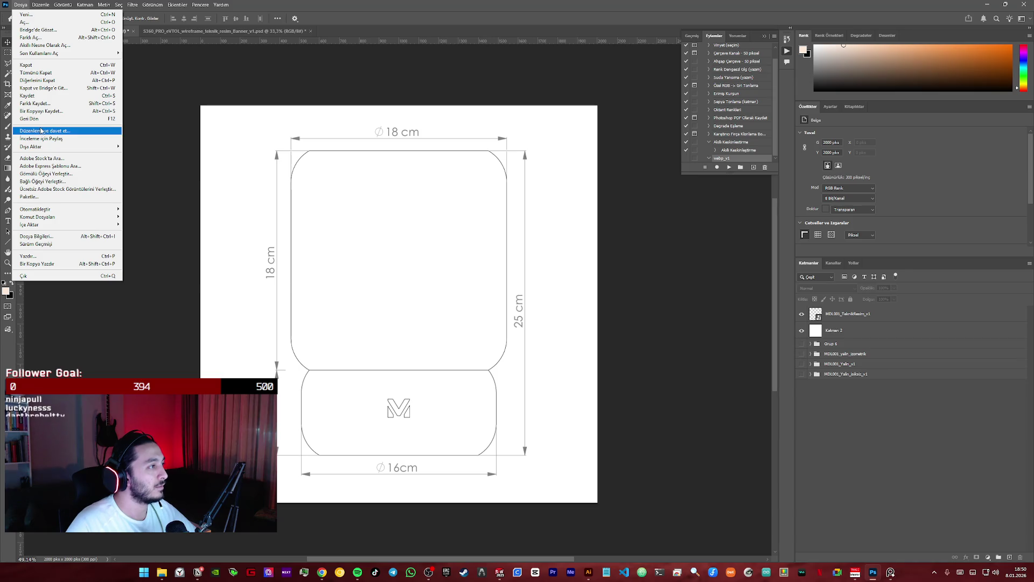
- Start a PNG copy save and browse to D: MOVUVA, movuvacom, Products, MDL001, TeknikResim
mouse_move(32, 146)
click(152, 148)
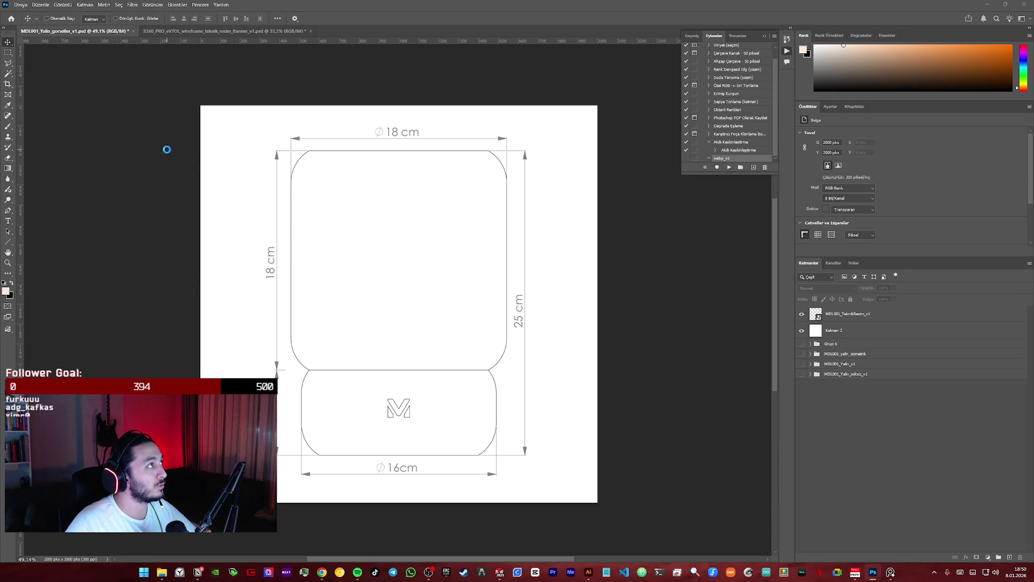
drag(223, 13, 505, 231)
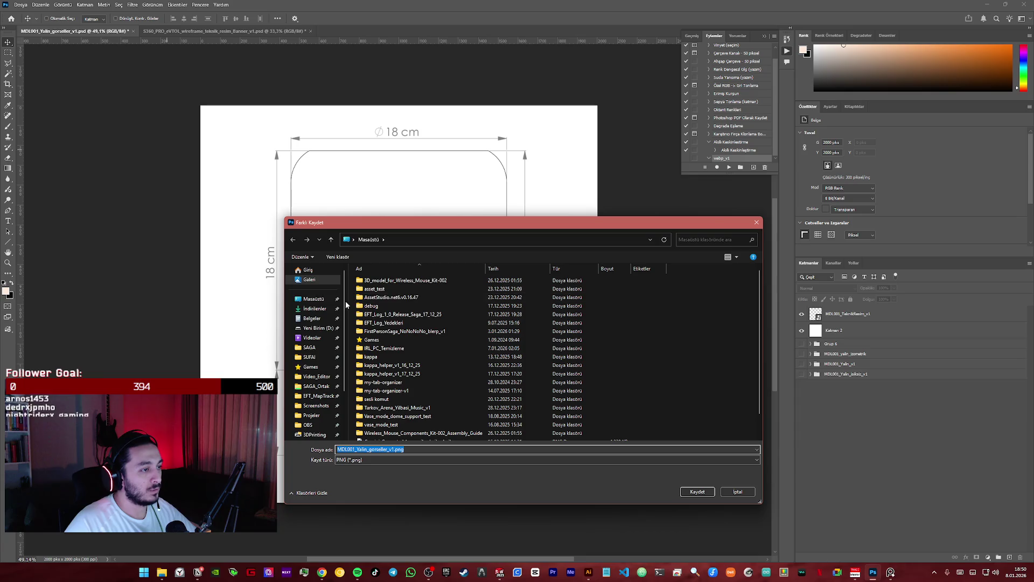
click(318, 328)
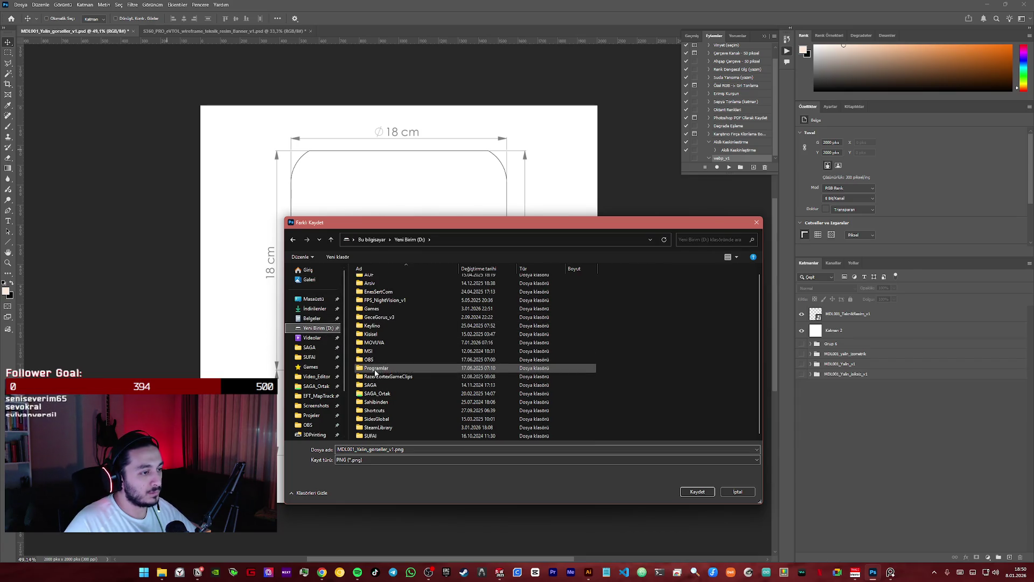
double_click(372, 389)
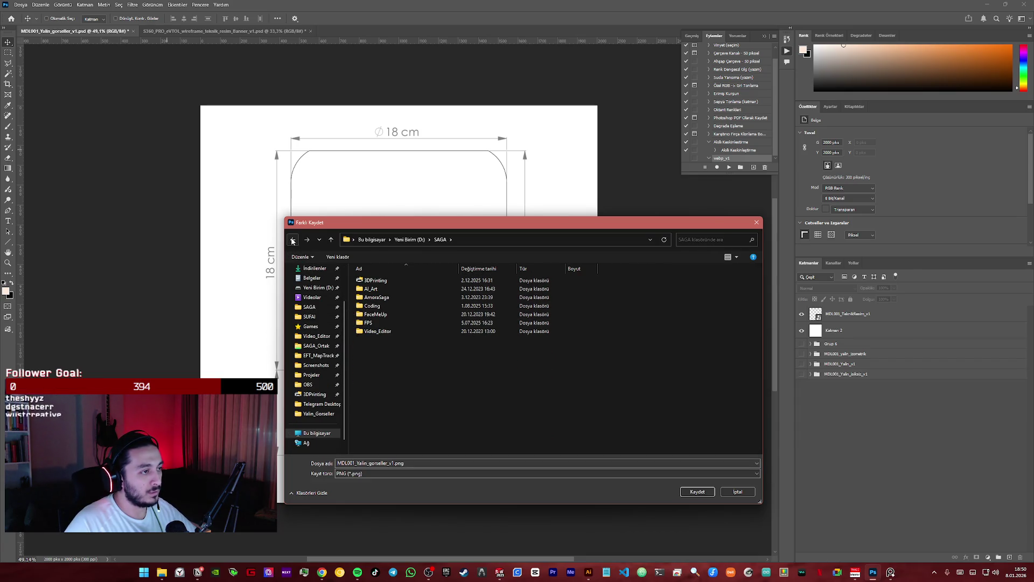
key(BackSpace)
double_click(380, 342)
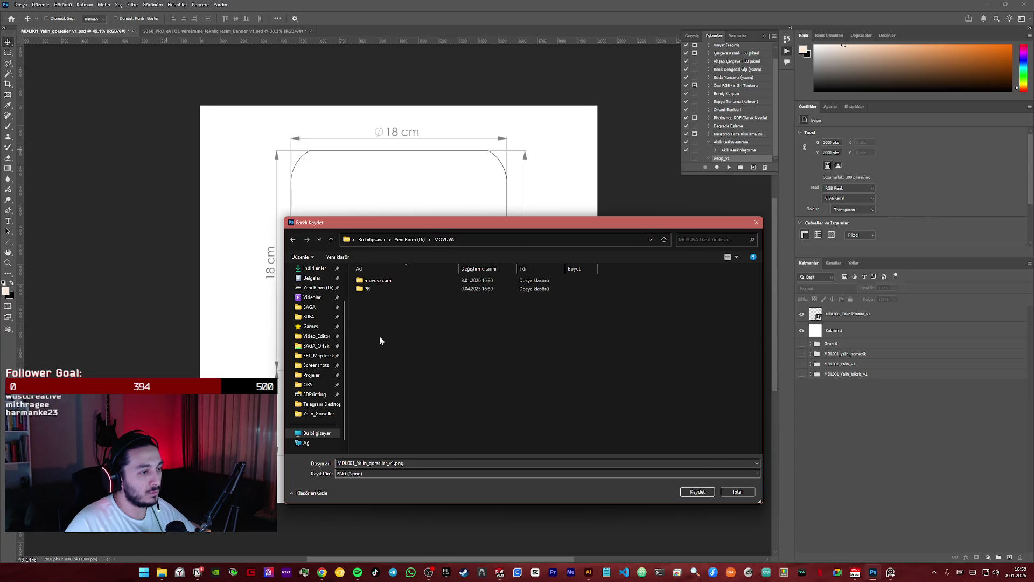
double_click(386, 283)
click(384, 293)
double_click(385, 292)
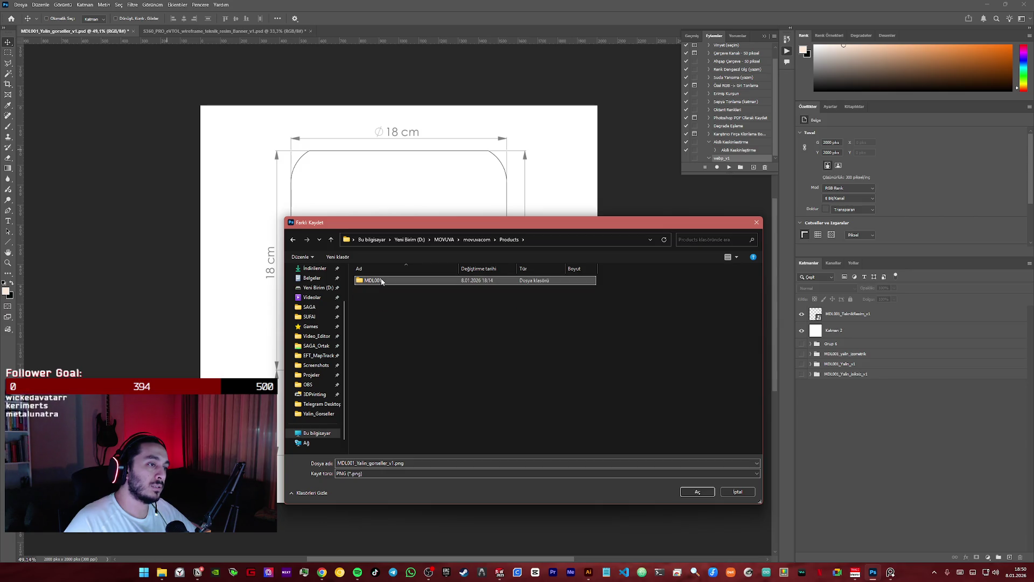
double_click(511, 301)
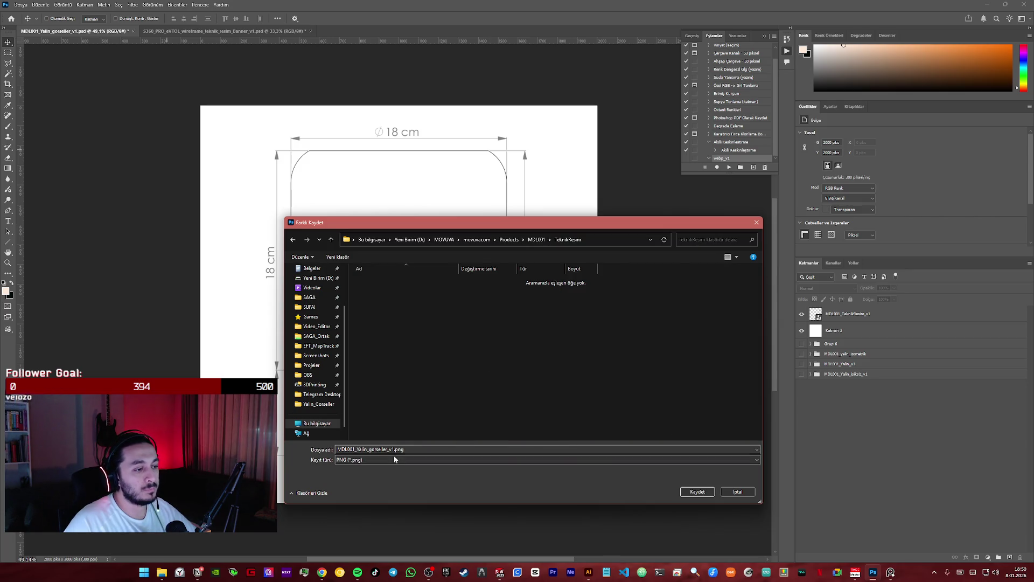
- Correct the file name to MDL001_Yalin_TeknikResim_v1.png and save it
click(385, 450)
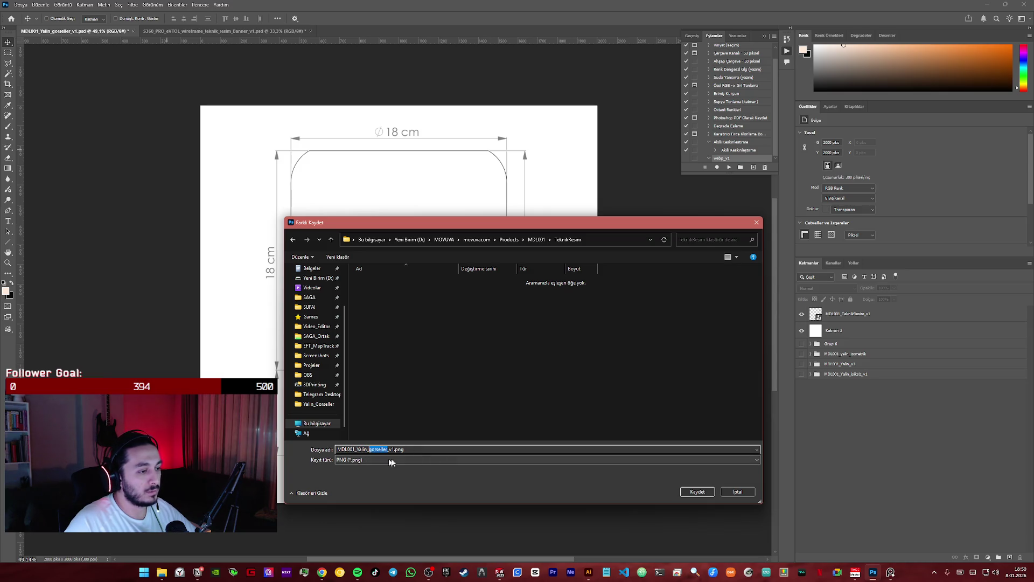
text(Teknik)
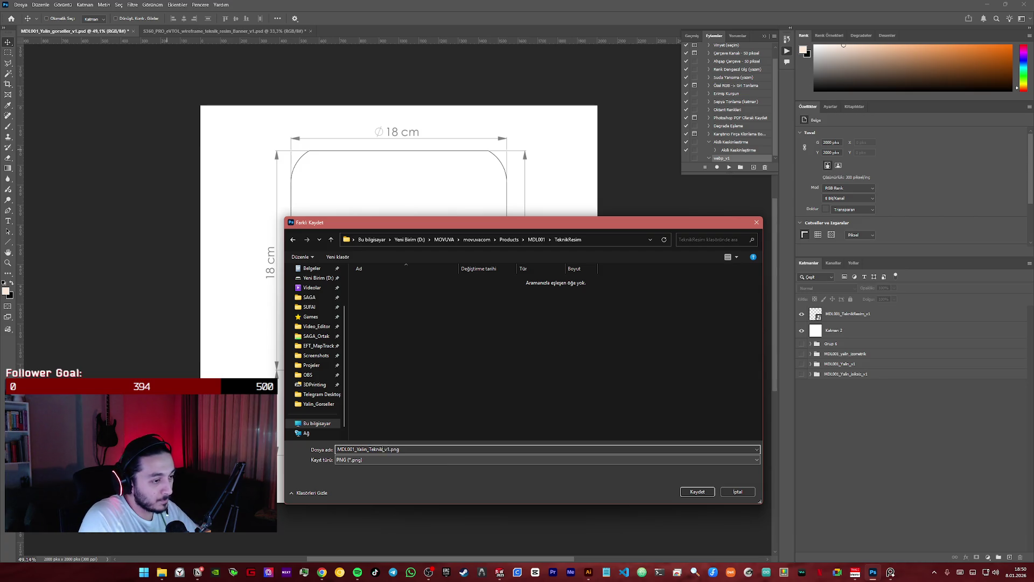
text(k)
key(BackSpace)
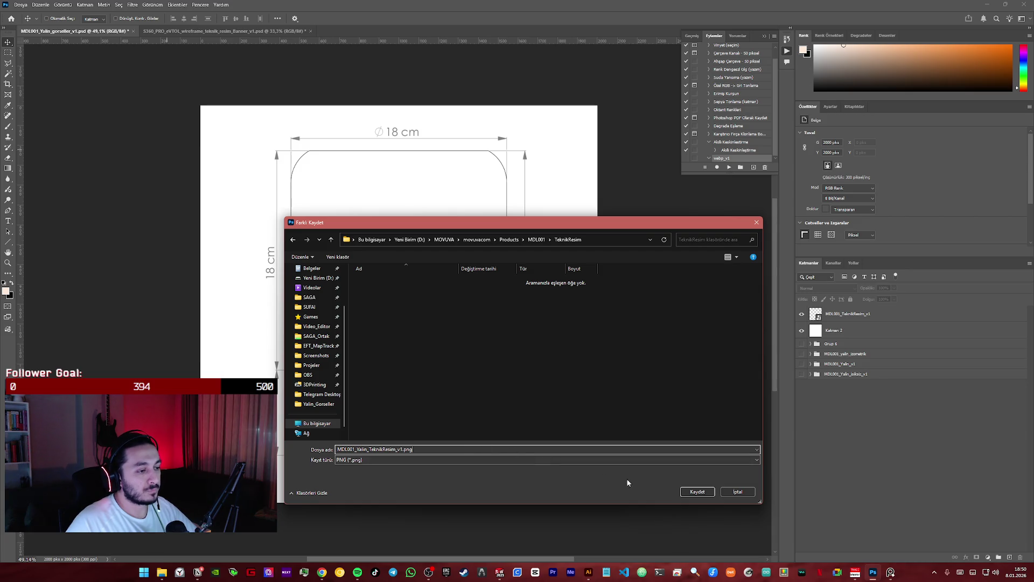
click(695, 491)
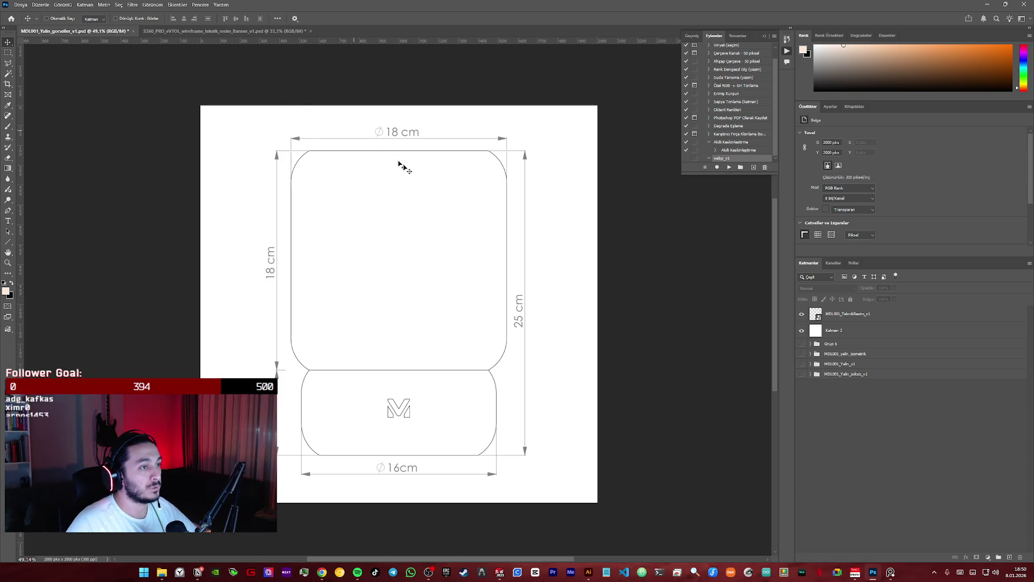
- Select the MDL001_TeknikResim_v1 layer and peek at its context menu without choosing anything
click(535, 348)
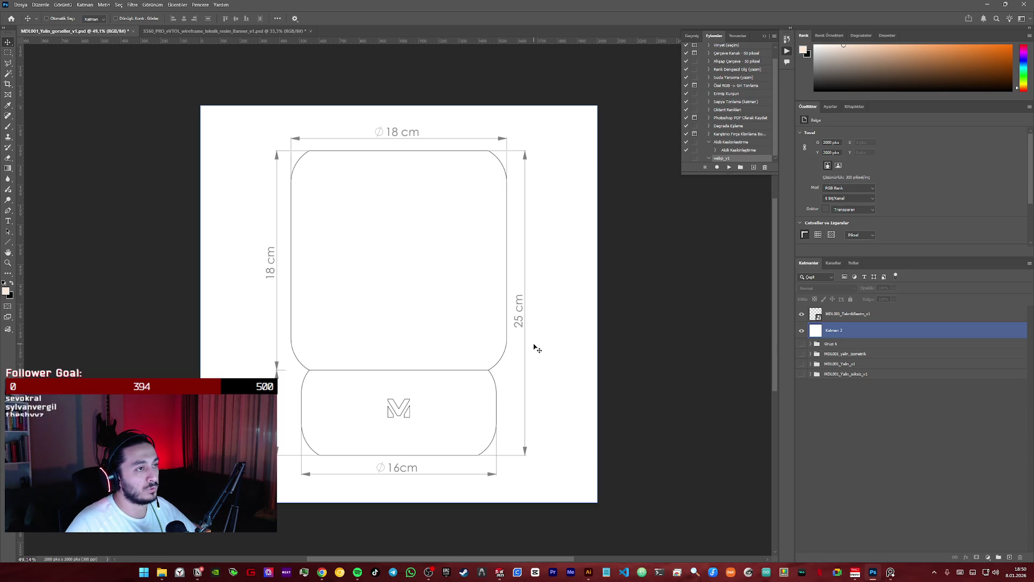
click(844, 317)
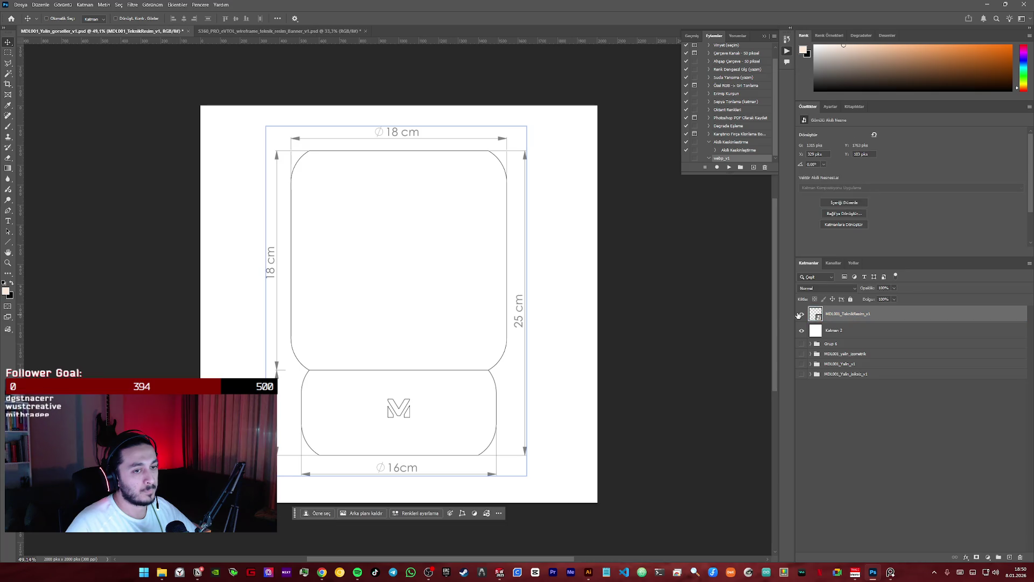
right_click(815, 317)
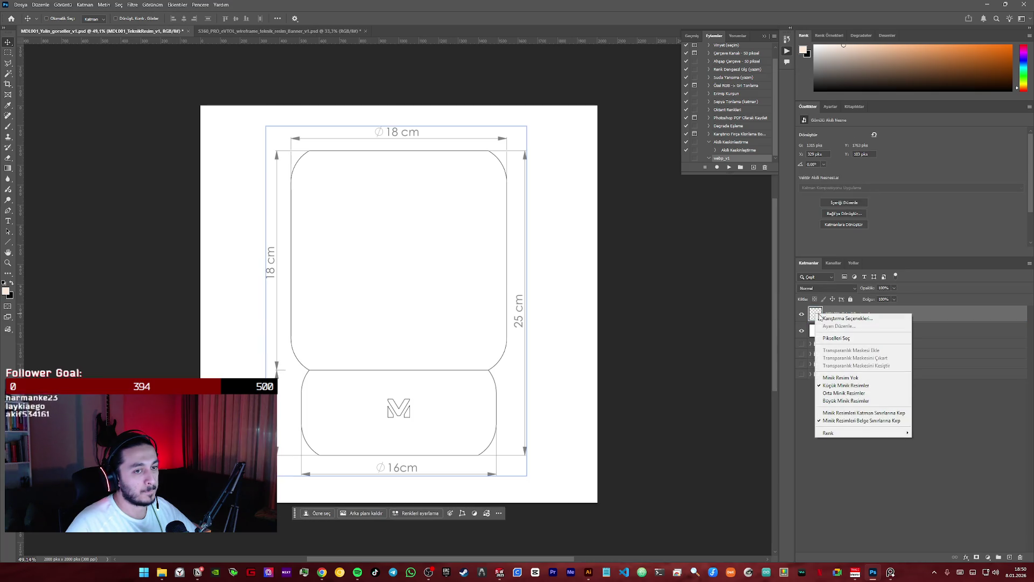
click(807, 482)
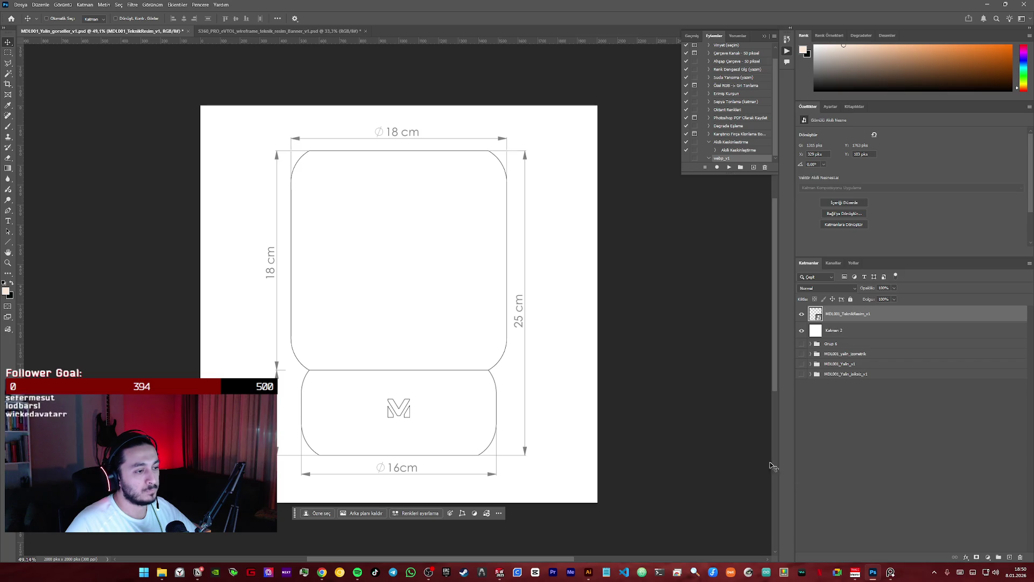
click(491, 440)
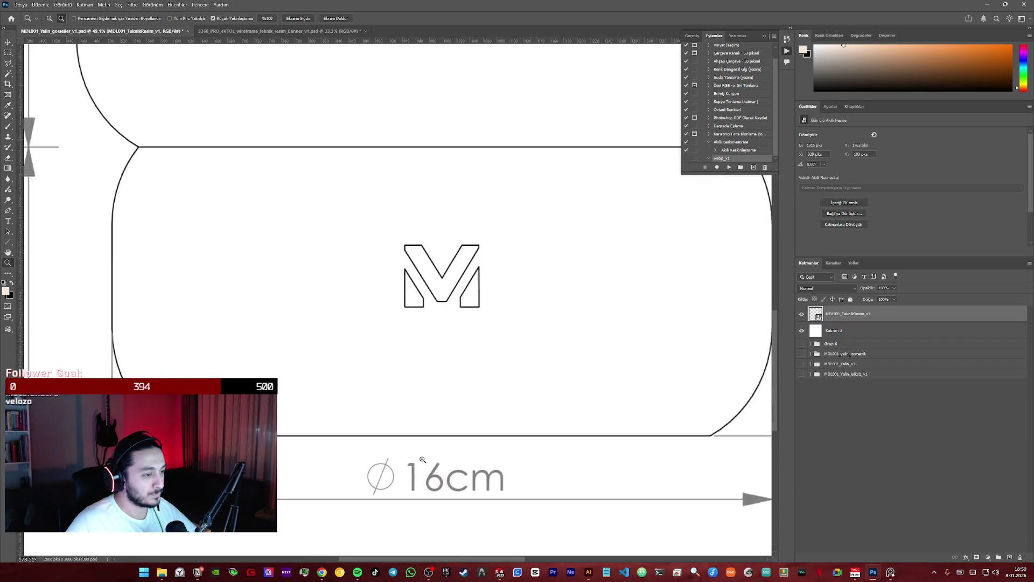
- Zoom in on the ∅16 cm label and open the drawing layer's context menu
drag(369, 453, 450, 457)
mouse_move(532, 418)
mouse_down()
mouse_move(442, 317)
mouse_move(489, 322)
mouse_up()
right_click(843, 314)
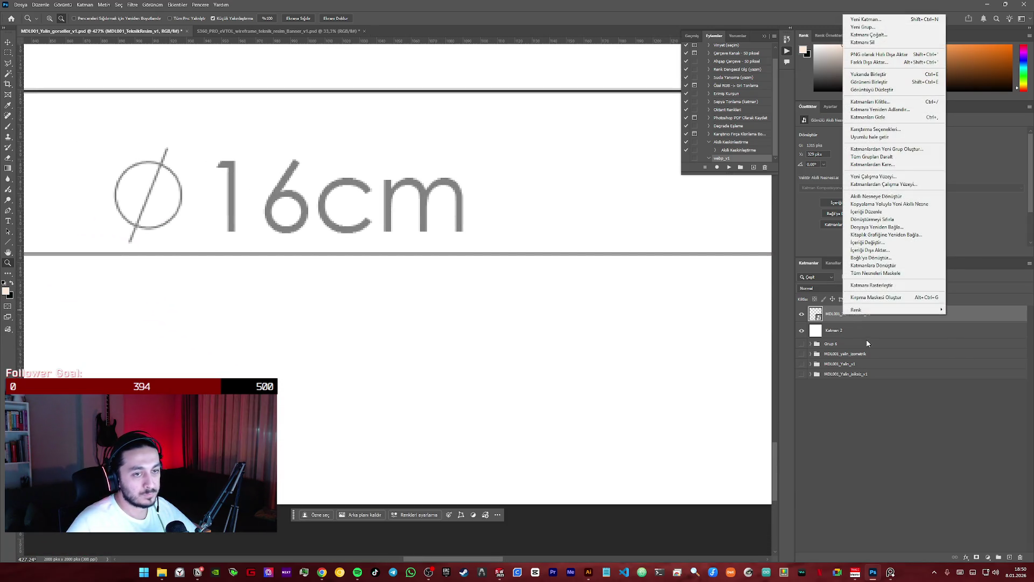
- Rasterize the drawing layer and nudge the selected 'cm' right so the label reads '16 cm'
click(885, 287)
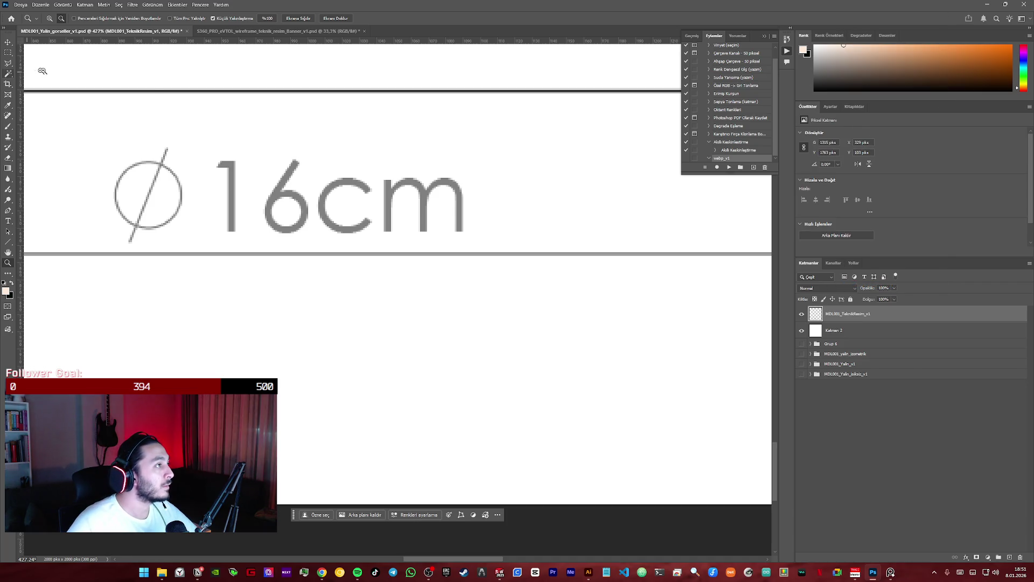
click(7, 53)
drag(311, 161, 489, 235)
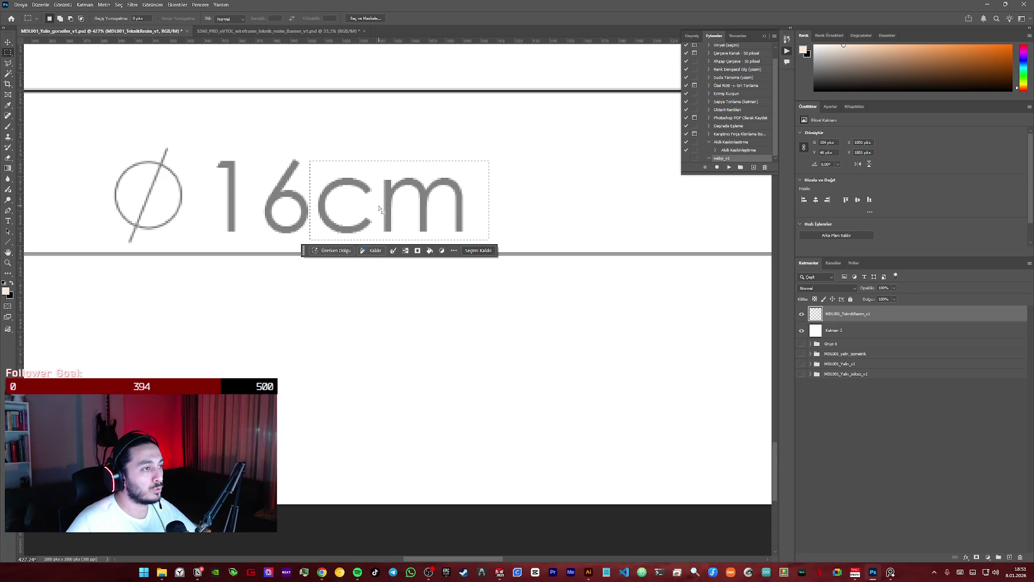
drag(380, 209, 386, 207)
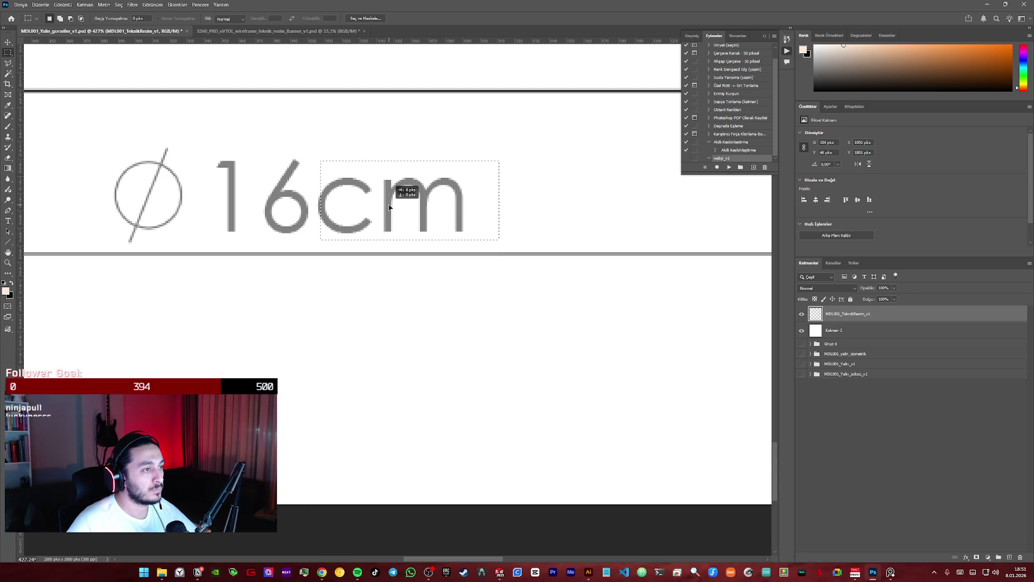
key(ctrl+0)
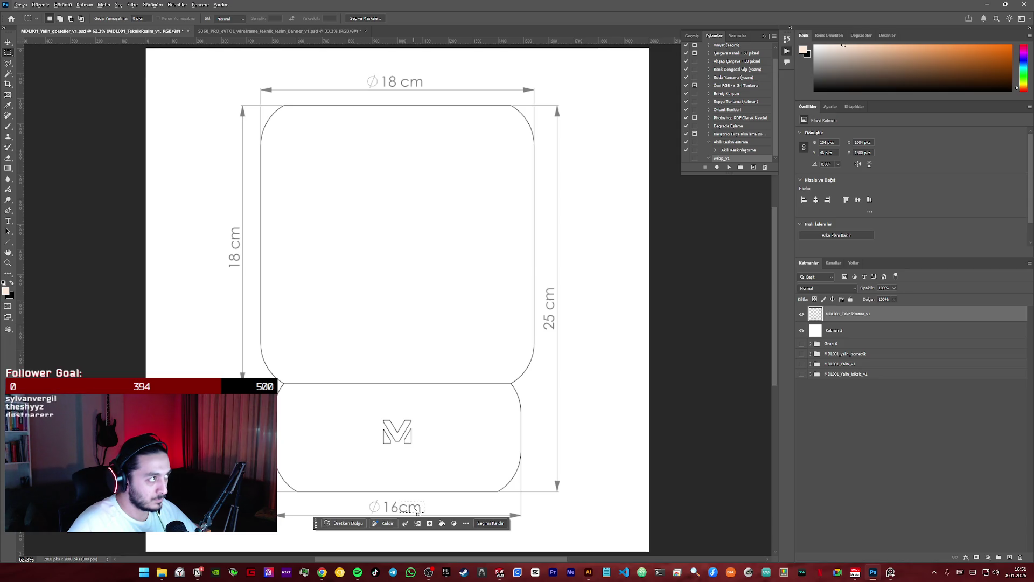
key(v)
drag(414, 509, 421, 509)
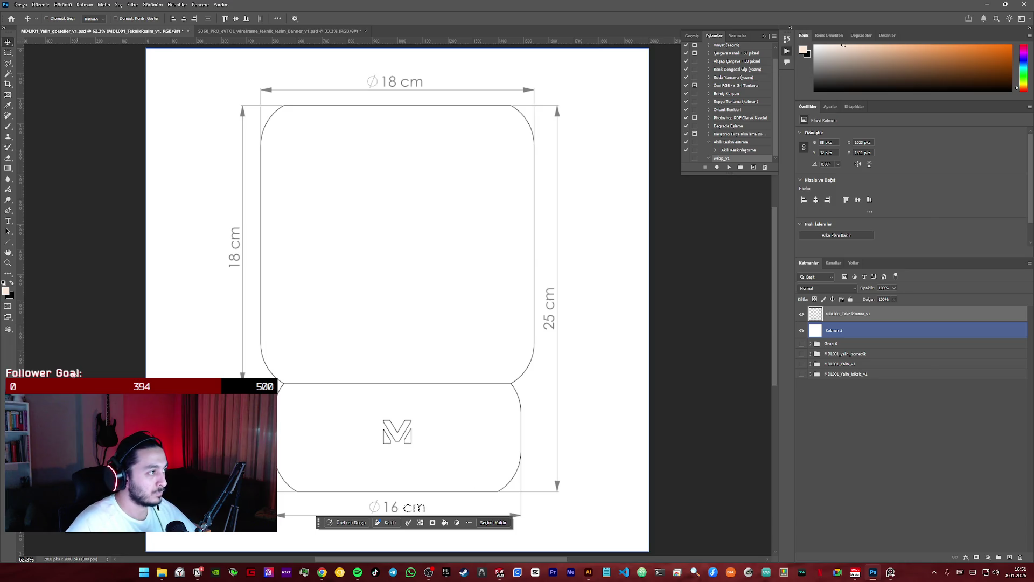
- Check the label centring with temporary vertical ruler guides, then remove them
drag(21, 287, 401, 270)
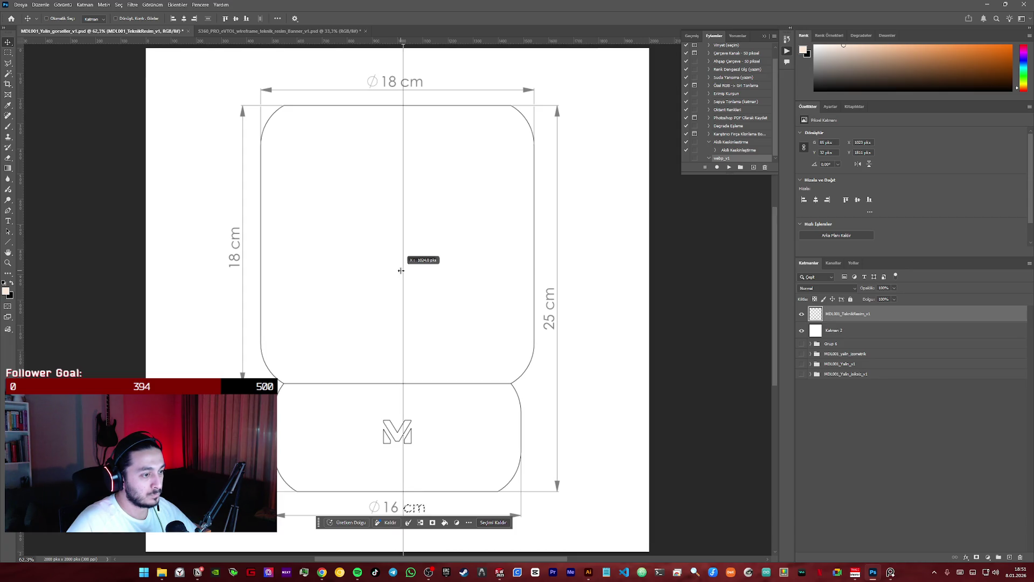
drag(401, 271, 17, 292)
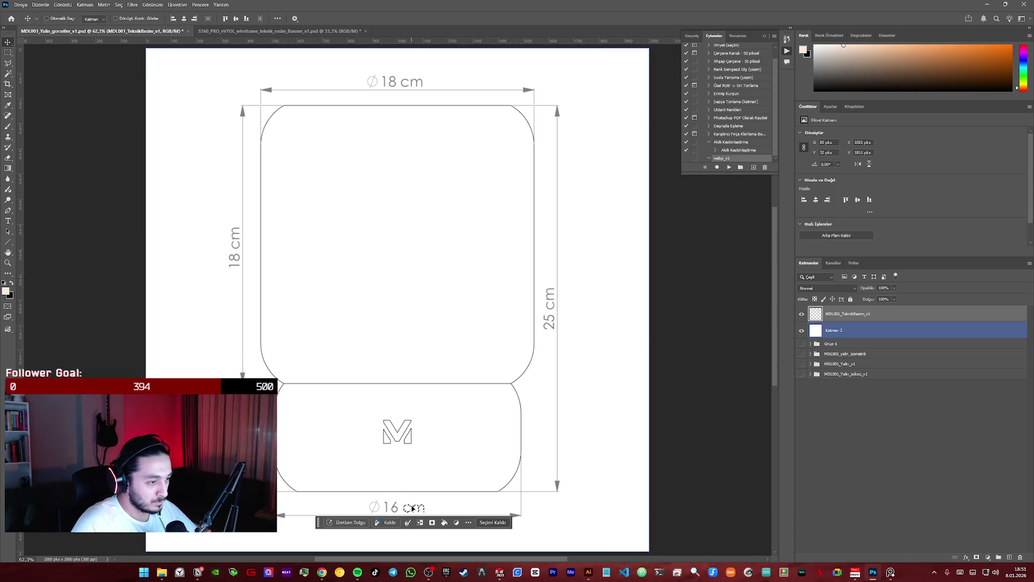
drag(24, 306, 403, 255)
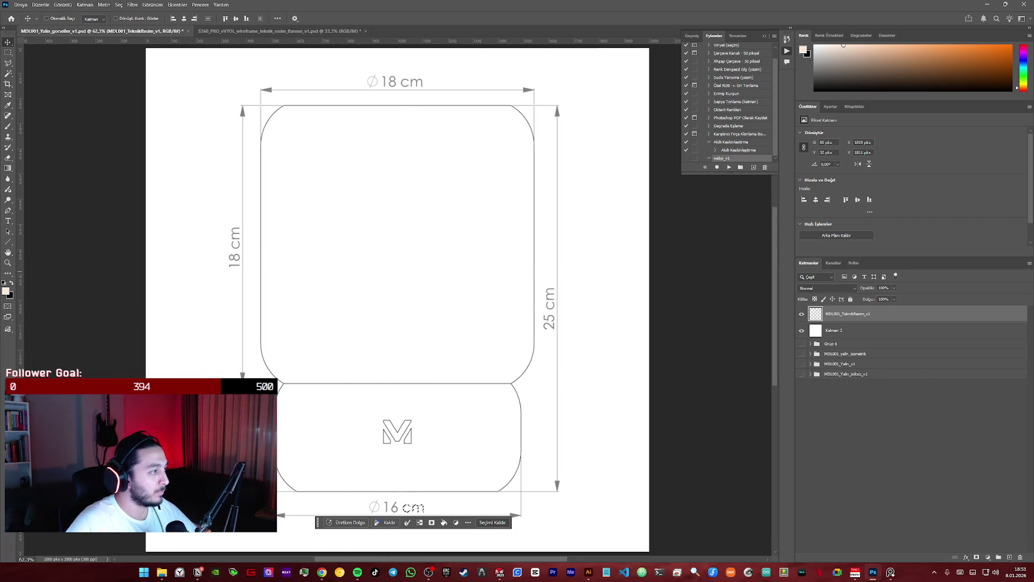
drag(403, 256, 26, 260)
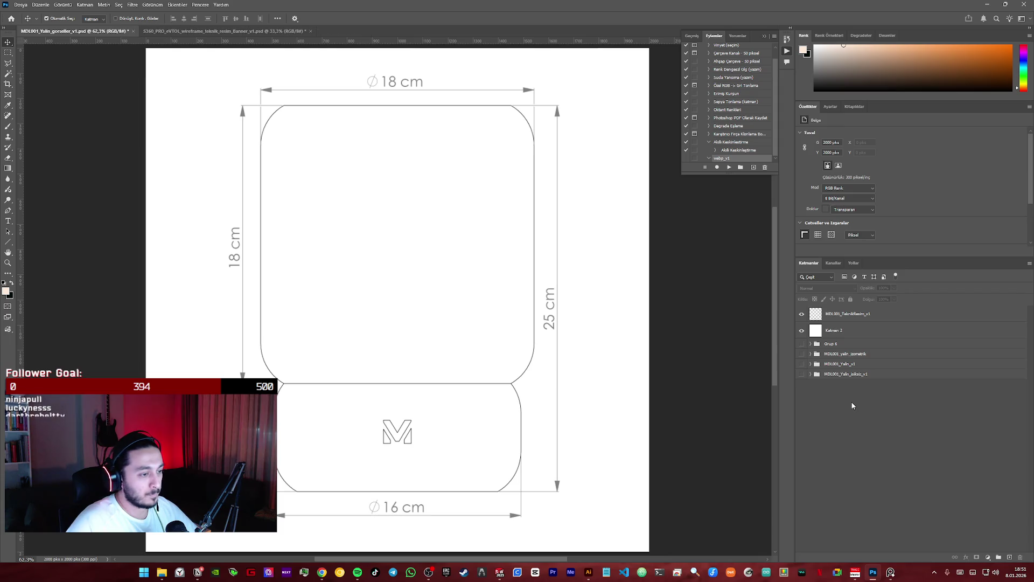
- Convert the drawing layer back to a smart object and save the document
right_click(856, 318)
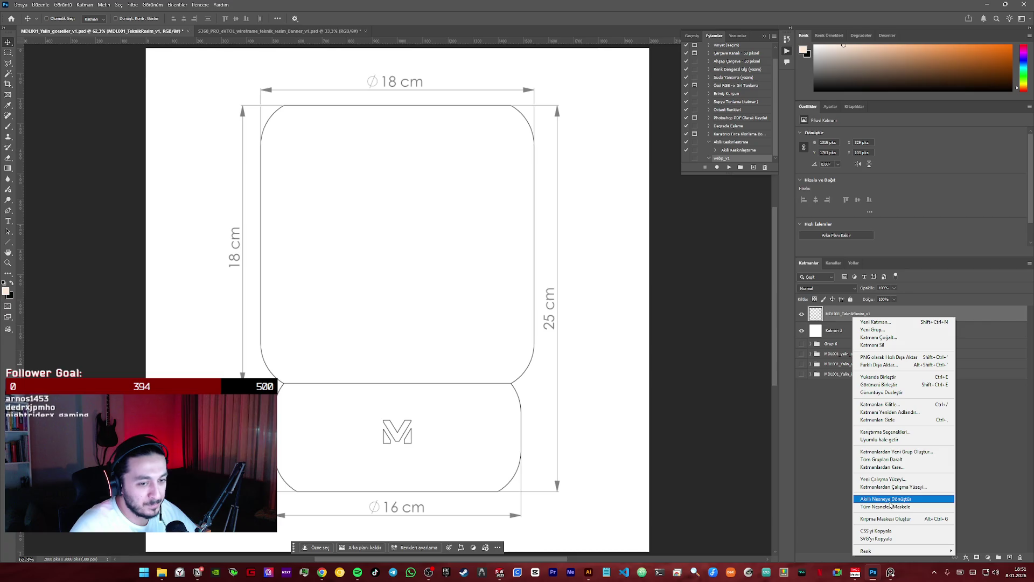
right_click(842, 314)
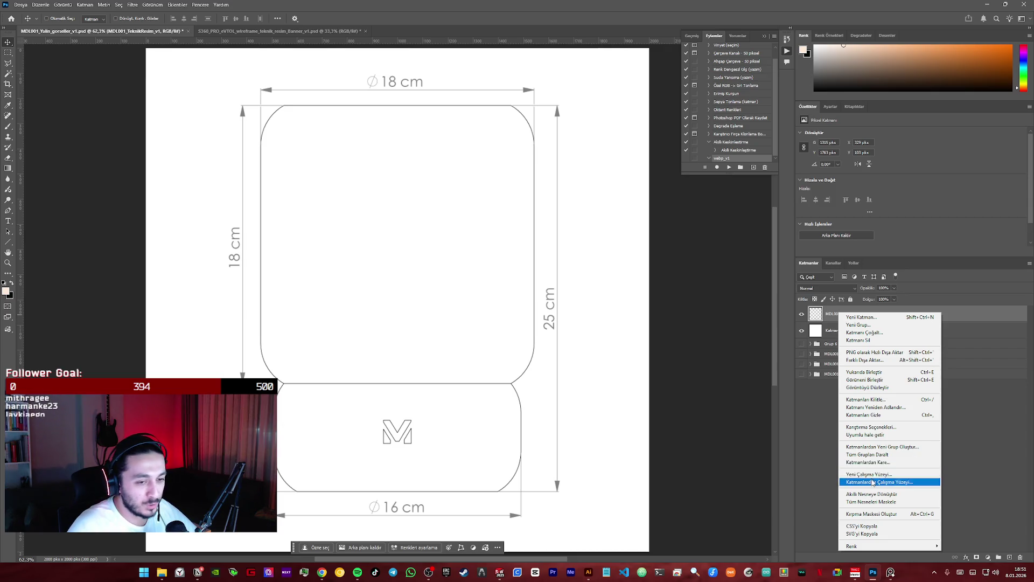
click(874, 494)
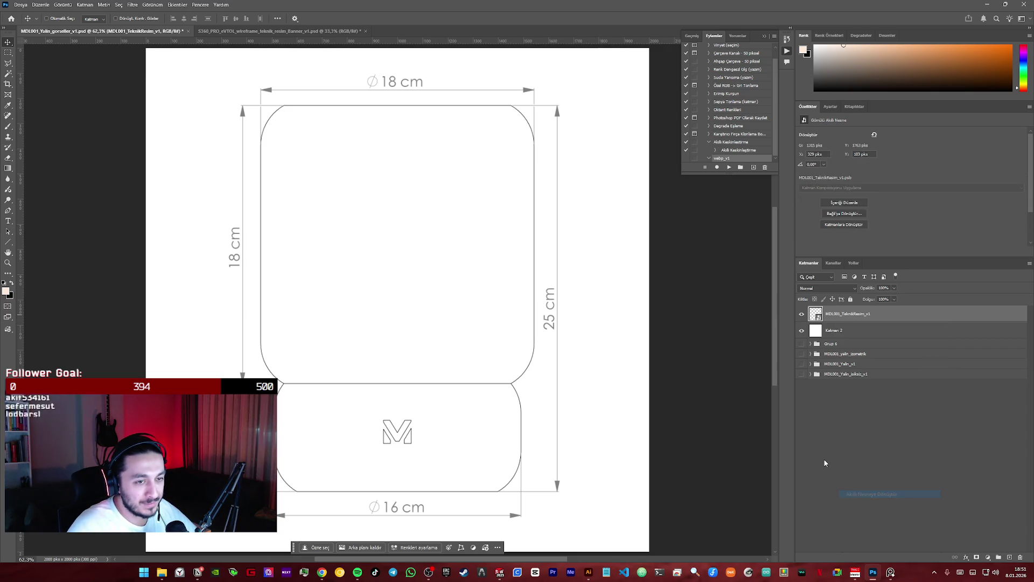
key(ctrl+s)
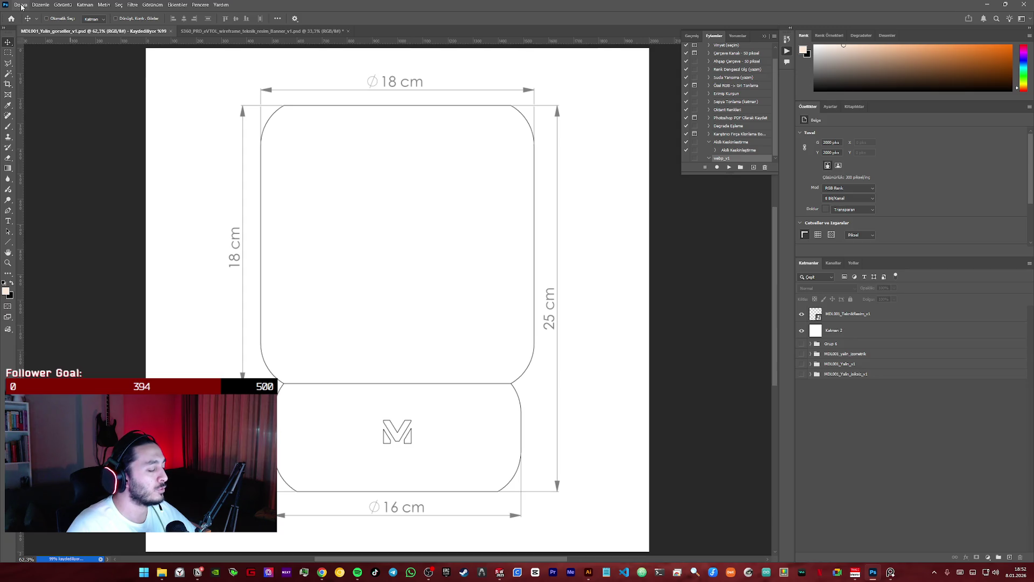
- Quick Export as PNG over the existing MDL001_Yalin_TeknikResim_v1.png, confirming the replace
click(22, 6)
mouse_move(49, 146)
click(164, 147)
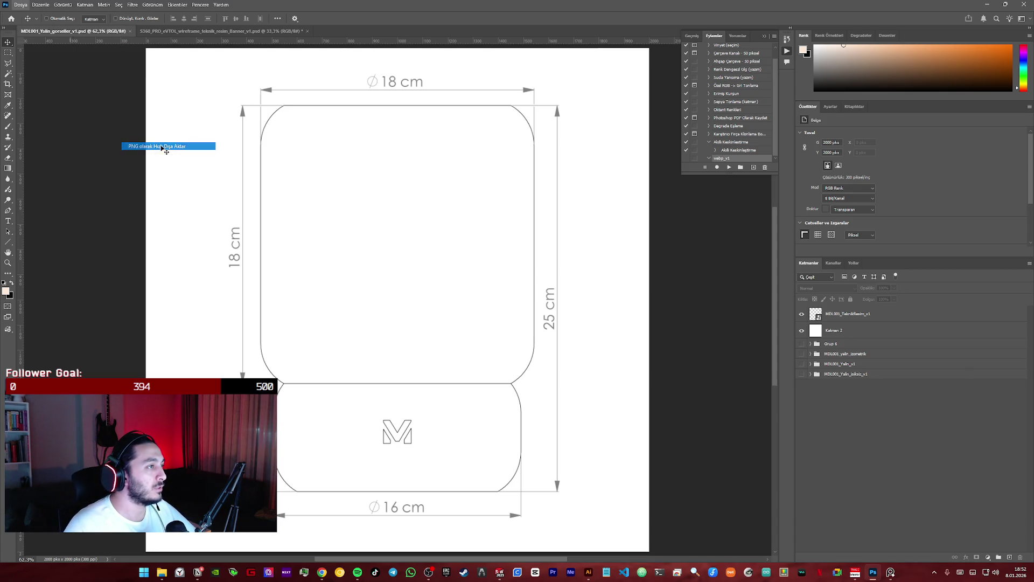
click(387, 317)
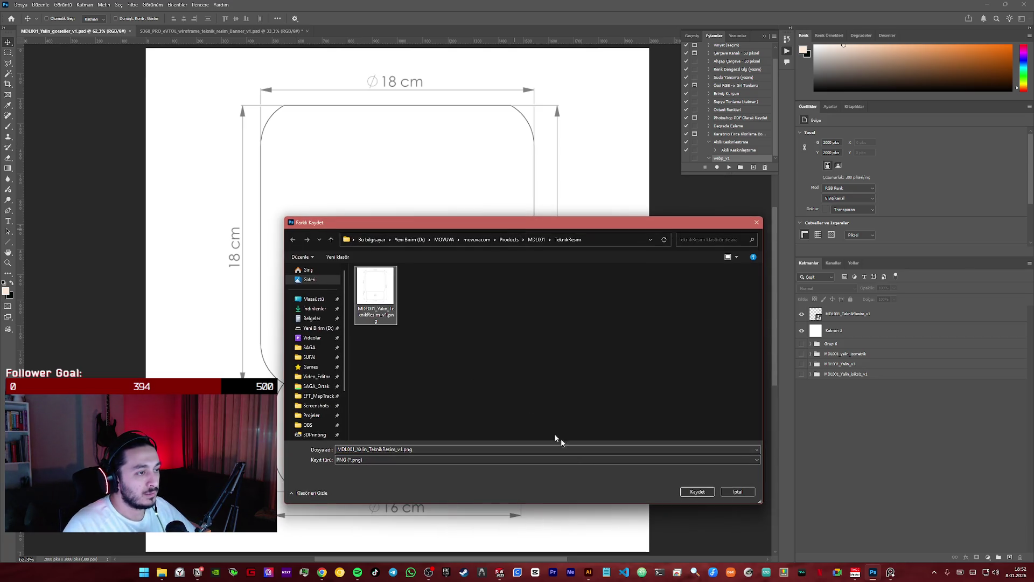
click(693, 494)
click(542, 287)
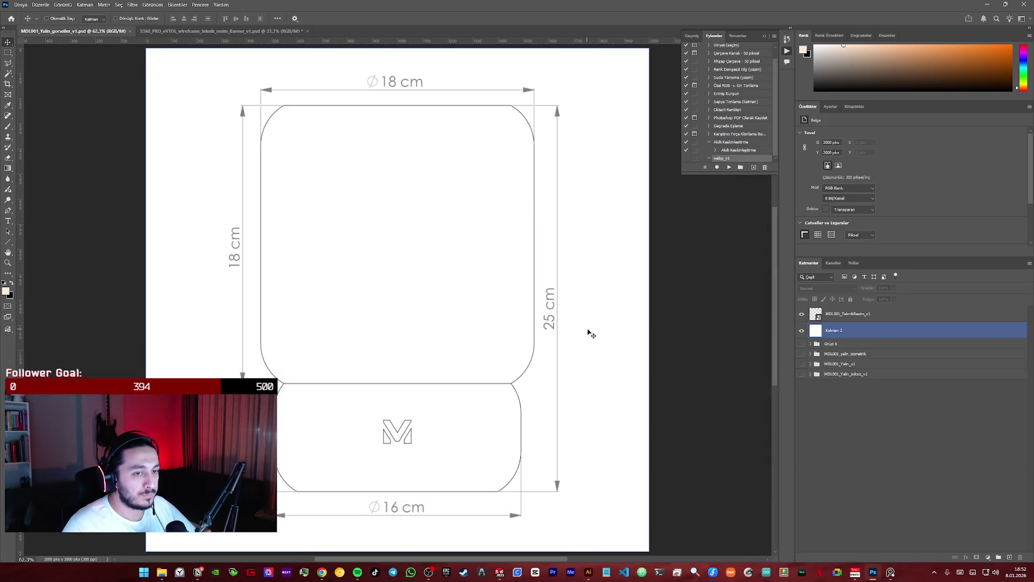
click(478, 543)
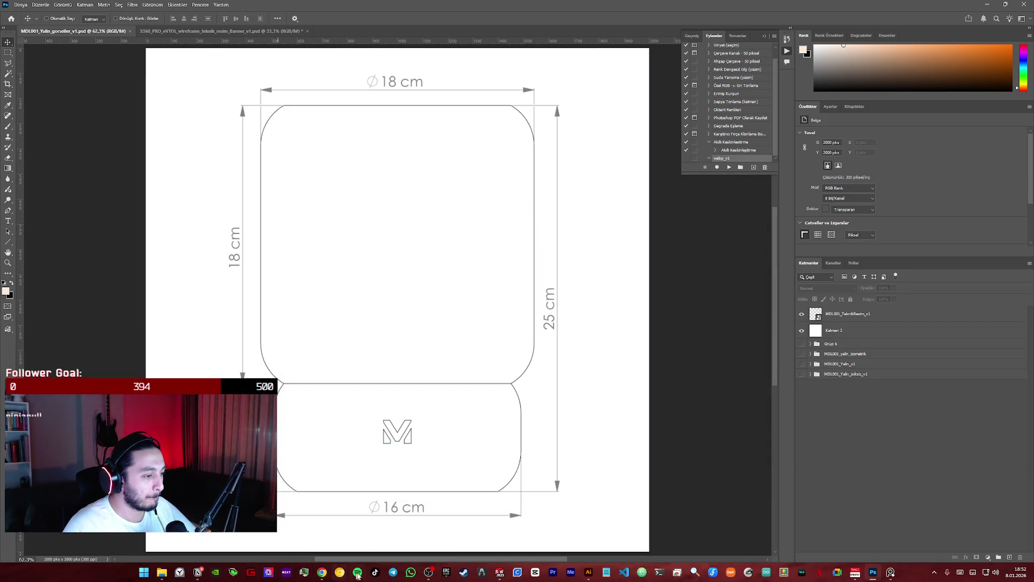
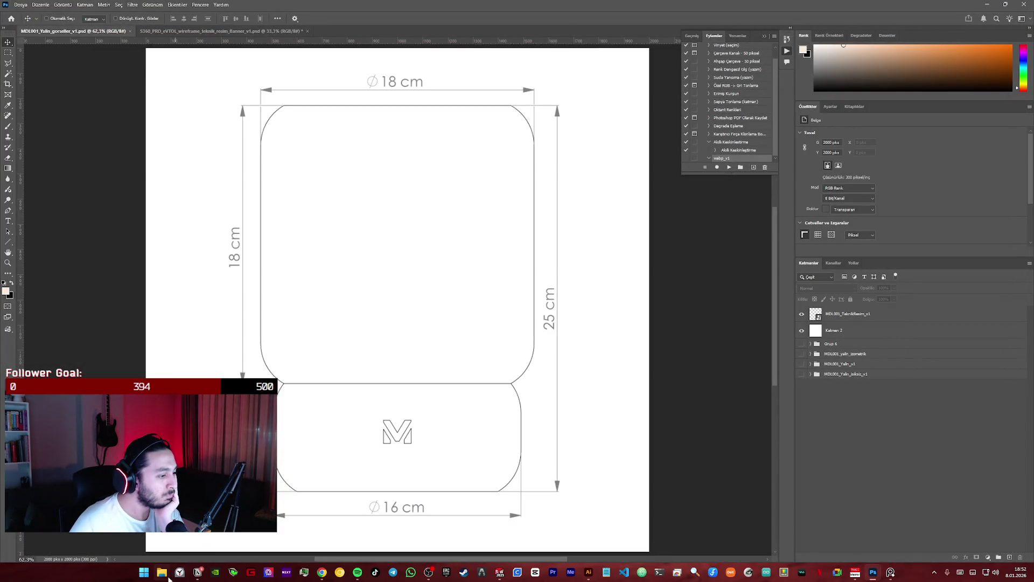
- Close Photoshop's second open document without saving and minimize Photoshop
key(super+e)
double_click(356, 4)
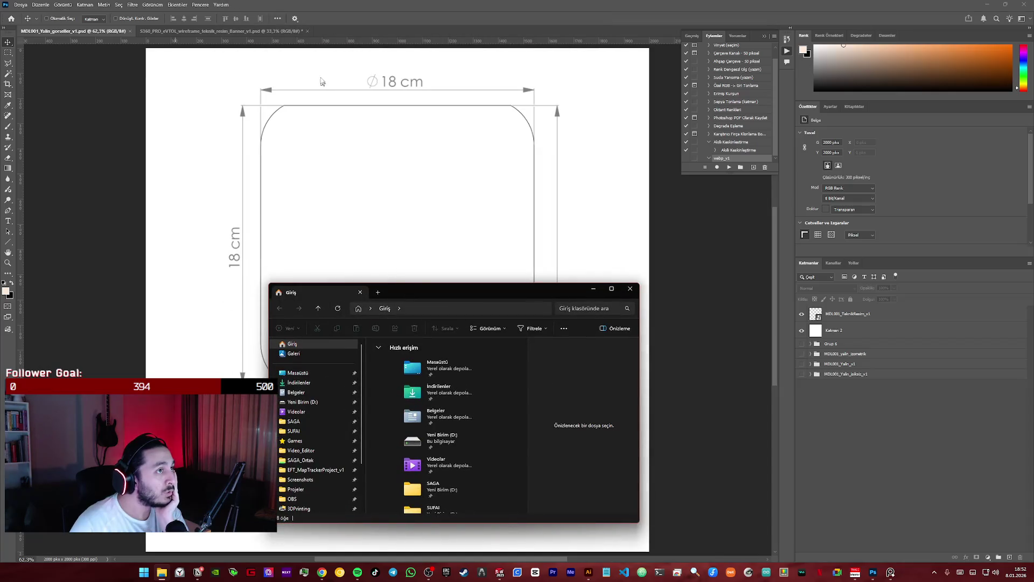
click(307, 31)
click(533, 214)
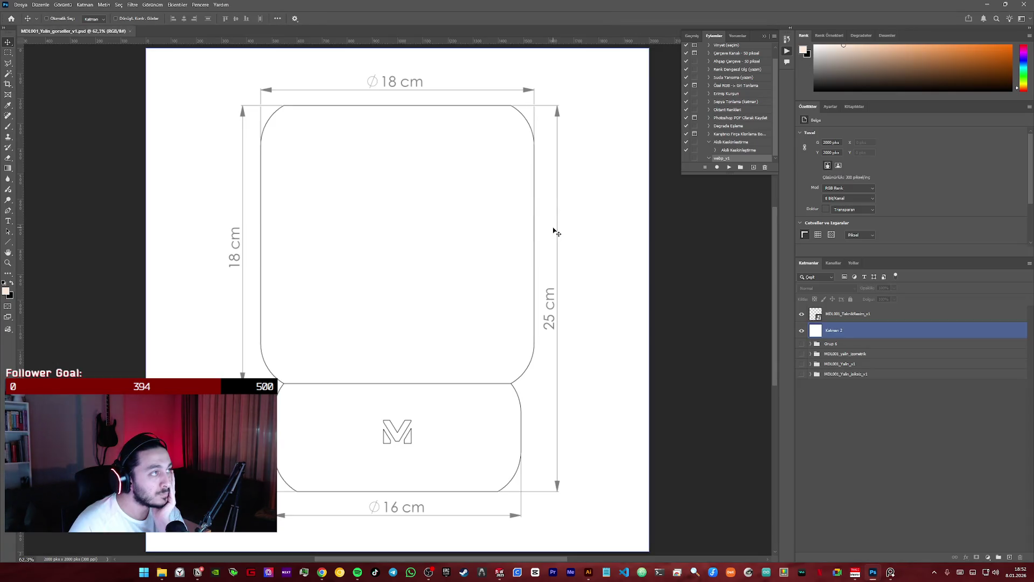
click(988, 4)
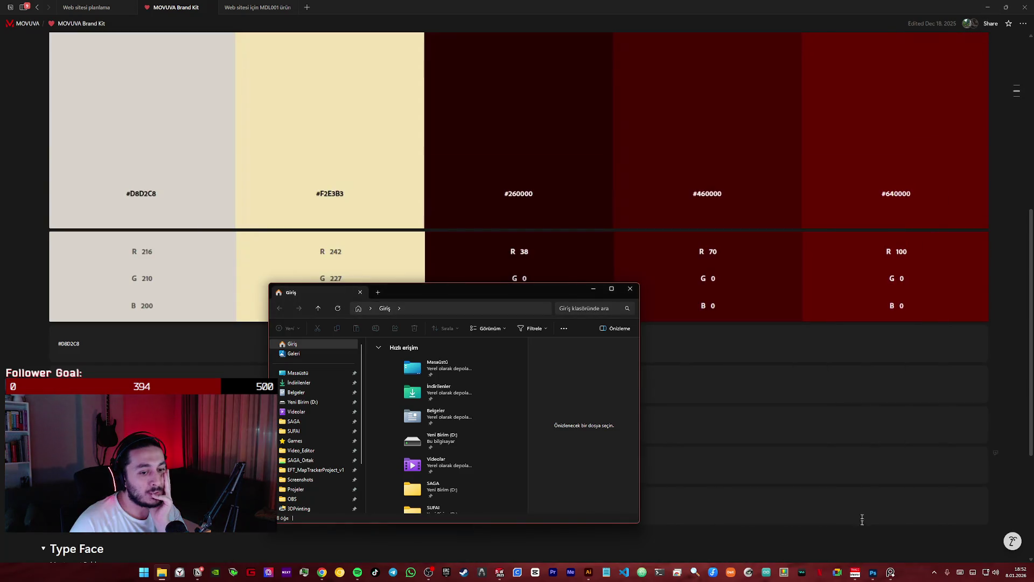
- Close the Illustrator drawing without saving, put the MDL001 reference window away and move File Explorer up-left
click(588, 574)
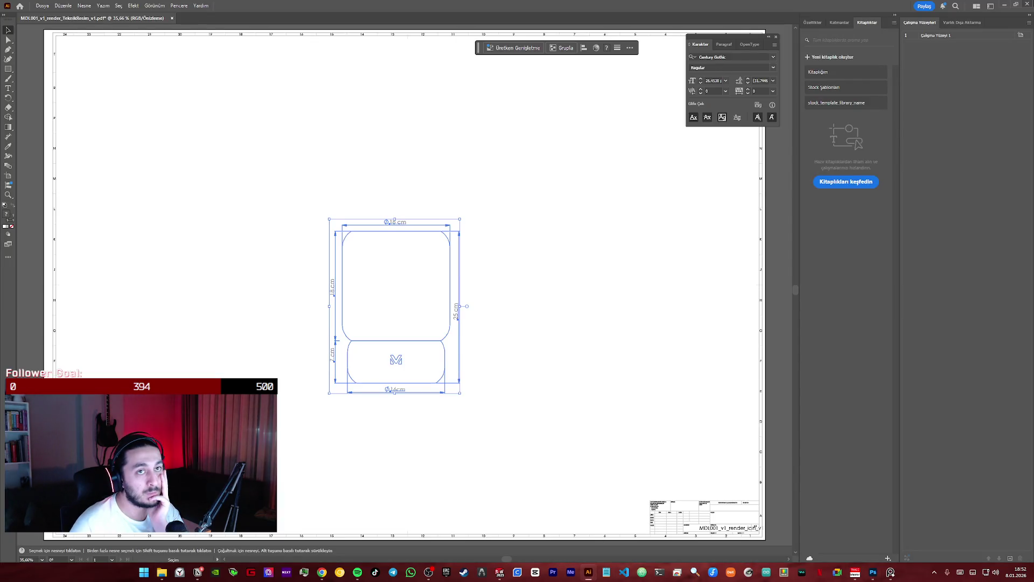
key(ctrl+w)
key(Return)
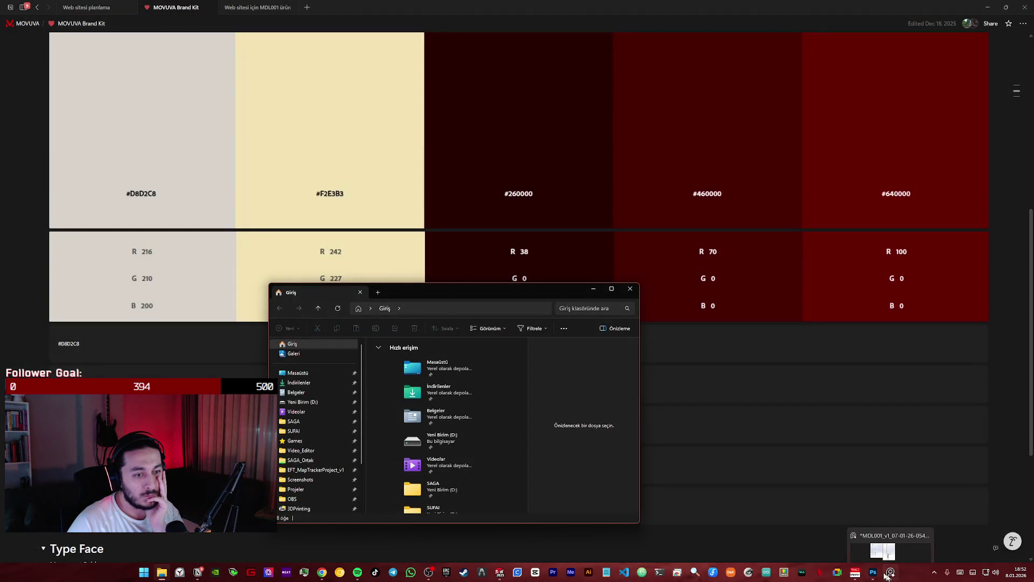
click(889, 574)
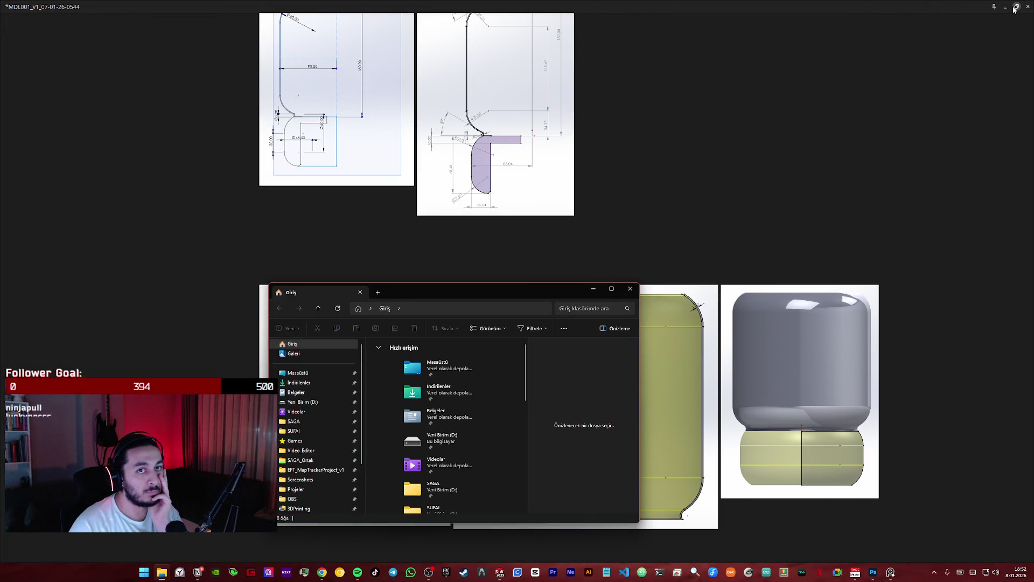
click(1015, 8)
drag(491, 290, 446, 83)
scroll(387, 269, down, 5)
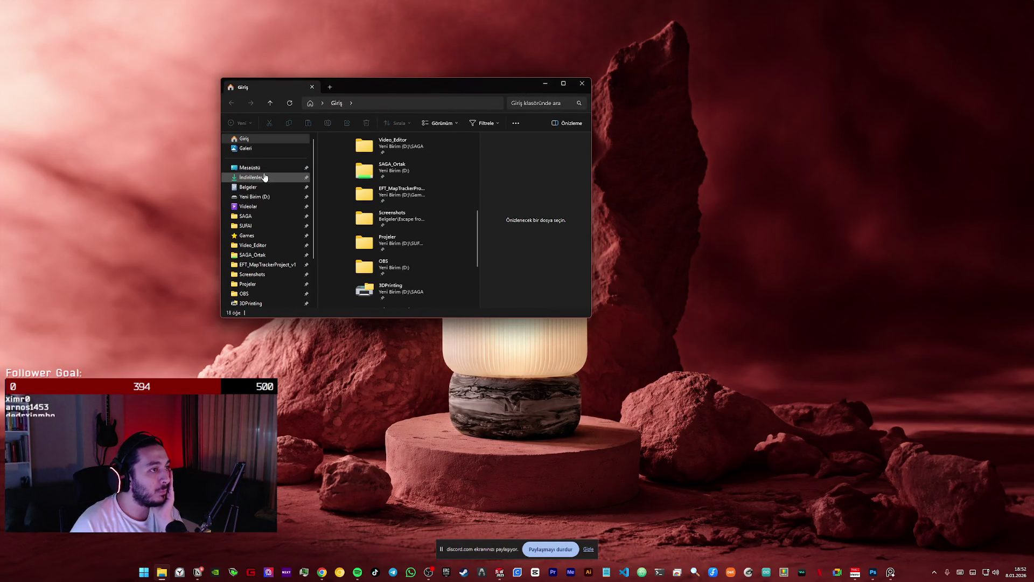
- Browse D: > MOVUVA > movuvacom > Products > MDL001 in an enlarged window, preview the amber lamp render, then return to the browser
click(267, 196)
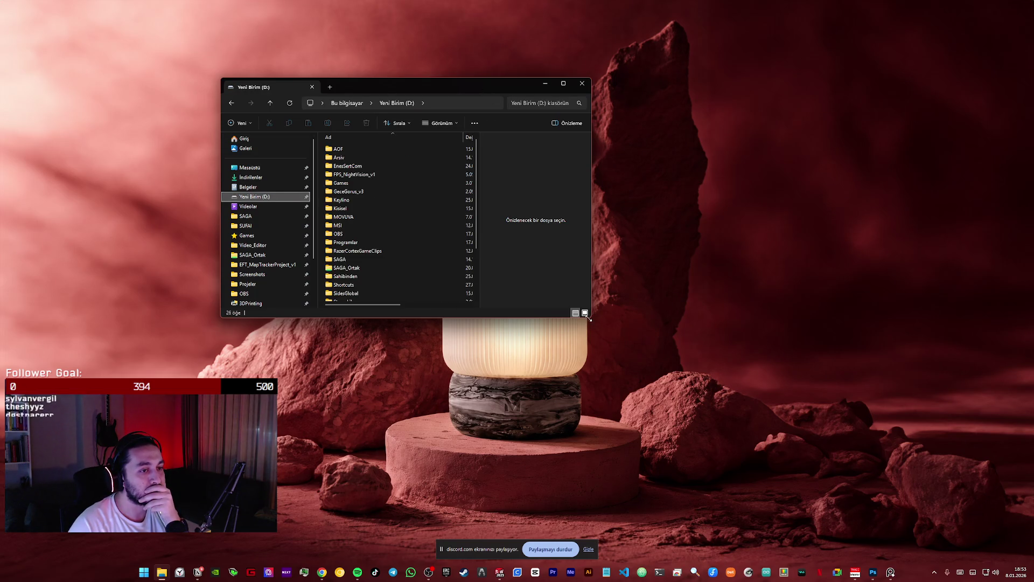
drag(590, 318, 840, 490)
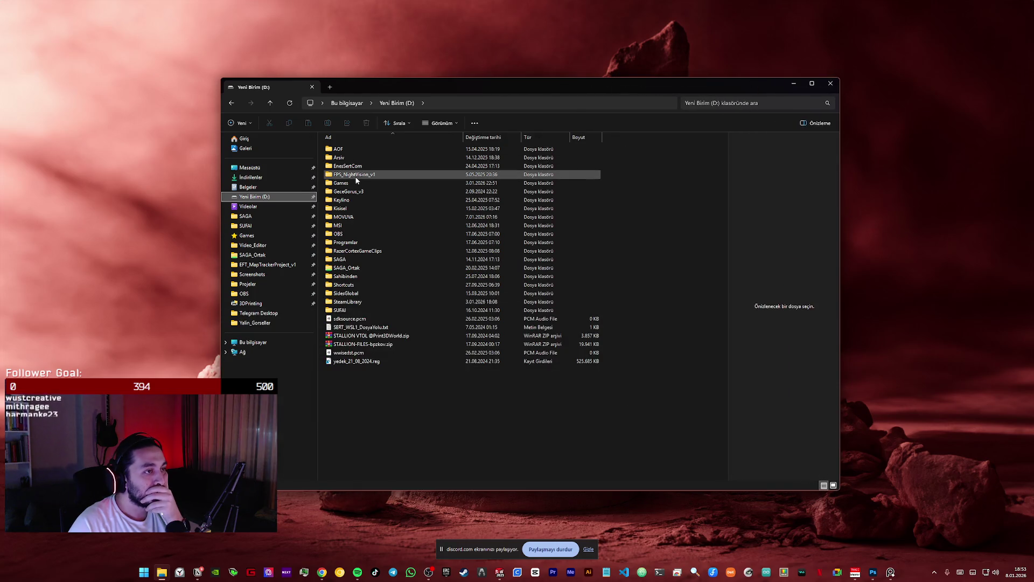
double_click(354, 219)
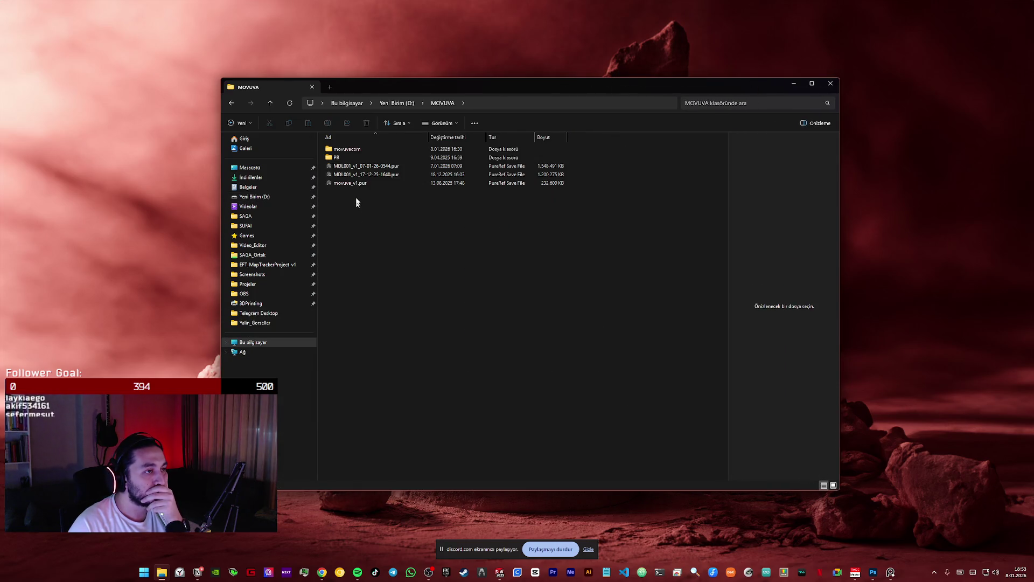
double_click(360, 151)
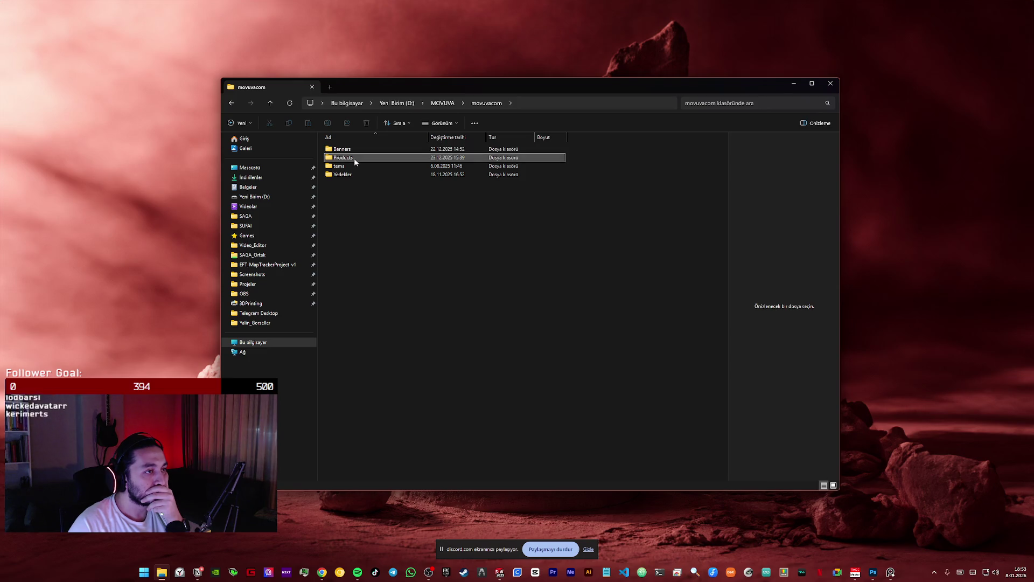
double_click(358, 159)
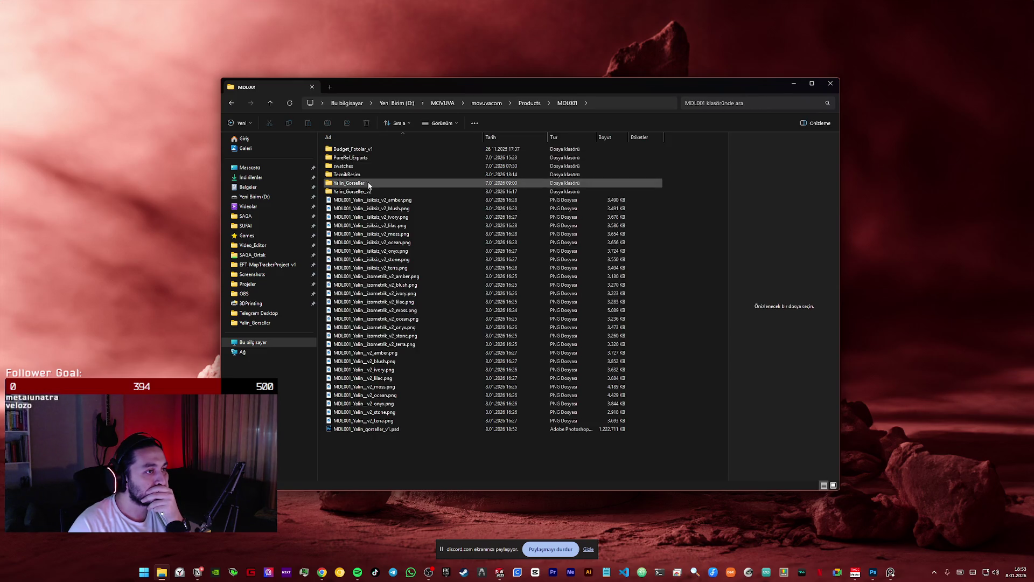
click(371, 200)
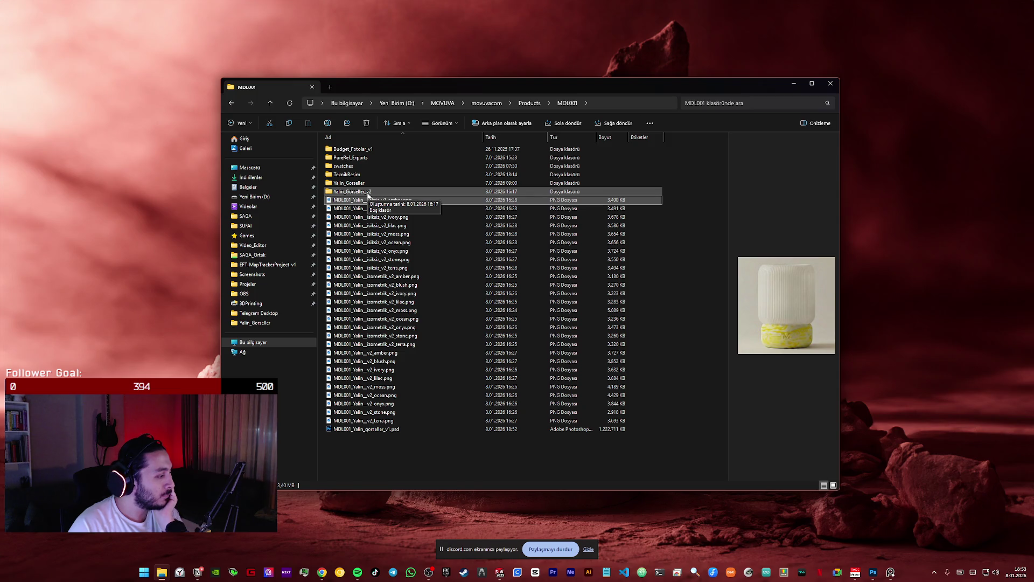
key(alt+Tab)
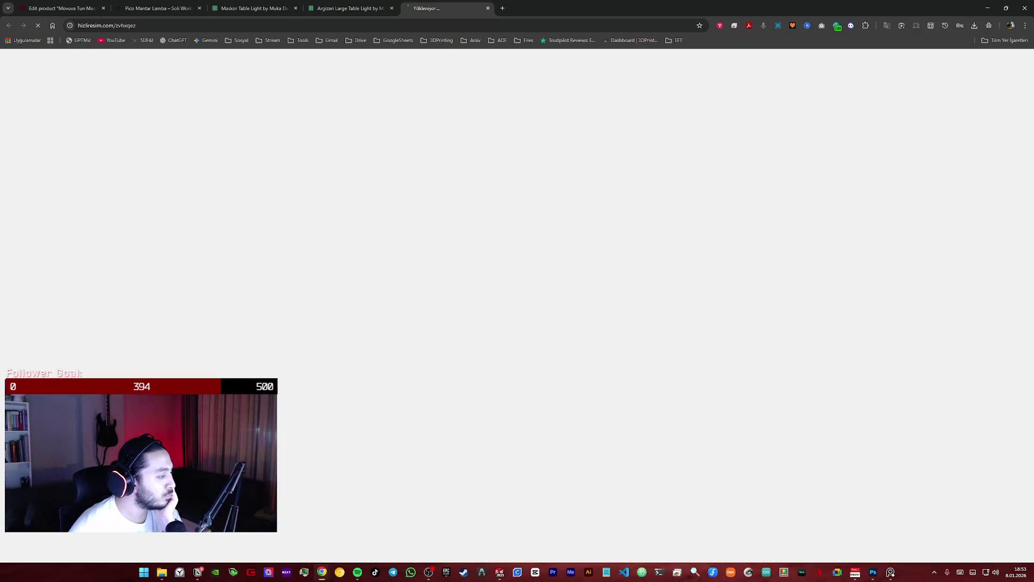
scroll(435, 434, down, 3)
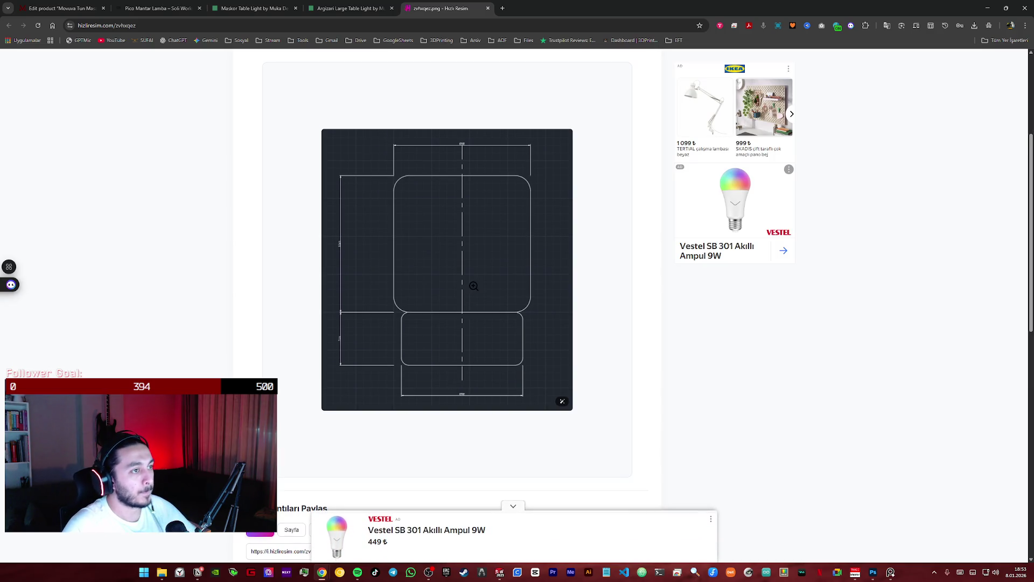
ctrl+scroll(474, 280, up, 1)
ctrl+scroll(475, 281, up, 1)
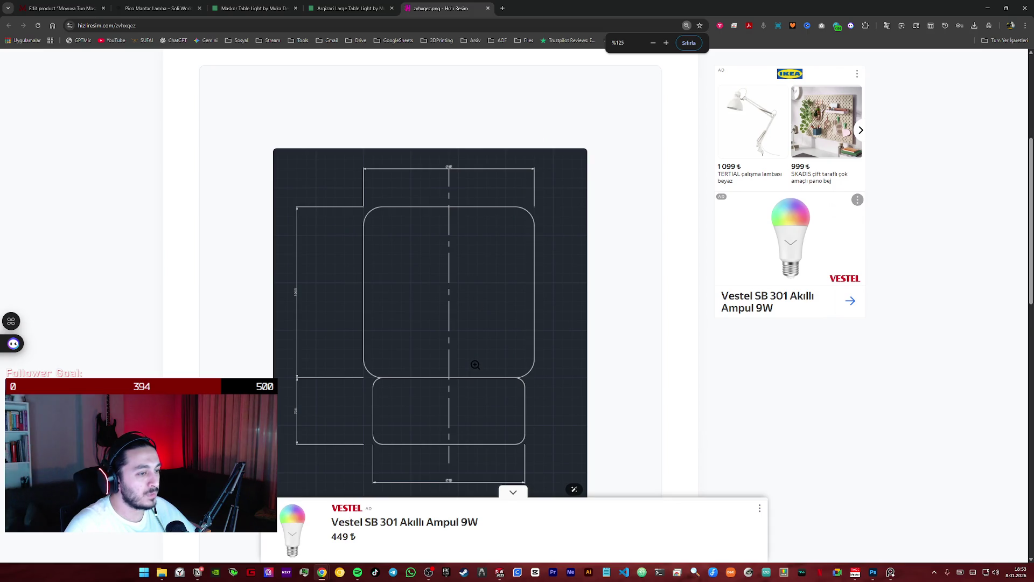
ctrl+scroll(475, 364, down, 1)
ctrl+scroll(524, 360, up, 2)
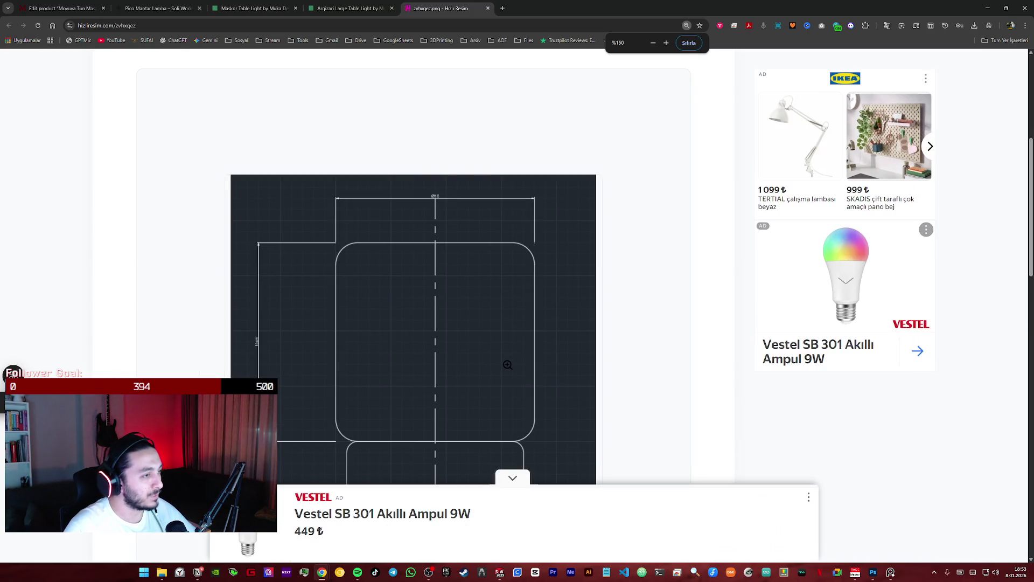
scroll(507, 357, down, 2)
ctrl+scroll(505, 336, up, 2)
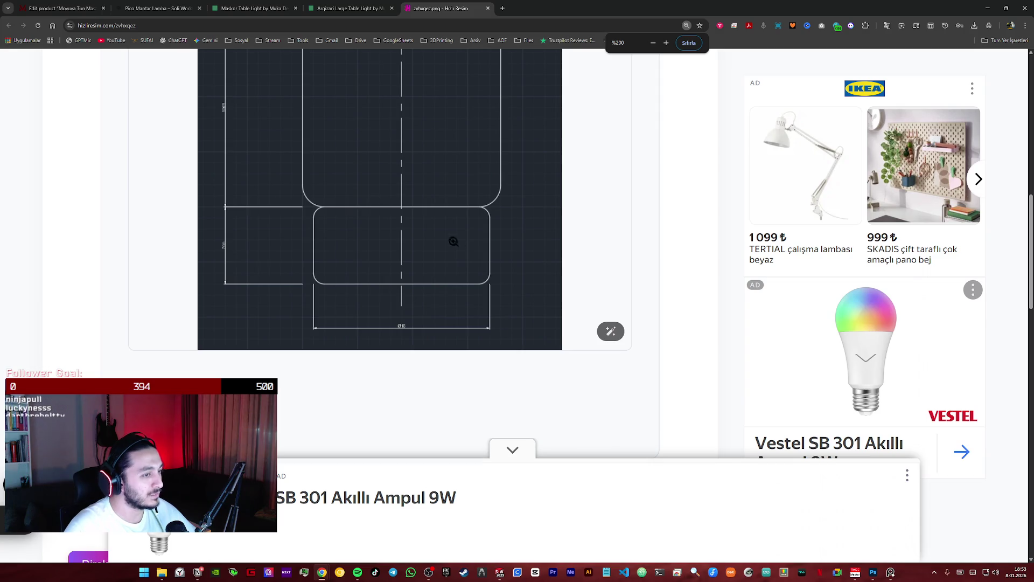
ctrl+scroll(450, 241, down, 1)
ctrl+scroll(445, 242, down, 1)
ctrl+scroll(450, 233, down, 1)
ctrl+scroll(463, 152, up, 1)
ctrl+scroll(447, 87, up, 1)
scroll(432, 104, down, 3)
ctrl+scroll(423, 155, down, 3)
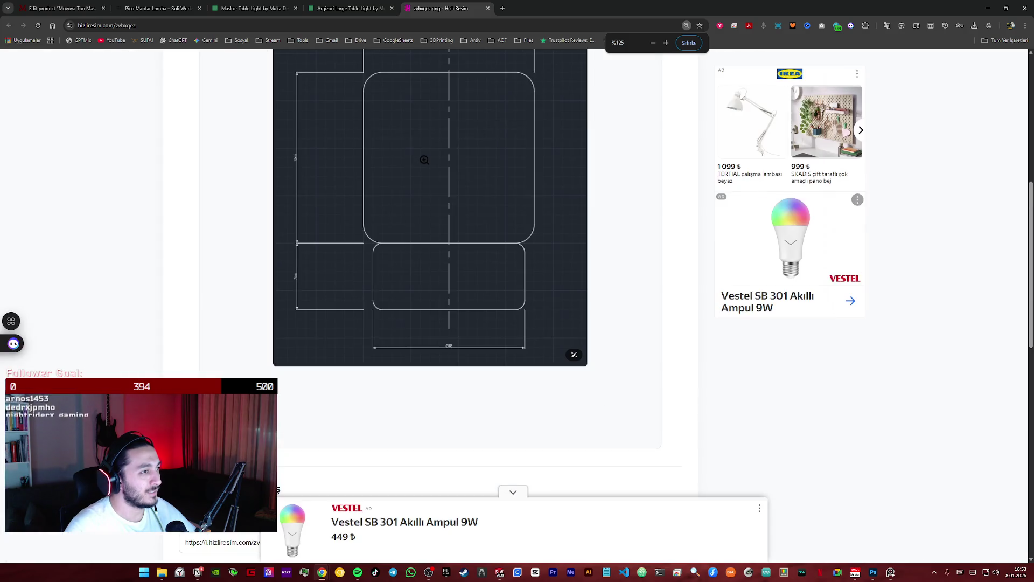
ctrl+scroll(422, 157, down, 1)
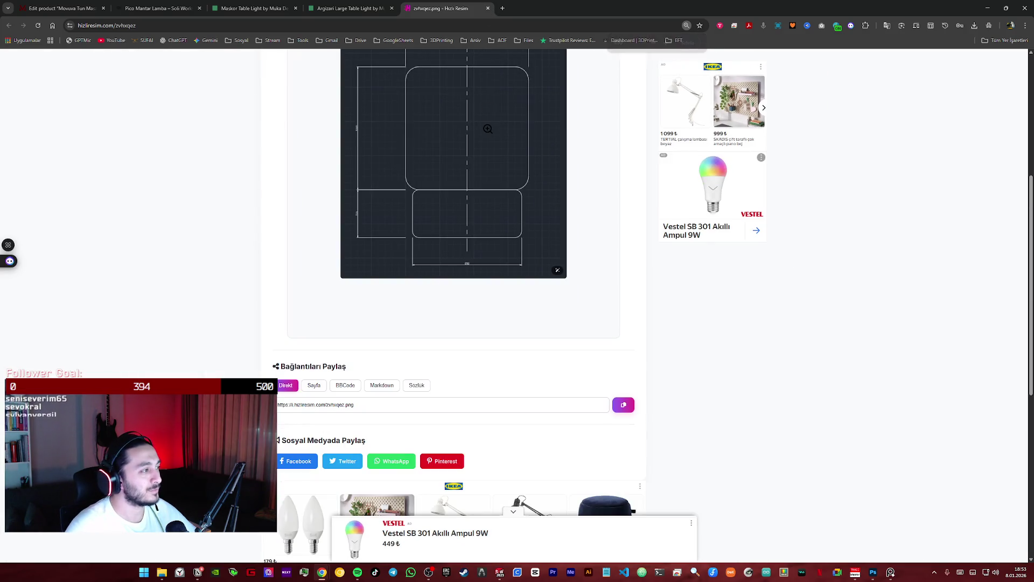
ctrl+scroll(487, 129, up, 1)
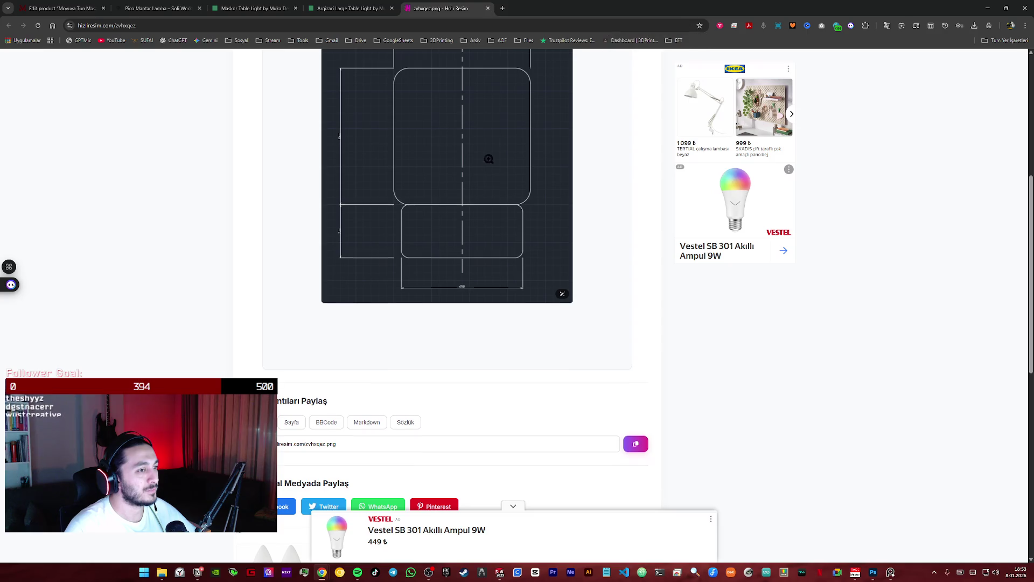
scroll(487, 154, up, 2)
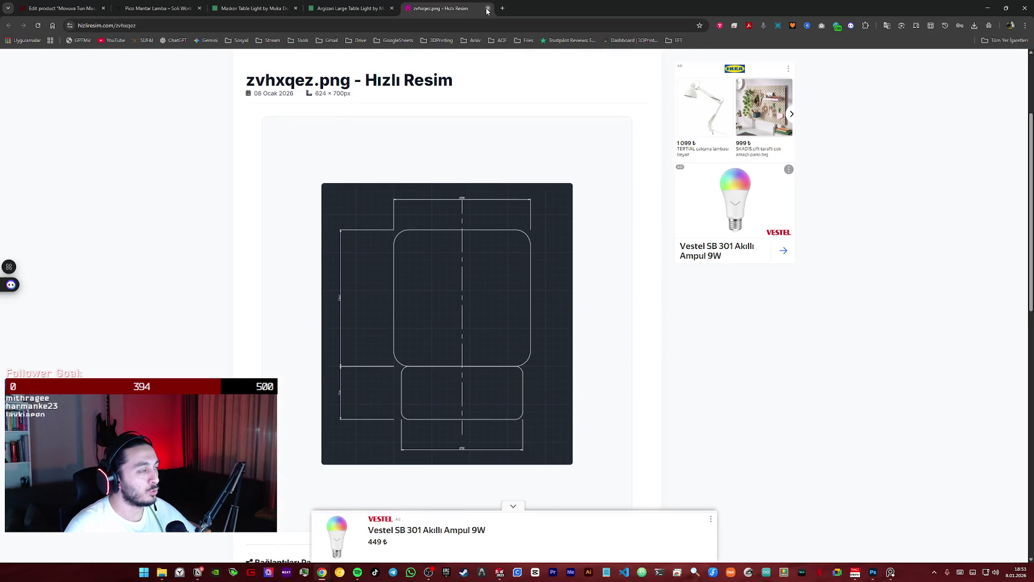
mouse_move(443, 9)
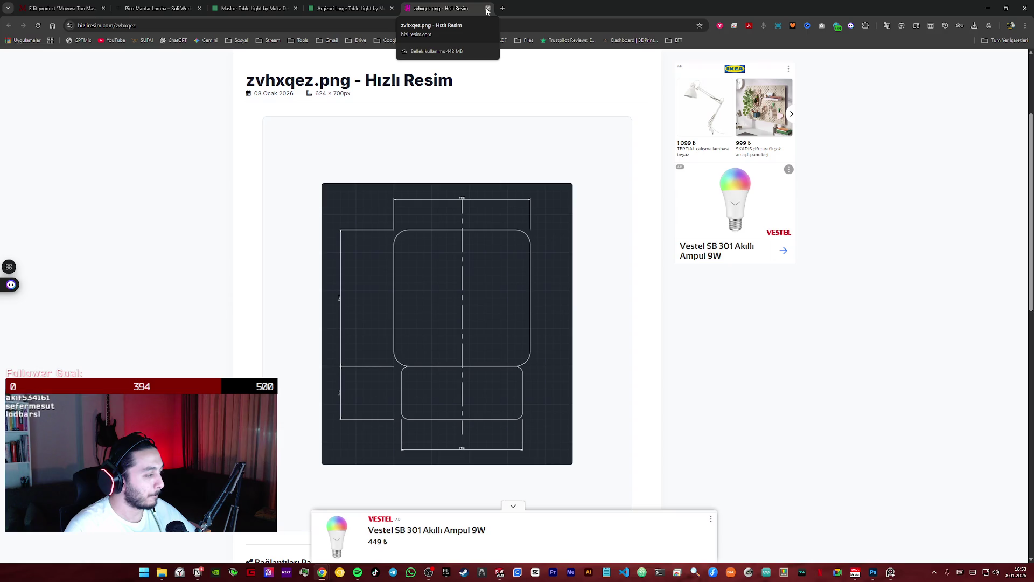
- Close the Hızlı Resim zvhxqez.png image tab
click(488, 9)
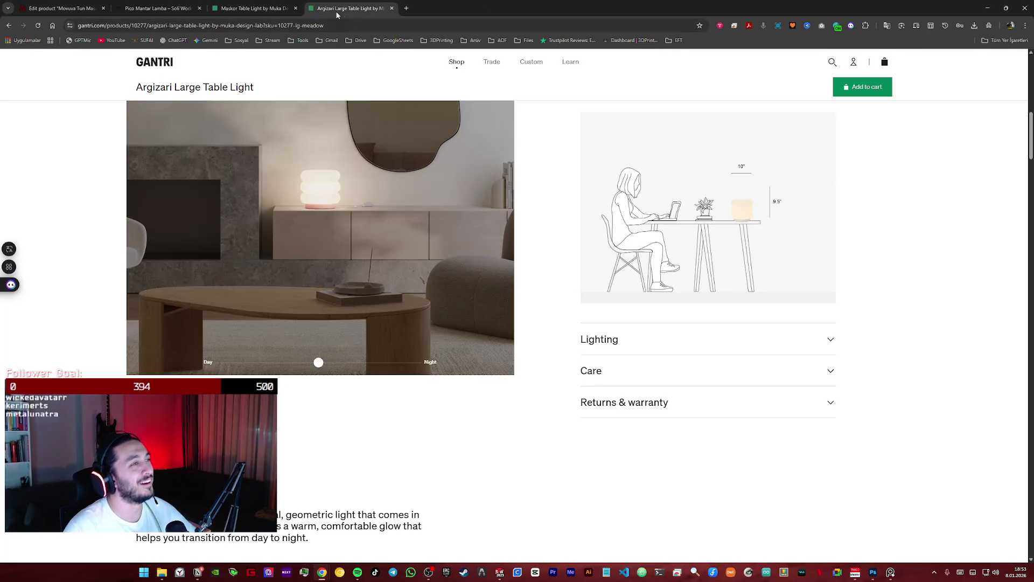
- Switch through the lamp and Pico tabs to the Movuva Tun product edit page and bring File Explorer over it
click(251, 9)
click(157, 8)
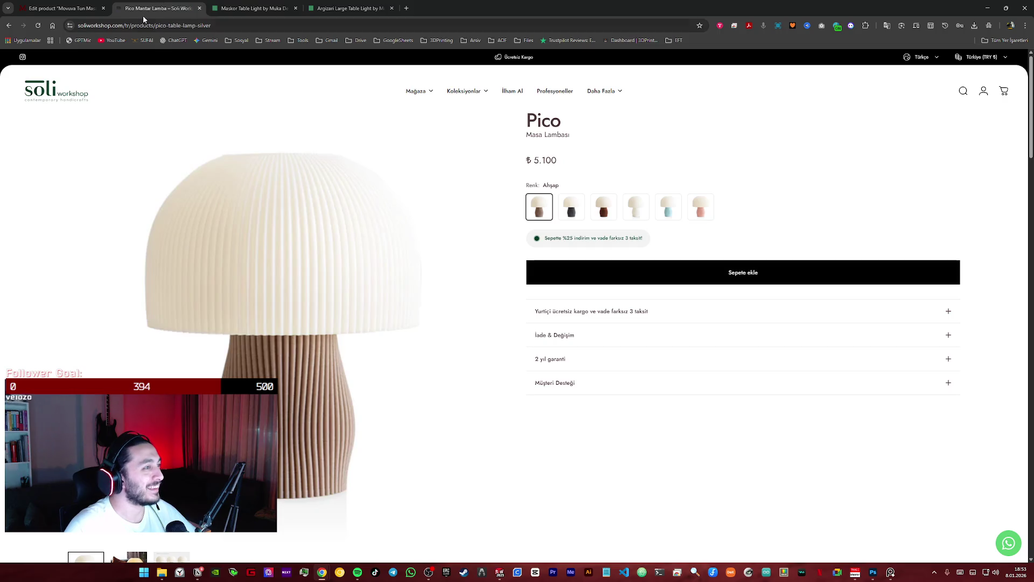
click(66, 7)
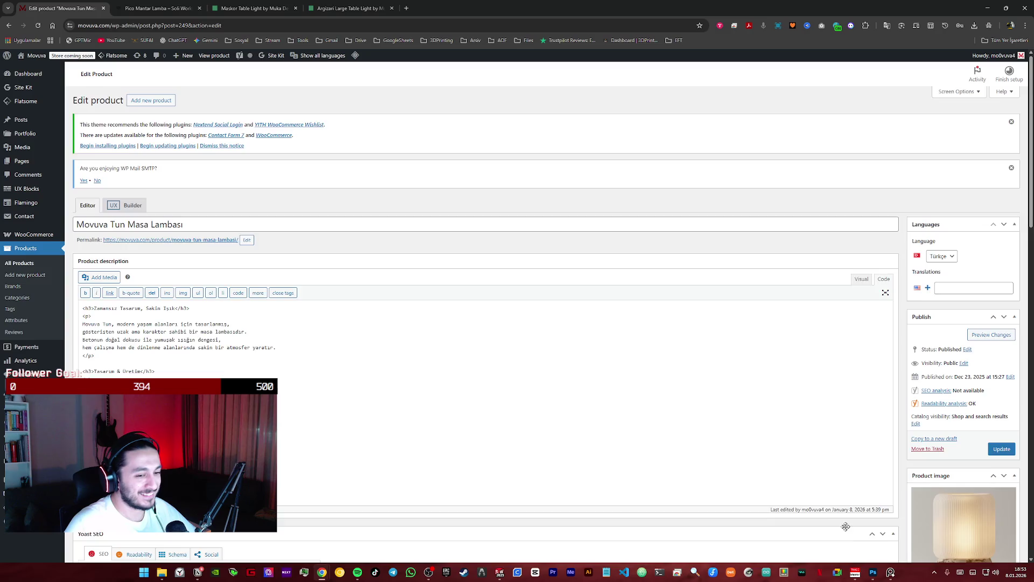
scroll(846, 525, down, 5)
scroll(845, 527, down, 5)
scroll(846, 526, down, 5)
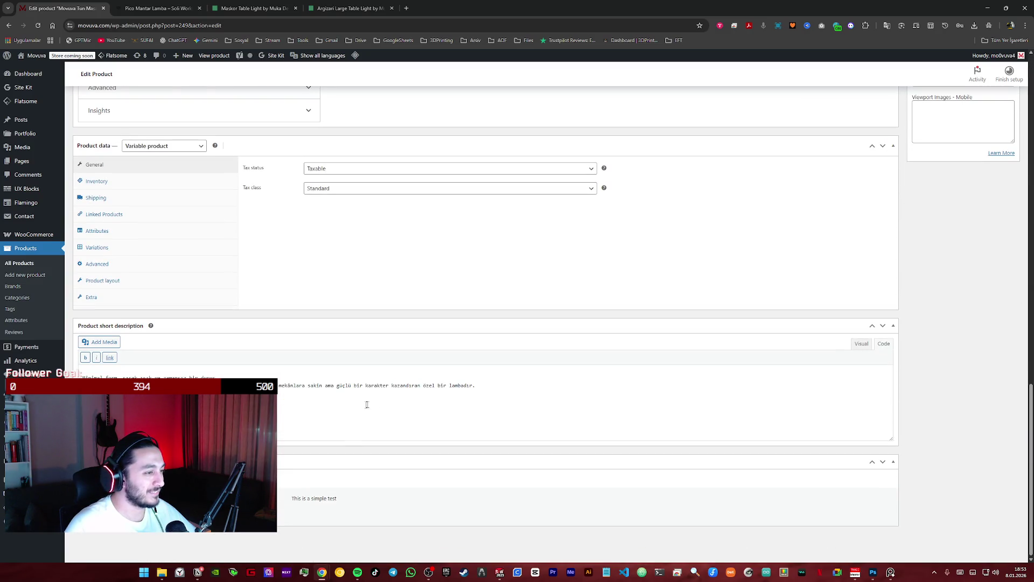
click(161, 572)
- Copy all MDL001 lamp render PNGs into Yalin_Gorseller_v2 and bring up options for convert-to-webp.ps1
key(alt+Up)
shift+click(391, 420)
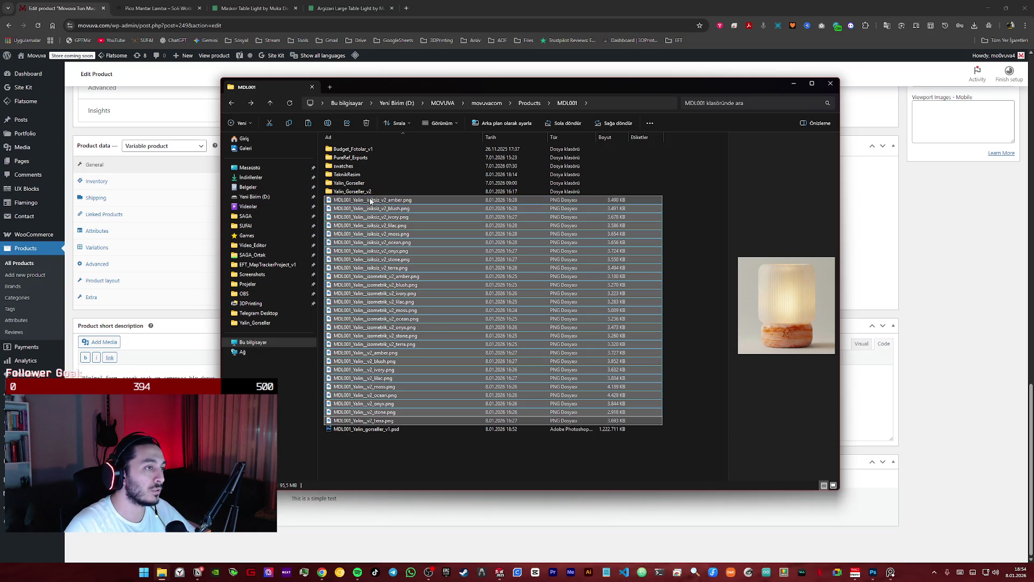
drag(467, 362, 376, 194)
double_click(376, 194)
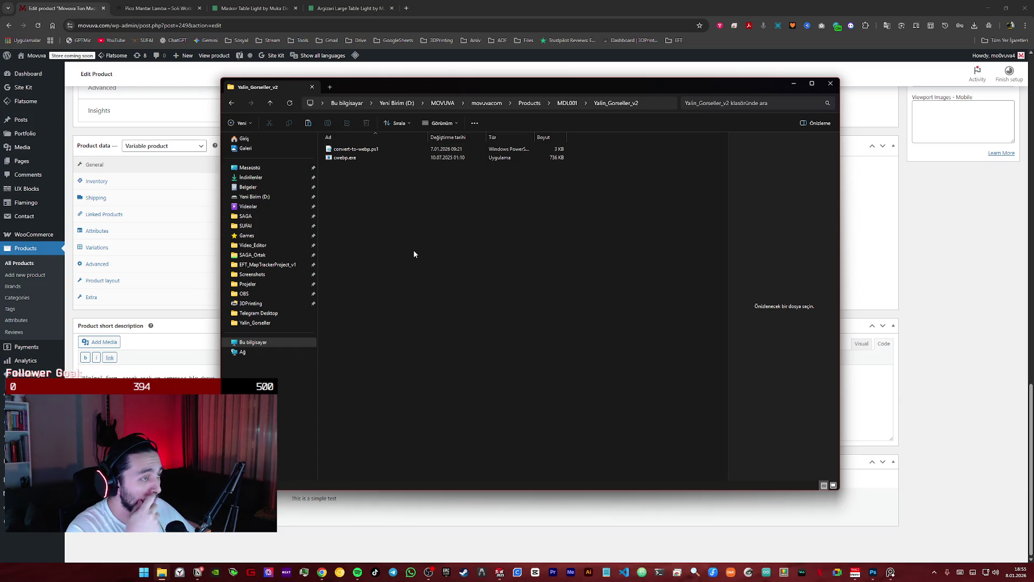
key(ctrl+v)
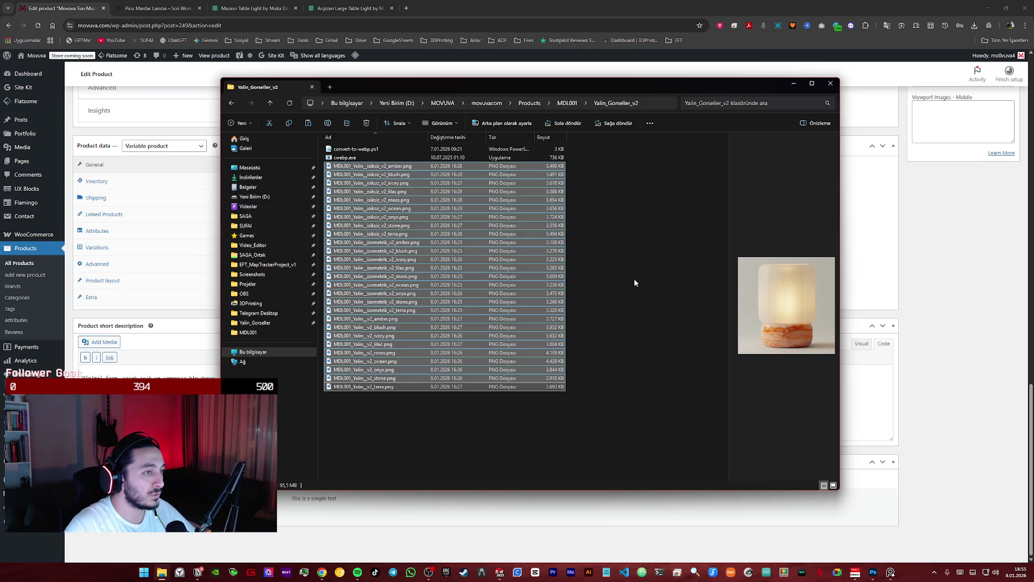
click(634, 283)
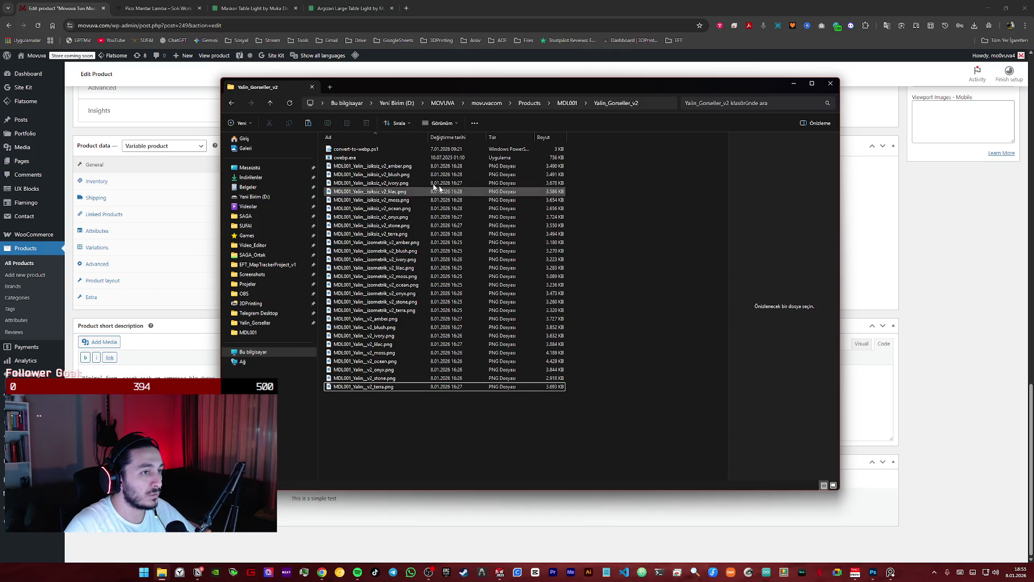
right_click(368, 151)
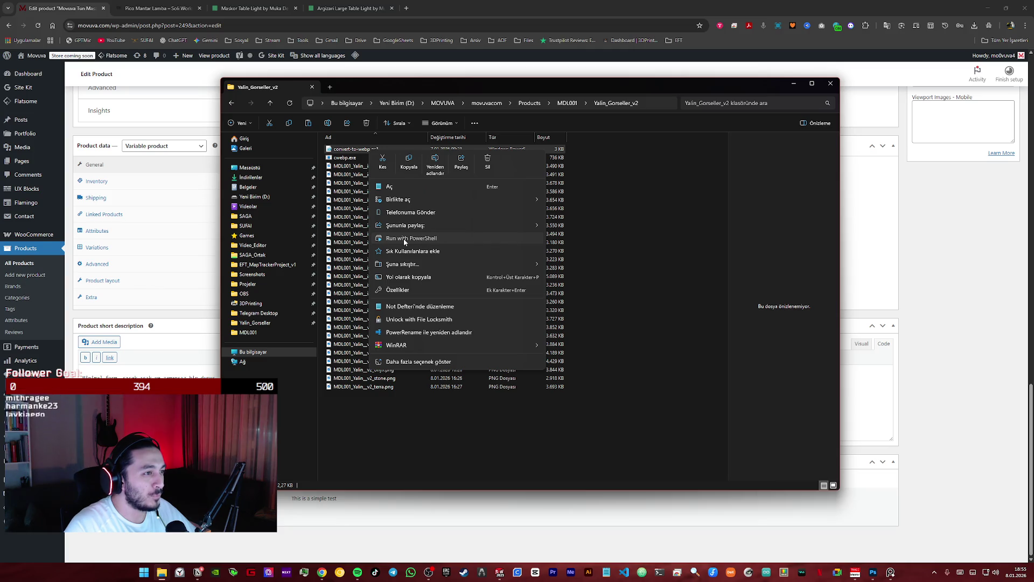
- Run the WebP conversion script and preview the amber PNG once copies appear
click(408, 238)
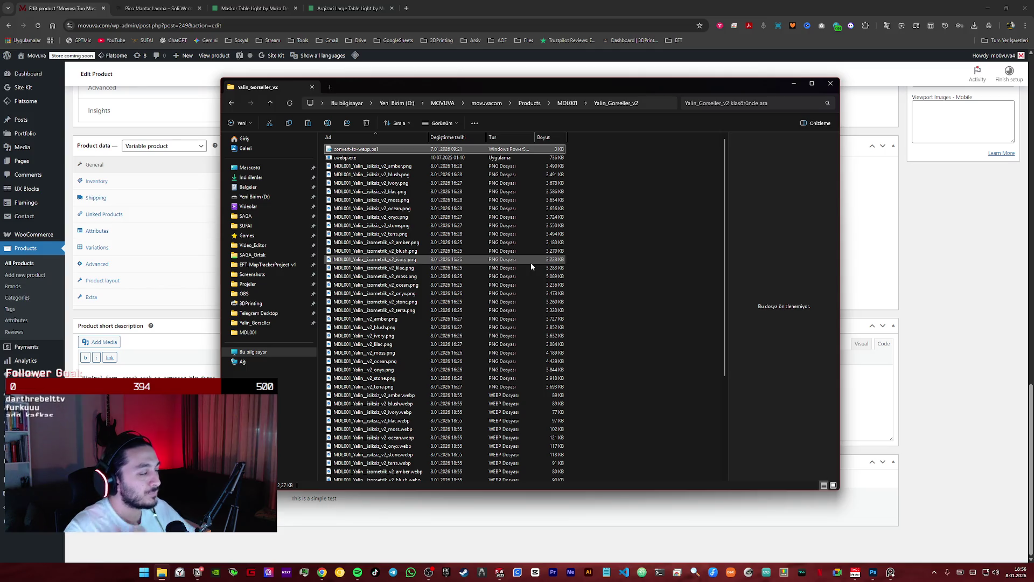
click(429, 167)
scroll(421, 270, down, 5)
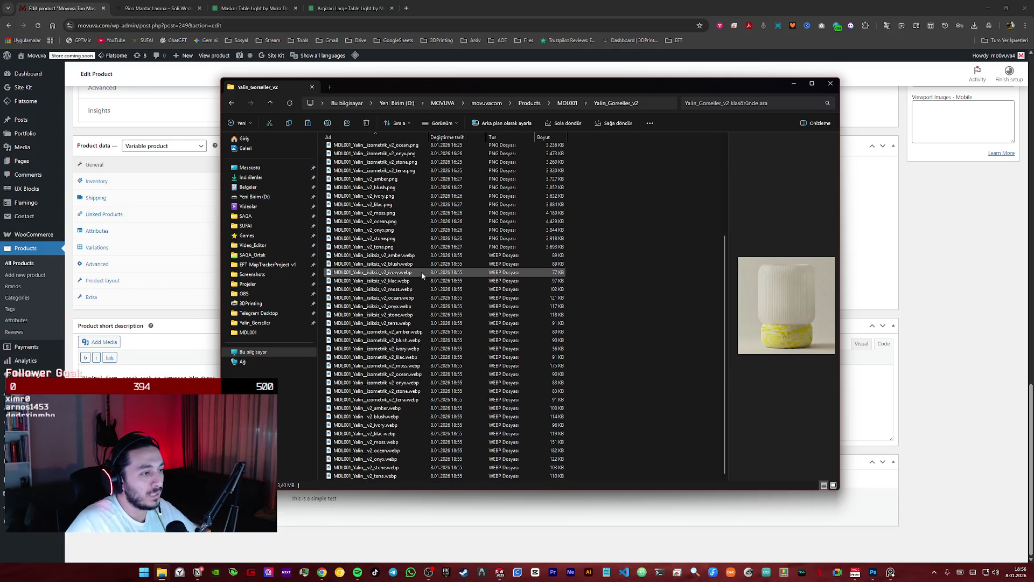
- Compare the amber PNG with its WebP copy and resize the Explorer window to reveal the product page
click(410, 265)
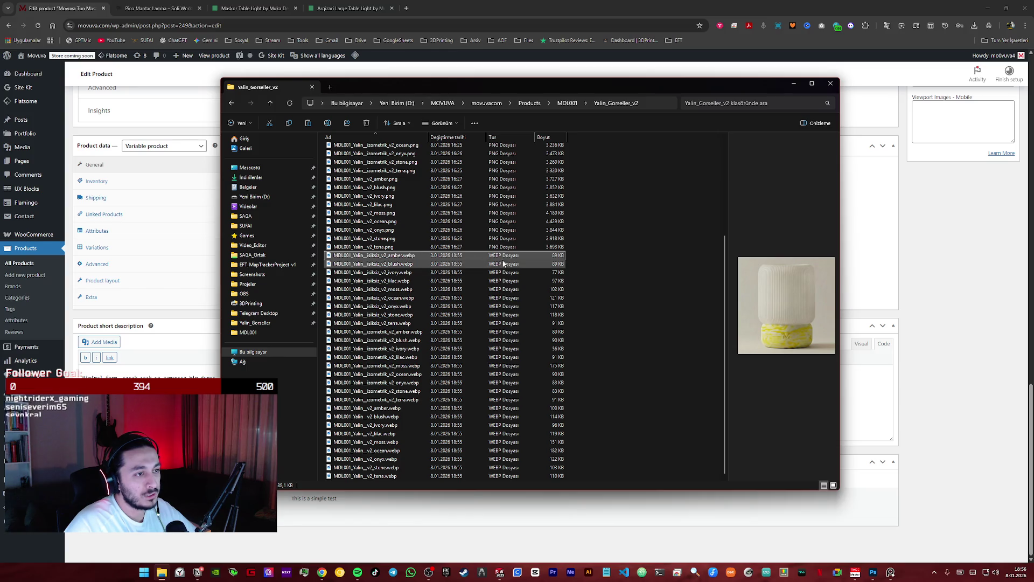
scroll(465, 277, up, 3)
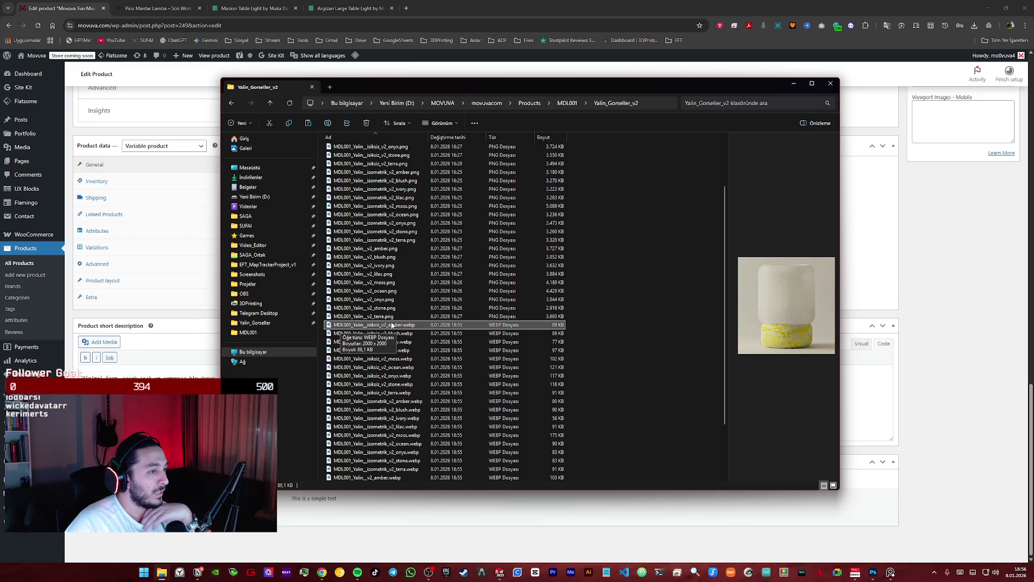
scroll(408, 328, up, 2)
scroll(409, 325, up, 1)
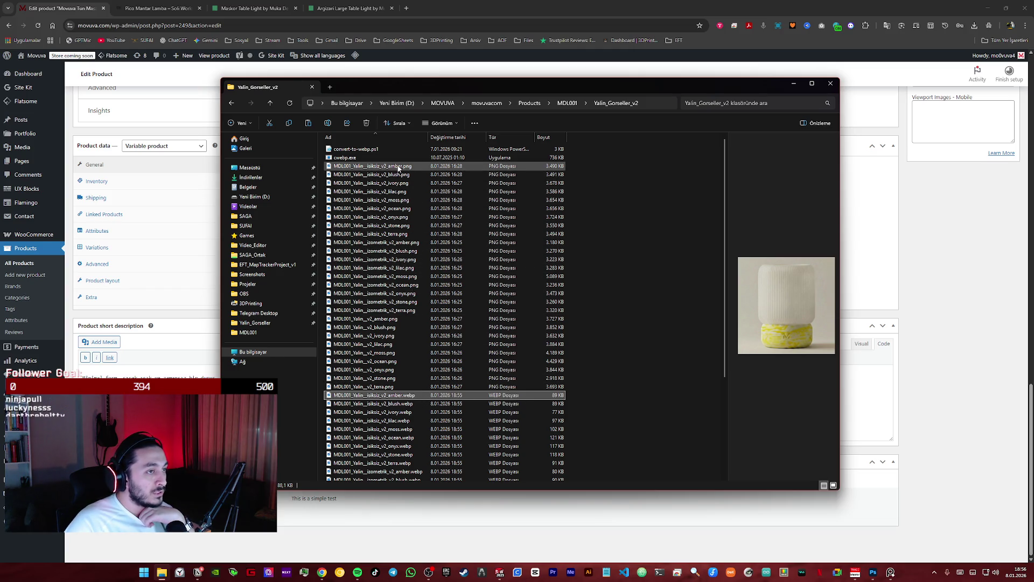
click(562, 168)
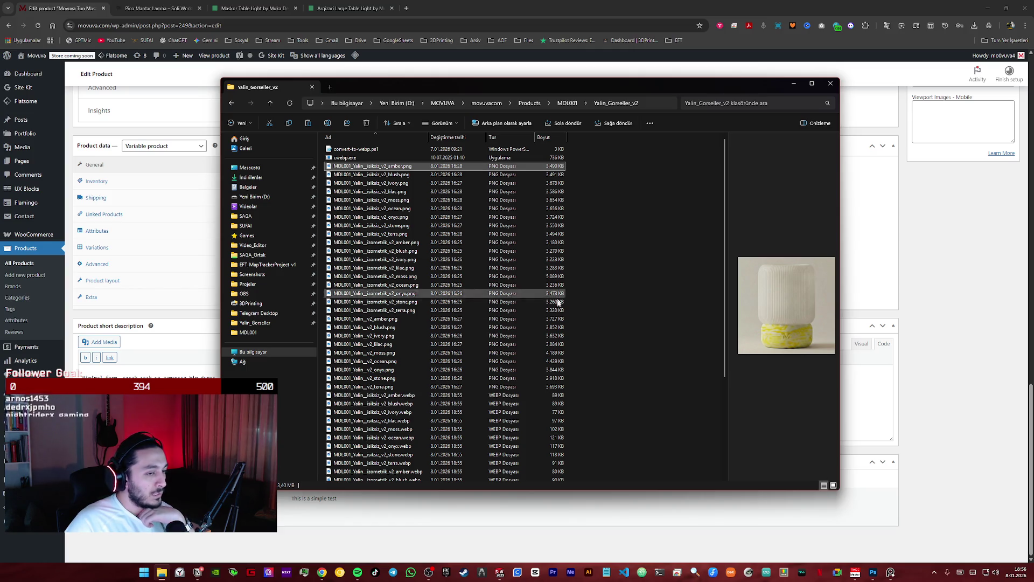
click(556, 396)
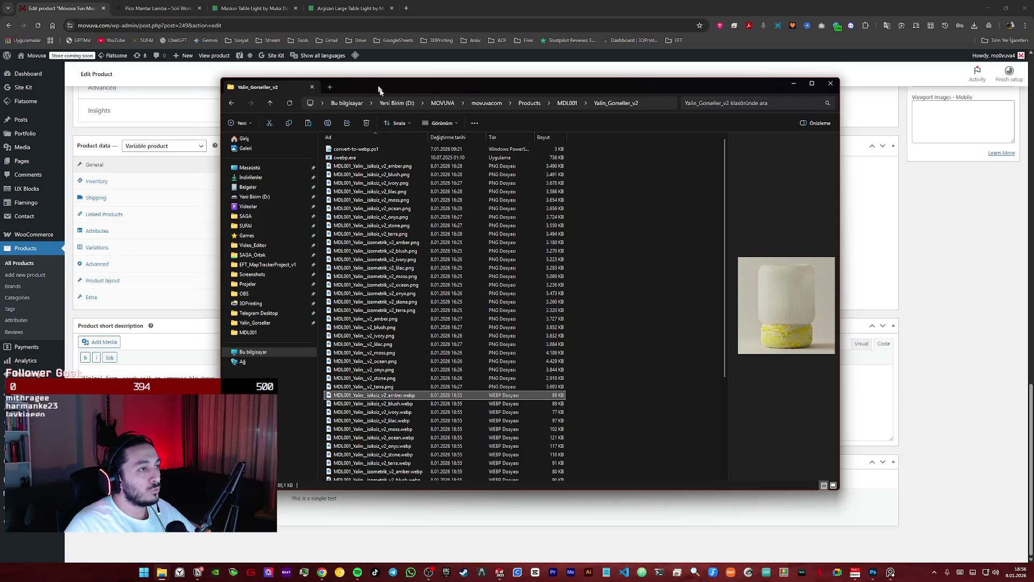
drag(547, 495, 545, 579)
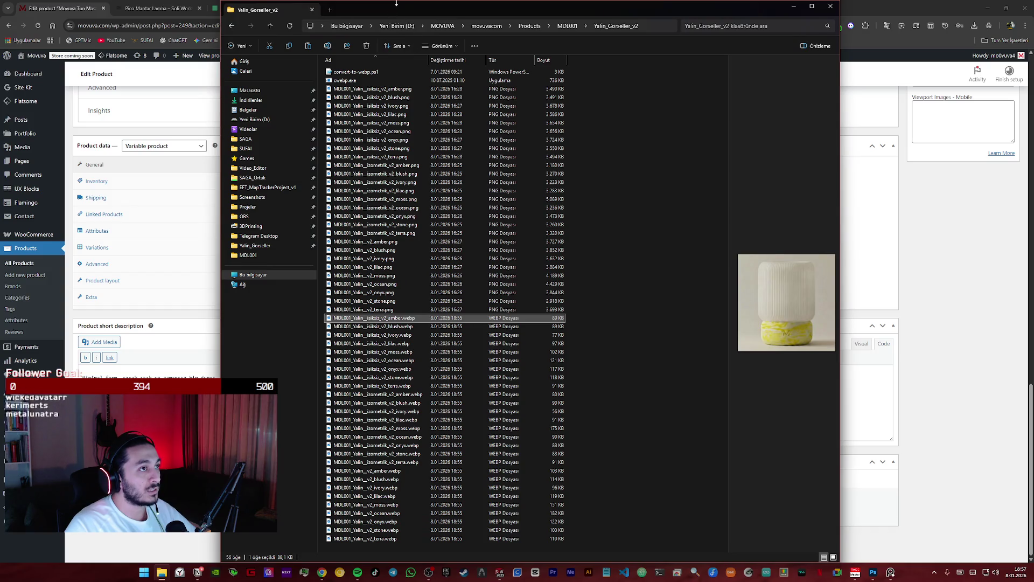
drag(393, 10, 396, 51)
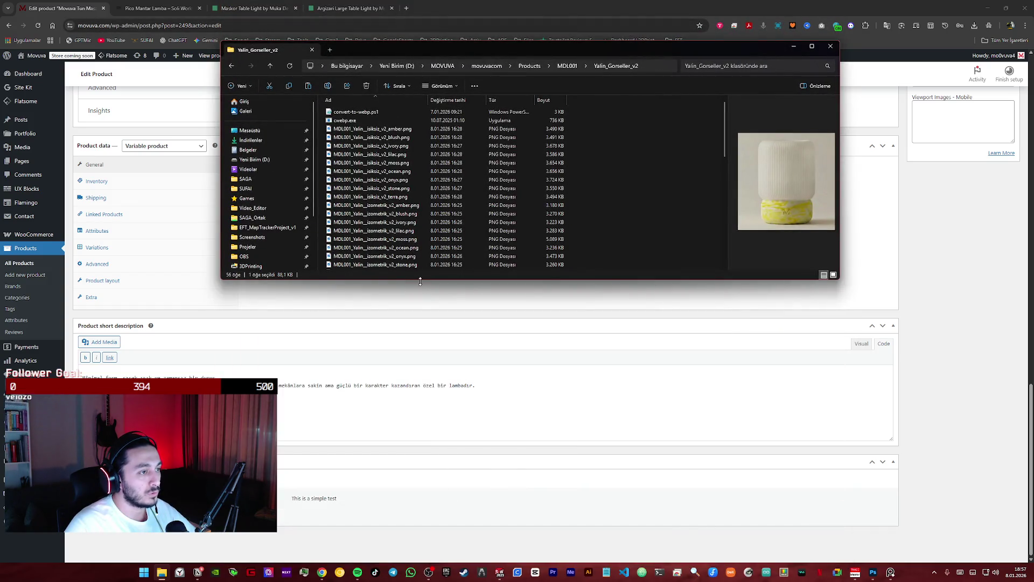
drag(420, 279, 420, 509)
scroll(672, 274, down, 1)
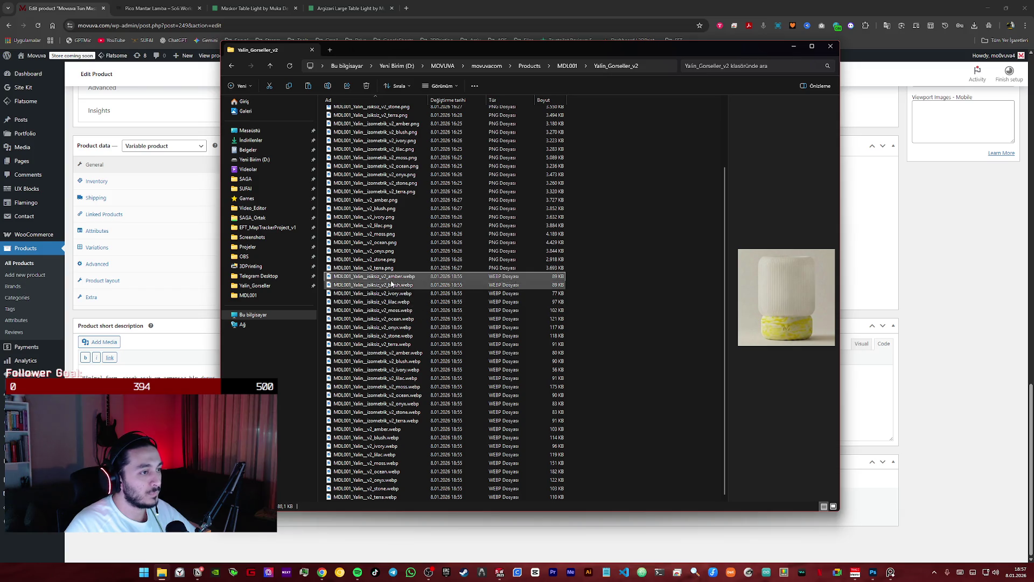
scroll(409, 307, up, 3)
scroll(410, 307, up, 1)
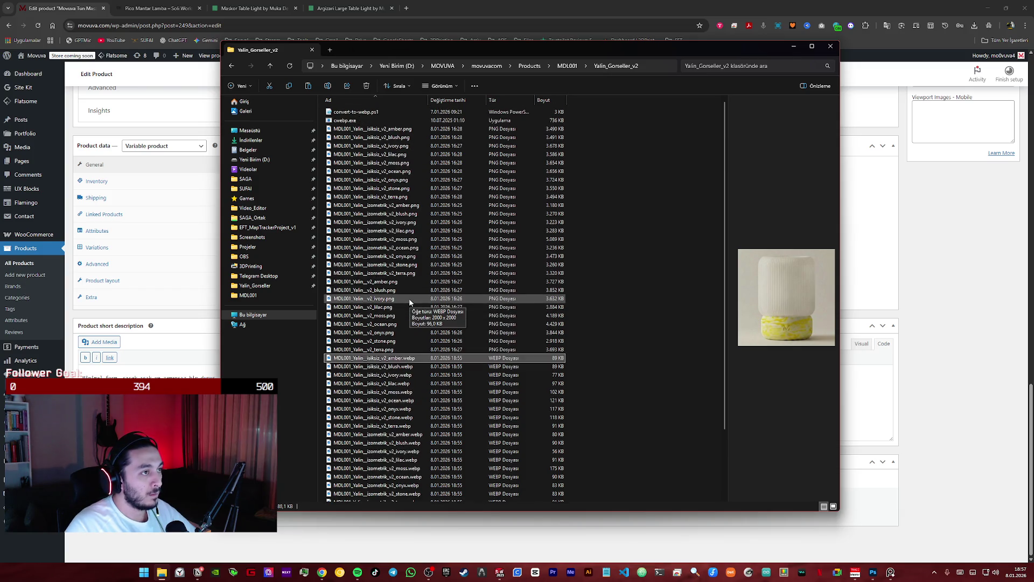
scroll(404, 323, down, 1)
scroll(397, 340, up, 1)
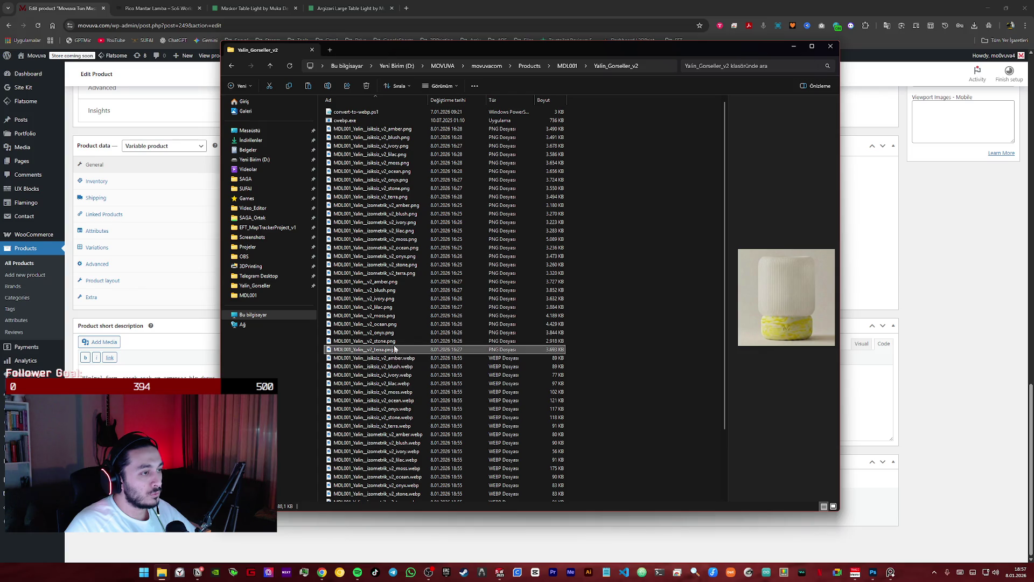
- Move between MDL001 and Yalin_Gorseller_v2, selecting the lamp images from amber through onyx
click(232, 66)
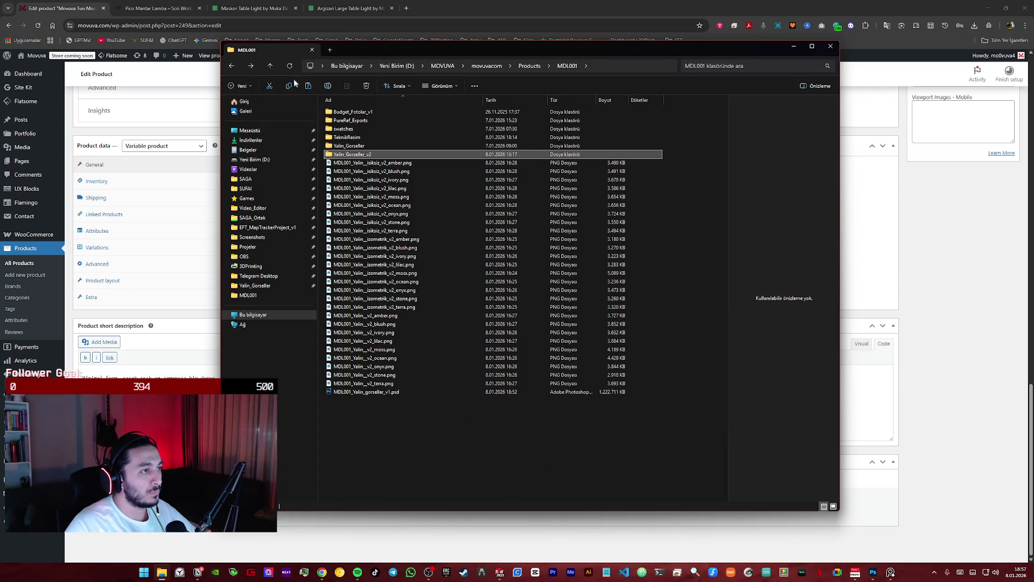
click(253, 65)
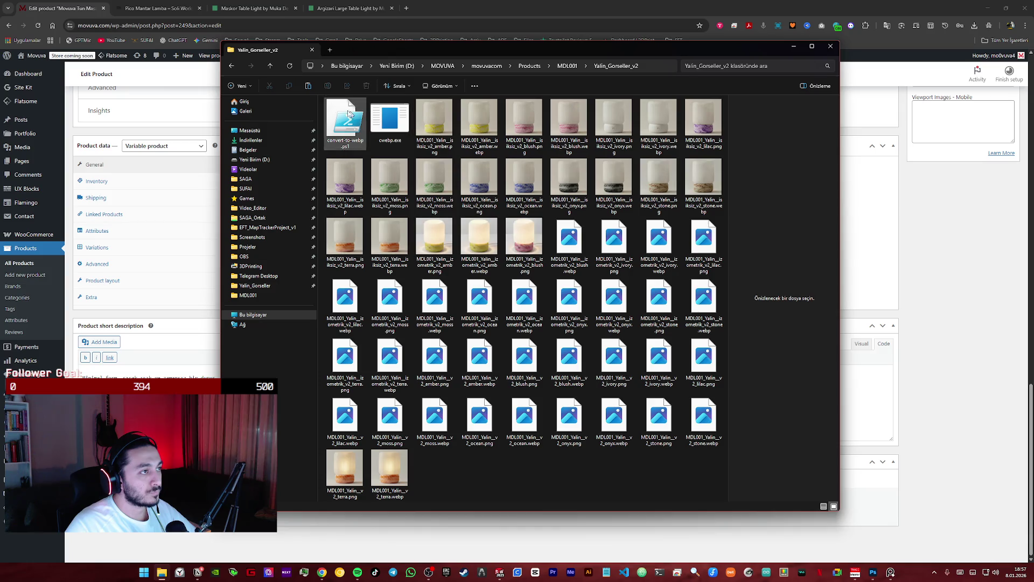
click(232, 67)
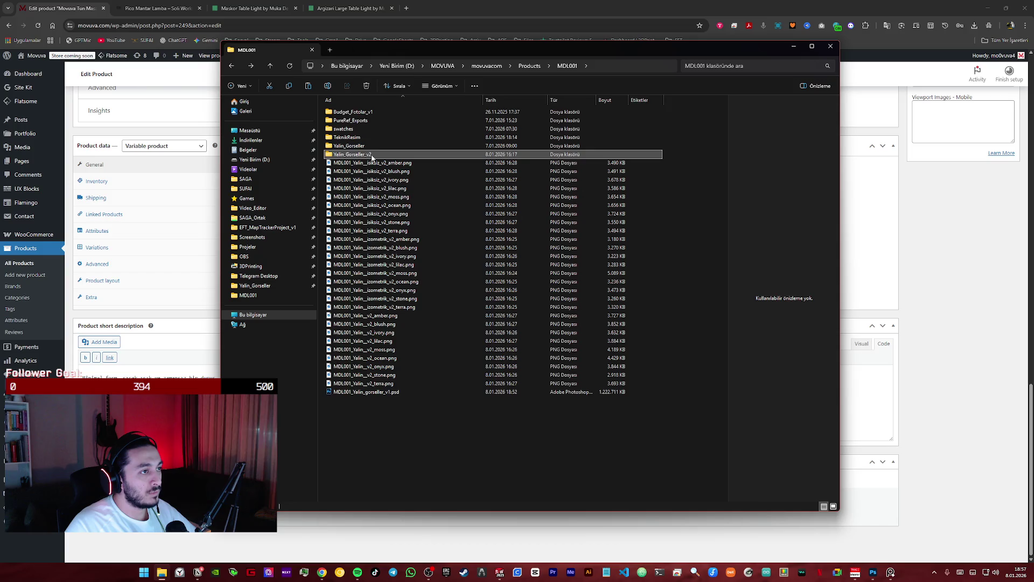
double_click(368, 153)
click(232, 65)
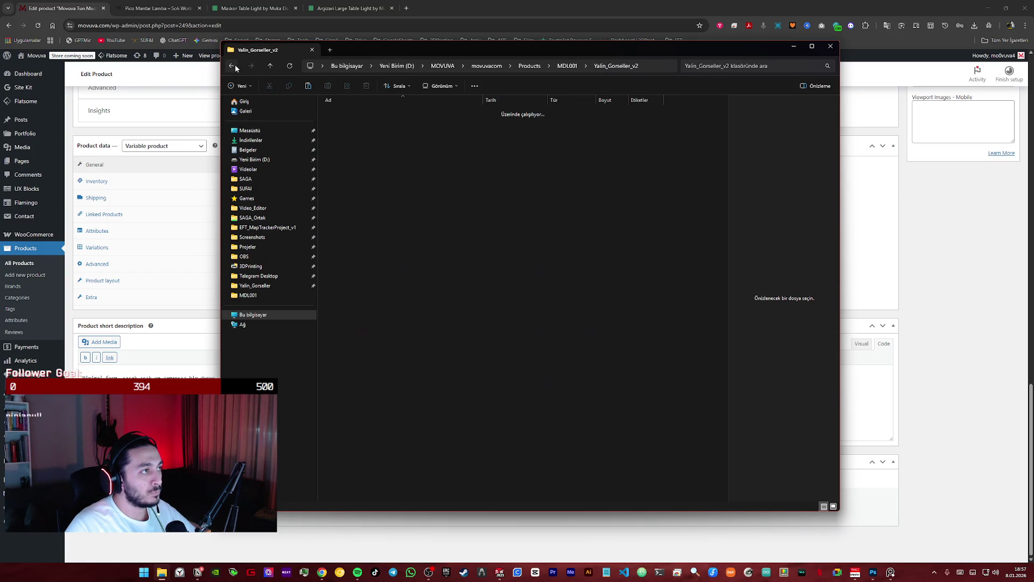
shift+click(394, 383)
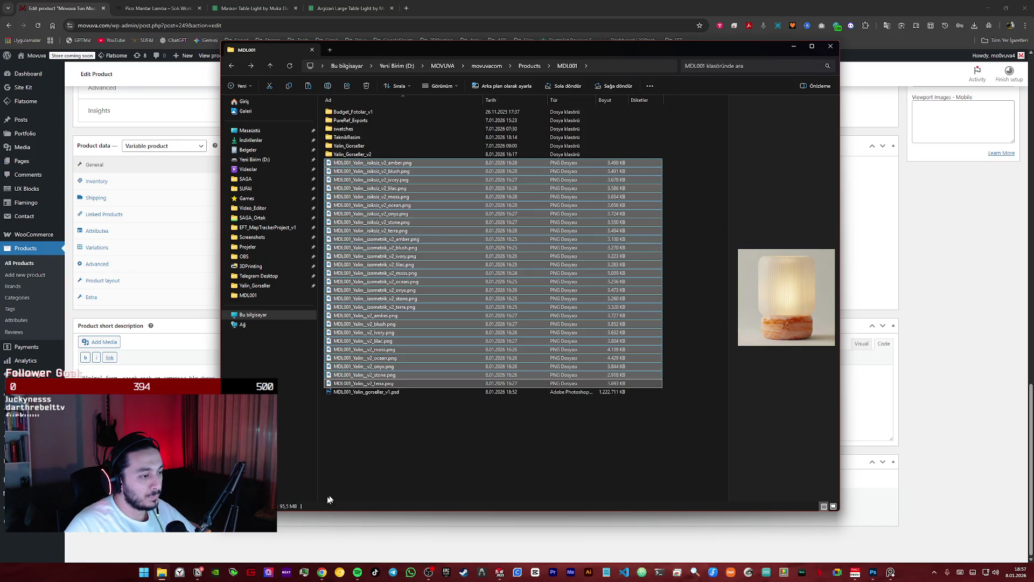
double_click(353, 153)
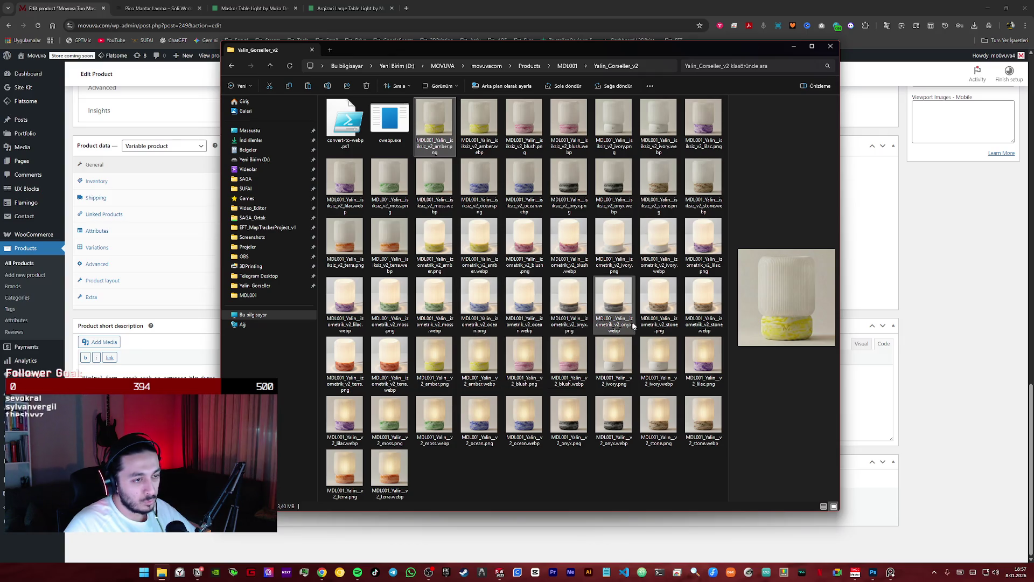
shift+click(571, 321)
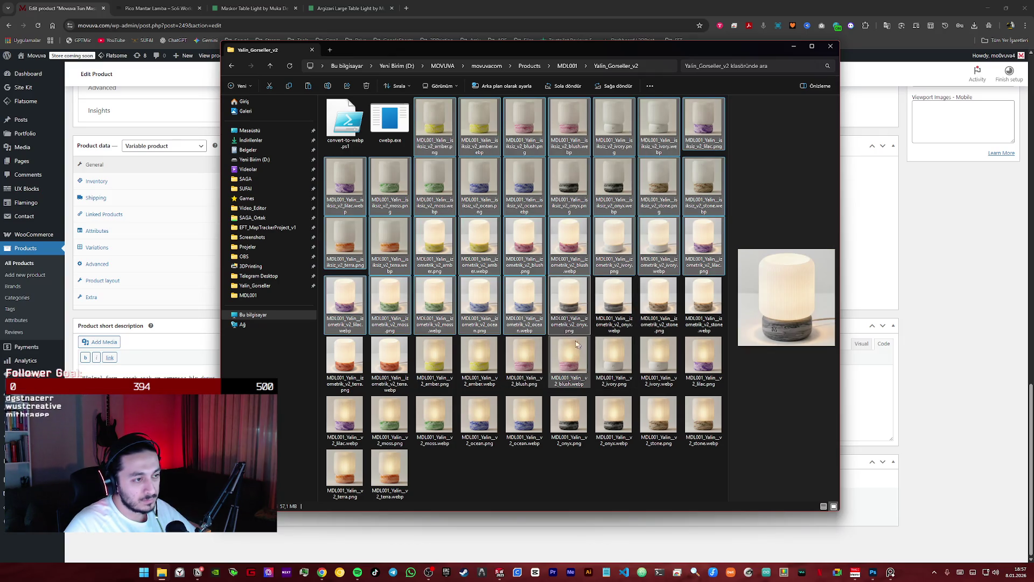
- Show Yalin_Gorseller_v2 as a detailed list sorted by type and select every PNG file
click(442, 86)
click(435, 168)
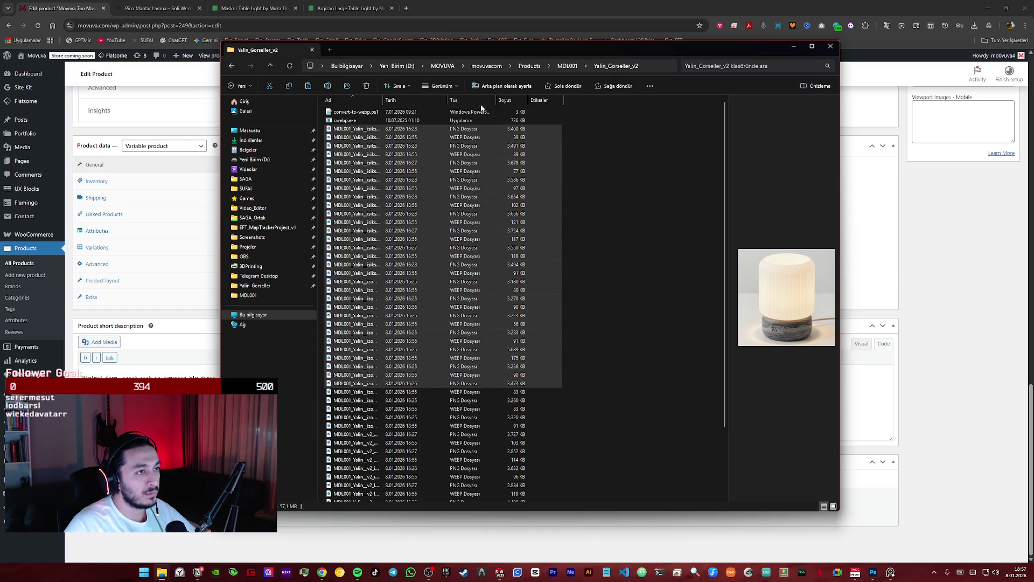
click(599, 143)
click(473, 101)
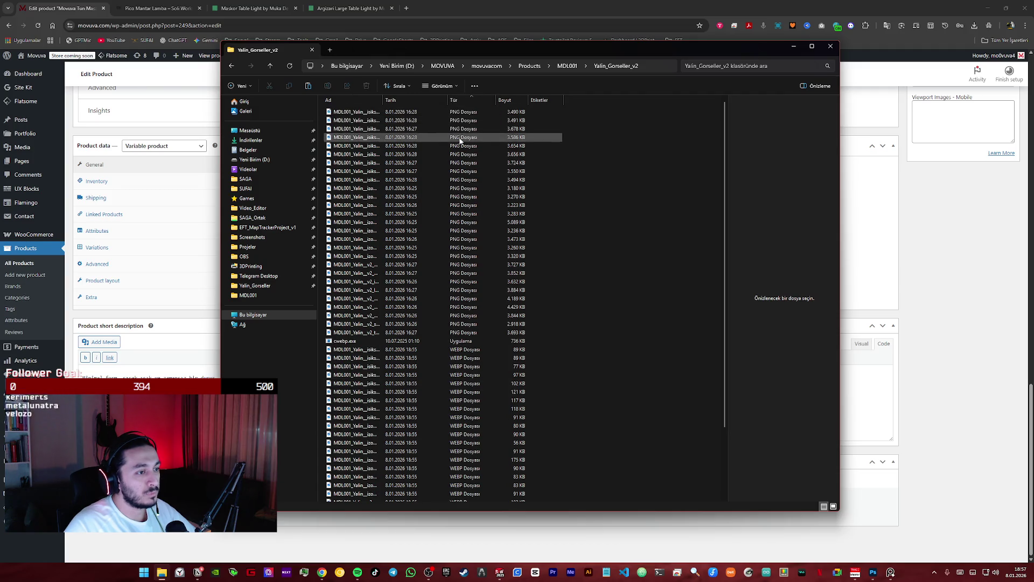
click(464, 333)
shift+click(356, 112)
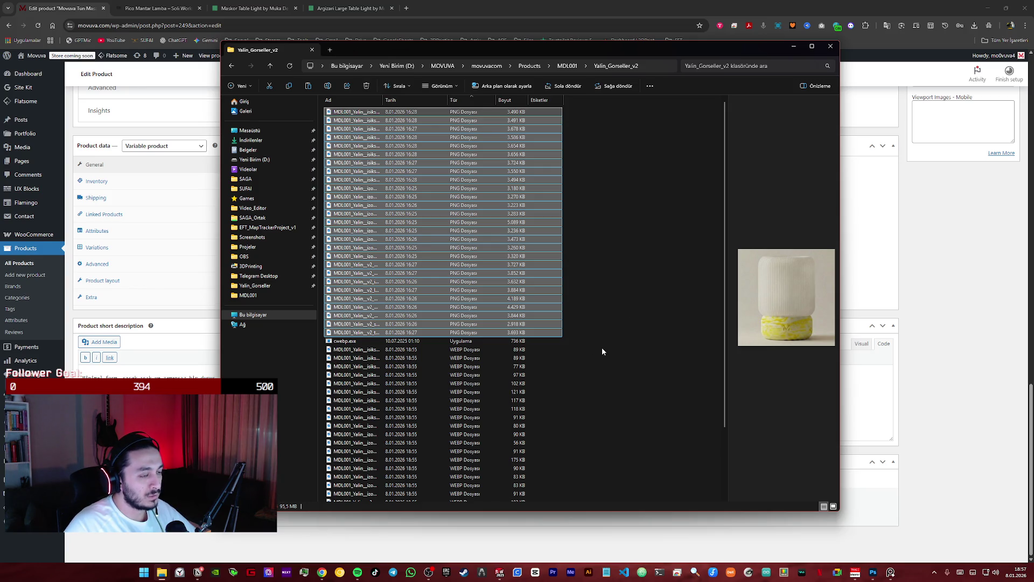
scroll(602, 348, down, 3)
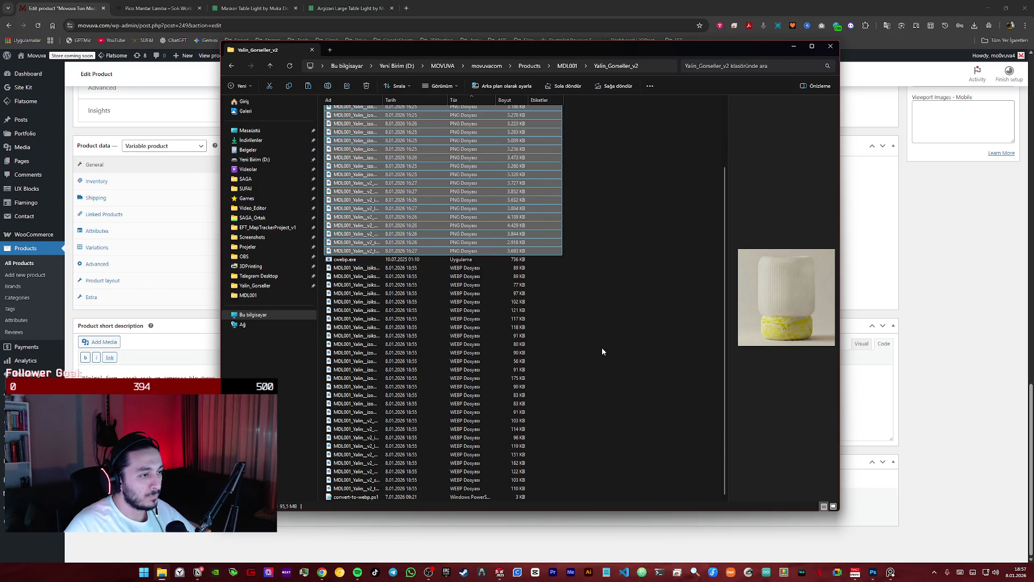
- Widen the Name column to full file names, select every WebP through terra and bring up the folder's new-item options
double_click(383, 100)
click(416, 267)
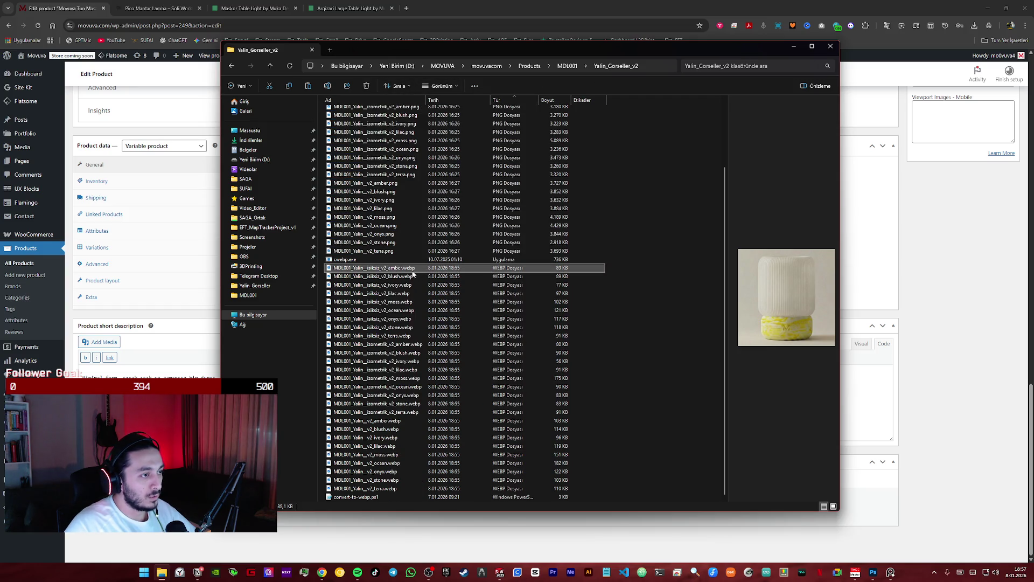
shift+click(396, 491)
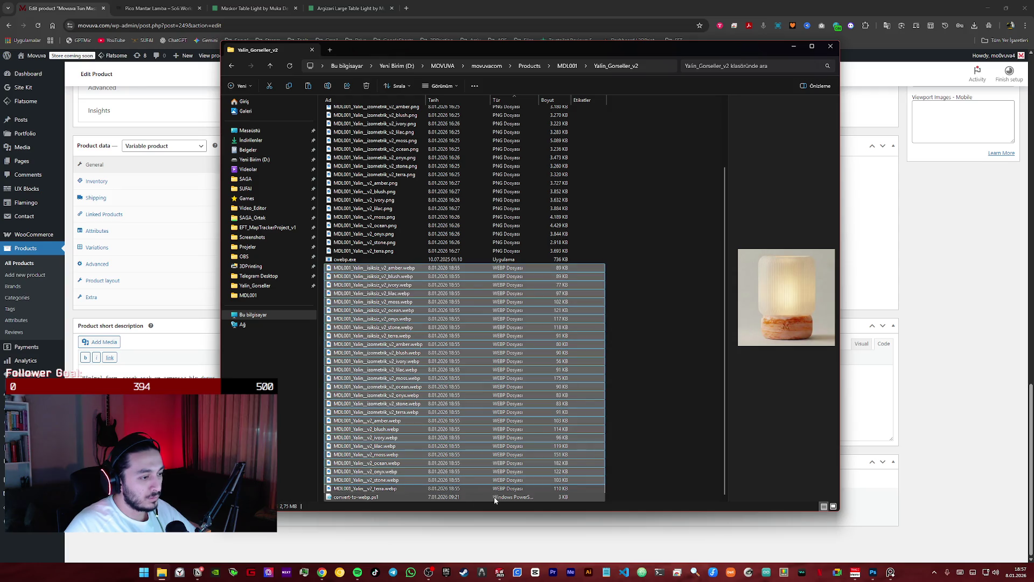
right_click(630, 486)
mouse_move(652, 378)
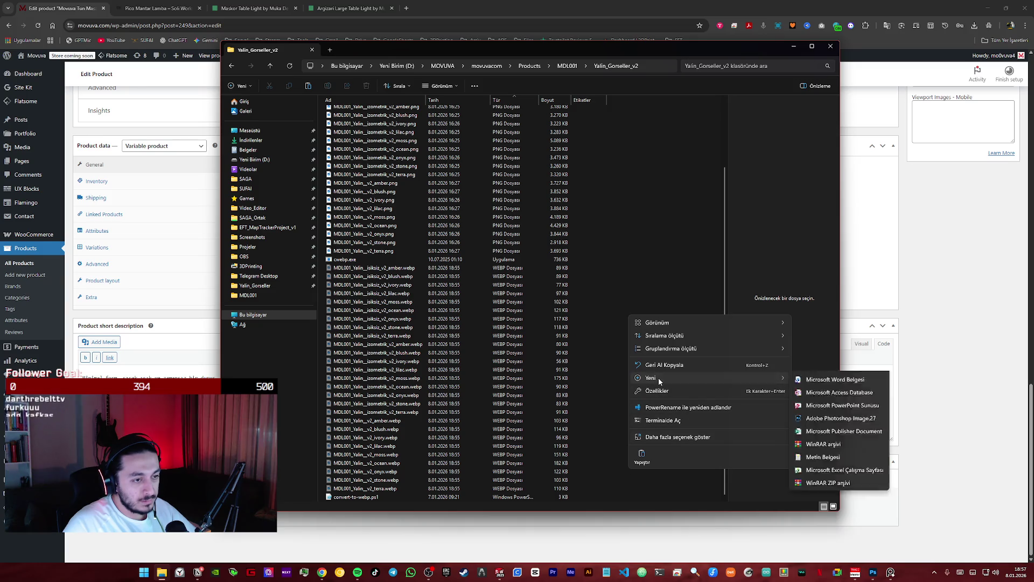
- Create a webp folder in Yalin_Gorseller_v2, paste the WebP copies into it and go back up
click(806, 380)
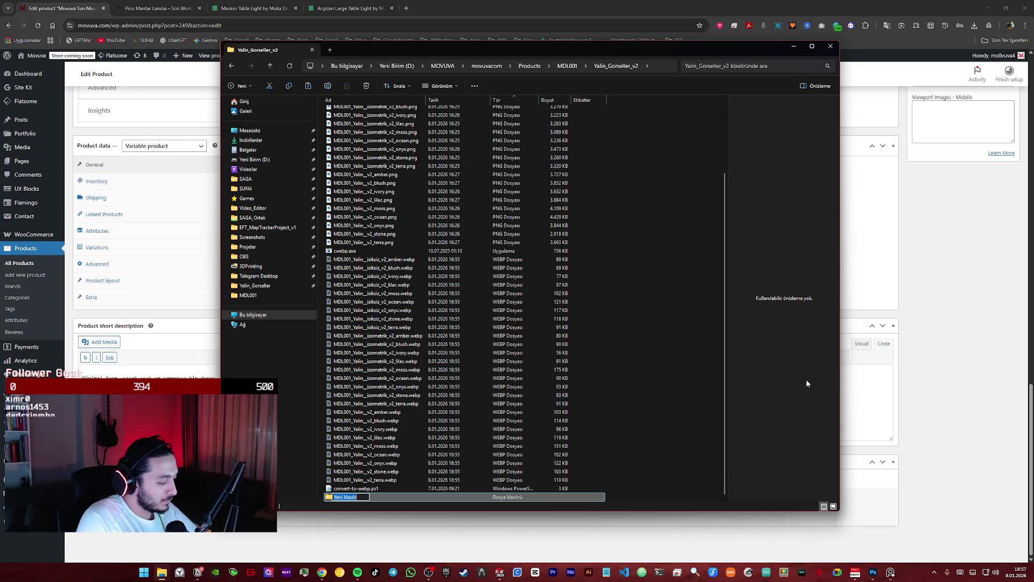
text(webp)
key(Return)
key(Return)
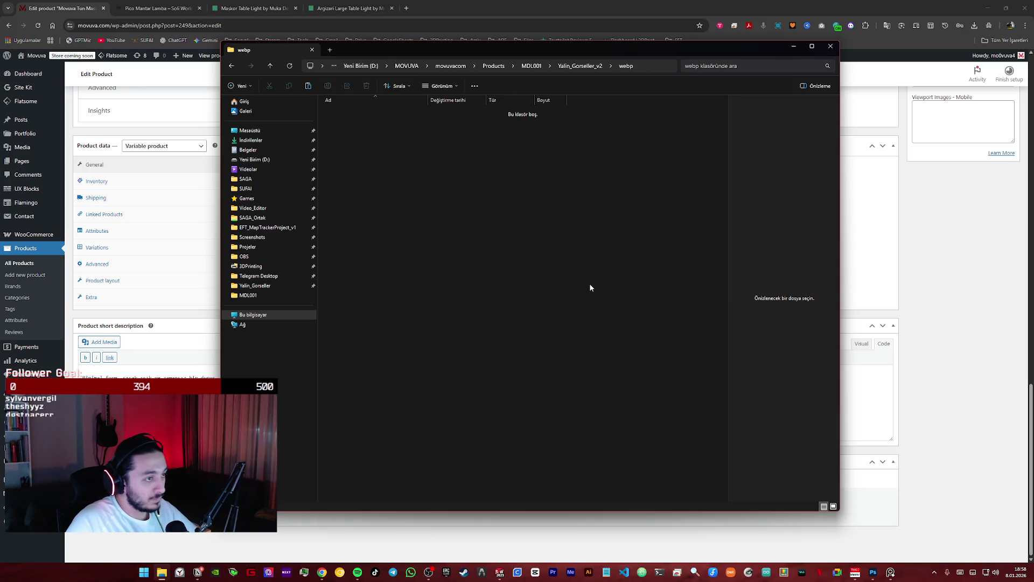
key(ctrl+v)
key(alt+Up)
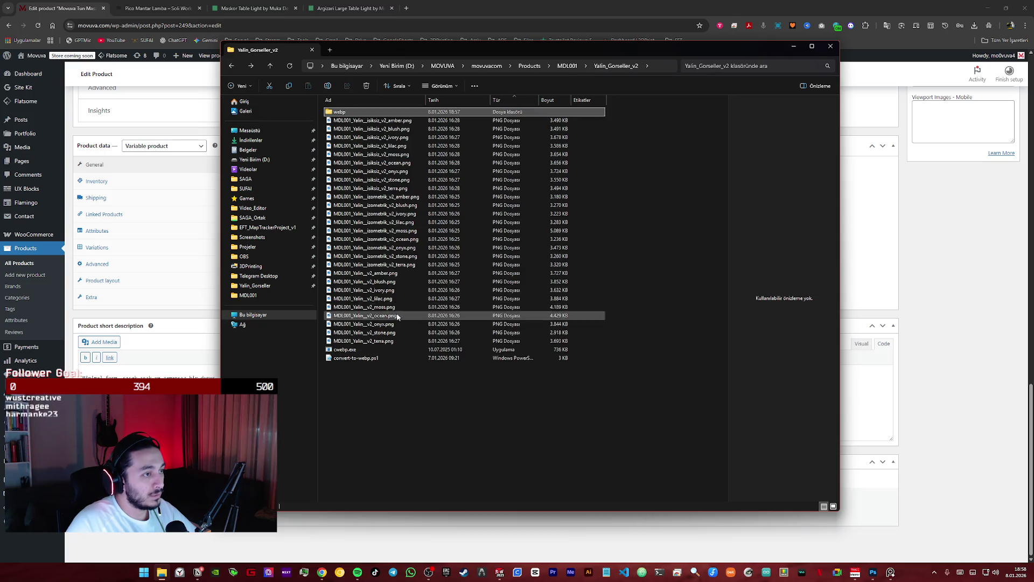
- Create a png folder and move all 27 lamp PNG files into it
right_click(411, 393)
mouse_move(434, 327)
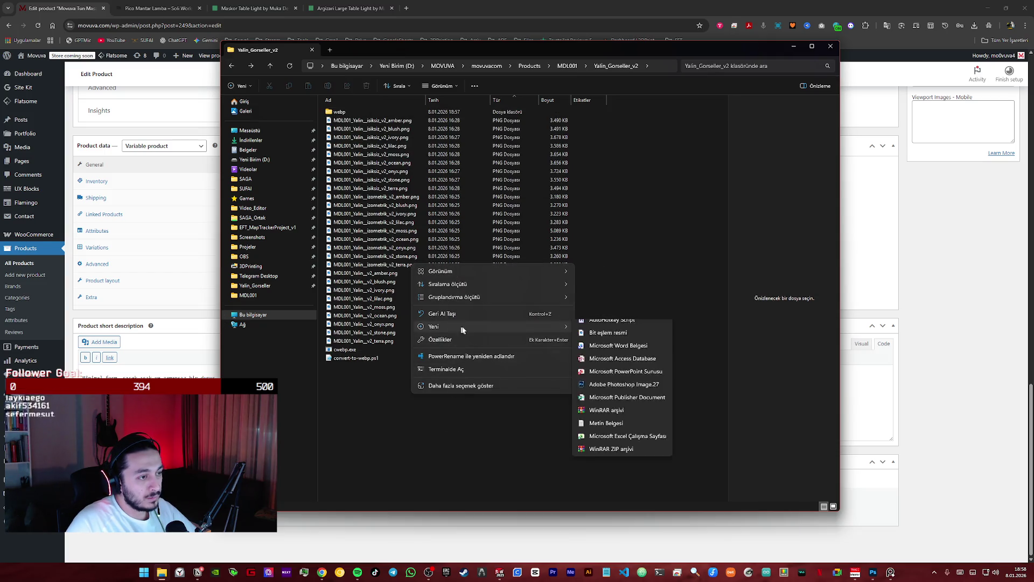
click(615, 325)
text(png)
key(Return)
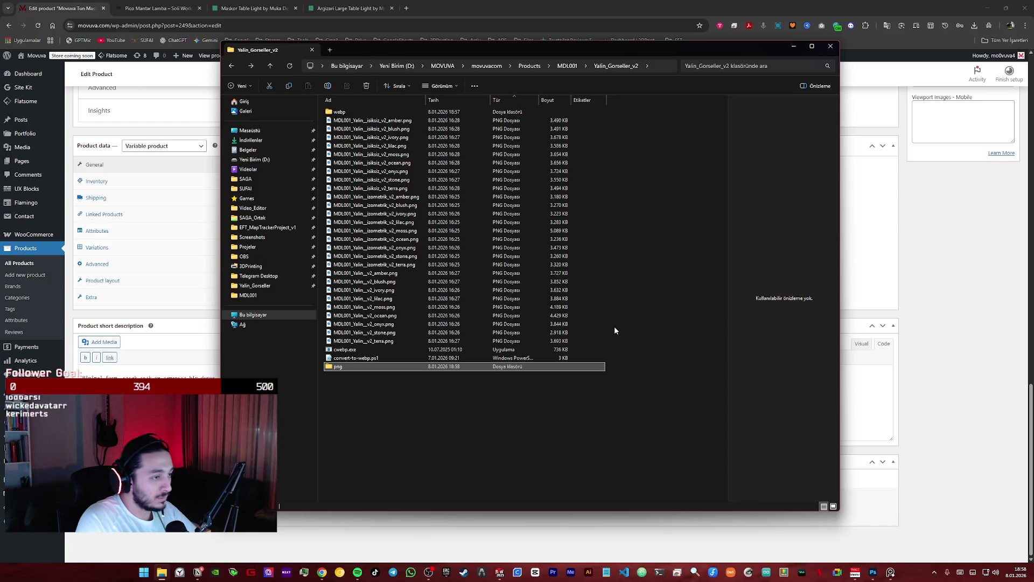
click(389, 340)
shift+click(384, 120)
mouse_move(384, 119)
mouse_down()
mouse_move(396, 151)
mouse_move(340, 366)
mouse_up()
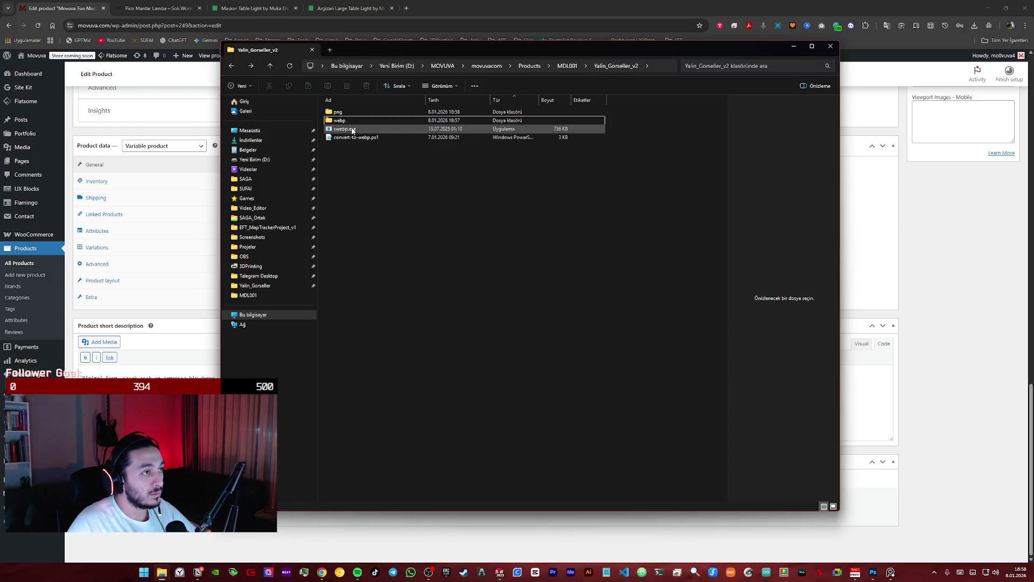
- Show the webp folder as a detailed list with full file names and bring up its new-file options
double_click(347, 122)
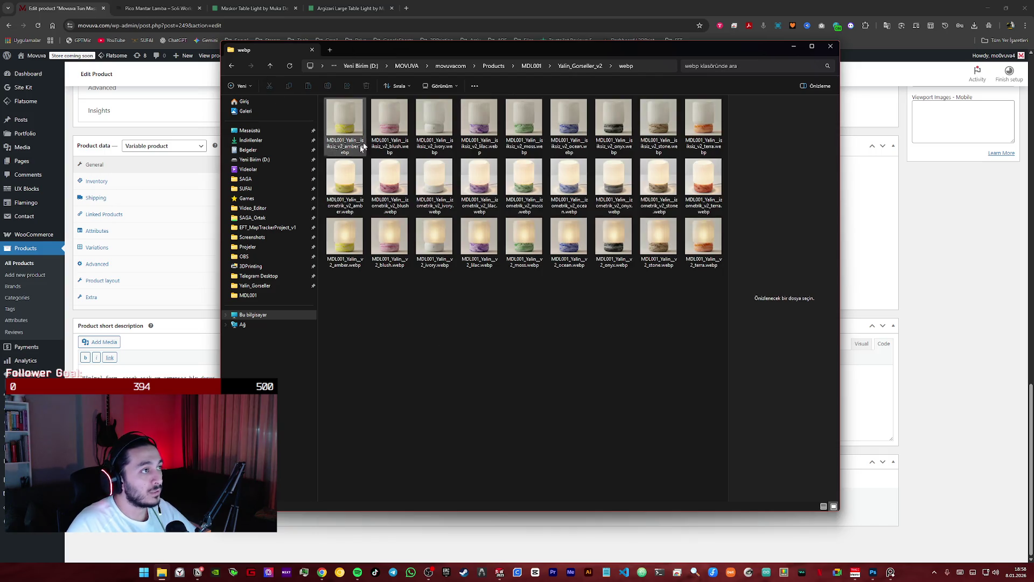
click(444, 87)
click(446, 182)
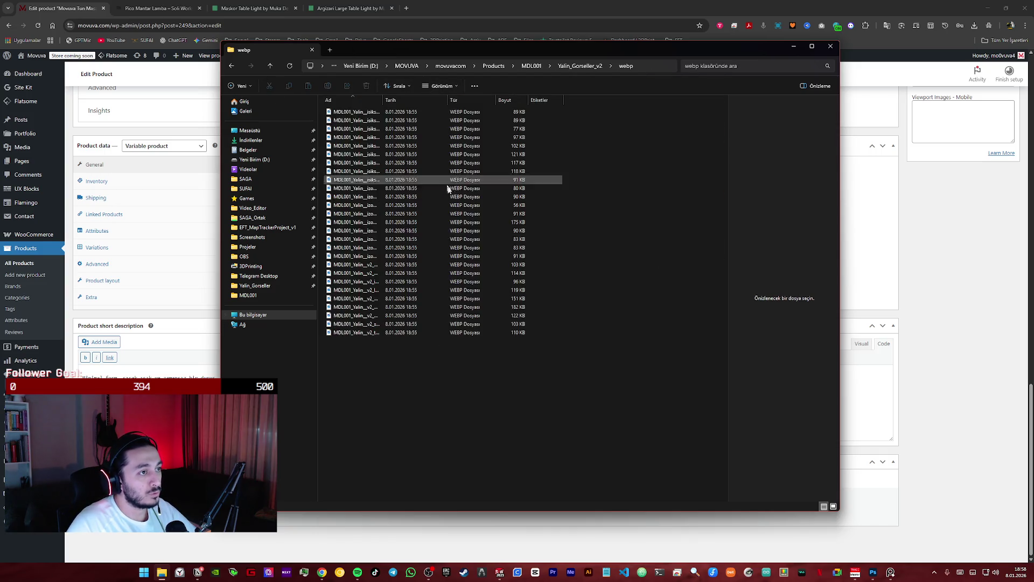
double_click(383, 100)
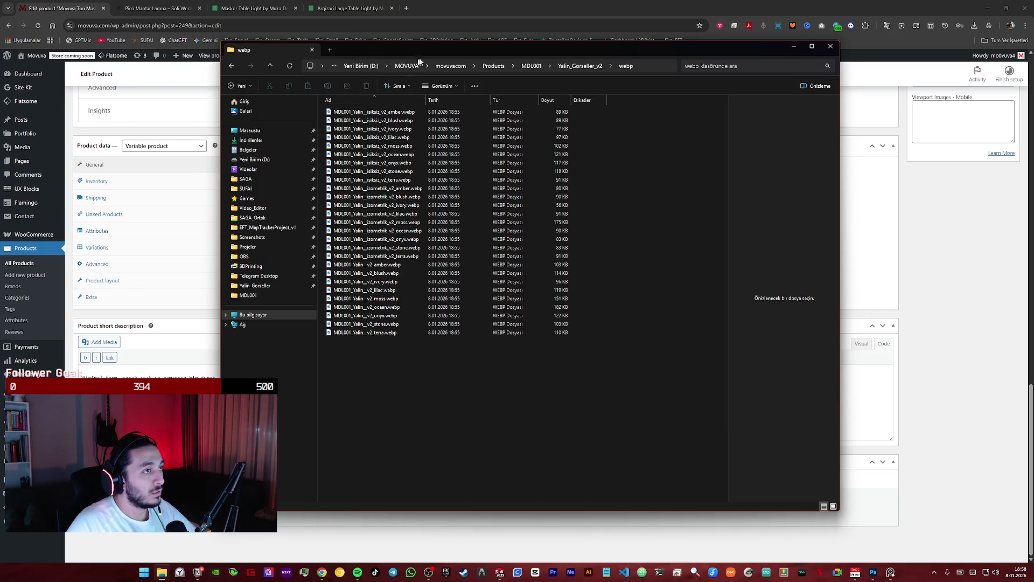
click(531, 66)
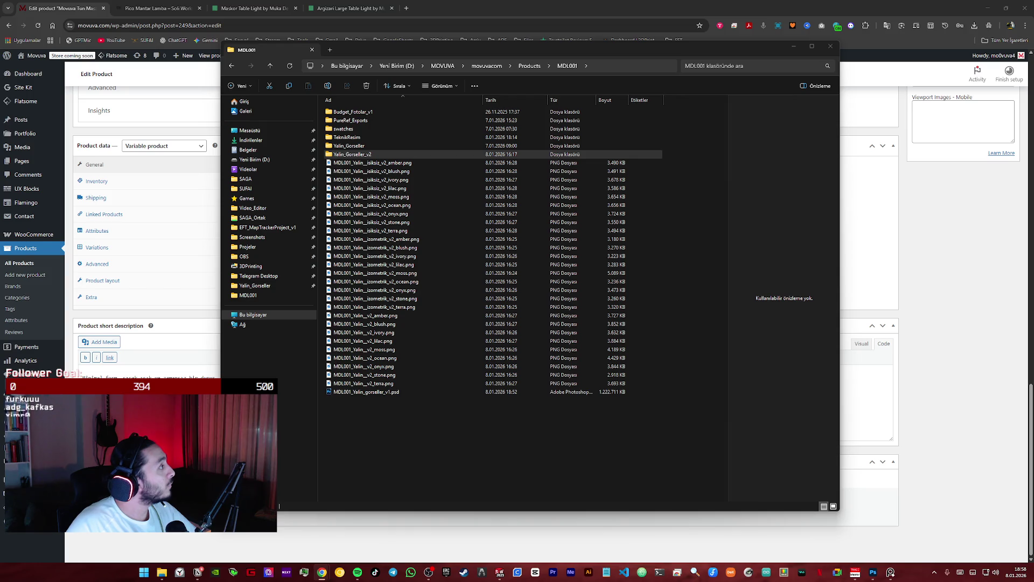
double_click(377, 153)
double_click(354, 119)
right_click(371, 378)
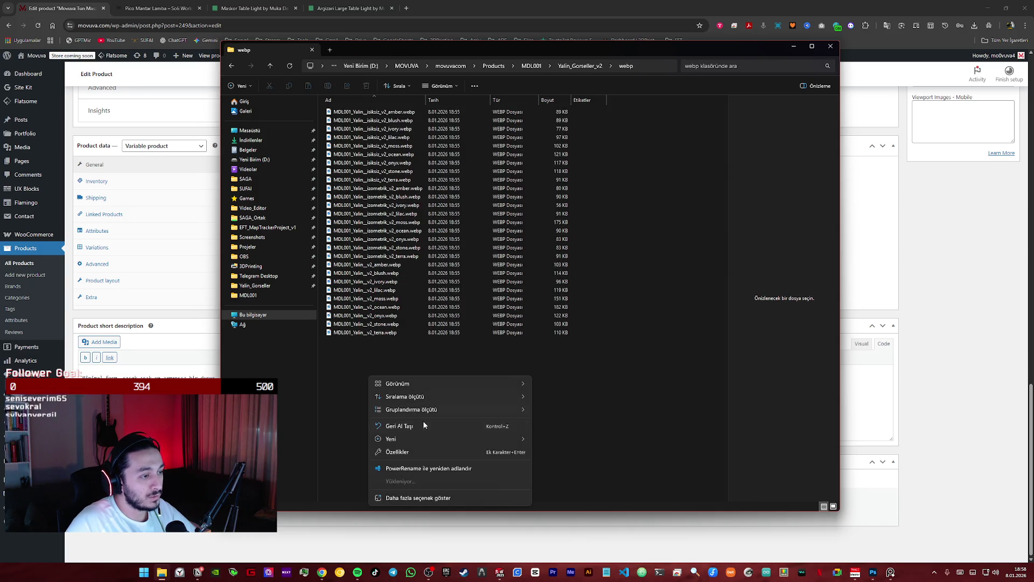
- Create a new .ps1 script in the webp folder containing the pasted v2→v3 rename code
mouse_move(449, 439)
click(571, 400)
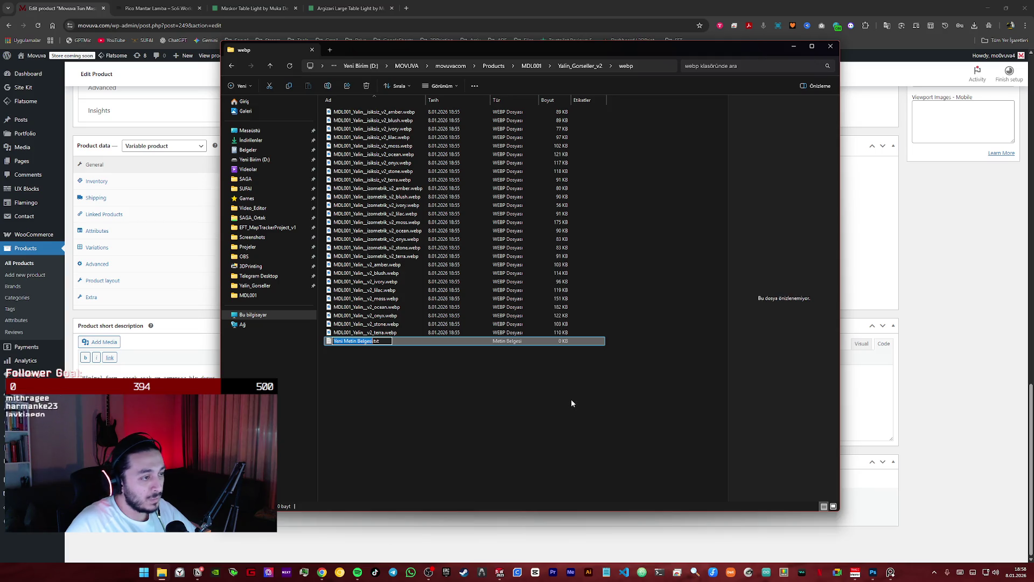
text(rename_v2tov3.ps)
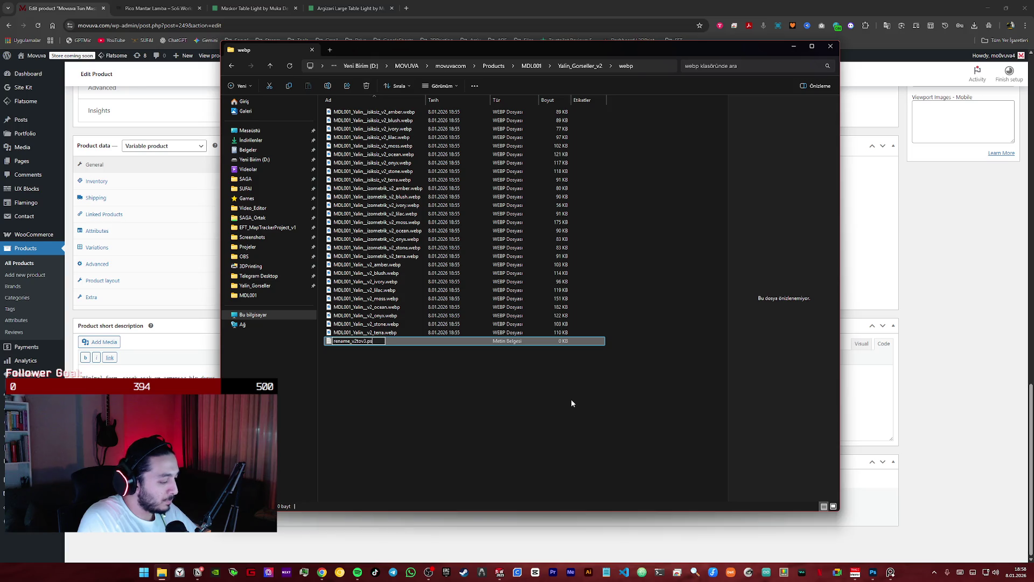
key(Return)
key(Return)
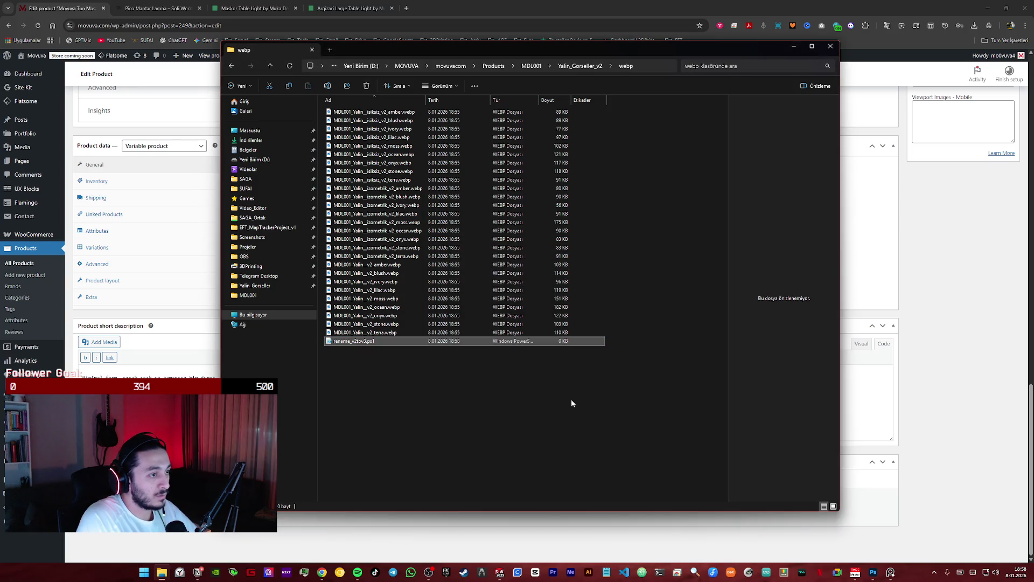
key(Return)
text(Get-ChildItem -Filter *.png | ForEach-Object {     $newName = $_.Name -replace 'v1', 'v2'     Rename-Item $_.FullName $newName })
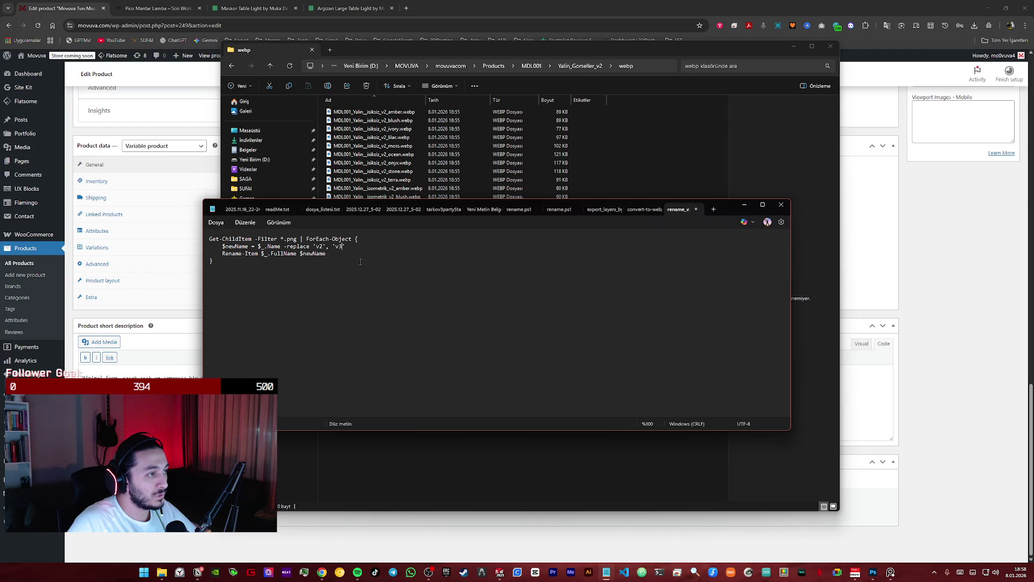
click(781, 205)
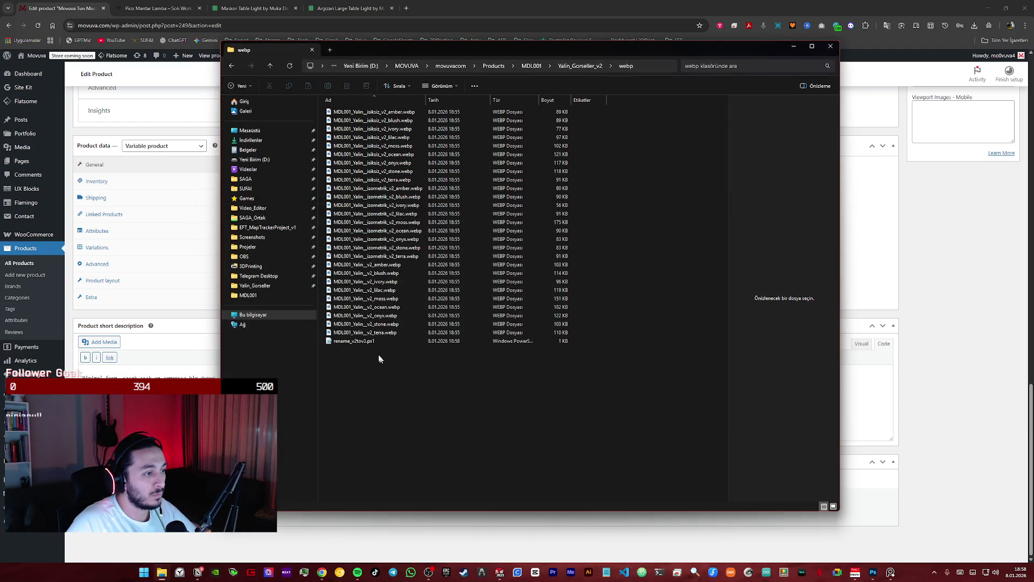
double_click(363, 340)
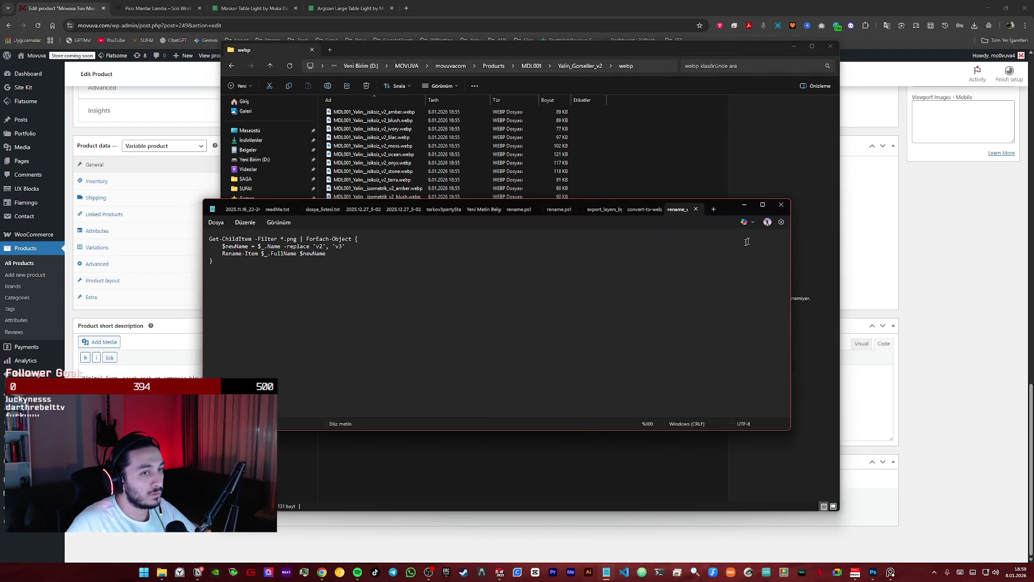
click(780, 205)
- Run the rename script with PowerShell, change its filter to *.webp and run it again
right_click(357, 341)
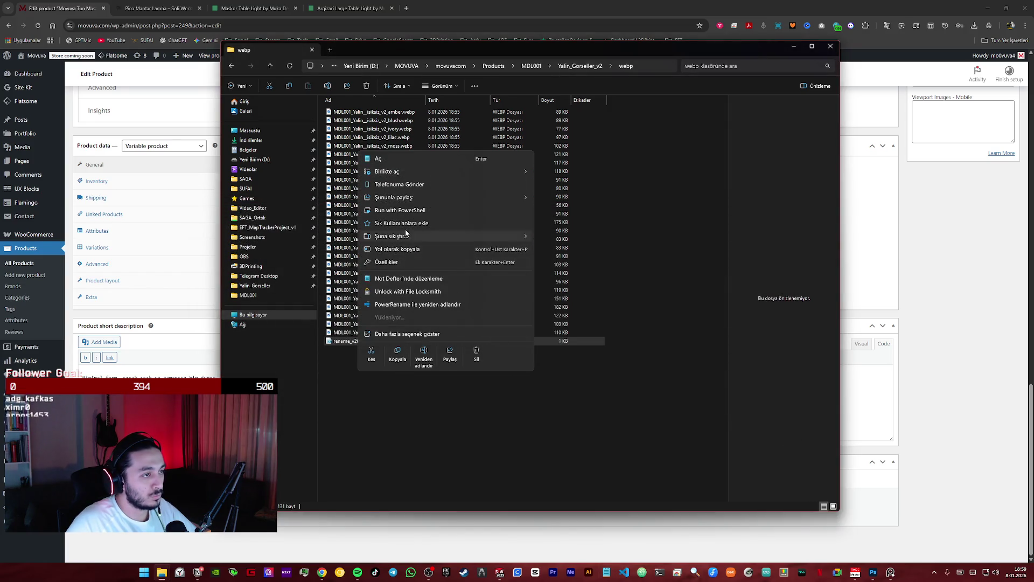
click(406, 212)
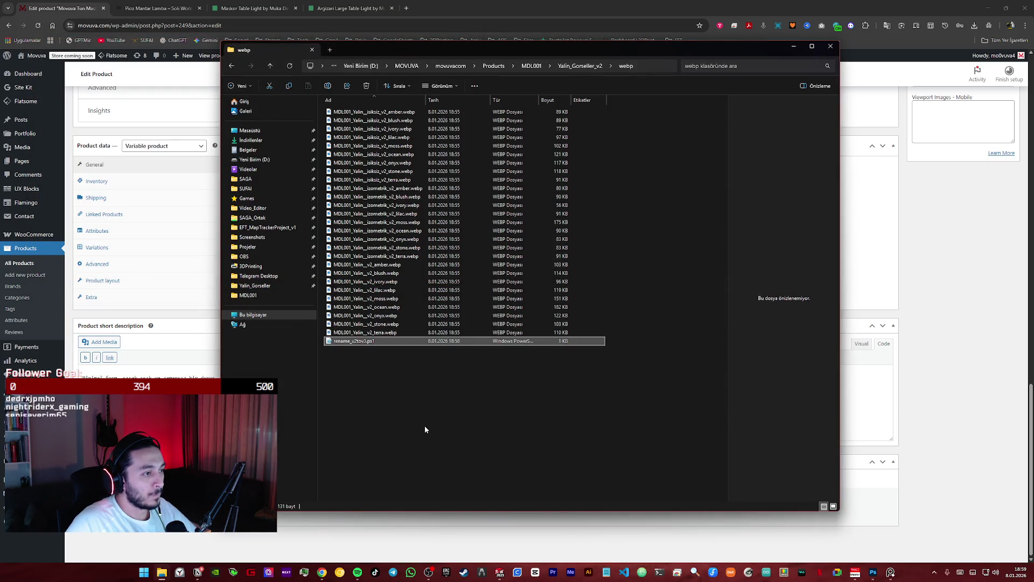
mouse_move(368, 324)
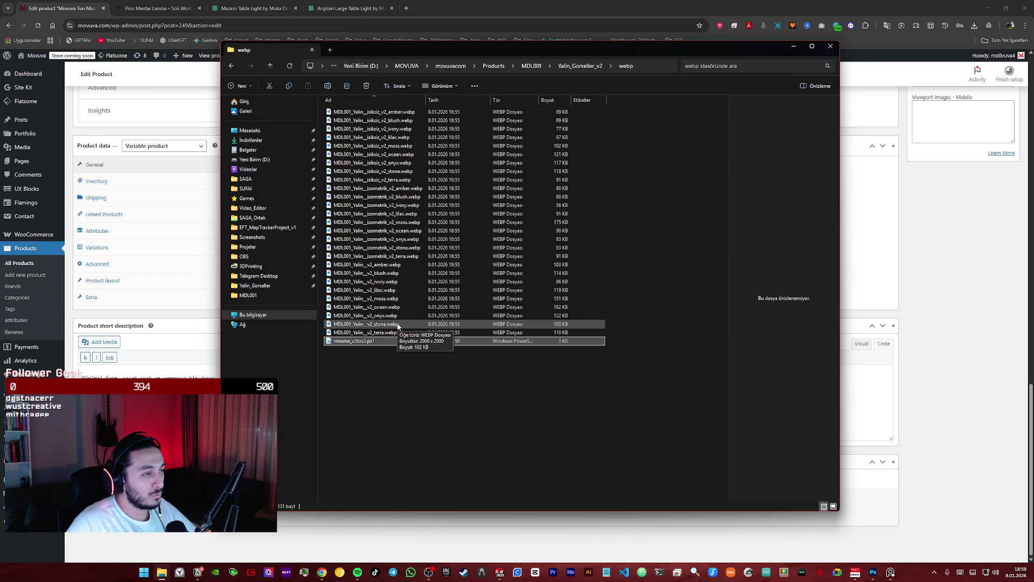
click(376, 340)
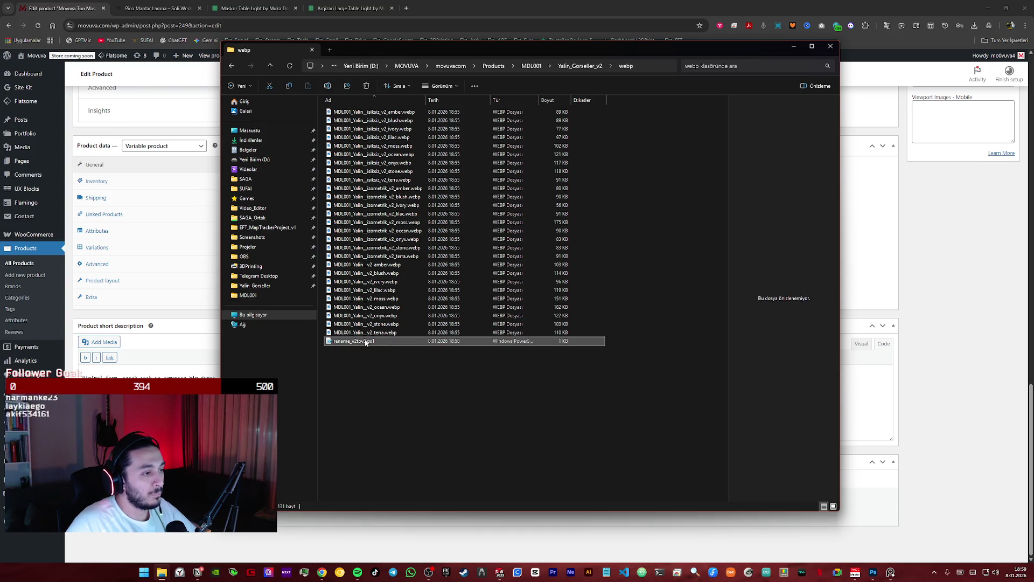
right_click(367, 342)
click(380, 355)
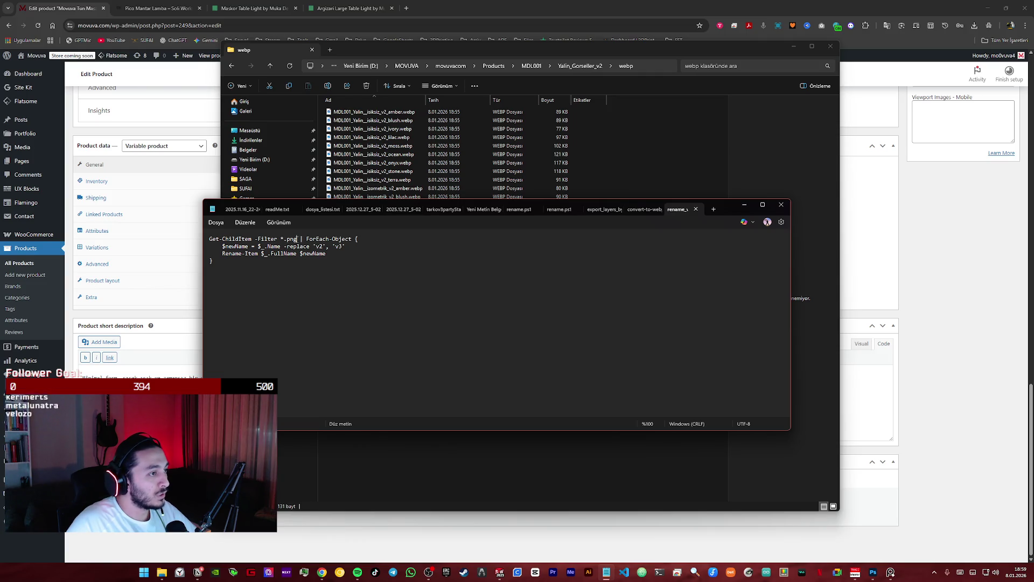
text(webp)
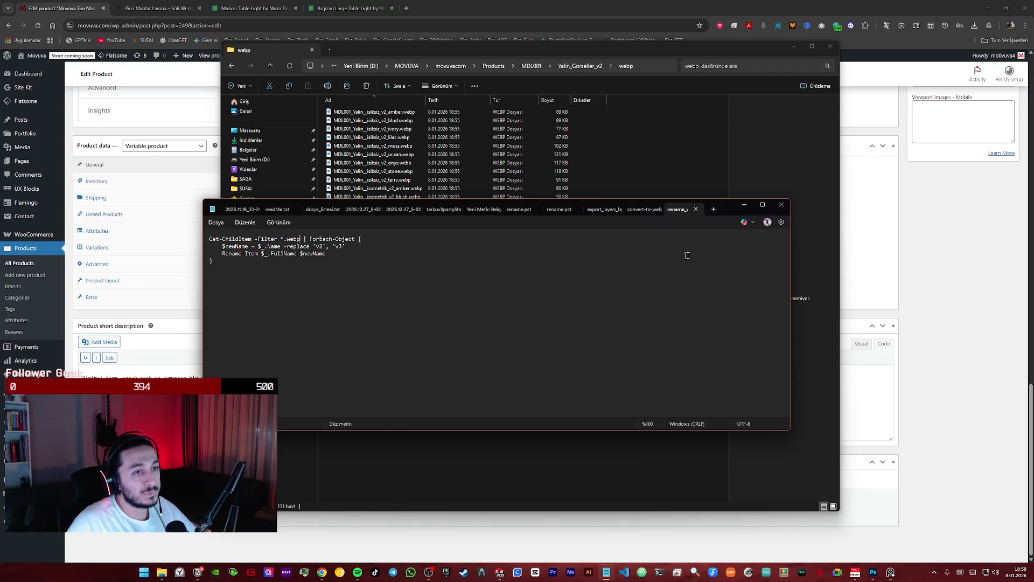
click(781, 204)
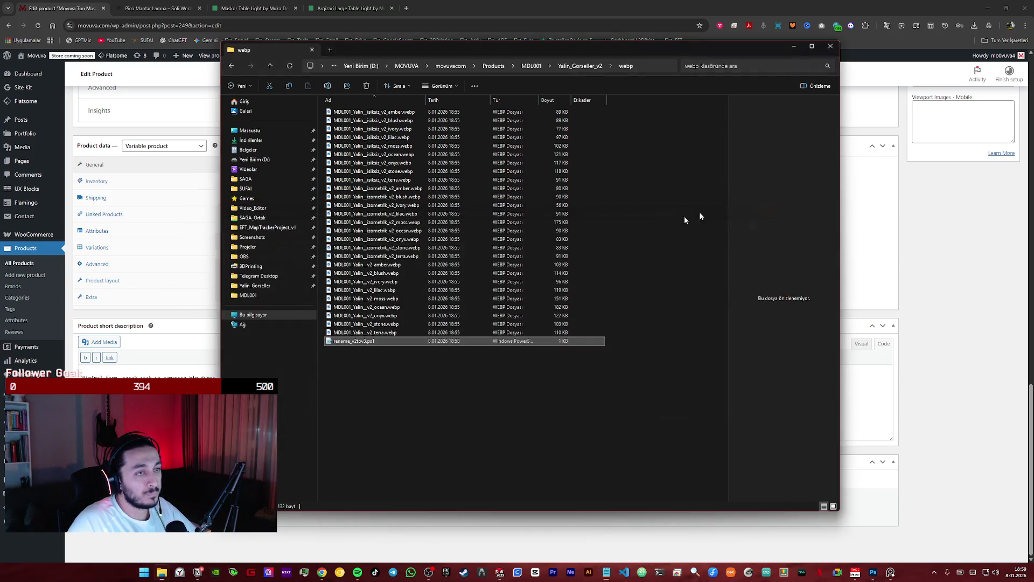
right_click(365, 343)
click(397, 209)
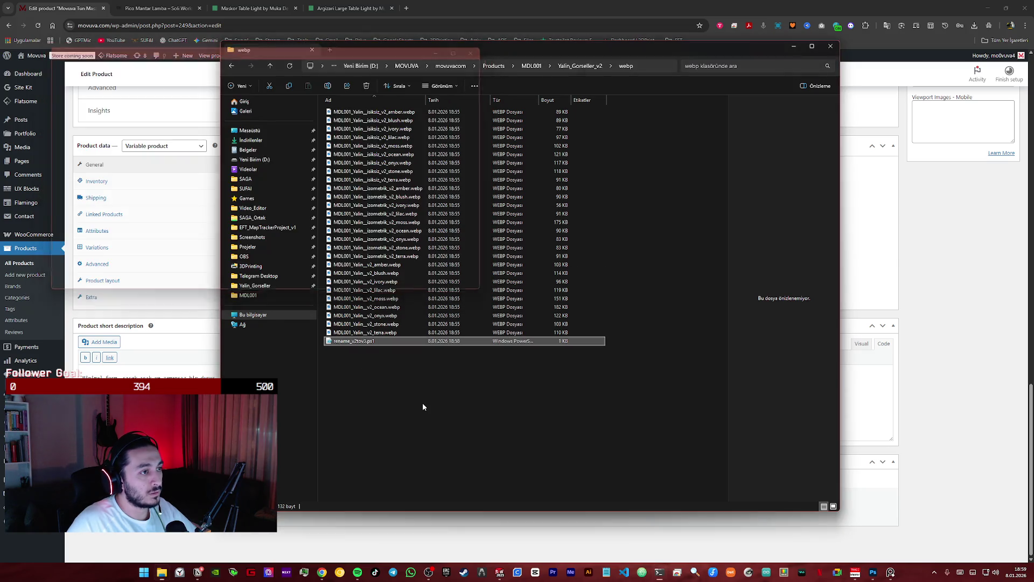
- Select all the renamed v3 webp lamp images and minimize File Explorer
click(398, 384)
click(380, 111)
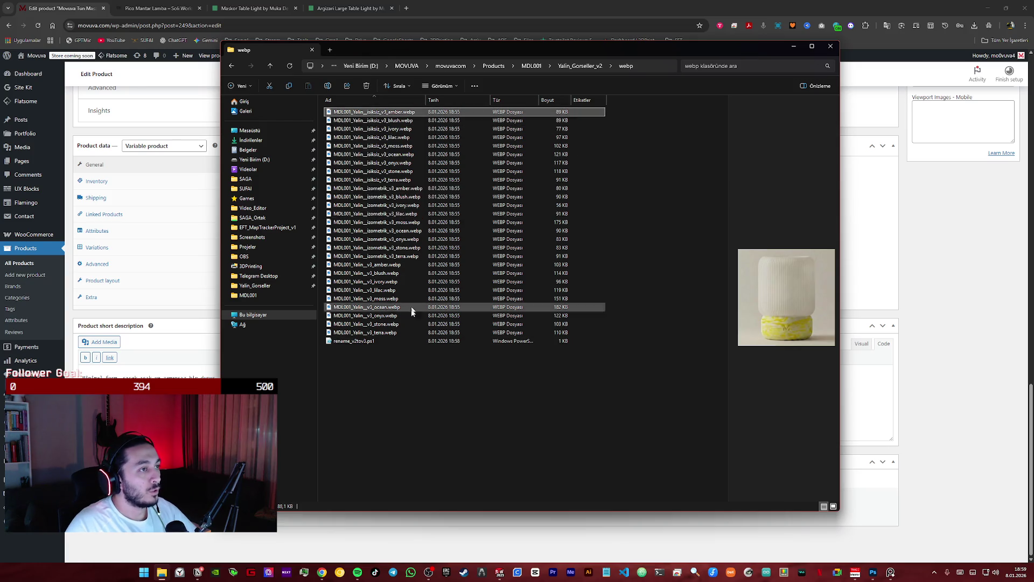
shift+click(380, 331)
click(792, 46)
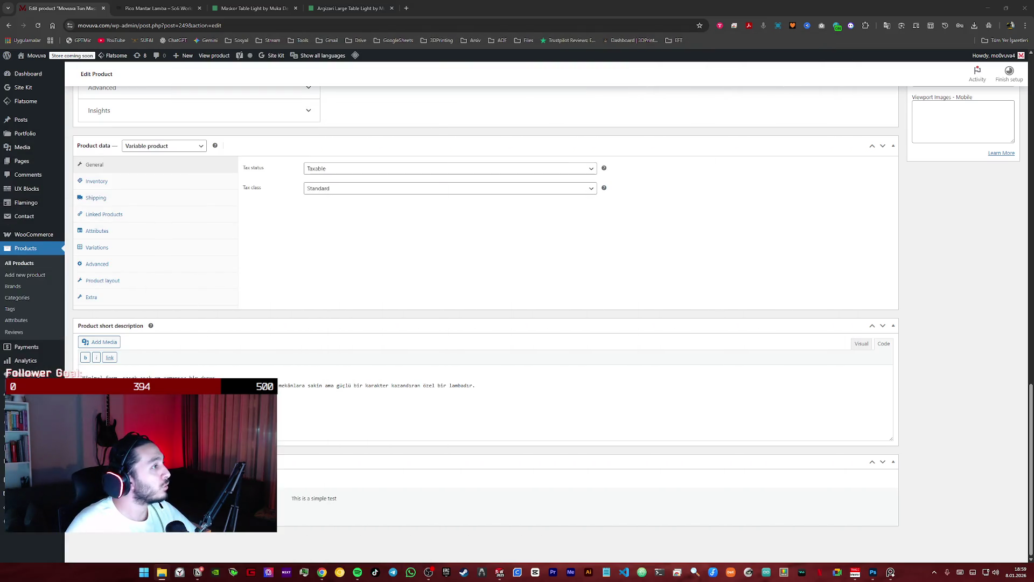
- Drag the selected v3 webp lamp images into the WordPress Media Library to upload them
click(32, 146)
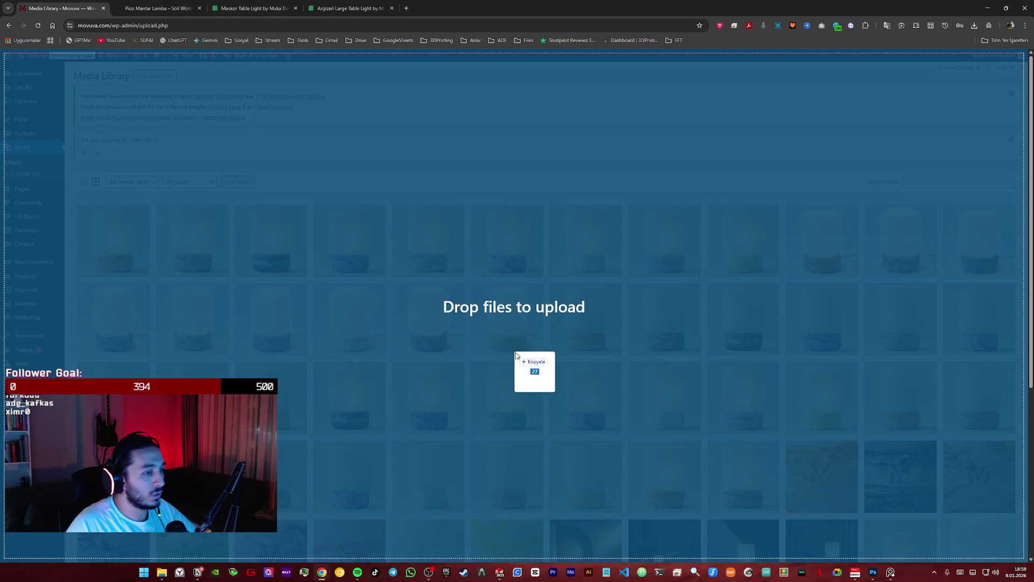
drag(1033, 369, 505, 370)
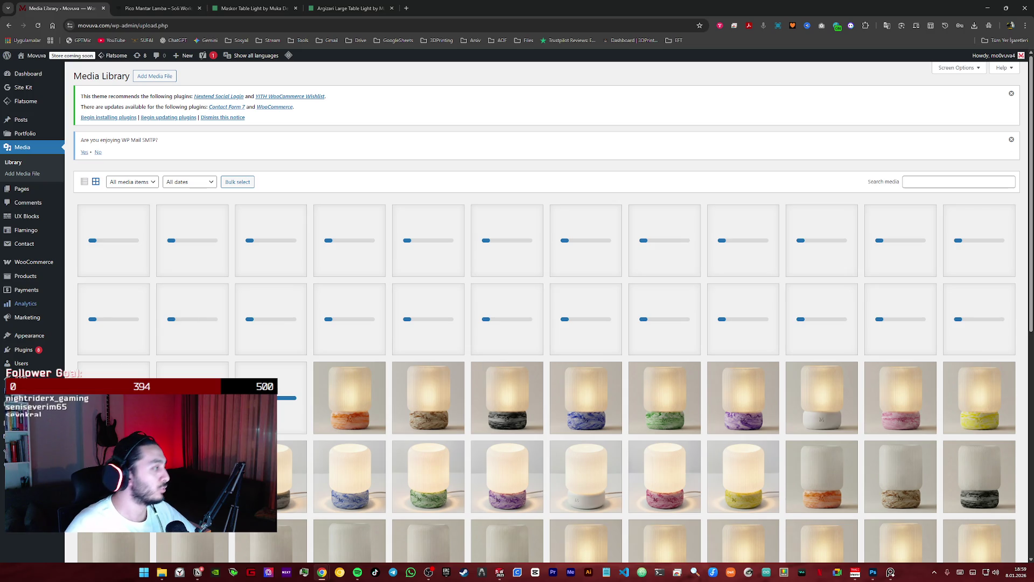
click(197, 573)
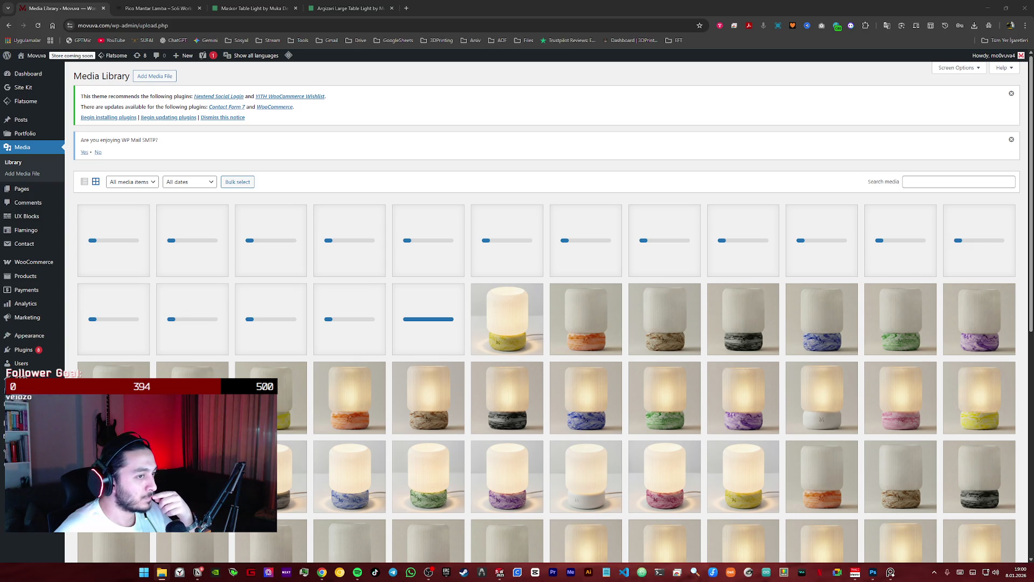
scroll(572, 410, up, 2)
scroll(558, 409, up, 2)
scroll(541, 407, down, 3)
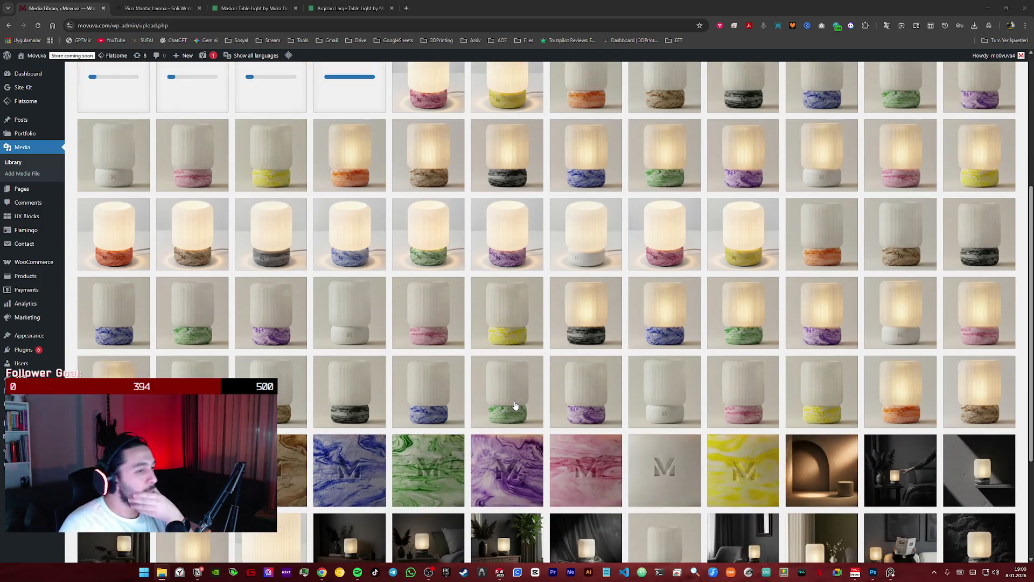
scroll(518, 408, up, 1)
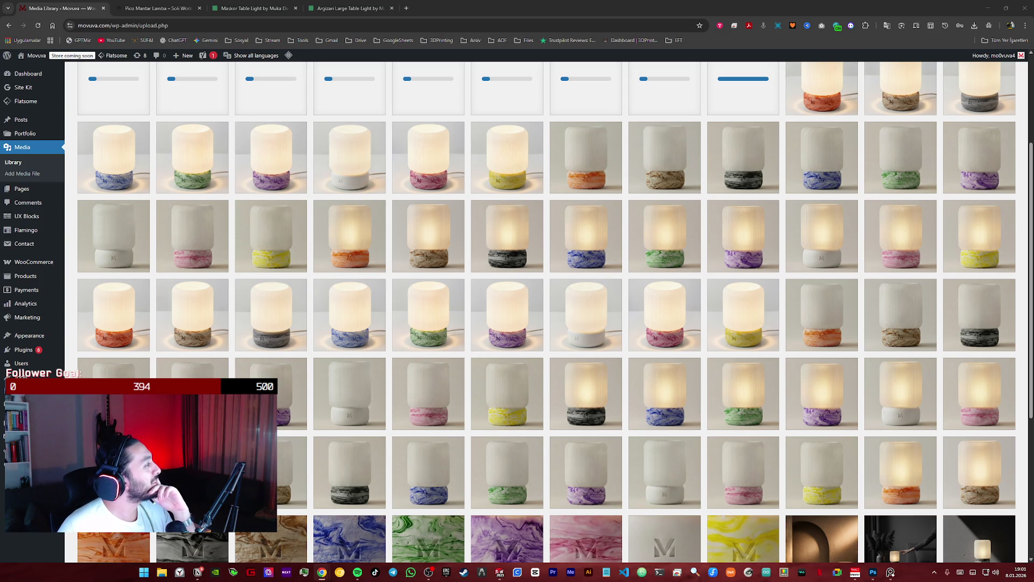
- Run a Google search for 'limon küfü' in a new browser tab
click(407, 8)
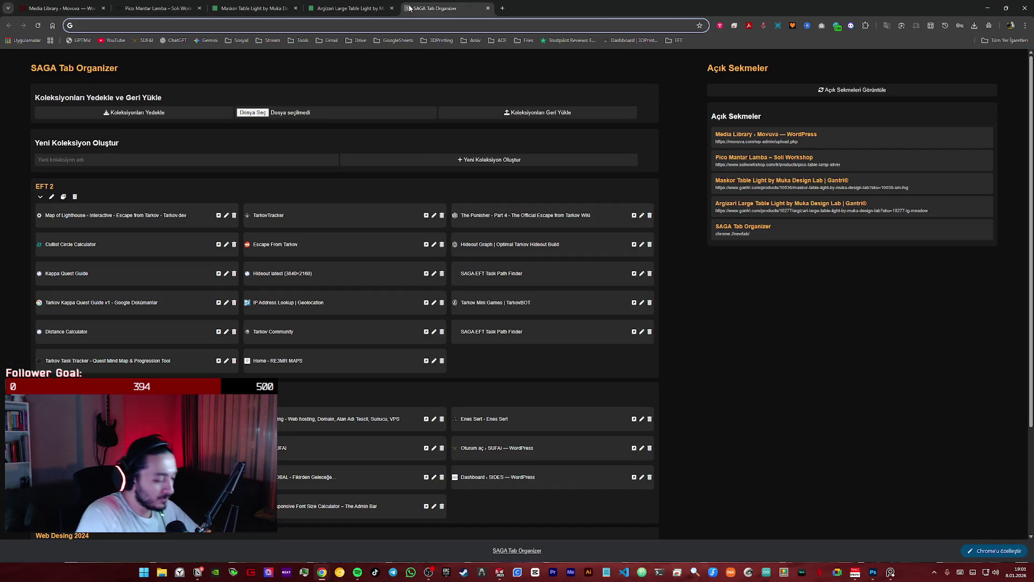
text(limon k)
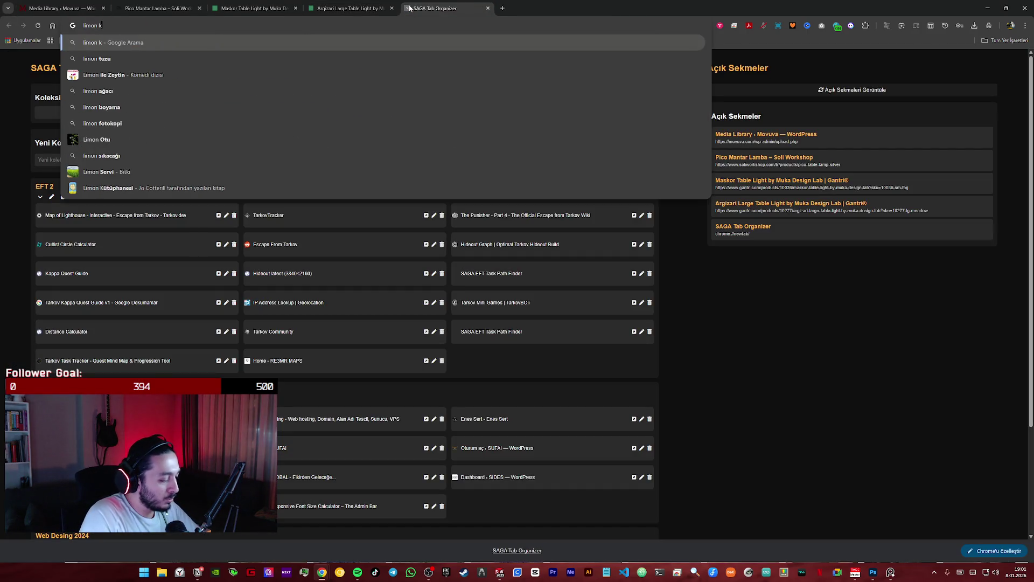
text(üfü rengi)
key(Return)
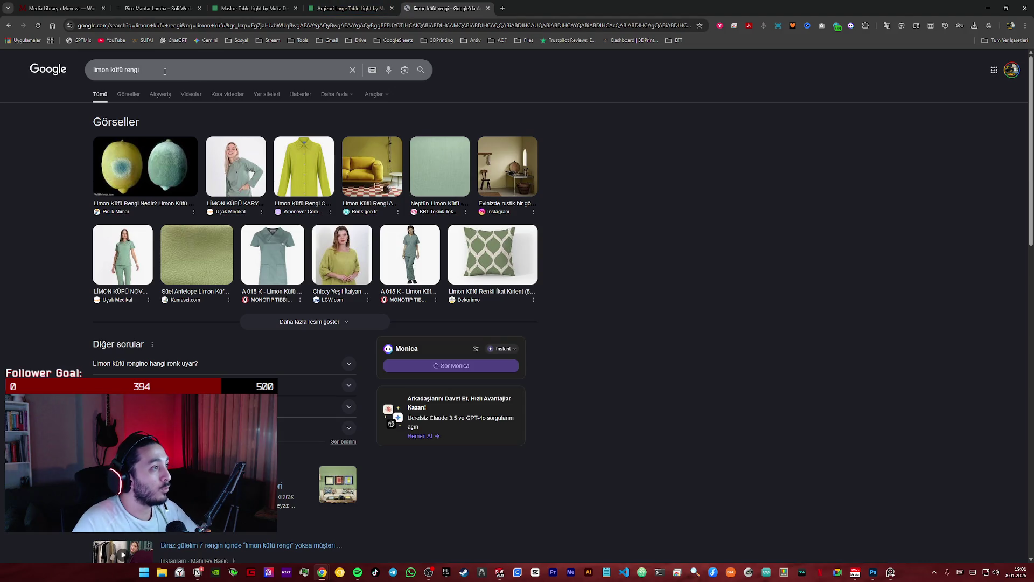
click(165, 71)
key(BackSpace)
key(BackSpace)
key(BackSpace)
key(Return)
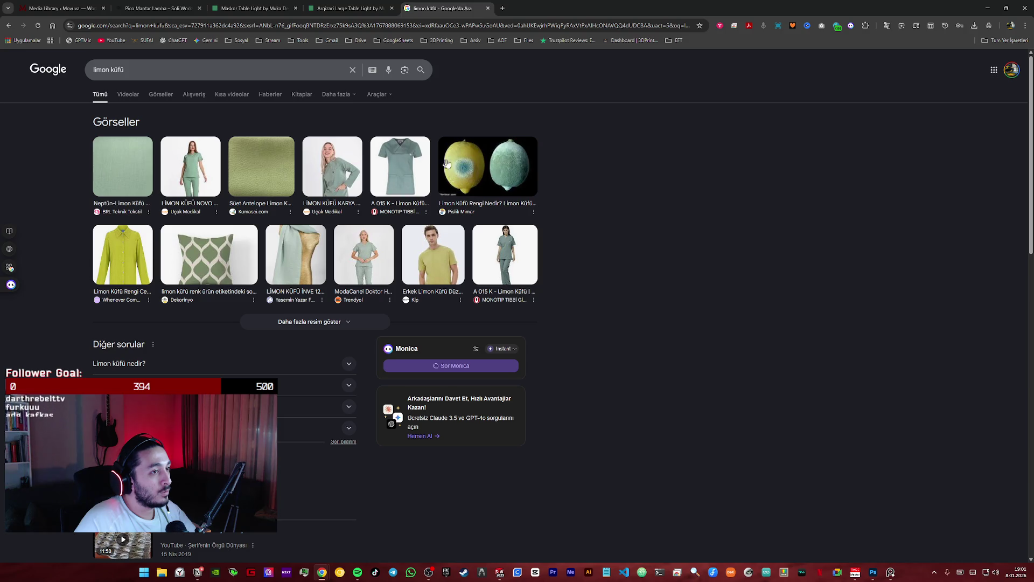
- Preview the moldy lemon images, including the Milliyet one, then return to the Media Library
click(469, 180)
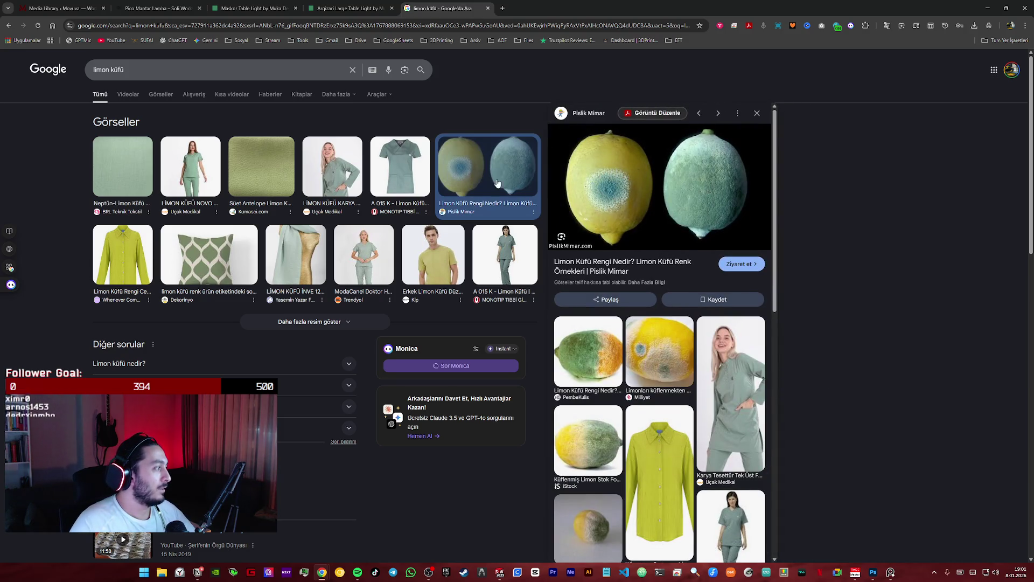
click(655, 356)
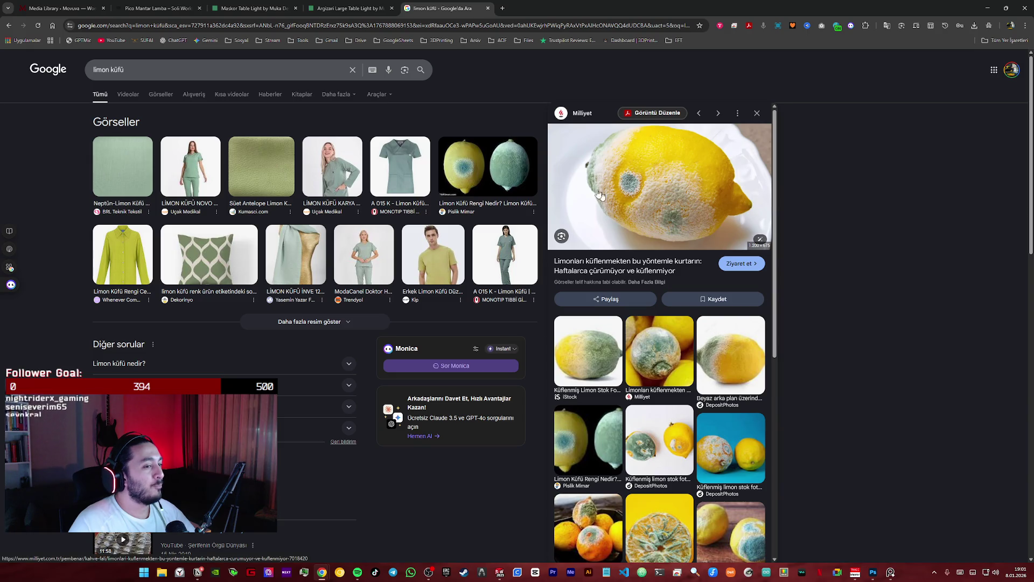
click(61, 8)
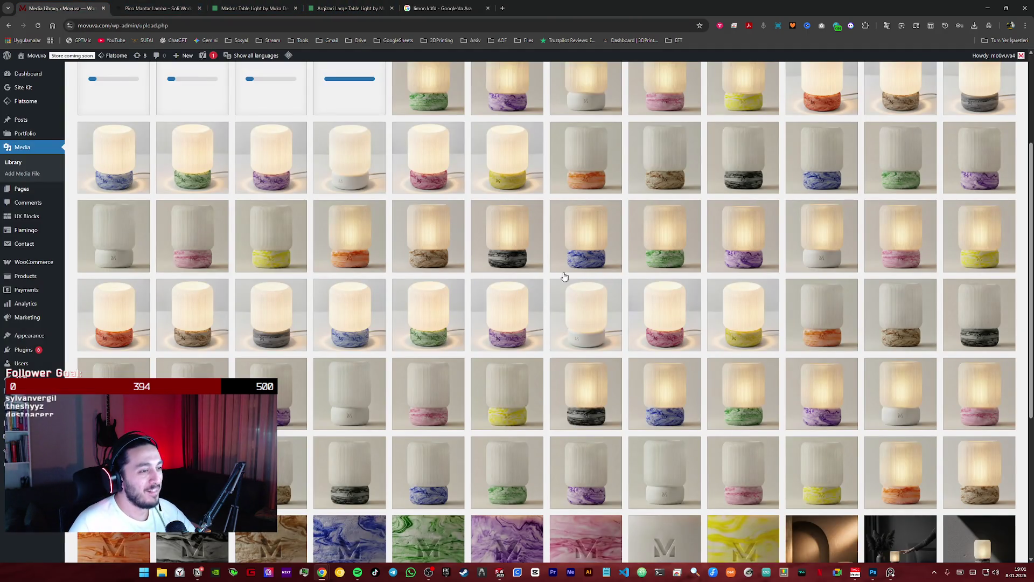
scroll(567, 277, up, 1)
- Compare the yellow-base lamp attachment against the lemon mould results and close the search tab
click(504, 252)
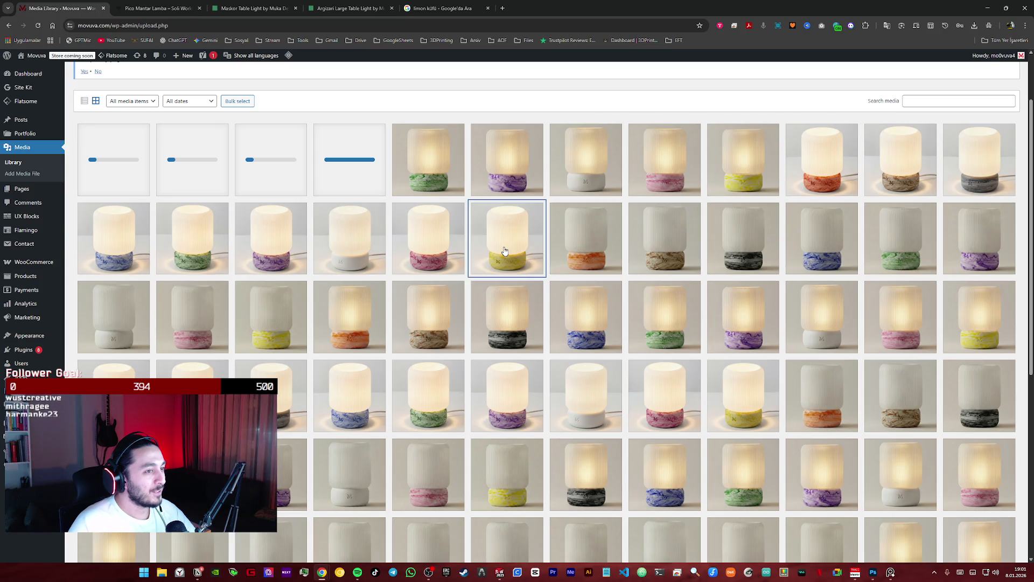
click(440, 7)
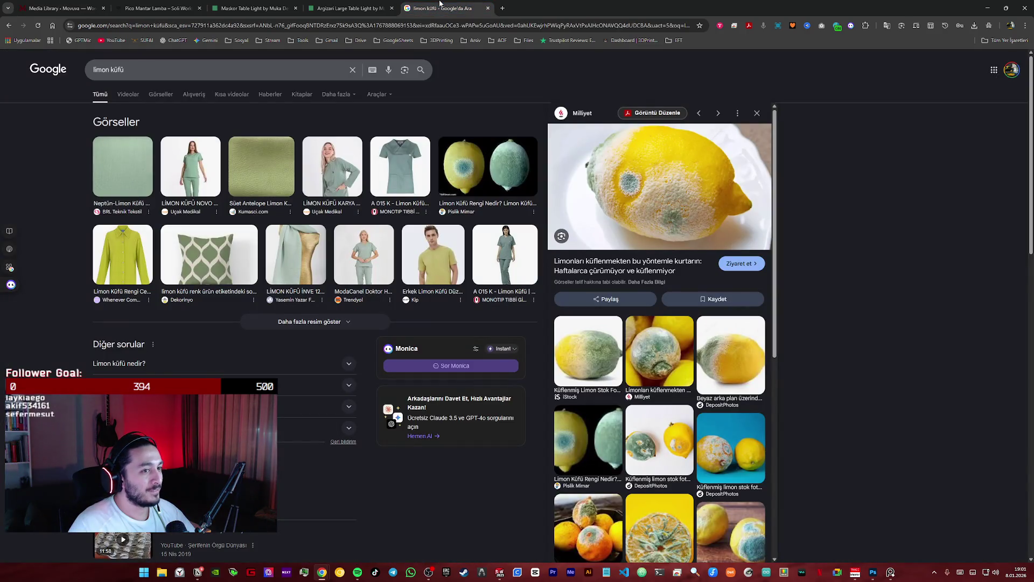
click(41, 3)
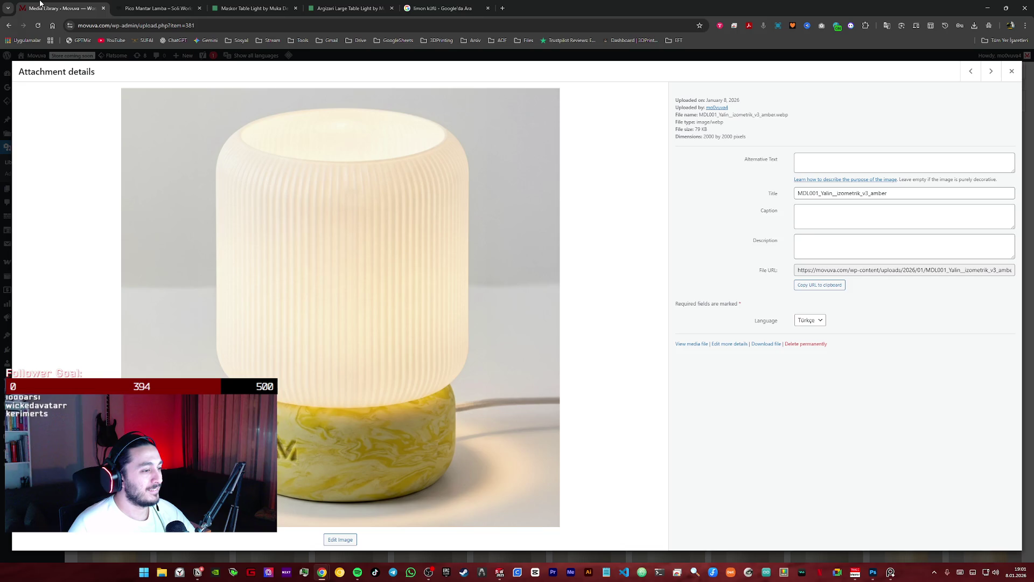
click(453, 6)
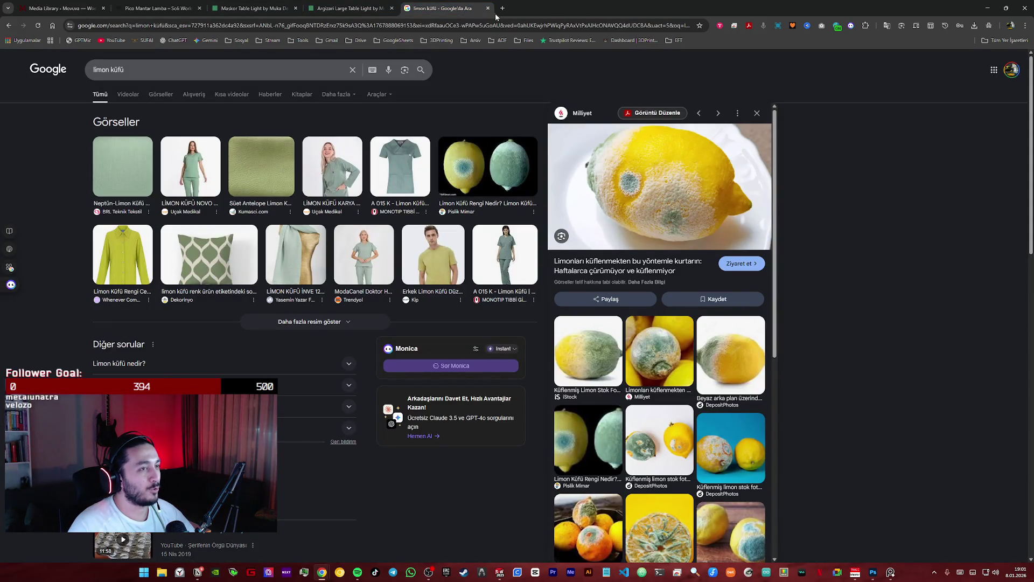
click(487, 9)
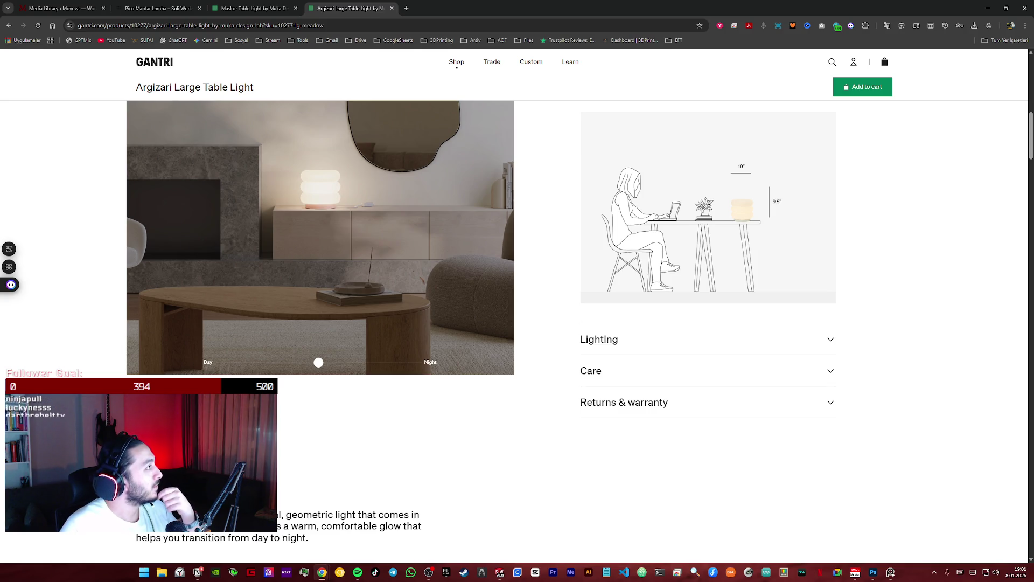
click(252, 9)
click(67, 7)
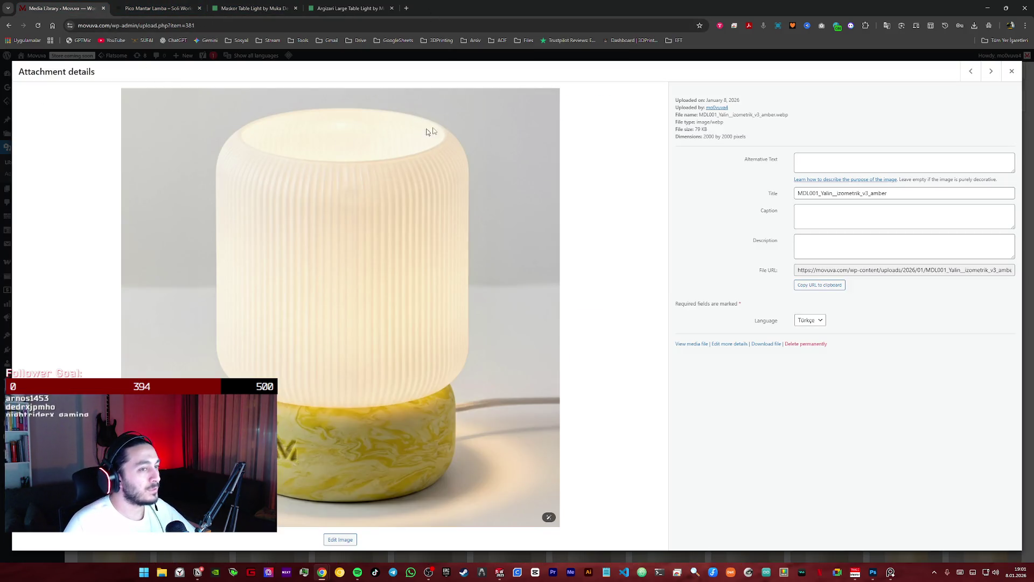
- Review the yellow and black lamp attachment details, closing each, and open a fresh tab
click(1012, 71)
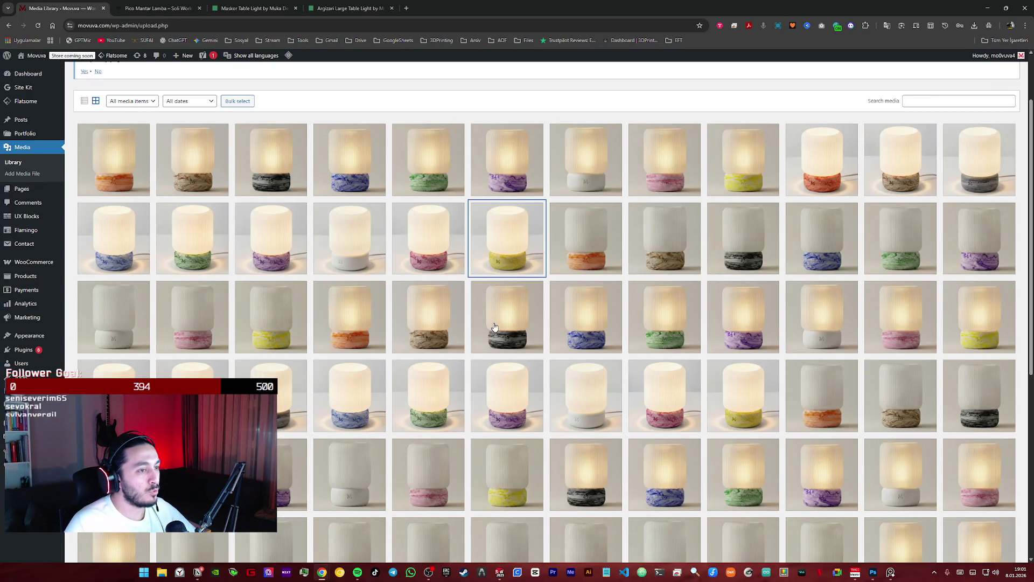
click(491, 324)
click(1012, 71)
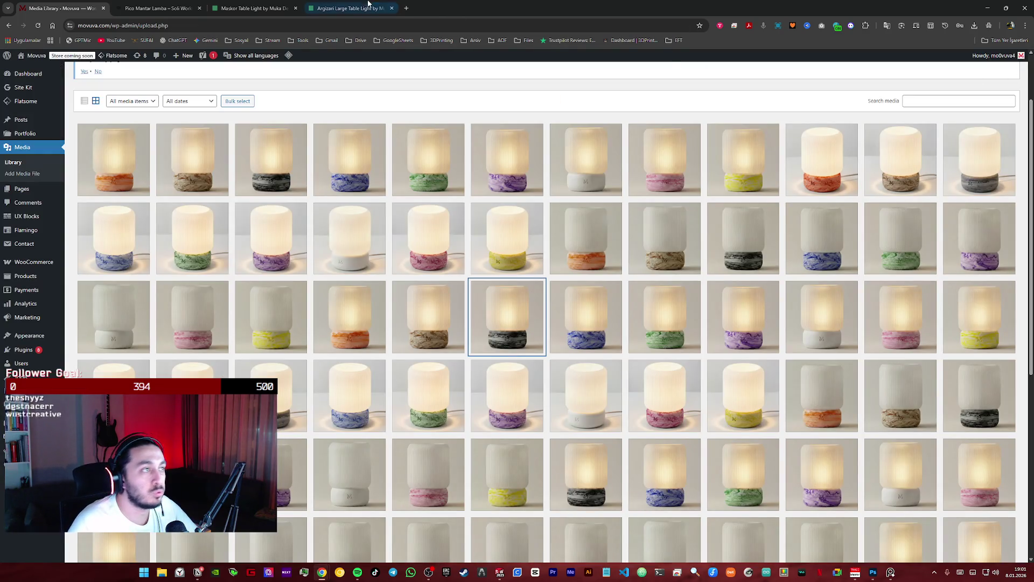
click(405, 8)
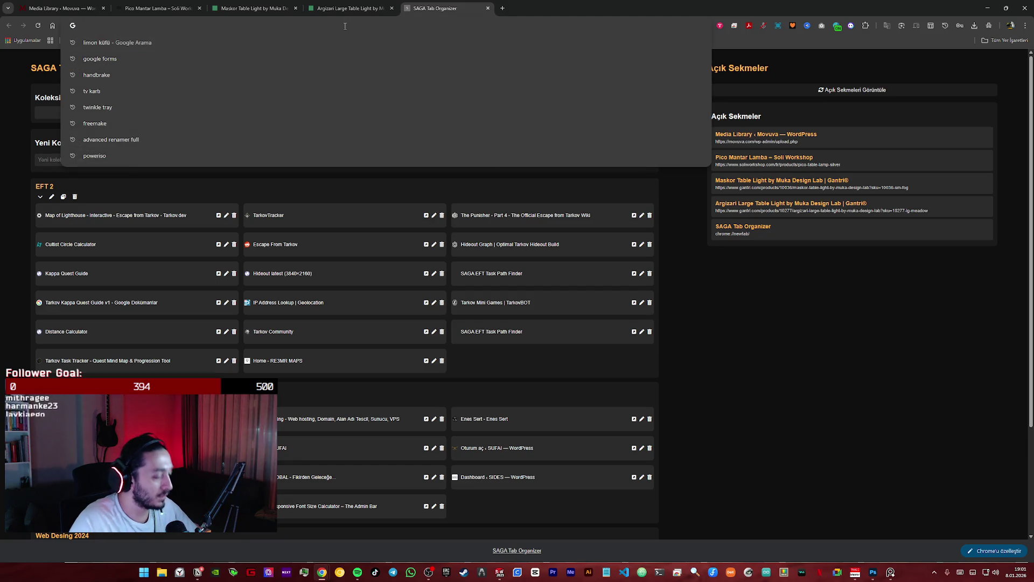
text(pages)
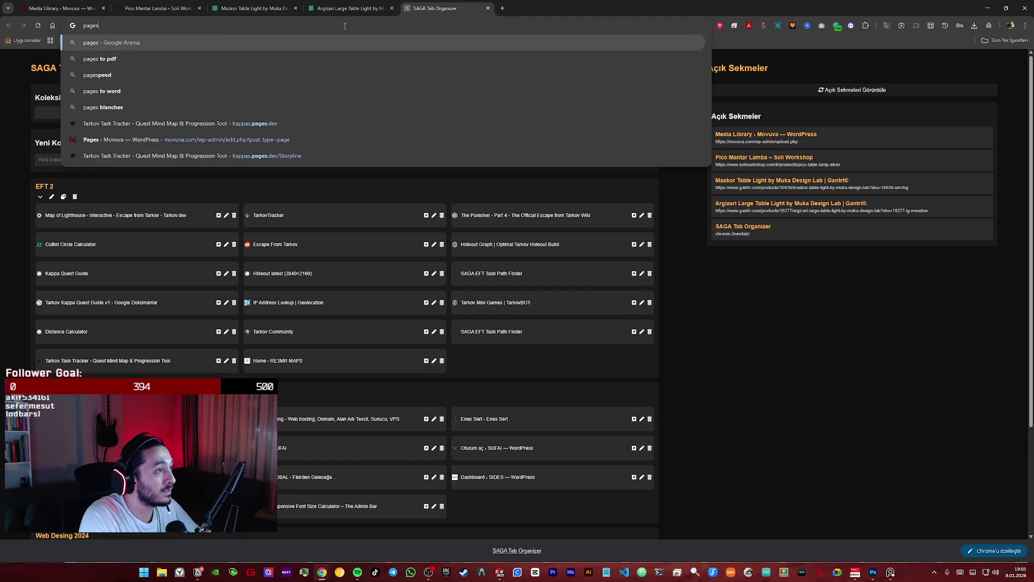
text(peed)
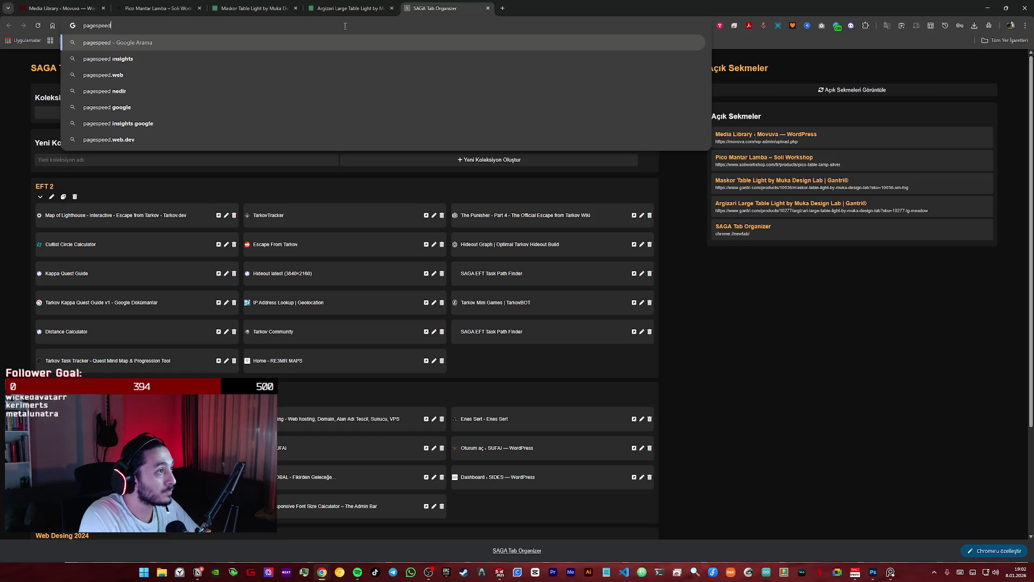
- Search 'pagespeed insights', visit the PageSpeed Insights site and close its tab
key(Down)
key(Return)
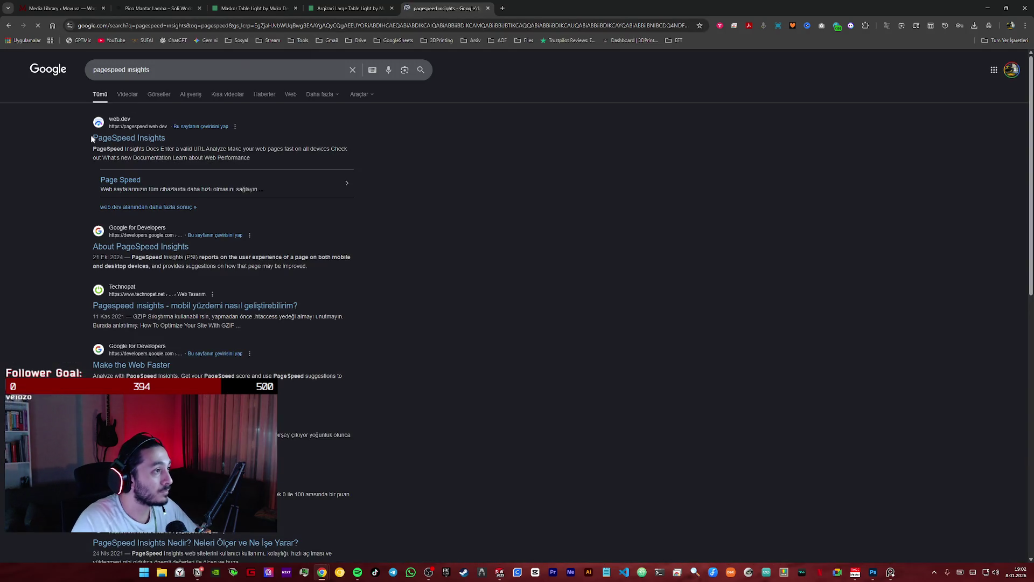
click(233, 136)
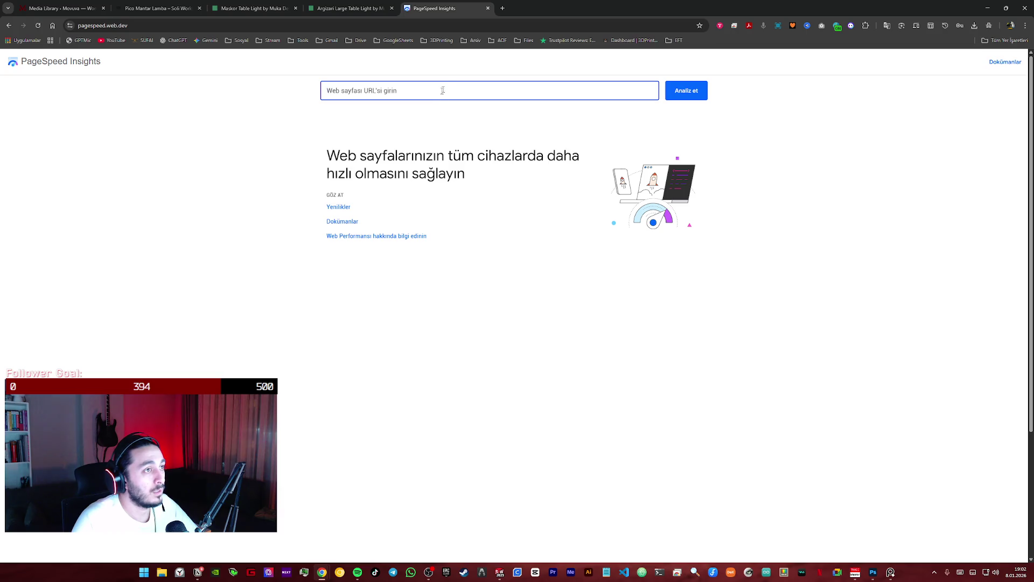
click(489, 8)
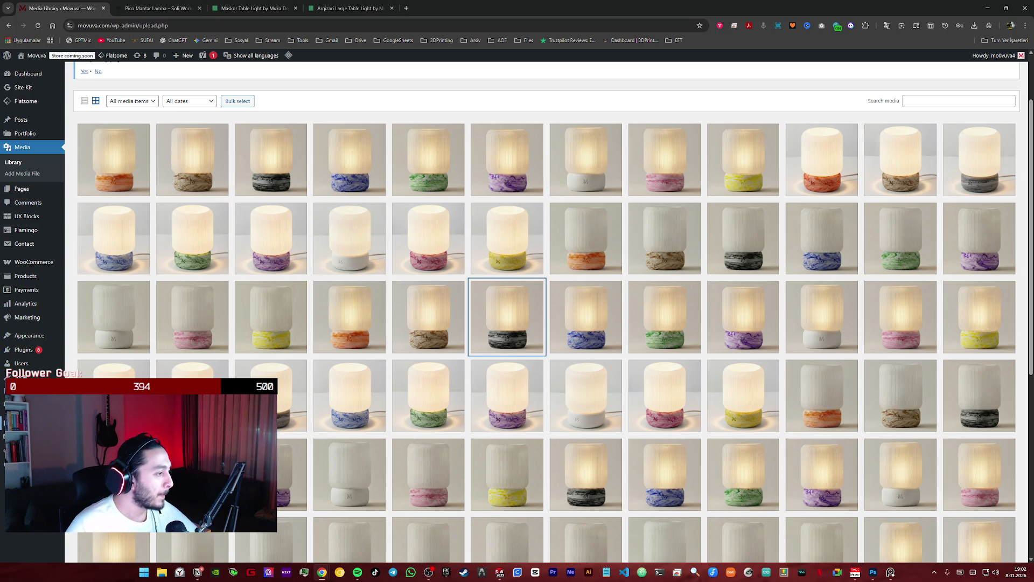
- Edit Movuva Tun Masa Lambası and remove its product image and both gallery images
mouse_move(25, 275)
click(41, 278)
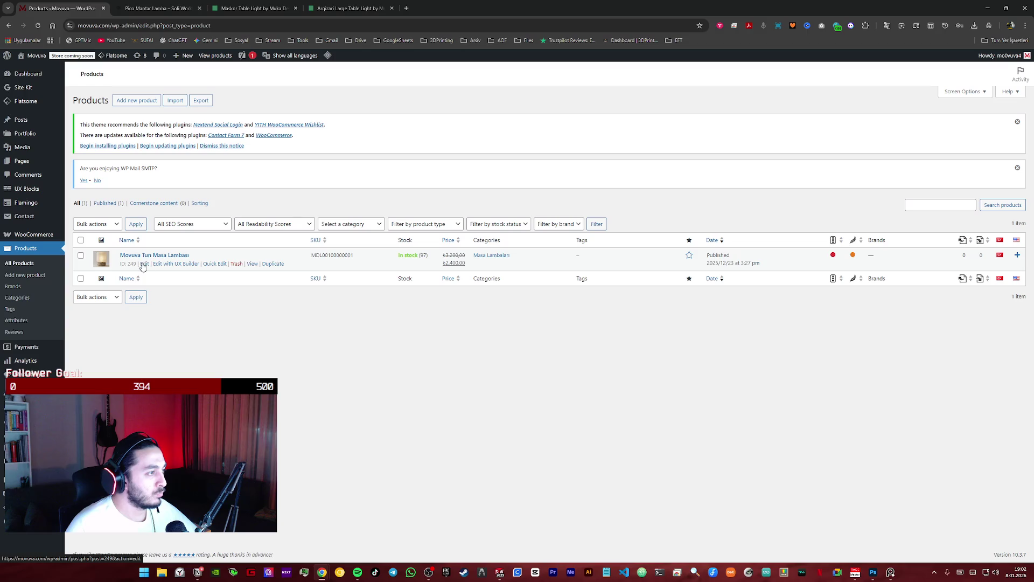
click(145, 264)
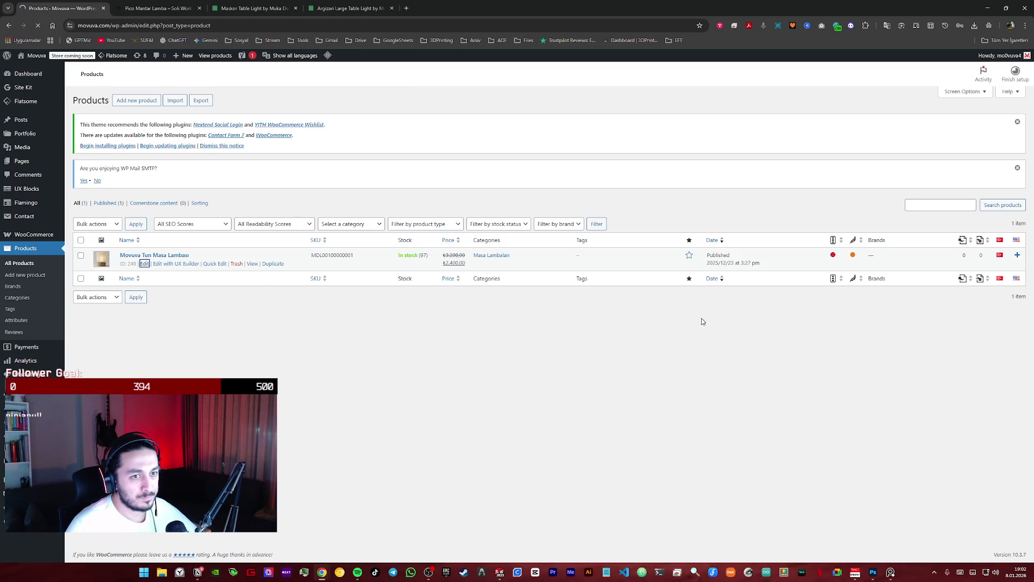
scroll(984, 384, down, 1)
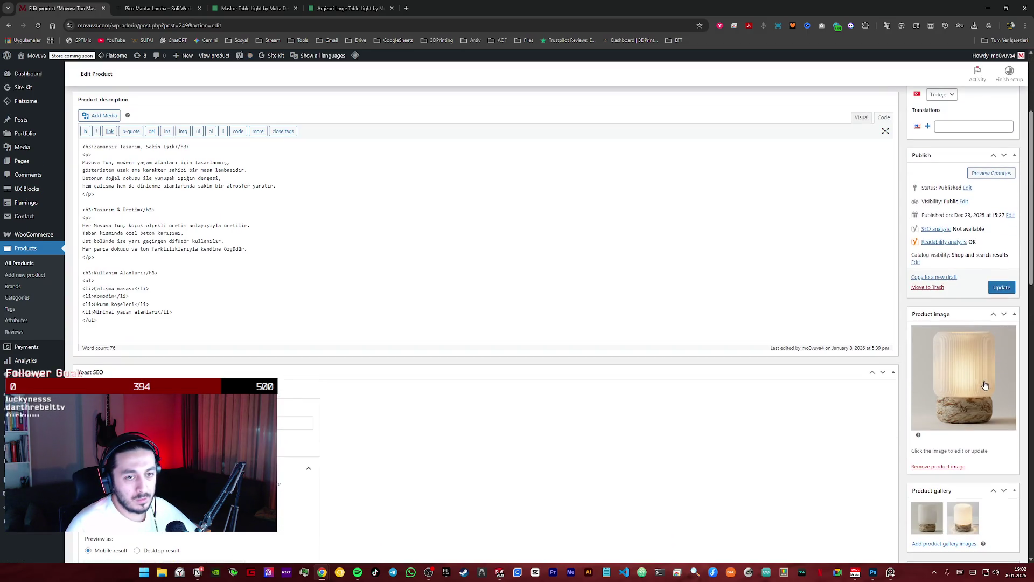
click(939, 466)
scroll(940, 481, down, 1)
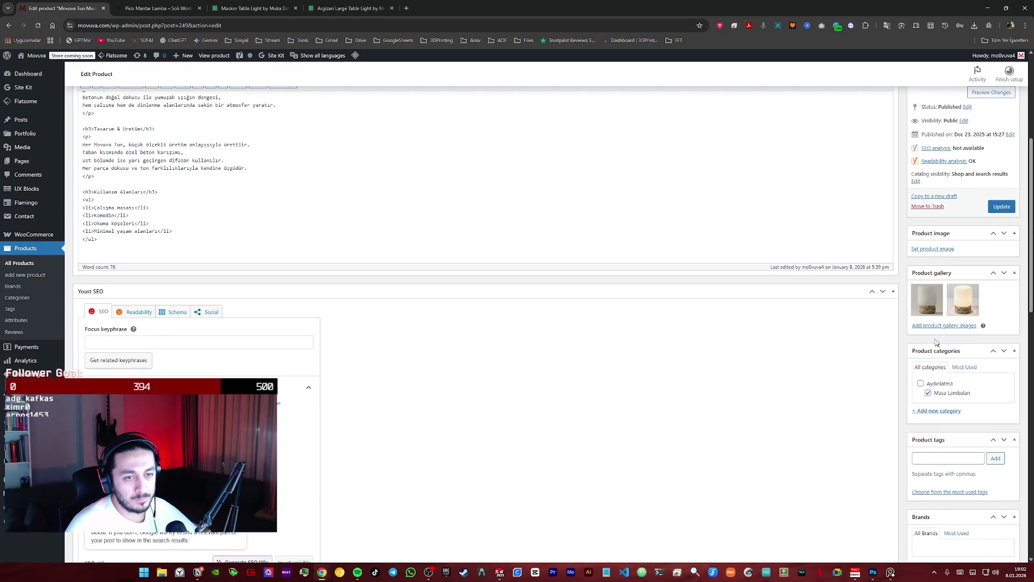
click(942, 285)
click(943, 285)
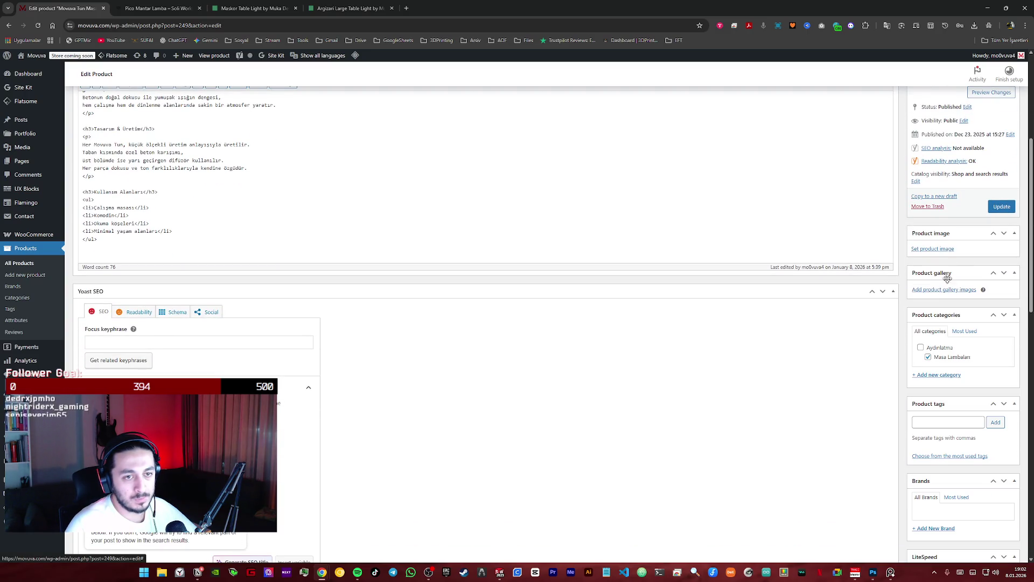
scroll(932, 259, up, 2)
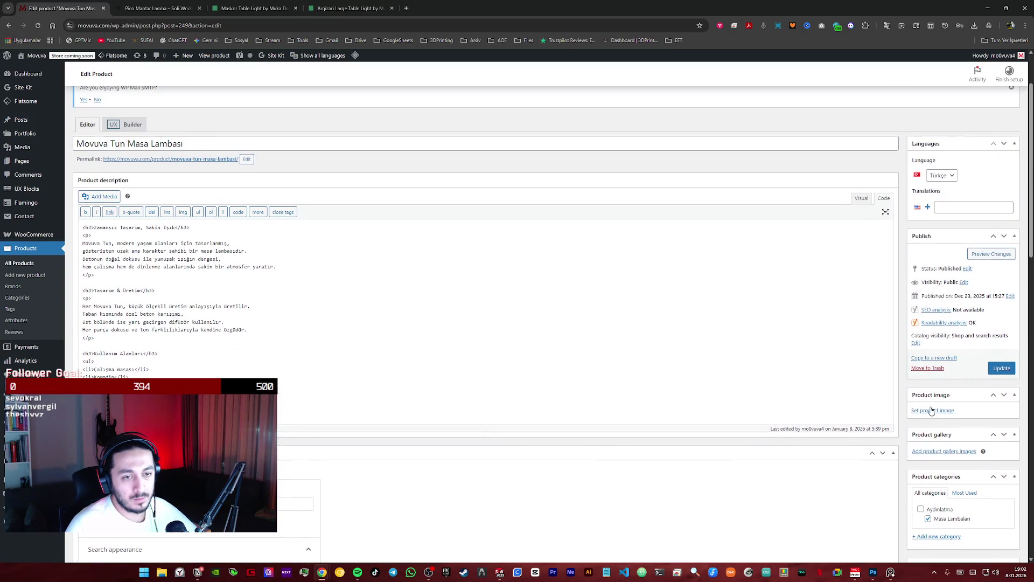
- Set the v3 WebP stone-base lamp from the Media Library as the product image
click(932, 409)
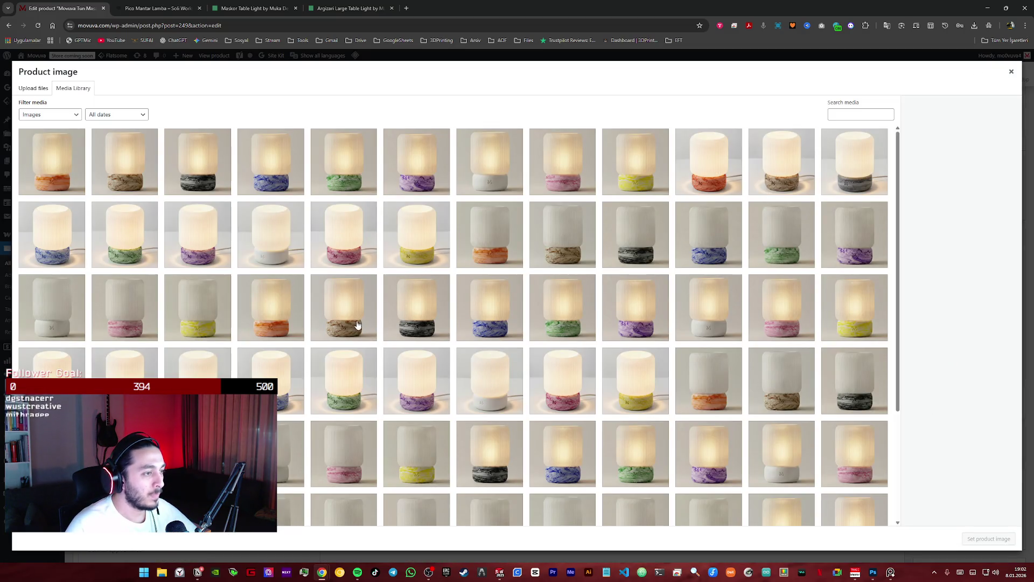
click(351, 315)
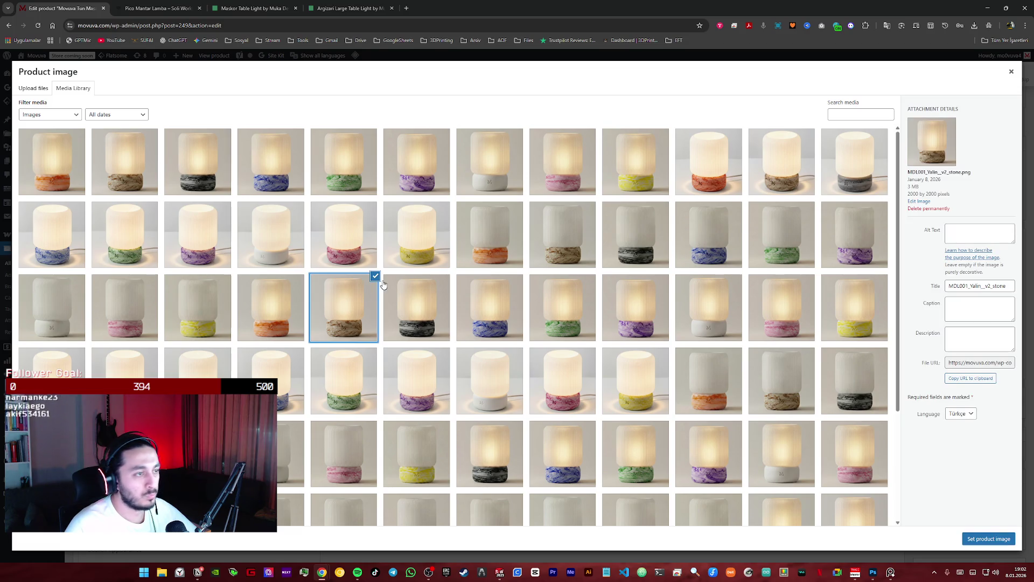
click(130, 163)
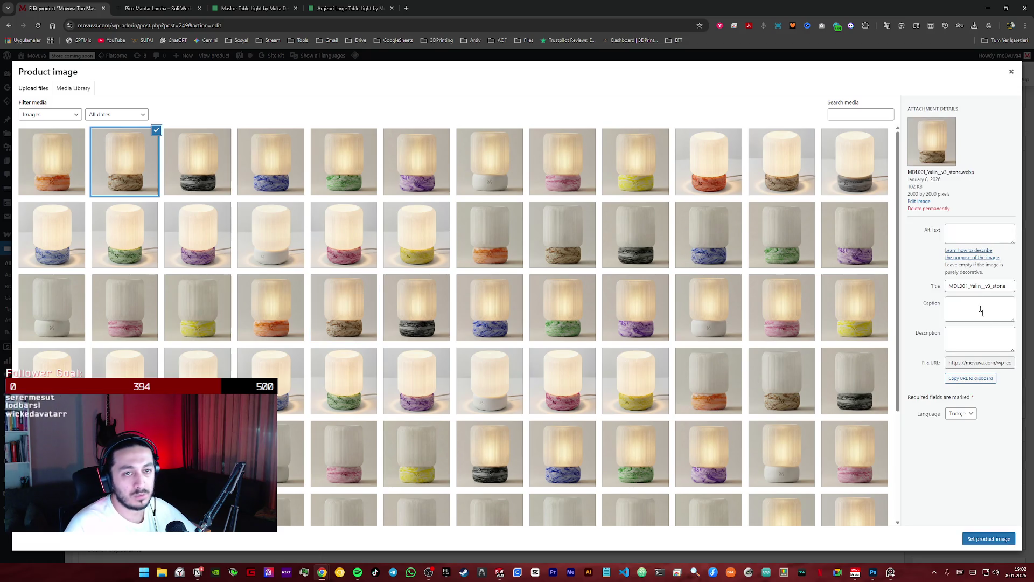
click(984, 538)
scroll(914, 388, down, 2)
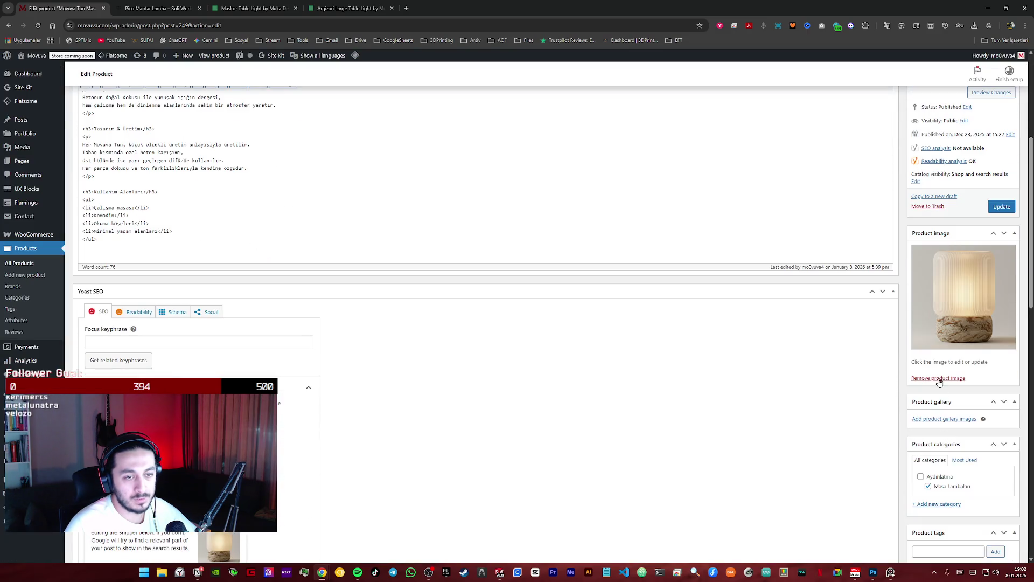
- Remove that image and set the v3 WebP stone-base lamp as product image again
click(913, 379)
click(930, 248)
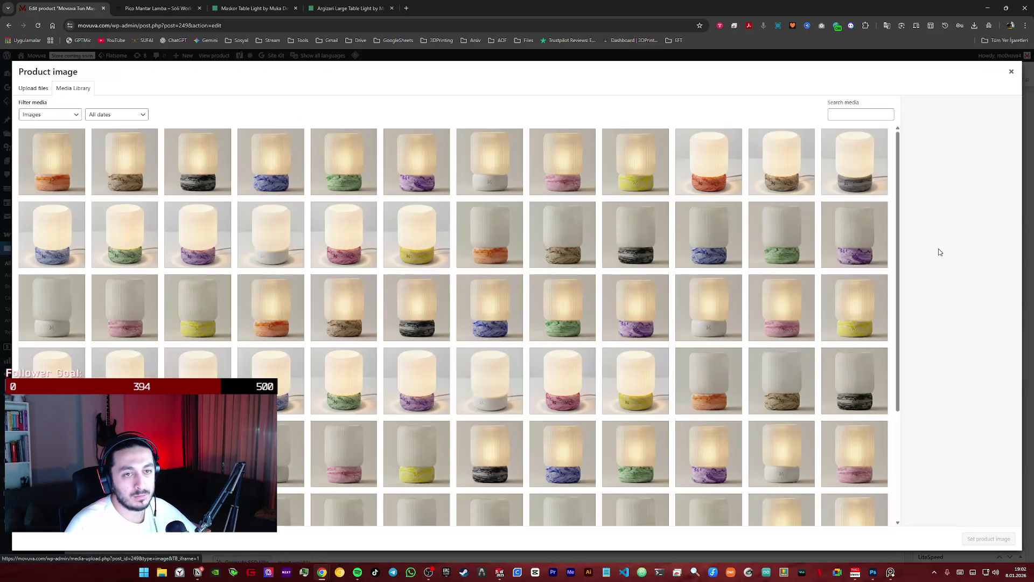
click(134, 157)
click(988, 539)
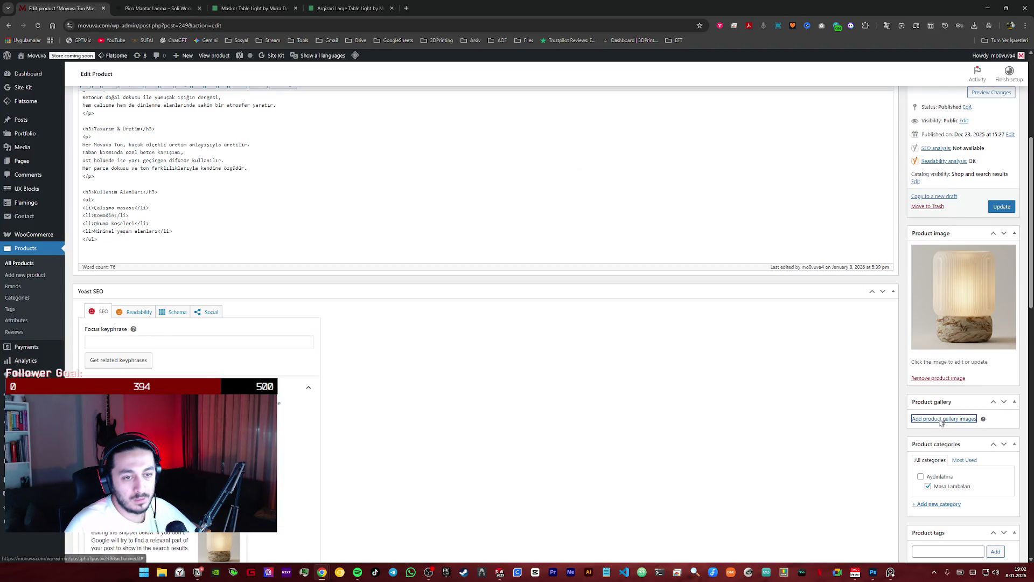
- Select the brown and isometric stone-base lamp images in the gallery picker
click(942, 421)
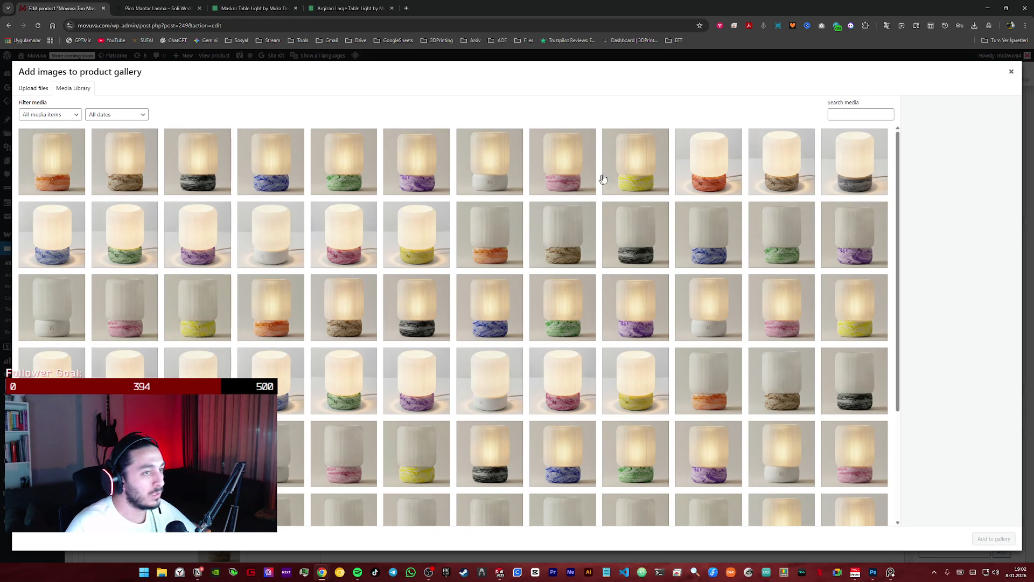
click(564, 234)
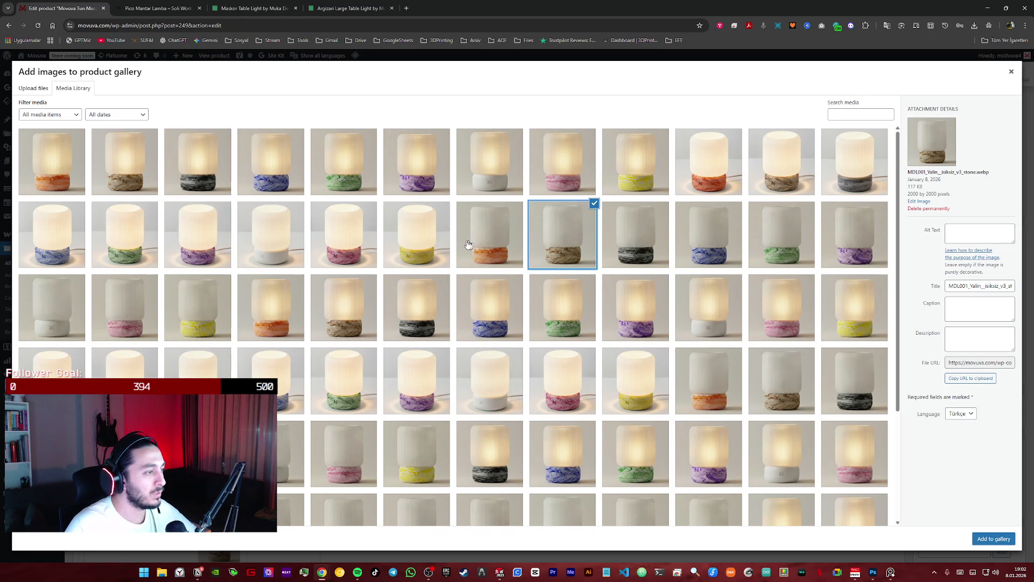
click(127, 368)
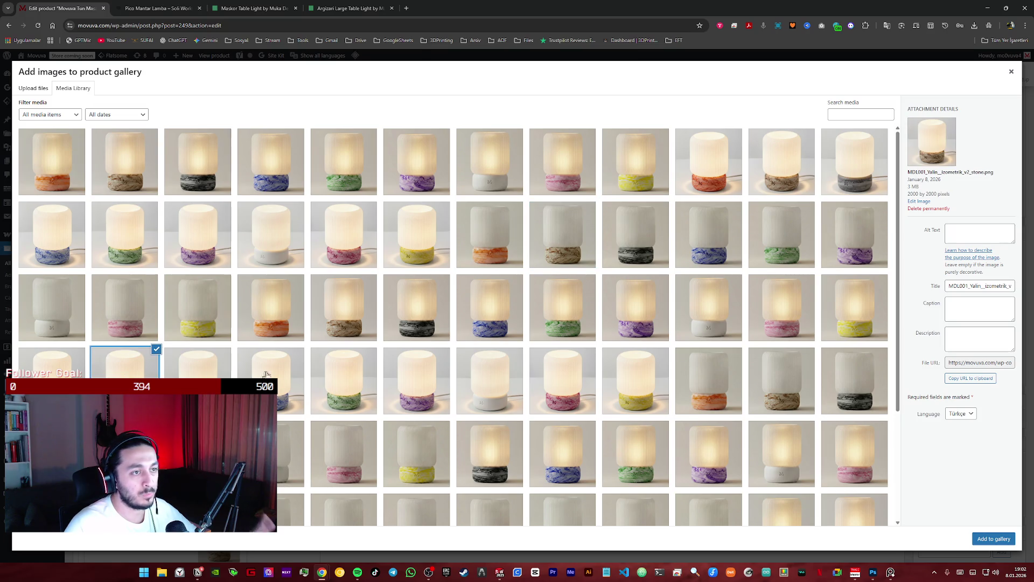
click(559, 237)
click(575, 263)
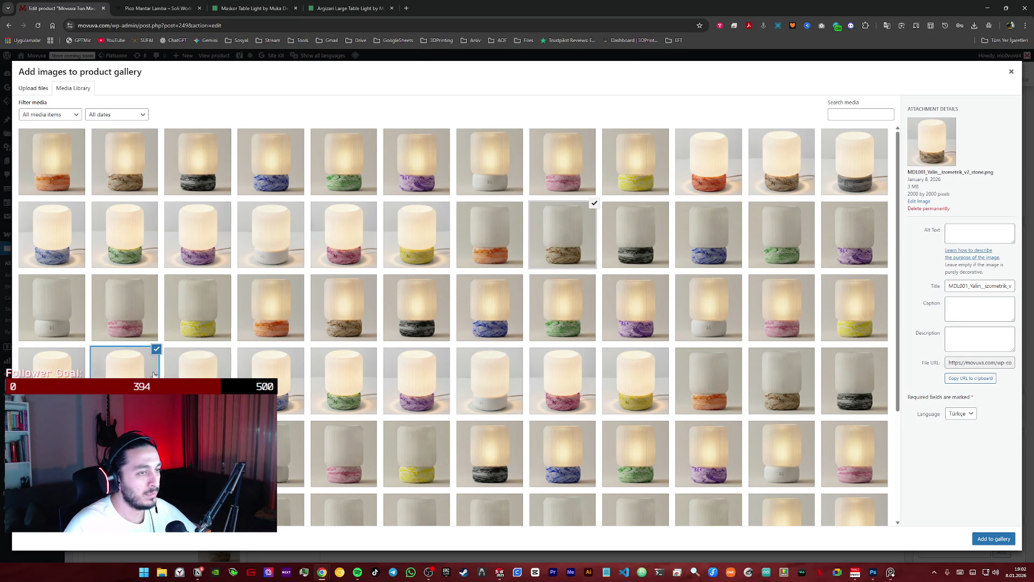